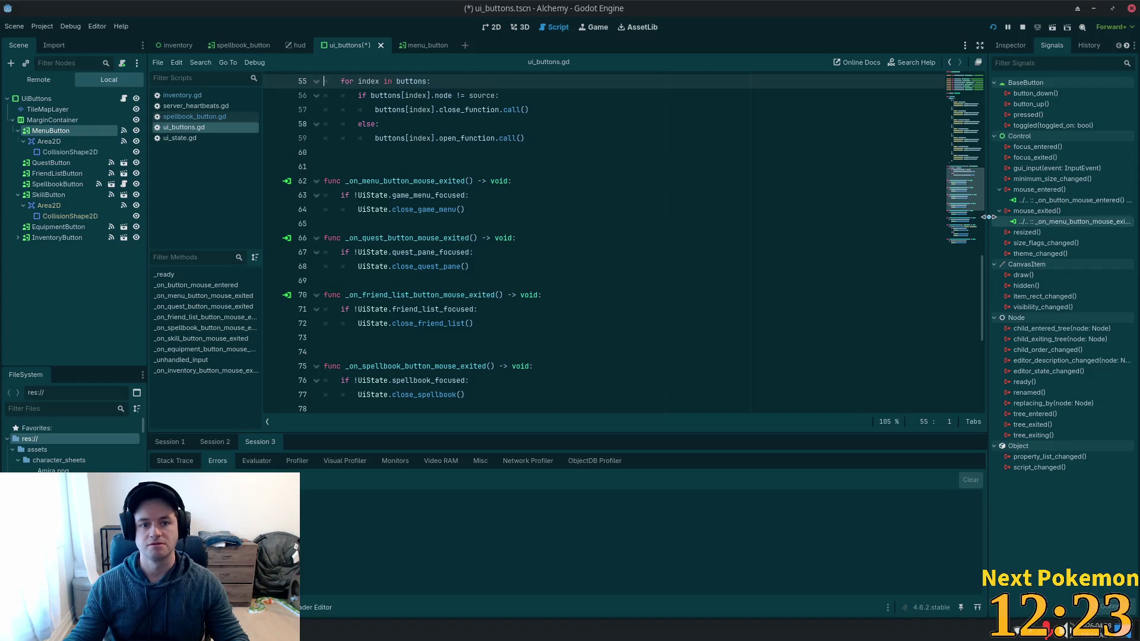
Disconnect the mouse_entered and mouse_exited connections from MenuButton's Area2D.
scroll(752, 225, up, 4)
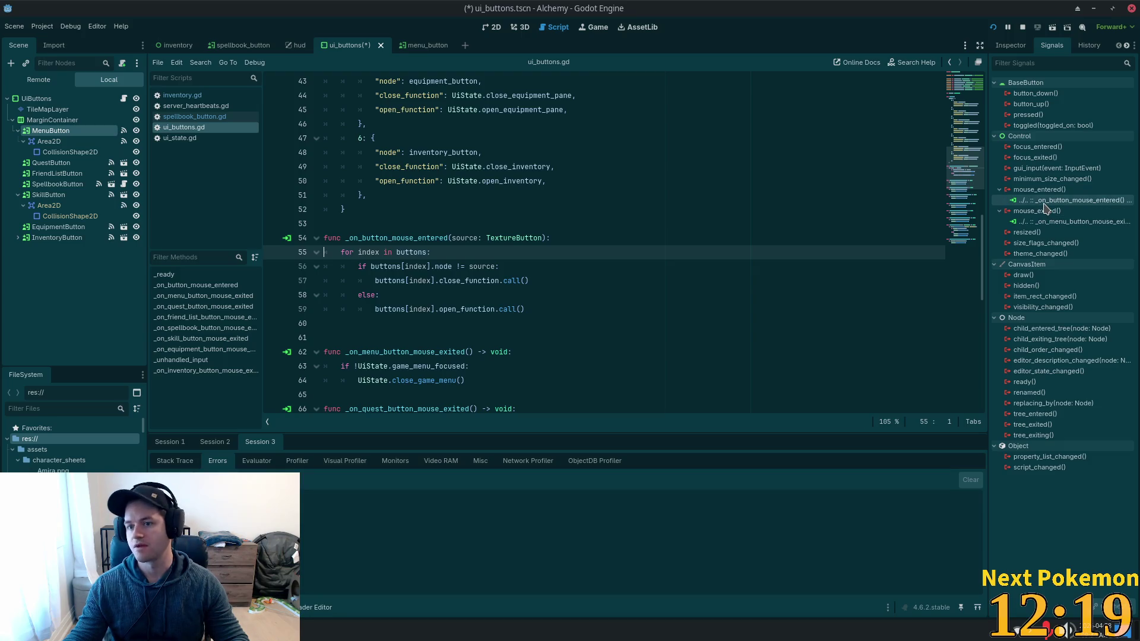
click(95, 141)
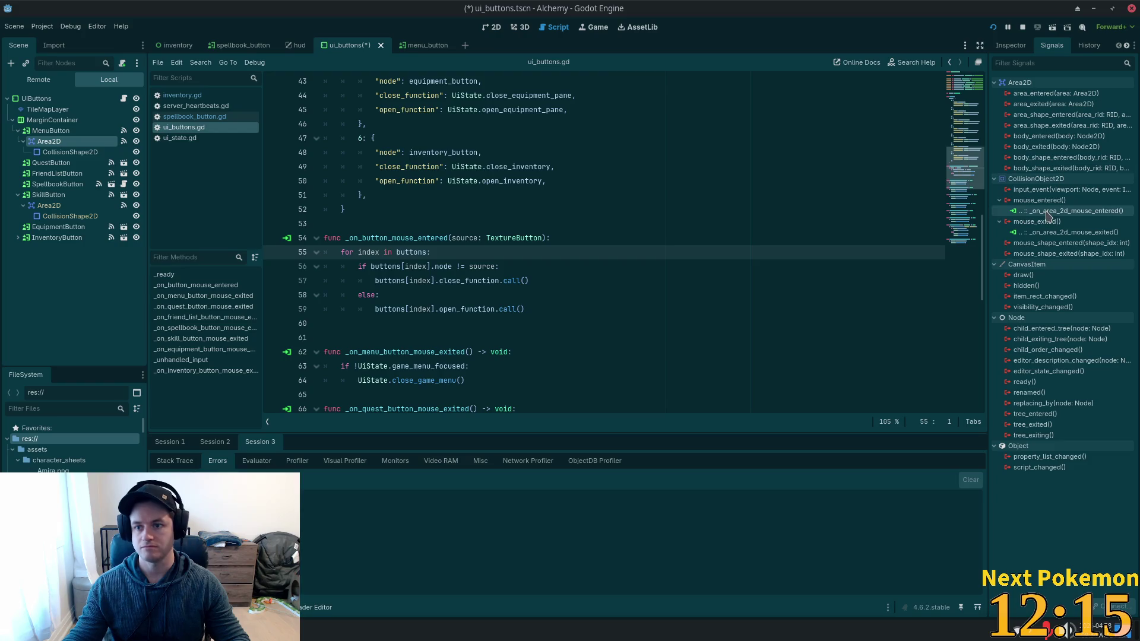
right_click(1127, 211)
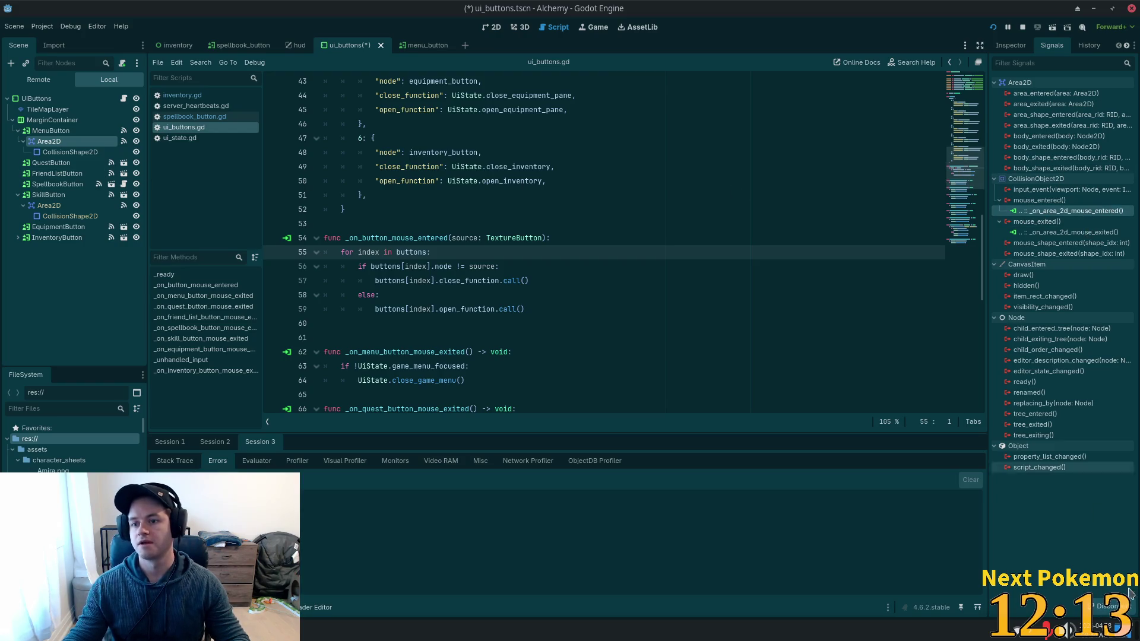
click(1045, 234)
right_click(1067, 222)
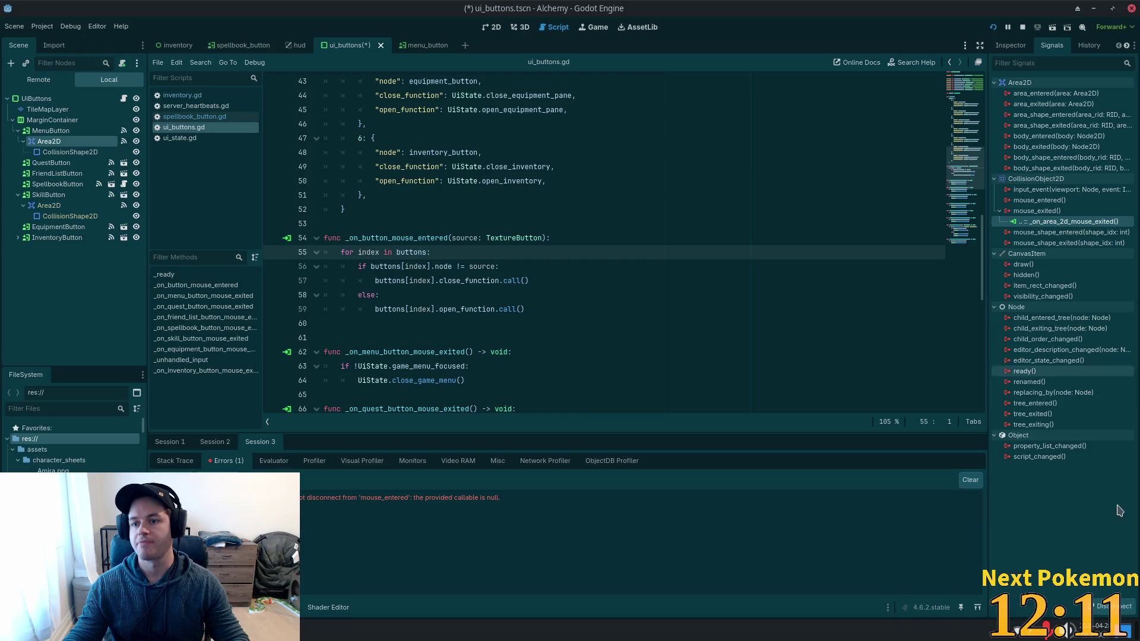
click(1045, 243)
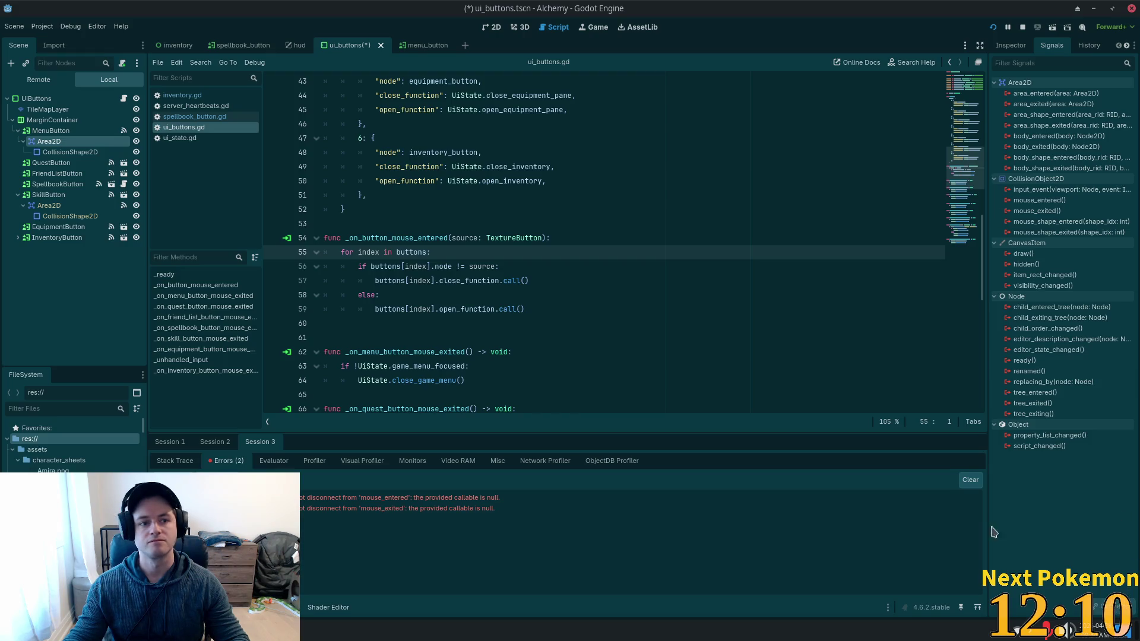
Disconnect MenuButton's _on_button_mouse_entered and _on_menu_button_mouse_exited handlers, then begin connecting Area2D's mouse_entered.
click(51, 131)
right_click(1062, 200)
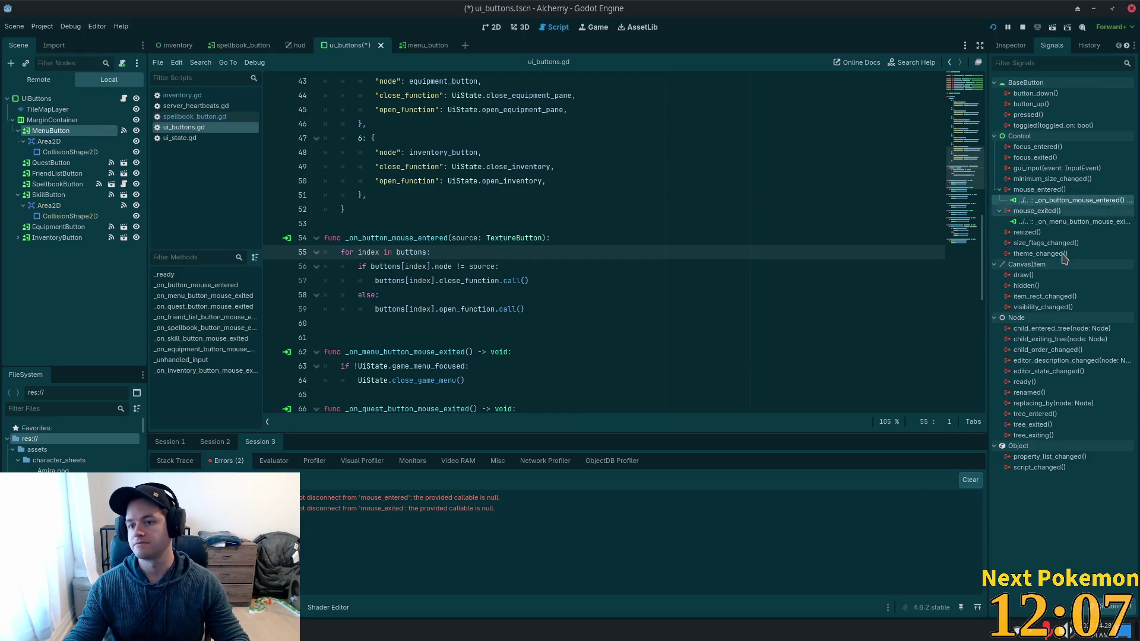
click(1045, 222)
right_click(1068, 211)
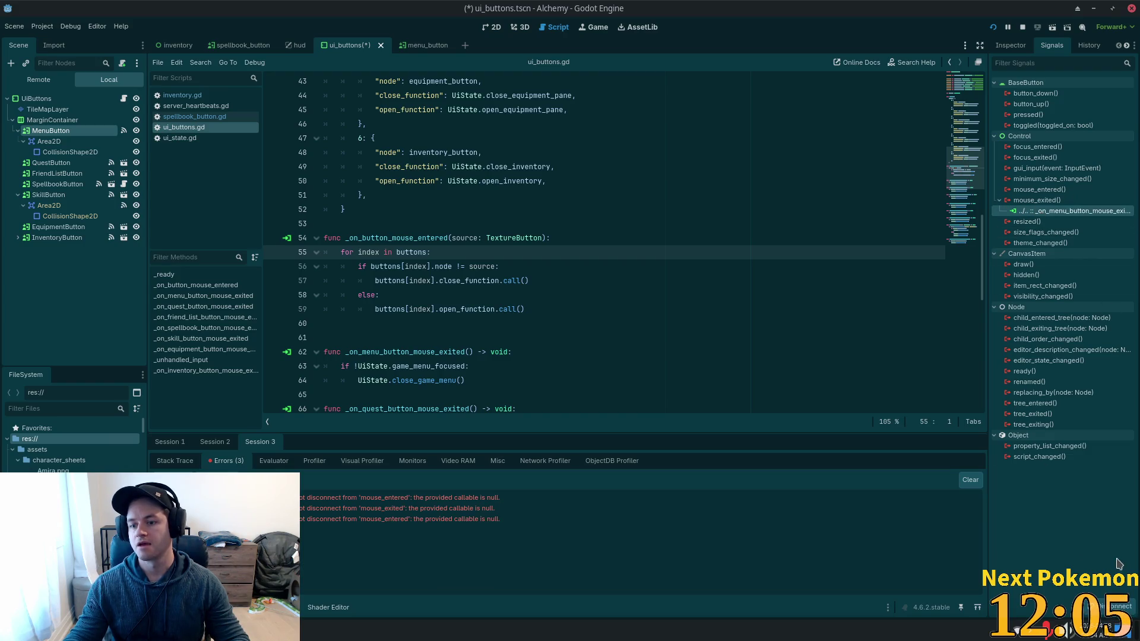
click(1044, 233)
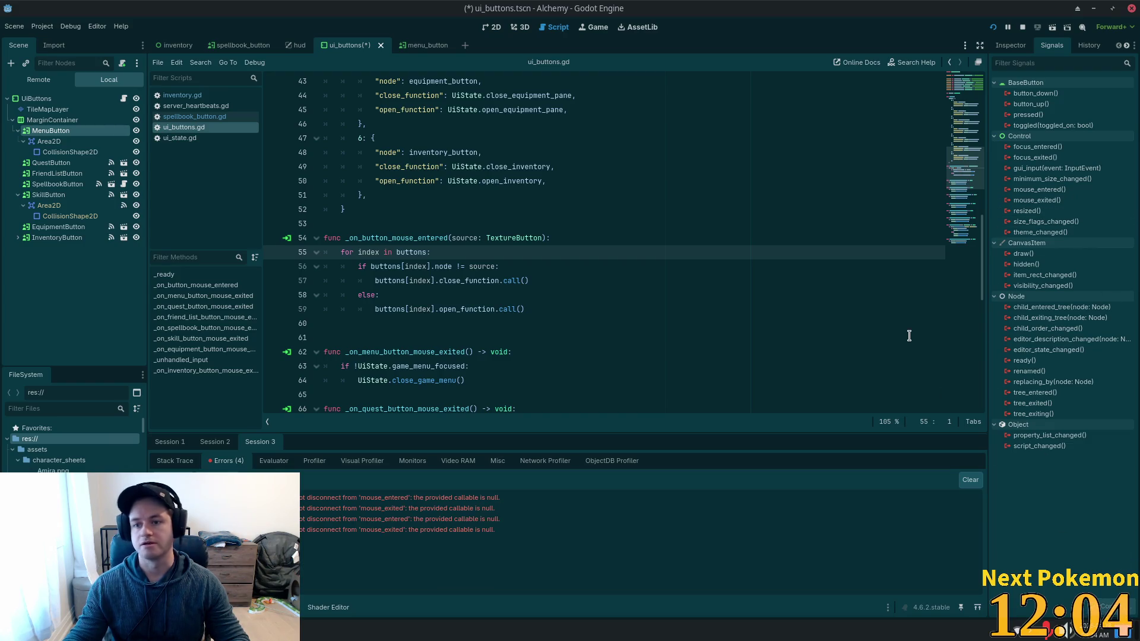
click(46, 141)
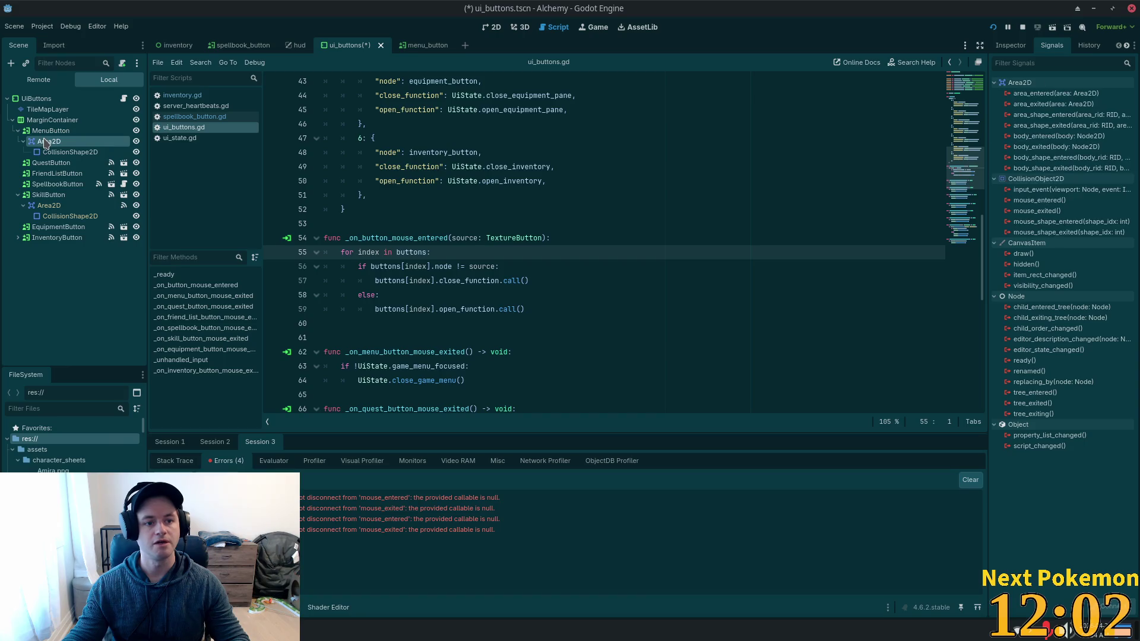
double_click(1039, 200)
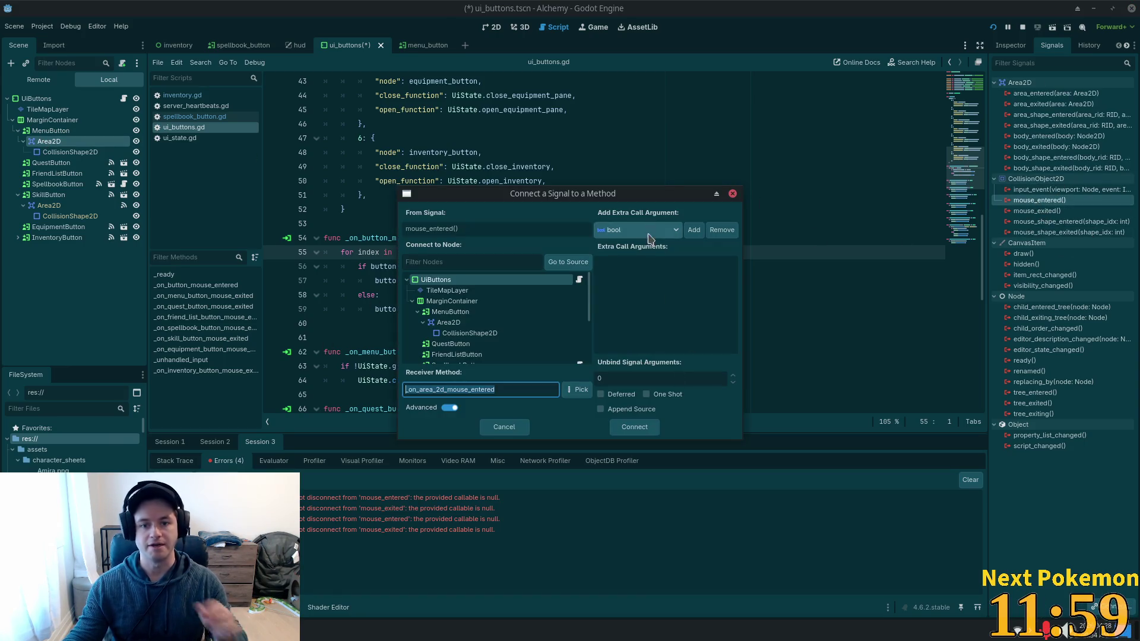
Enable Append Source and set the receiver method to _on_area_2d_mouse_entered.
click(615, 410)
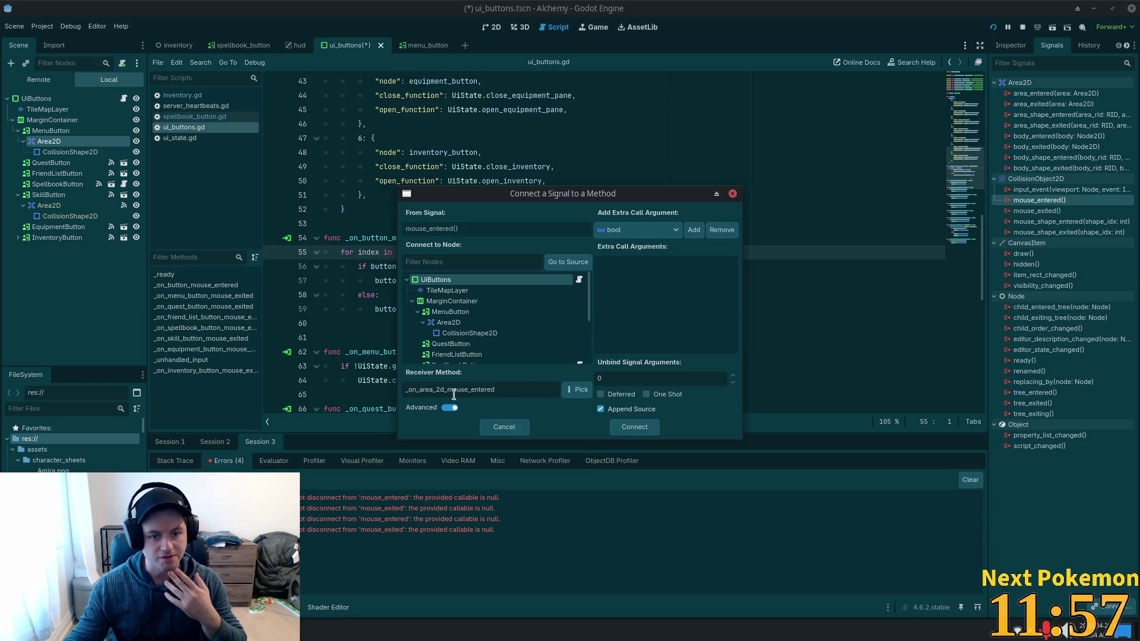
drag(506, 191, 657, 207)
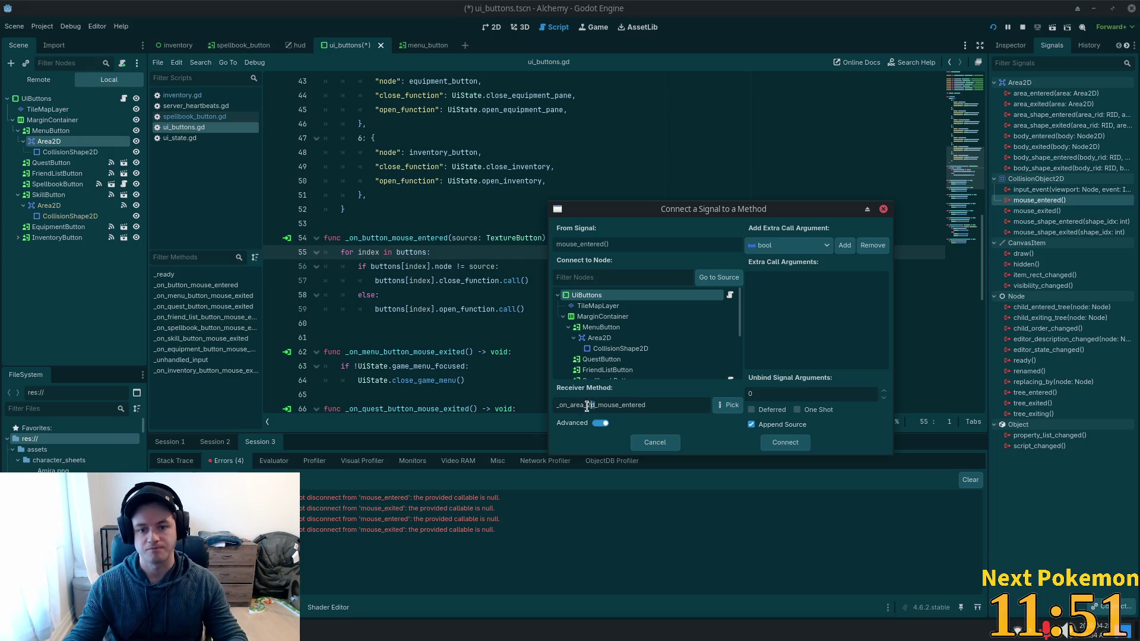
drag(594, 406, 570, 405)
text(butt)
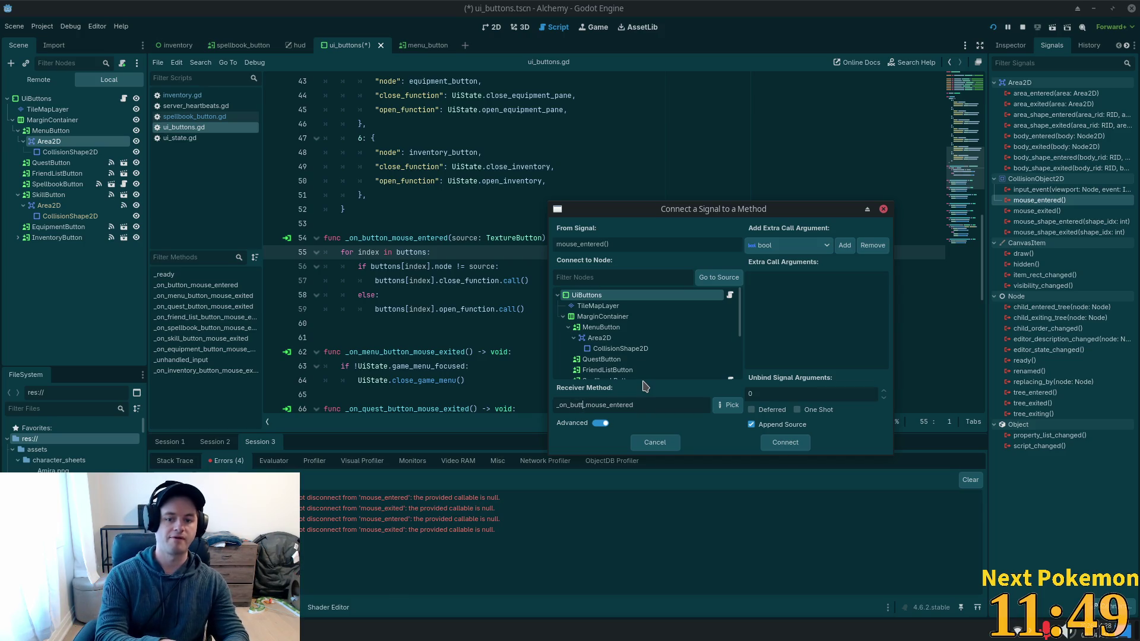
text(on)
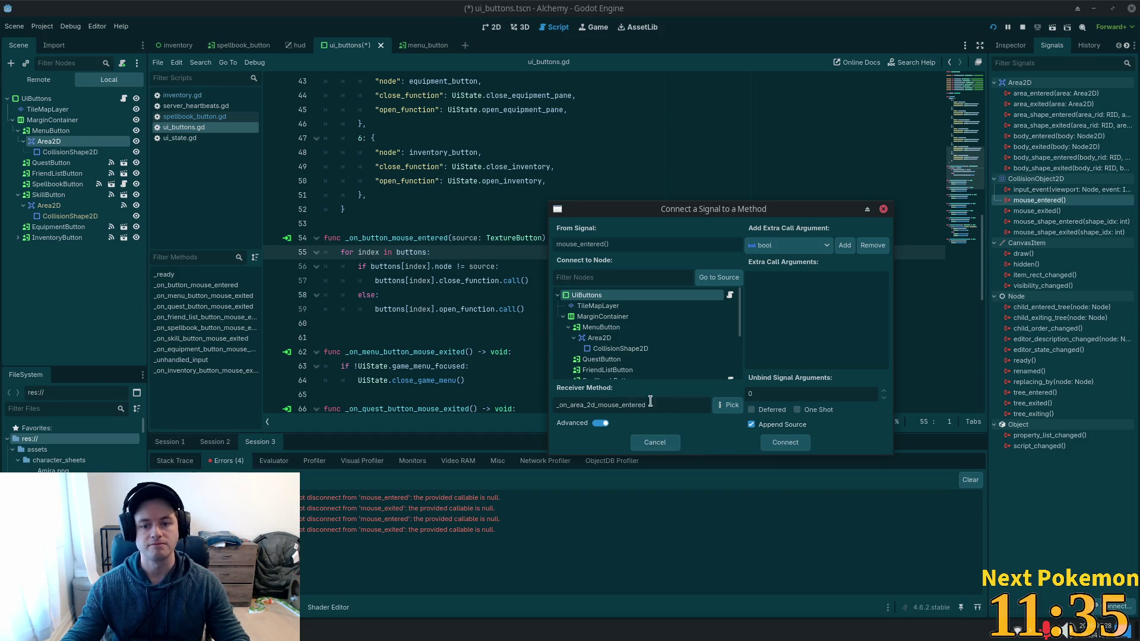
Confirm the mouse_entered connection and delete the old _on_button_mouse_entered function.
click(782, 444)
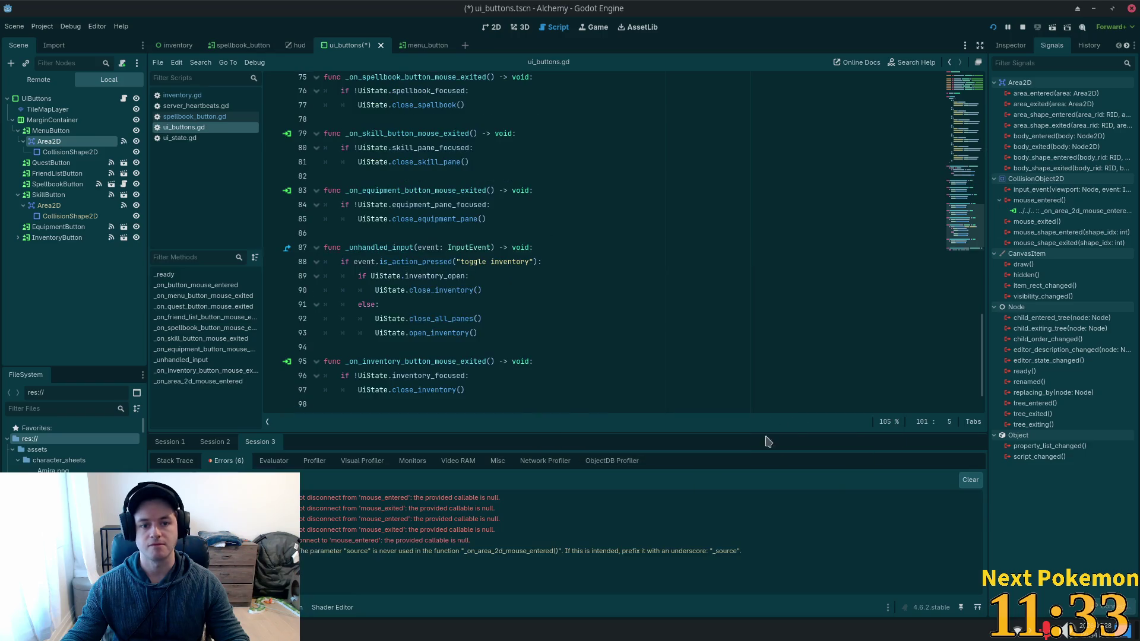
scroll(506, 274, up, 8)
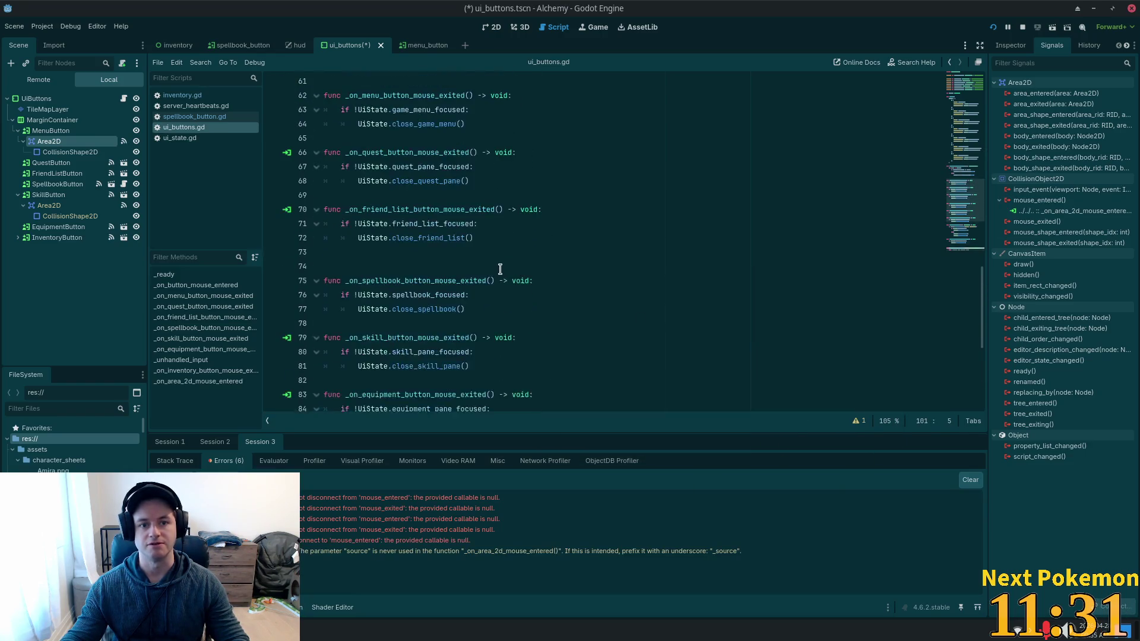
scroll(479, 268, up, 2)
drag(525, 265, 343, 205)
key(ctrl+c)
key(Delete)
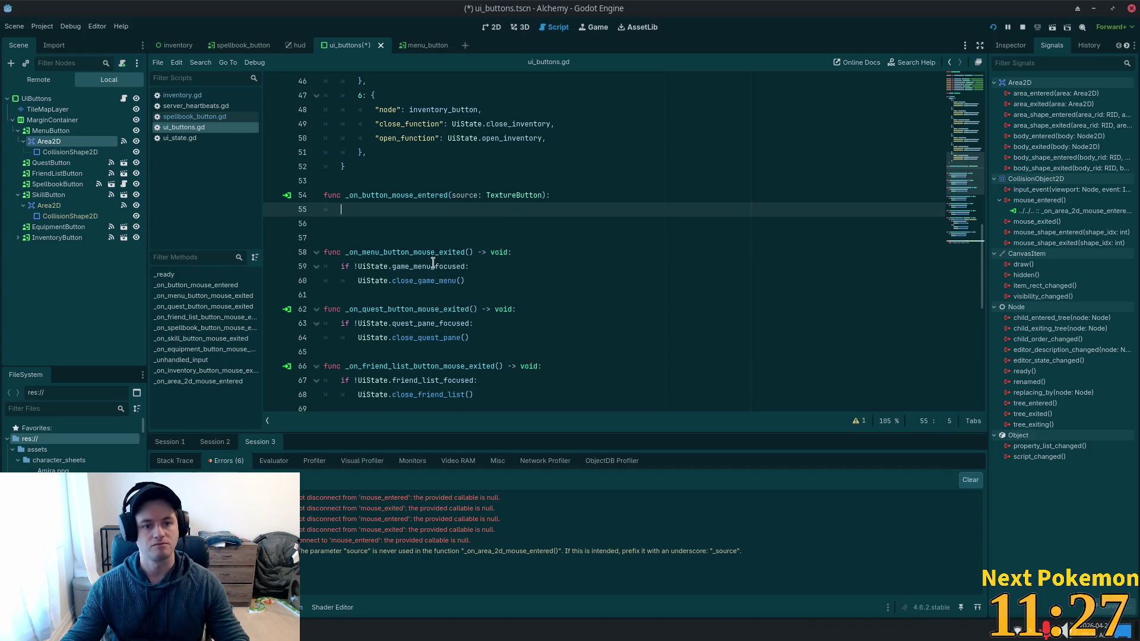
key(shift+Up)
key(shift+Up)
key(BackSpace)
key(BackSpace)
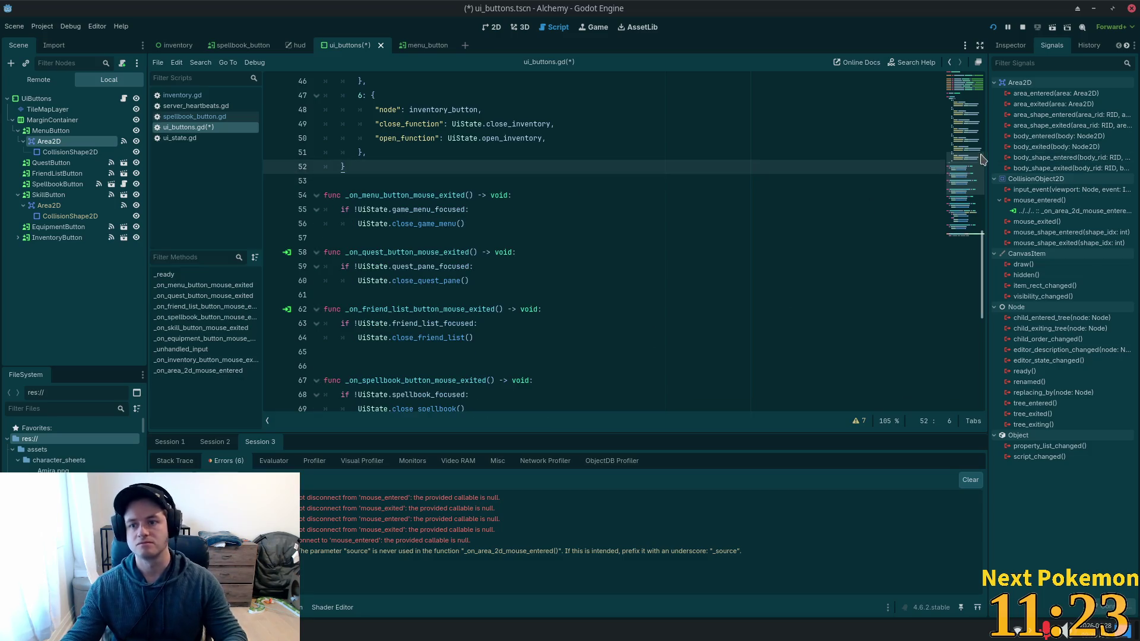
Replace the pass line in _on_area_2d_mouse_entered with the pasted button for-loop.
click(956, 238)
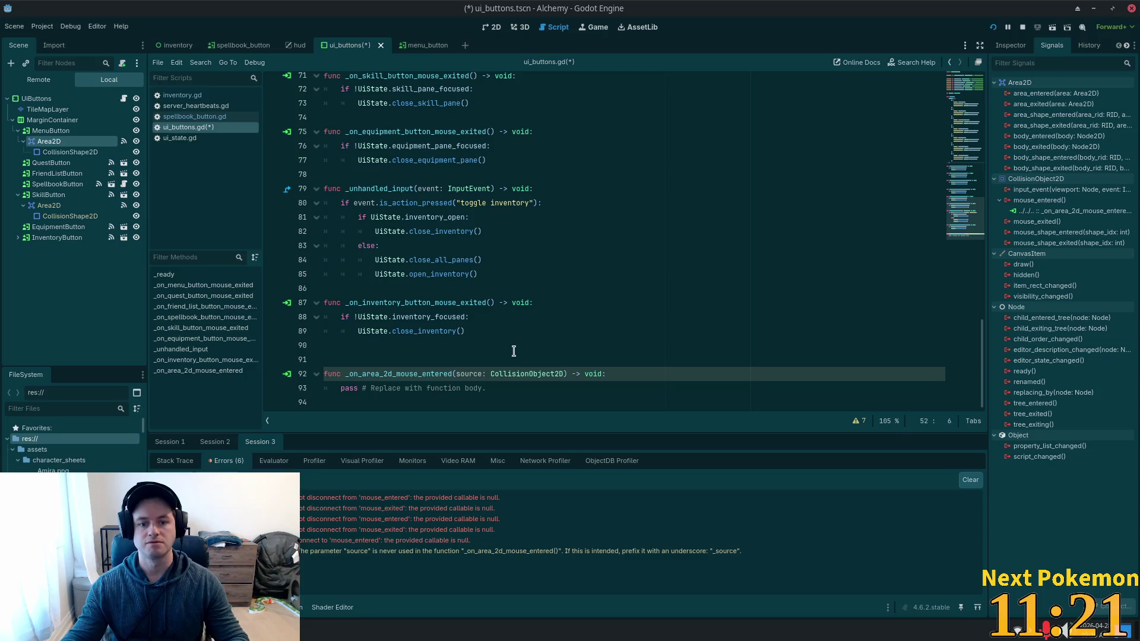
double_click(507, 373)
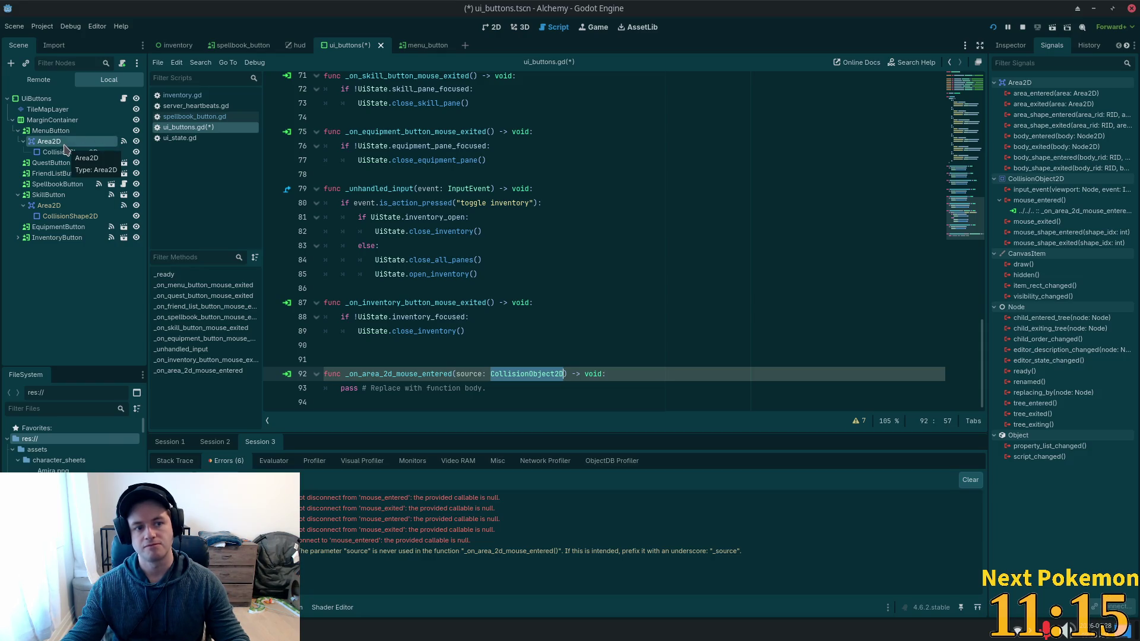
drag(512, 390, 341, 386)
key(ctrl+v)
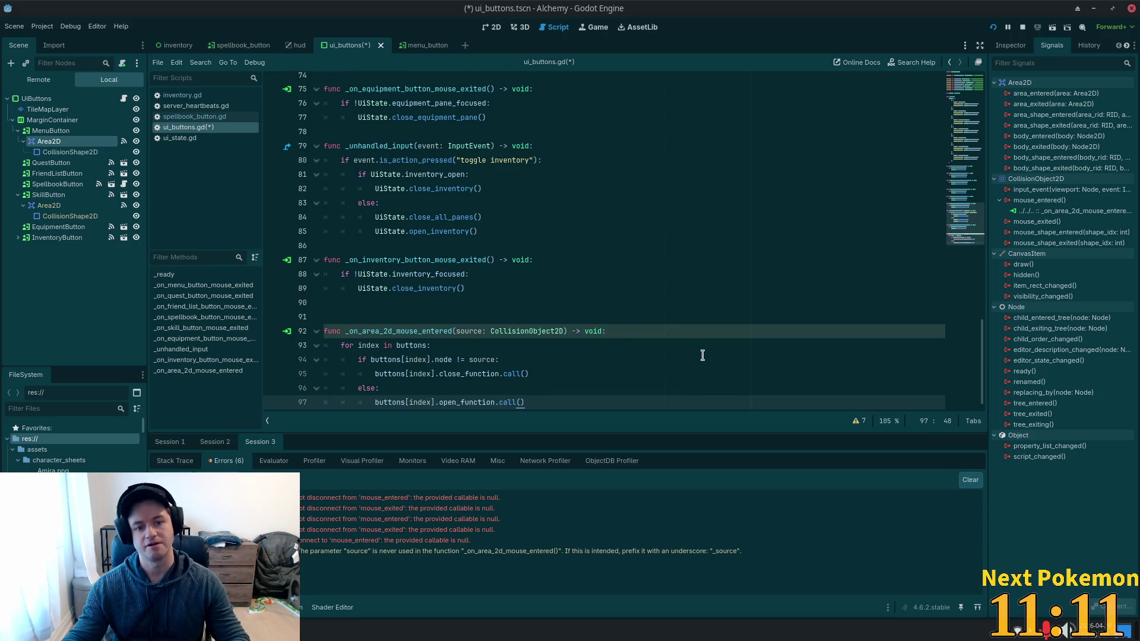
drag(962, 262, 968, 80)
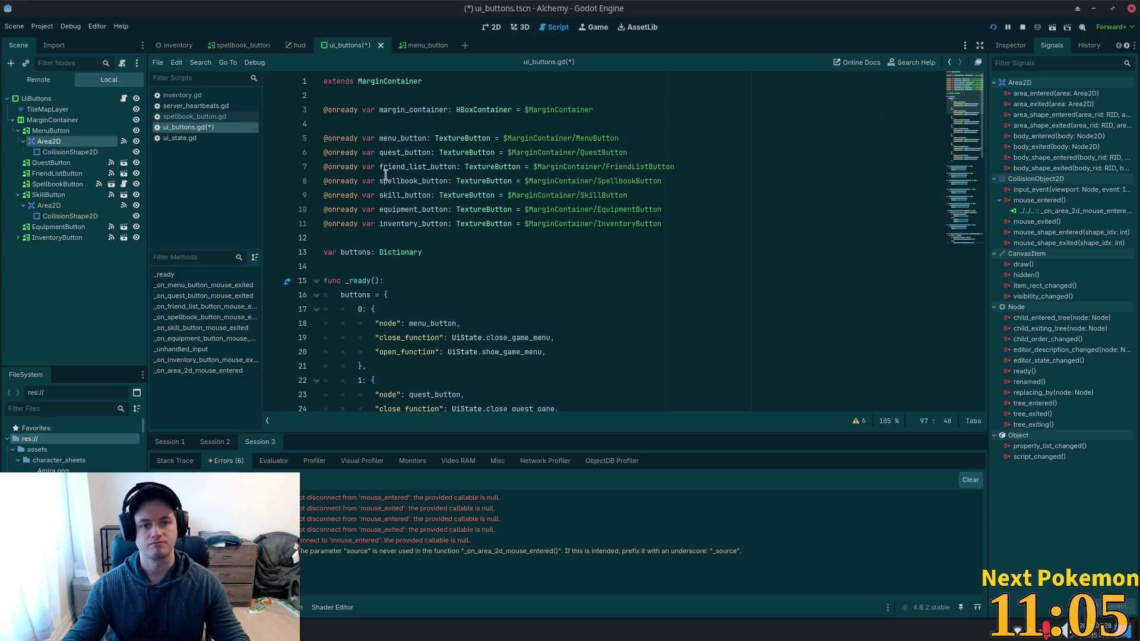
Change the menu_button path on line 5 to $MarginContainer/MenuButton/Area2D.
click(396, 138)
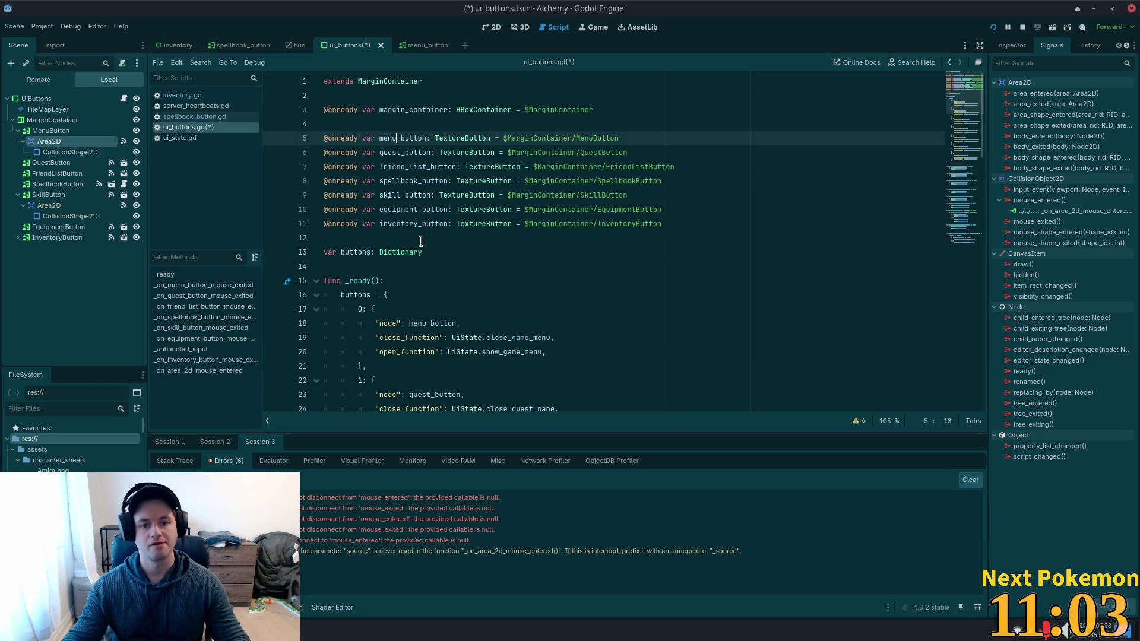
double_click(596, 138)
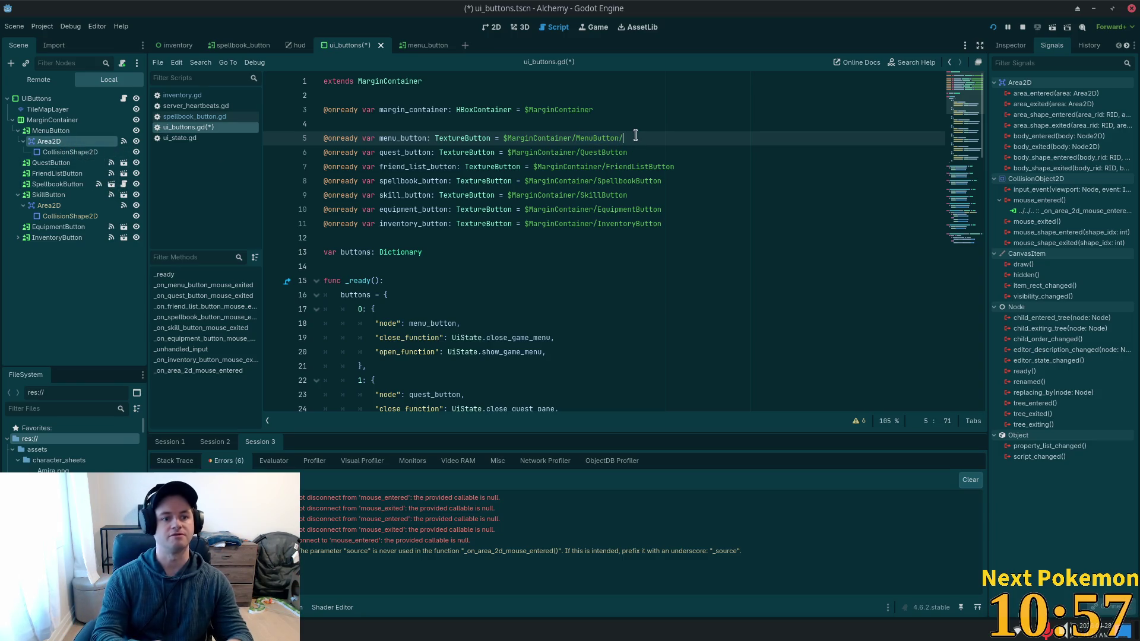
text(/Area)
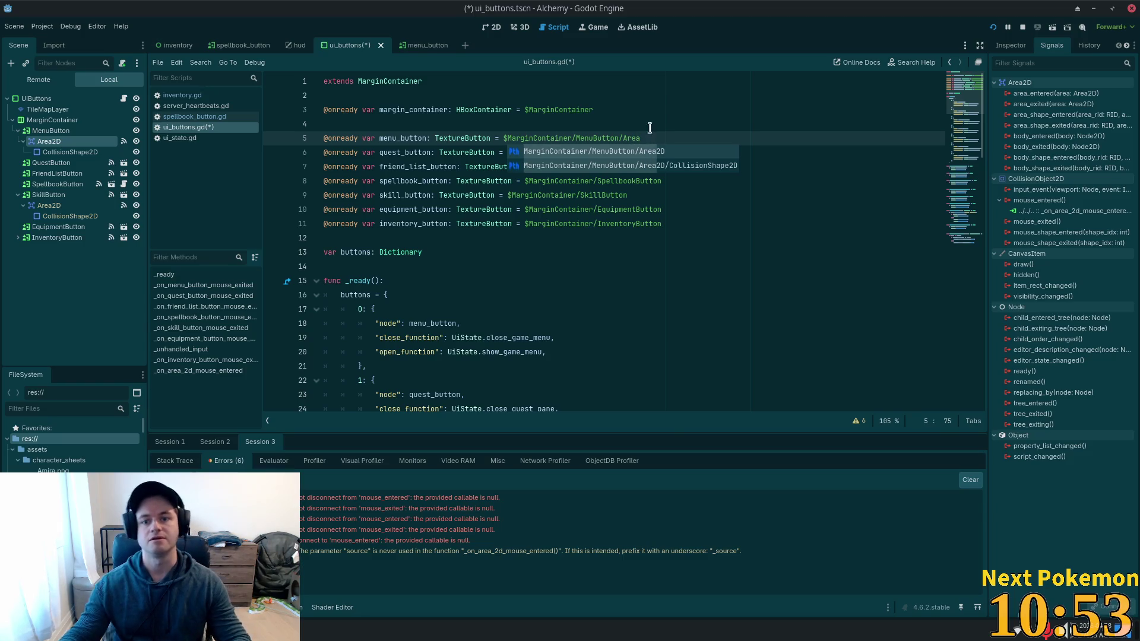
double_click(647, 156)
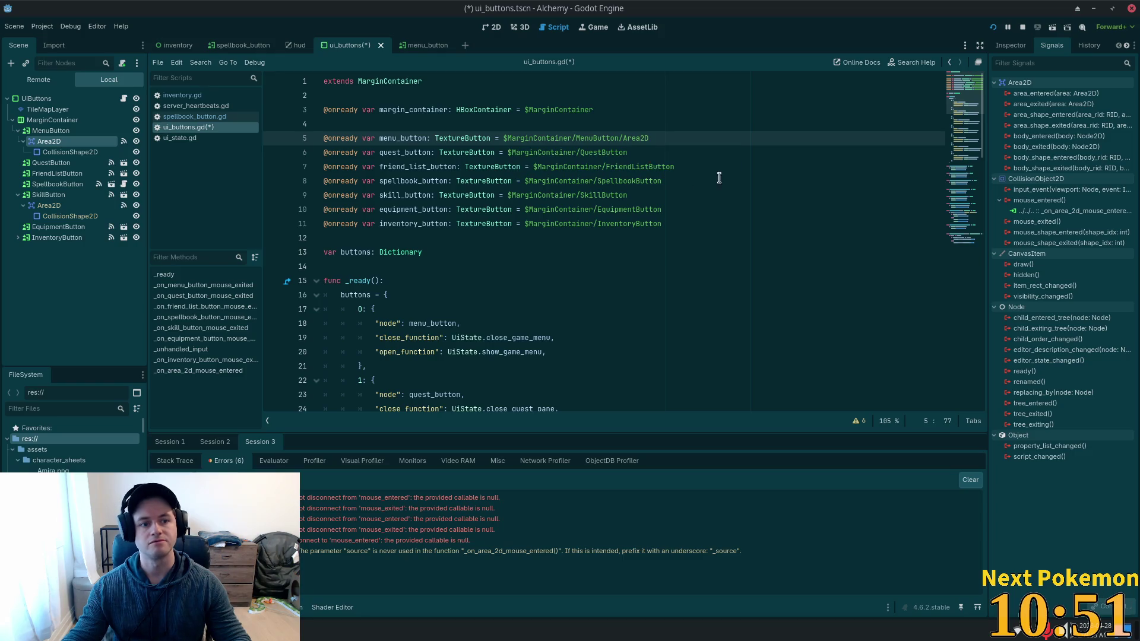
Check the CollisionObject2D handler further down and save ui_buttons.gd.
drag(957, 142, 958, 292)
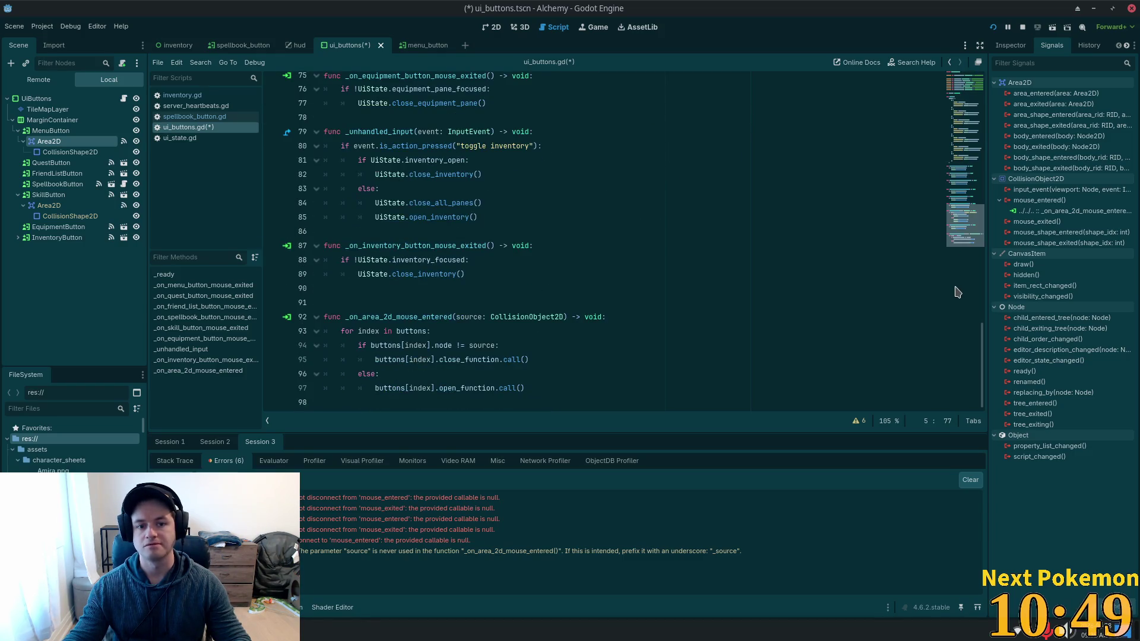
double_click(540, 316)
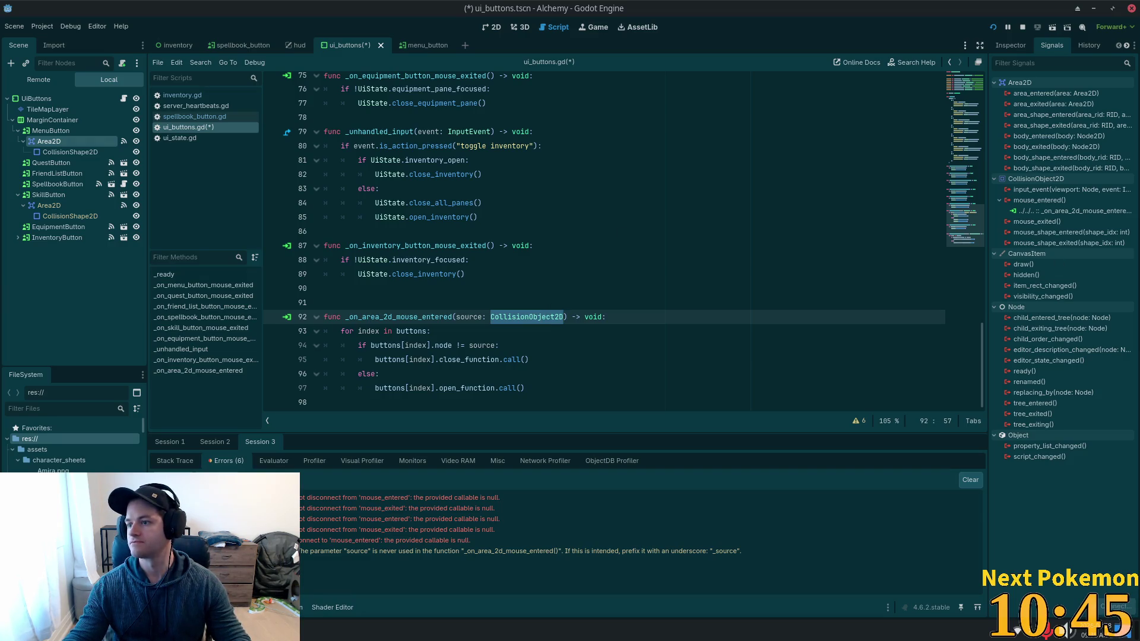
click(425, 288)
key(ctrl+s)
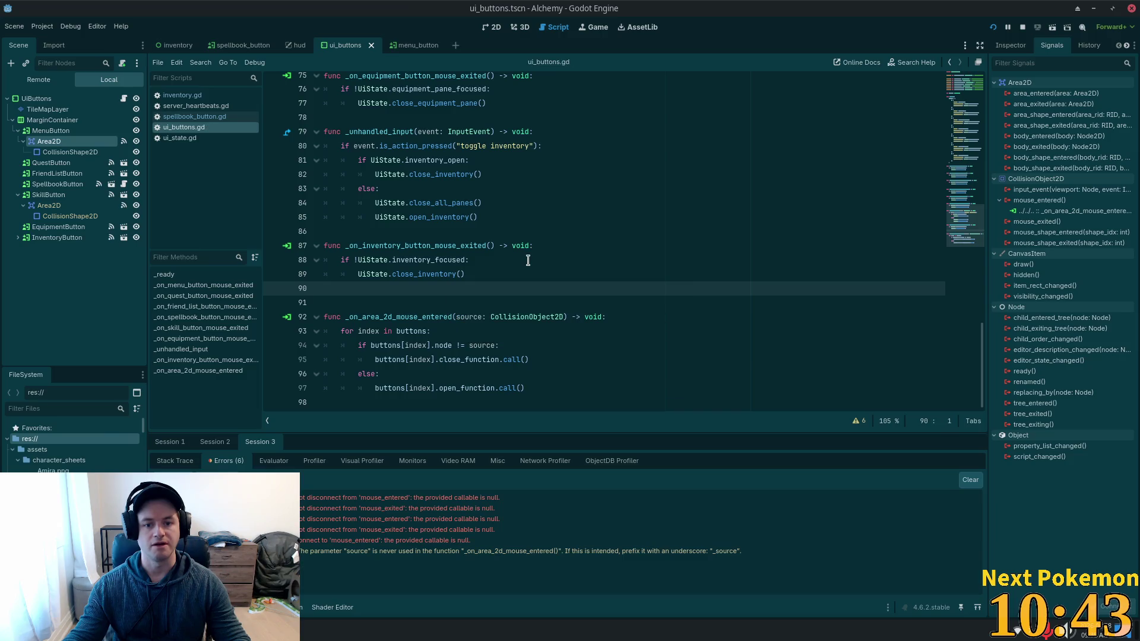
click(528, 261)
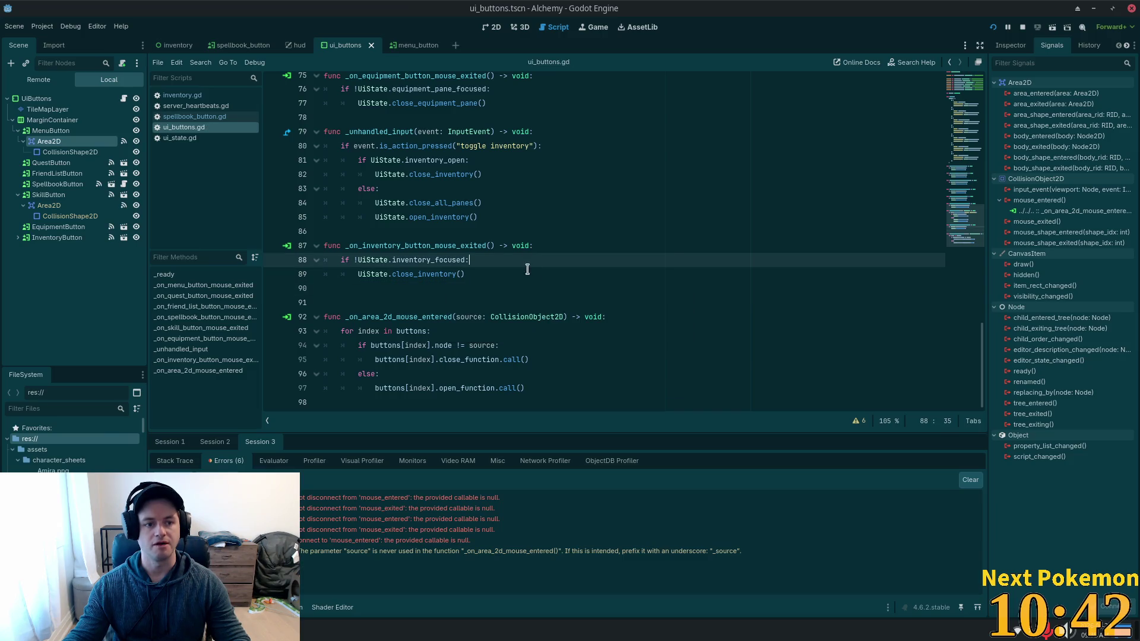
click(59, 184)
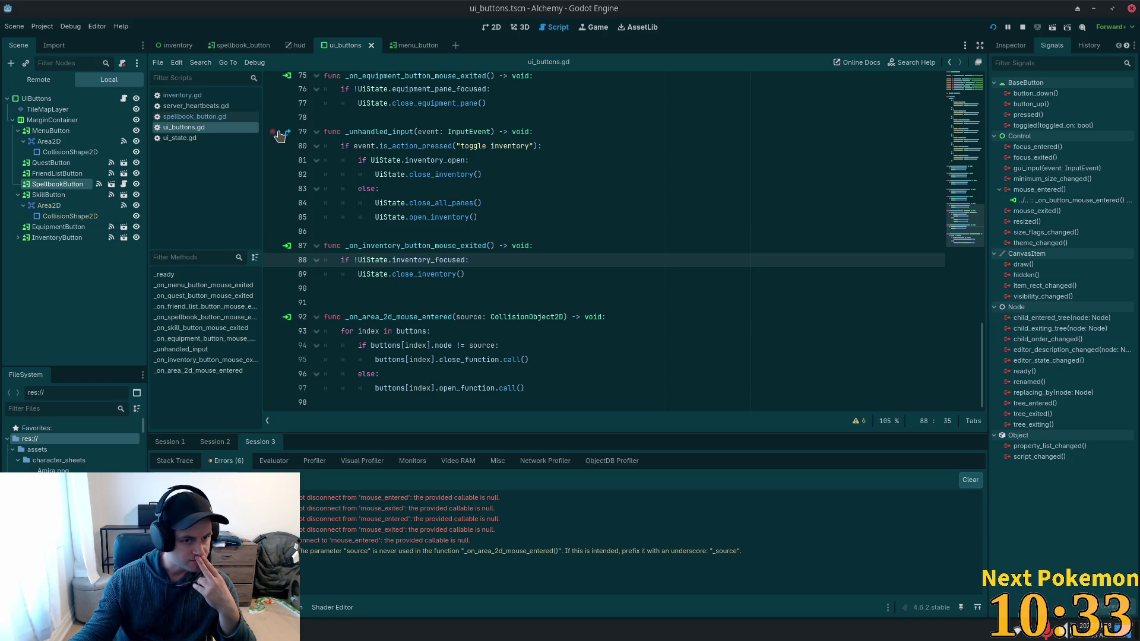
scroll(597, 270, up, 7)
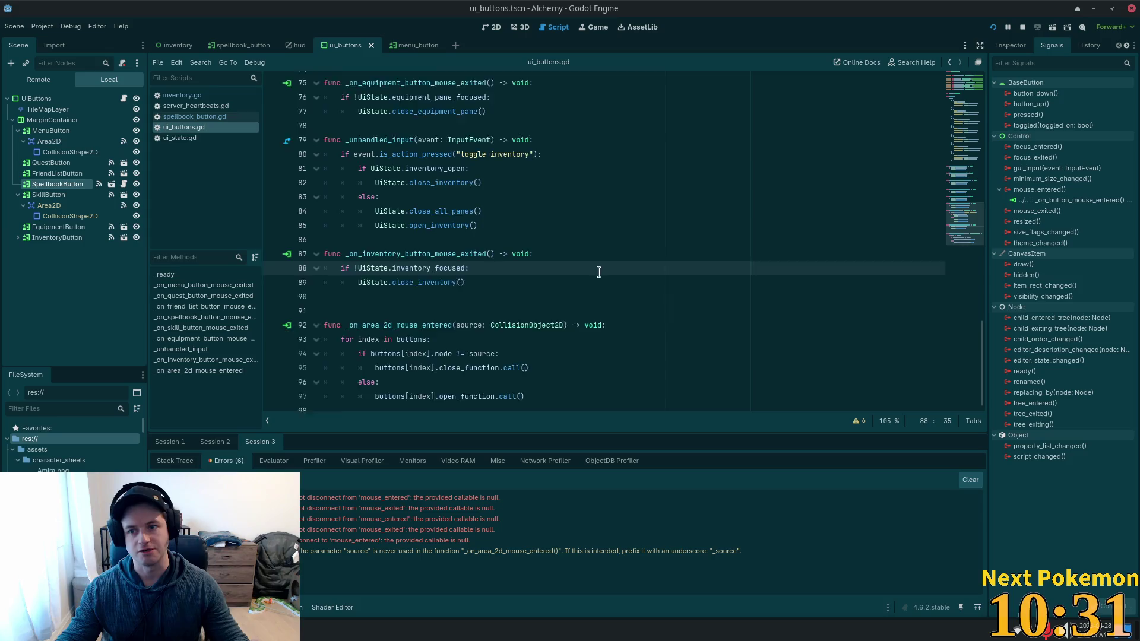
scroll(633, 231, up, 10)
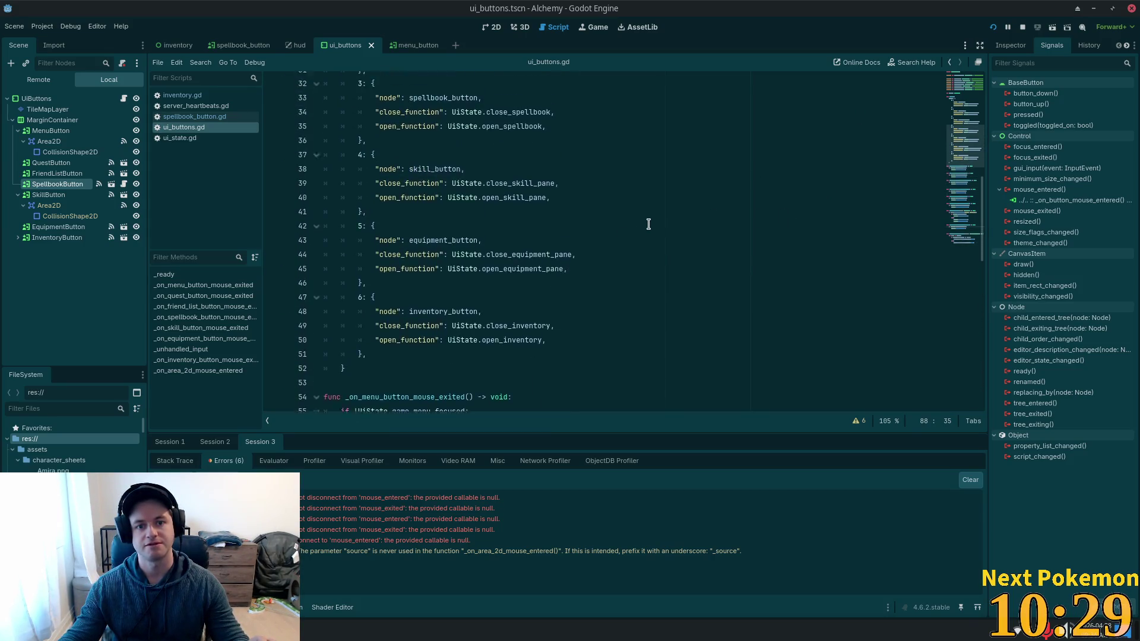
scroll(653, 228, up, 3)
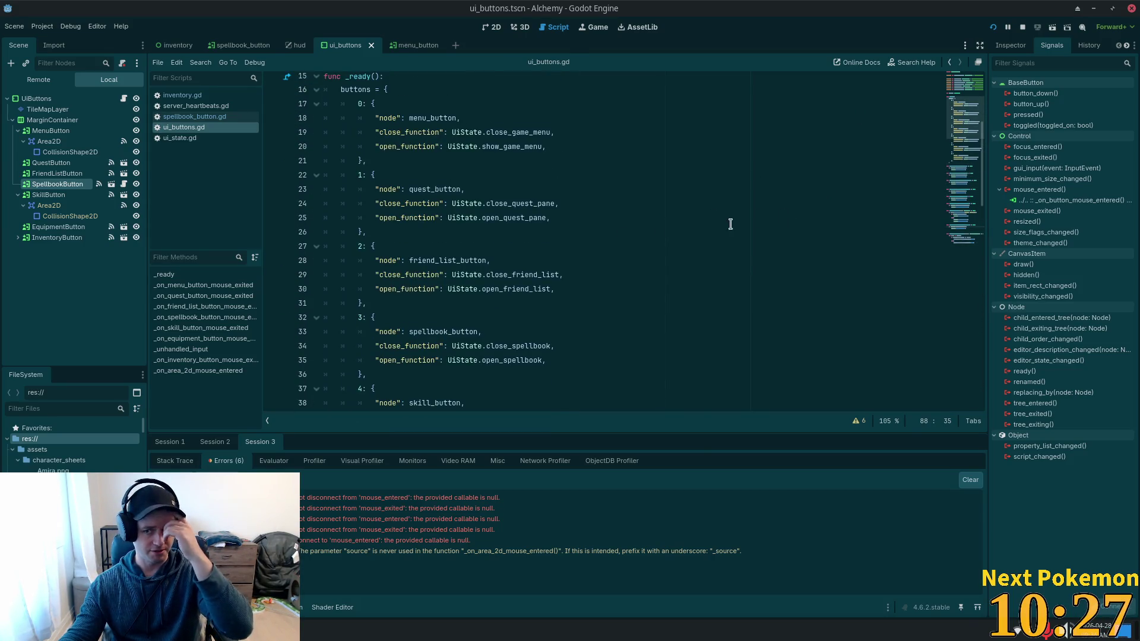
double_click(1036, 210)
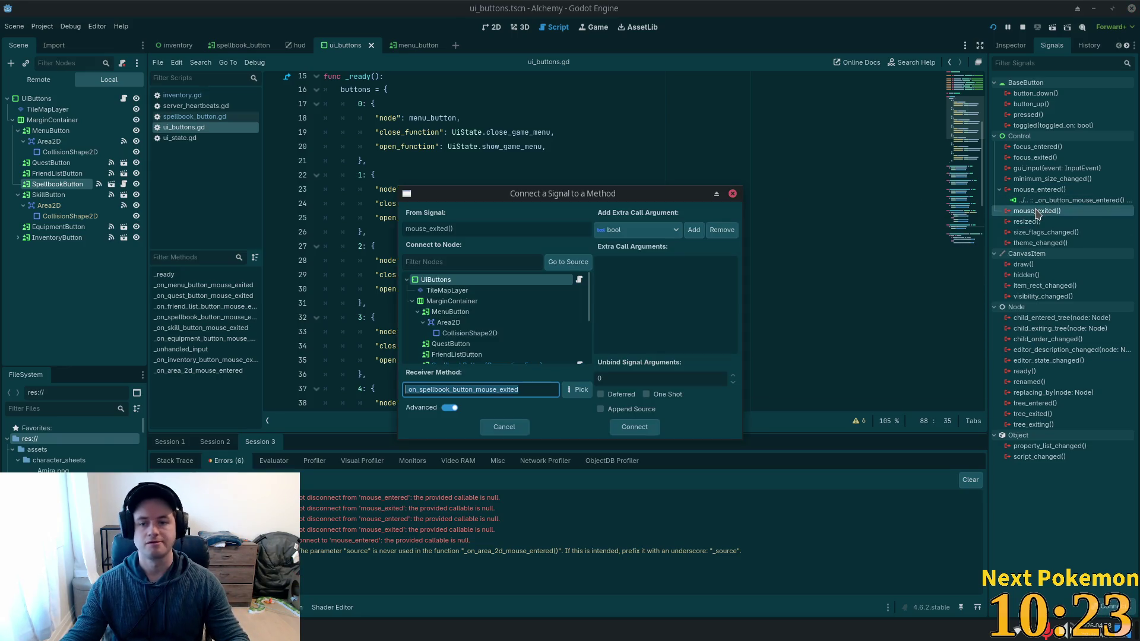
click(493, 428)
scroll(847, 196, down, 20)
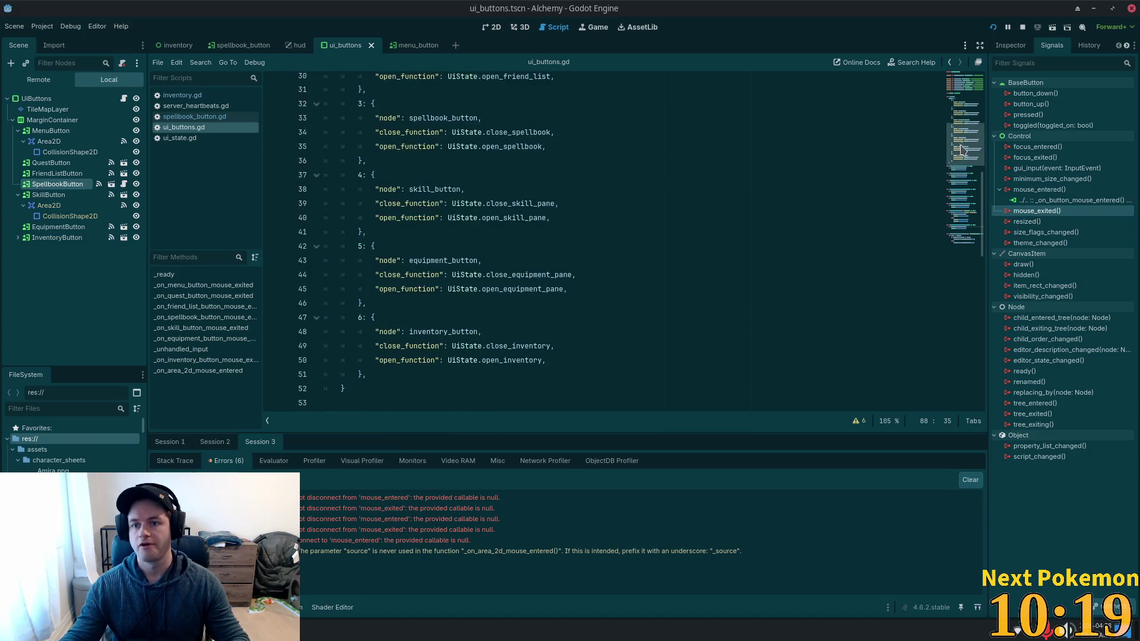
scroll(954, 235, down, 1)
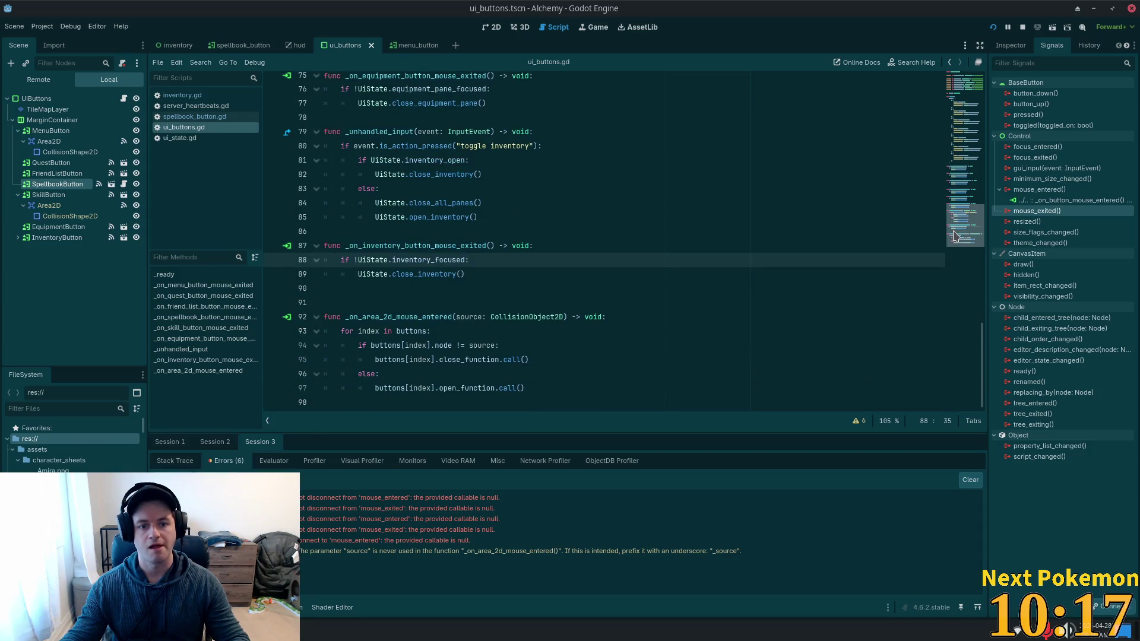
scroll(958, 238, up, 4)
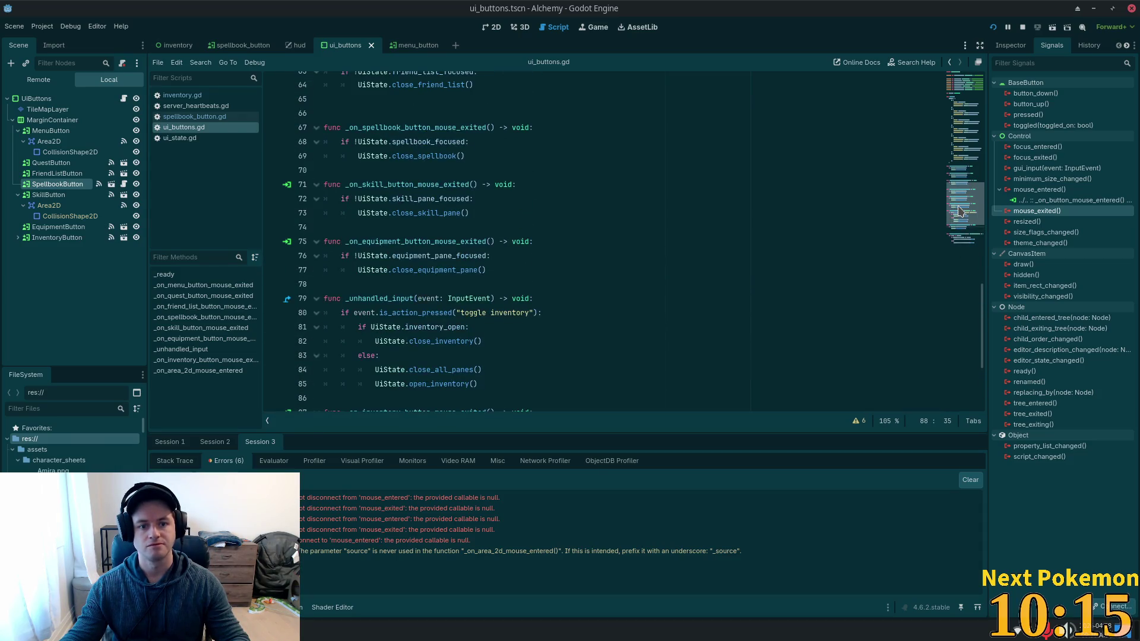
scroll(958, 210, up, 5)
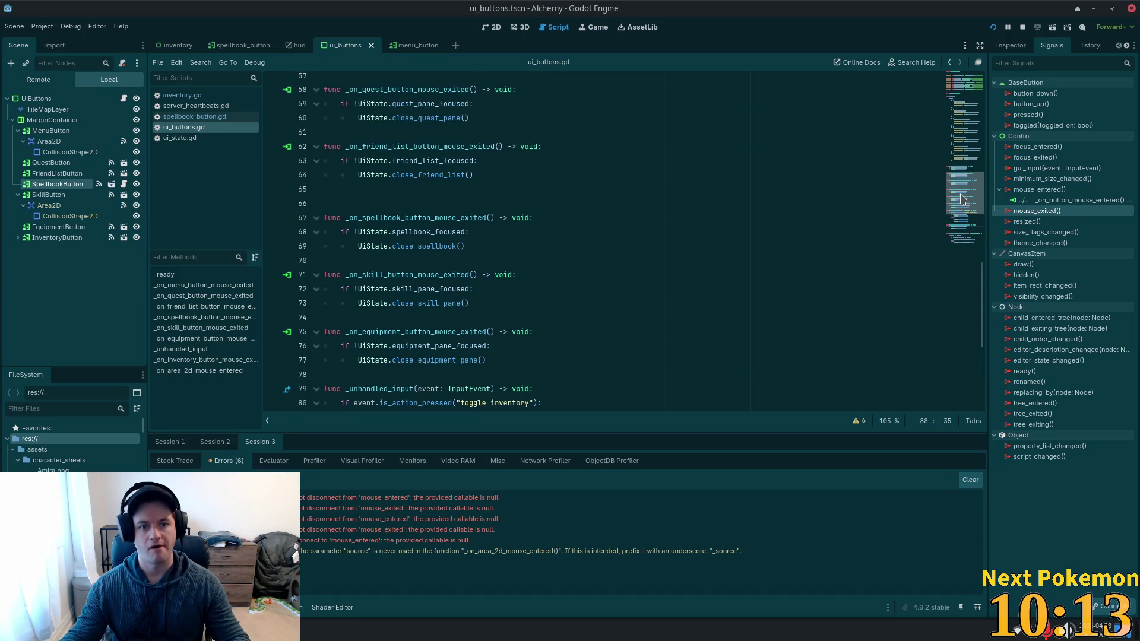
scroll(966, 176, up, 5)
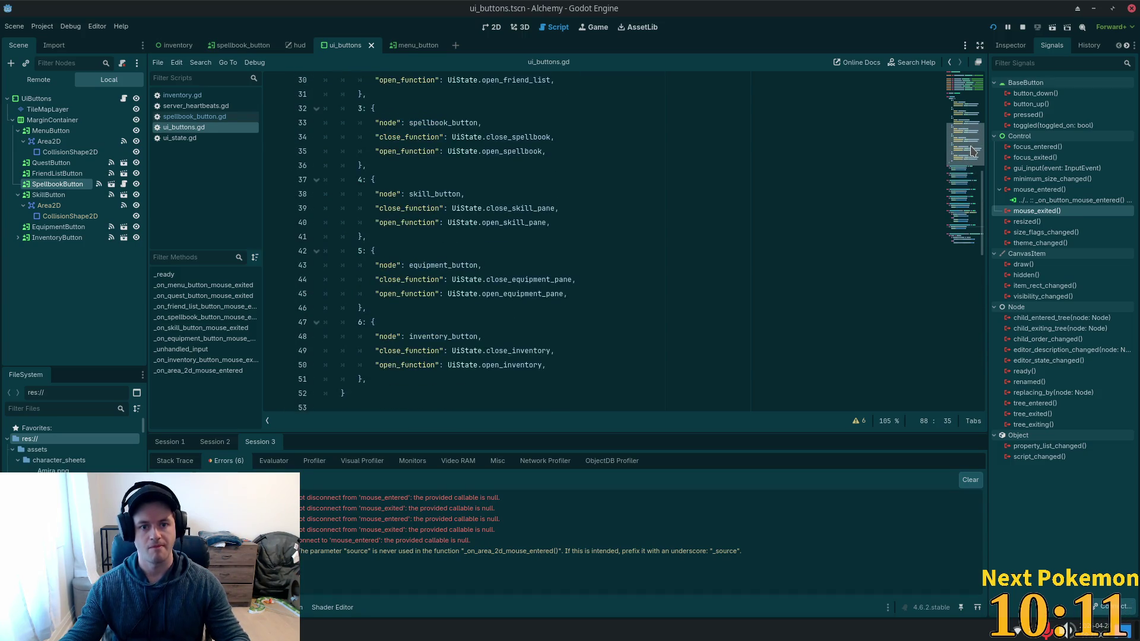
scroll(972, 154, down, 1)
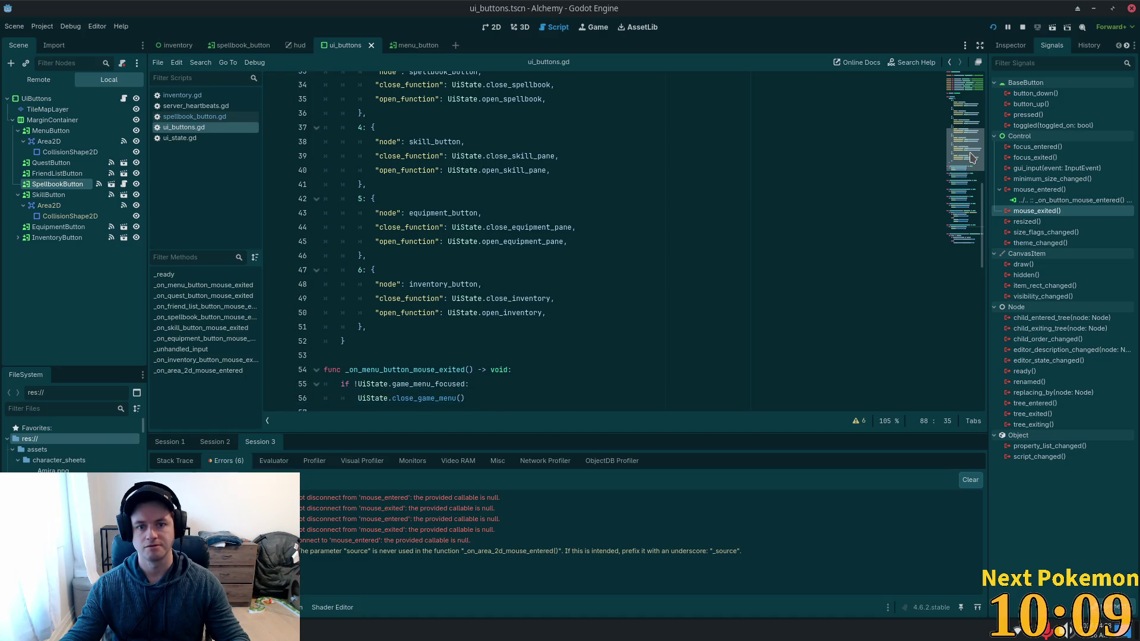
drag(972, 157, 974, 248)
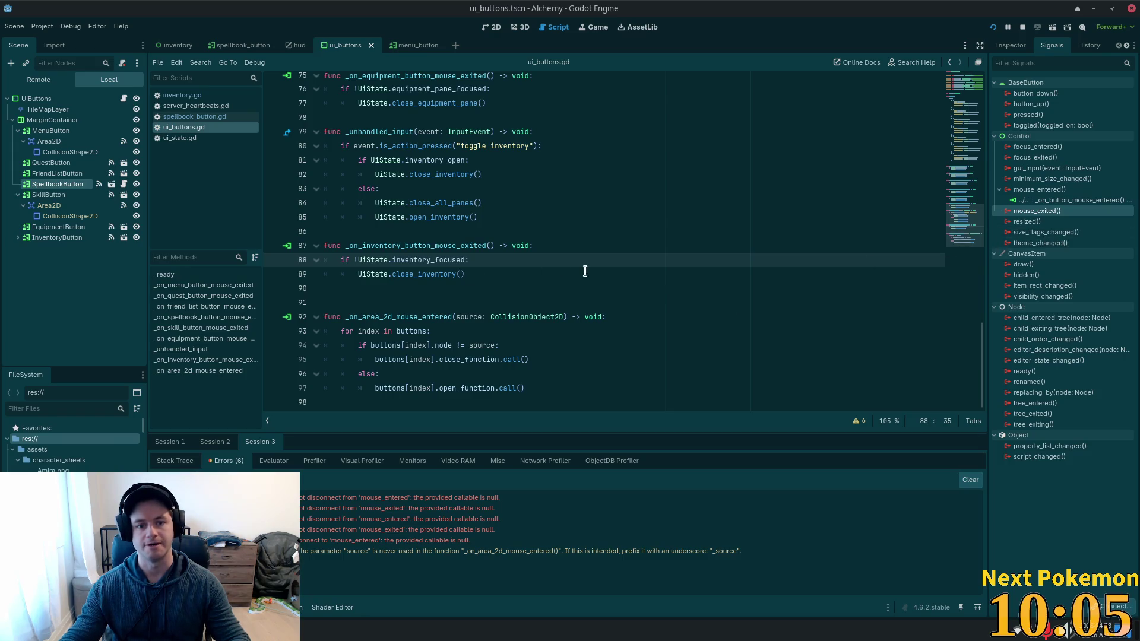
scroll(587, 261, up, 6)
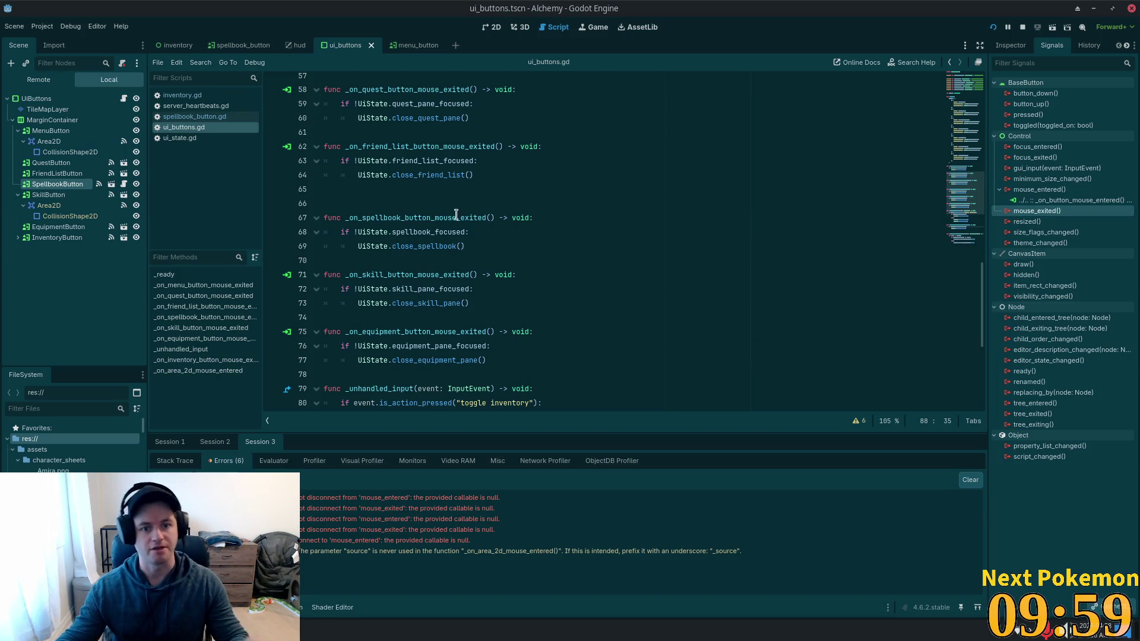
scroll(456, 216, up, 4)
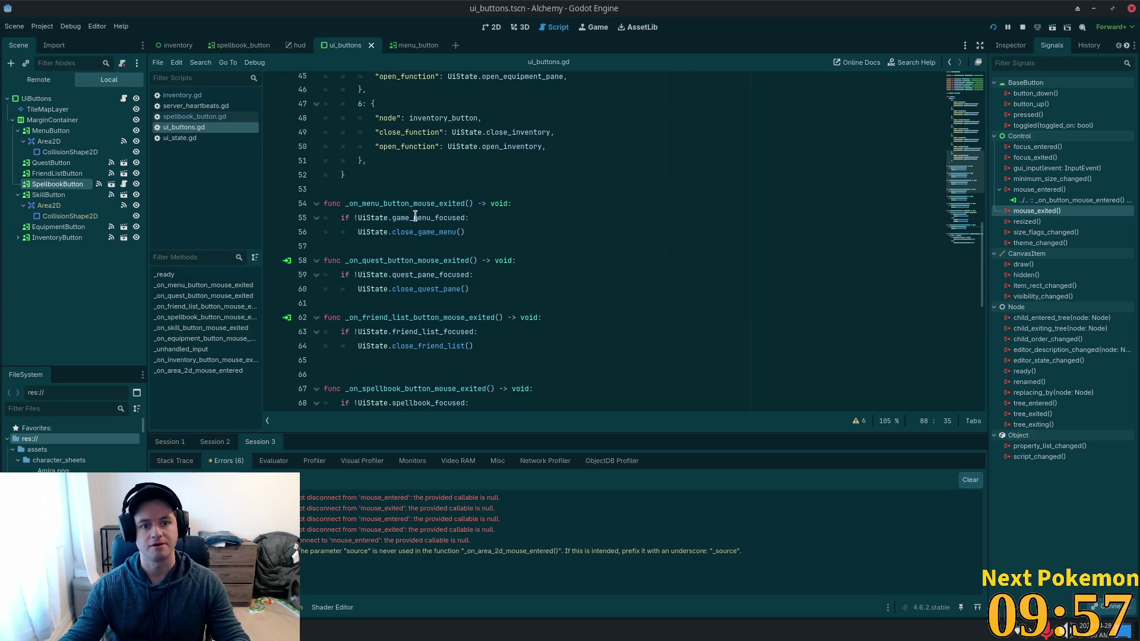
click(415, 218)
double_click(415, 203)
key(ctrl+c)
scroll(429, 253, up, 1)
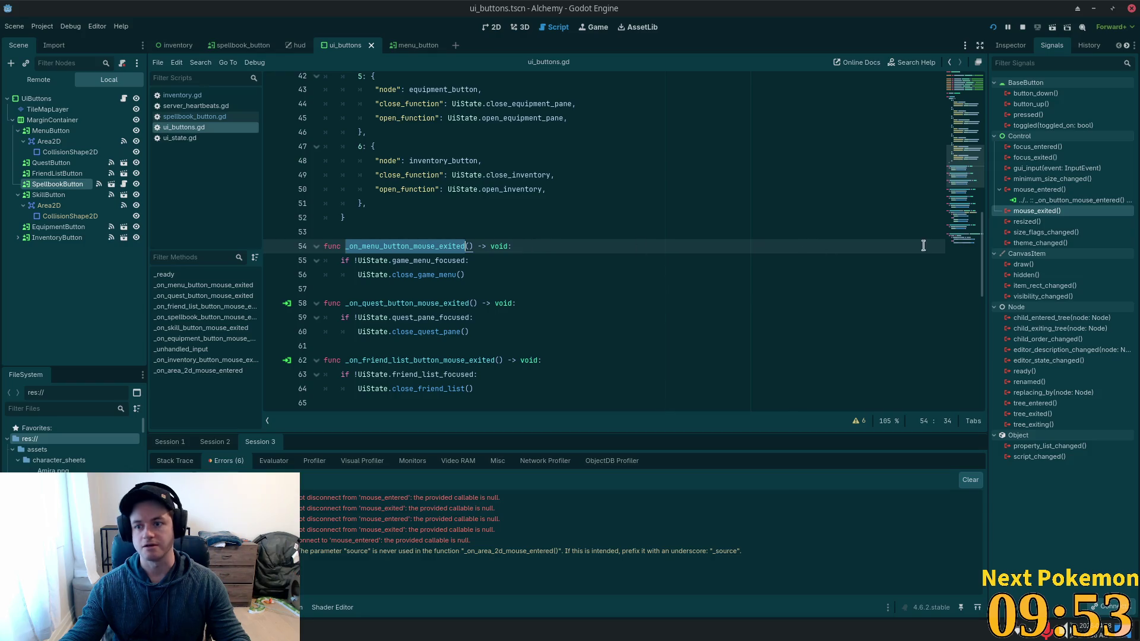
Cancel a mouse_exited connection mistakenly started on the wrong node.
double_click(1044, 211)
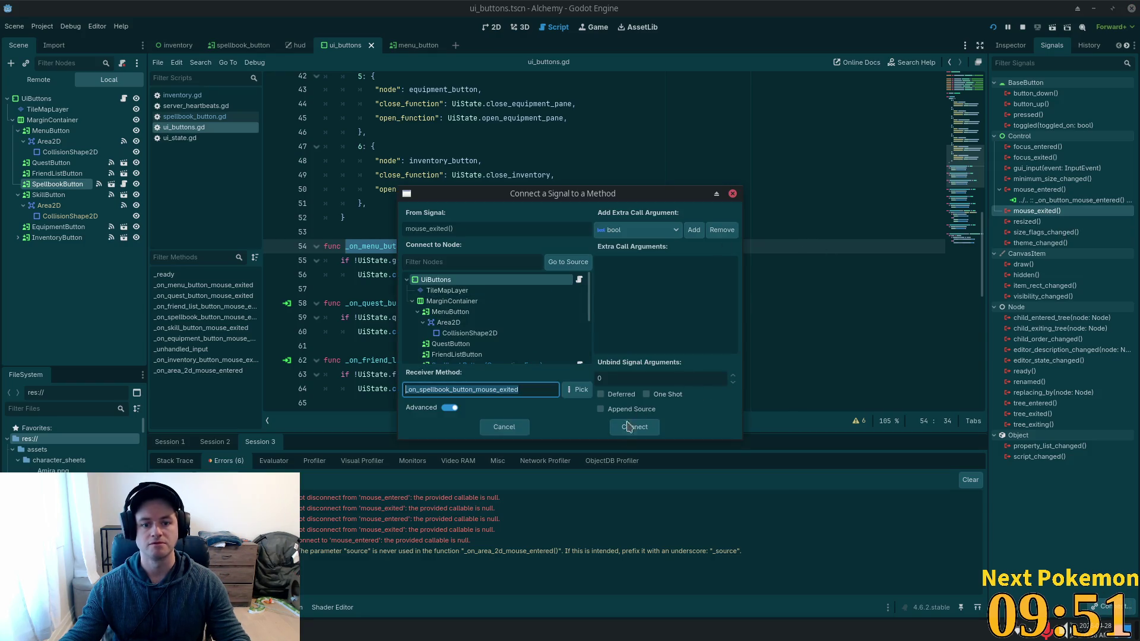
key(ctrl+v)
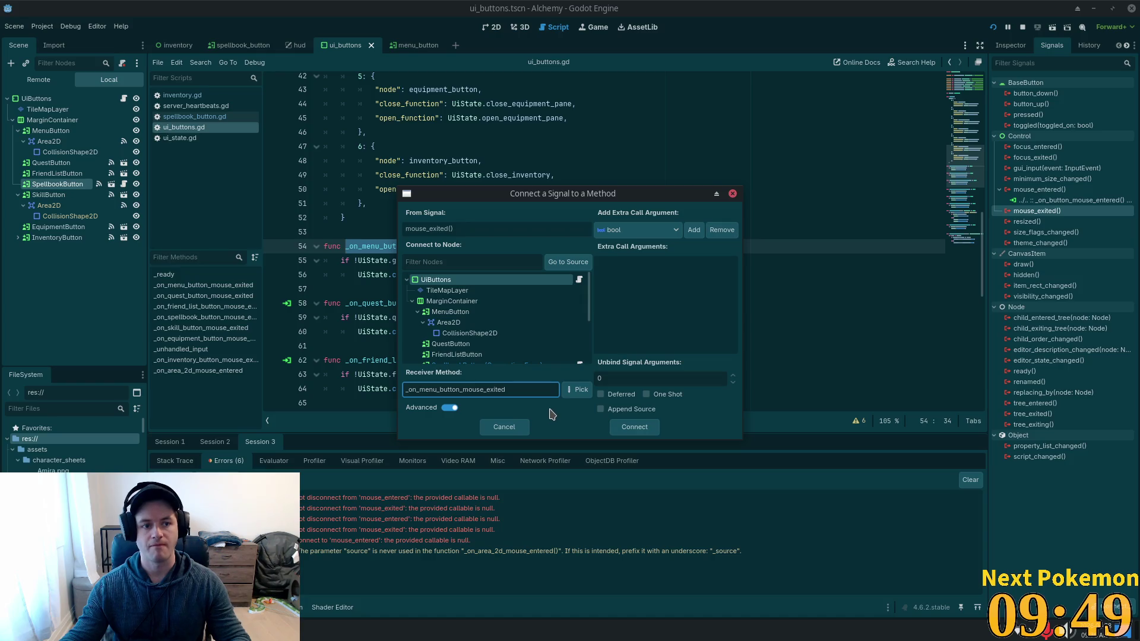
click(525, 430)
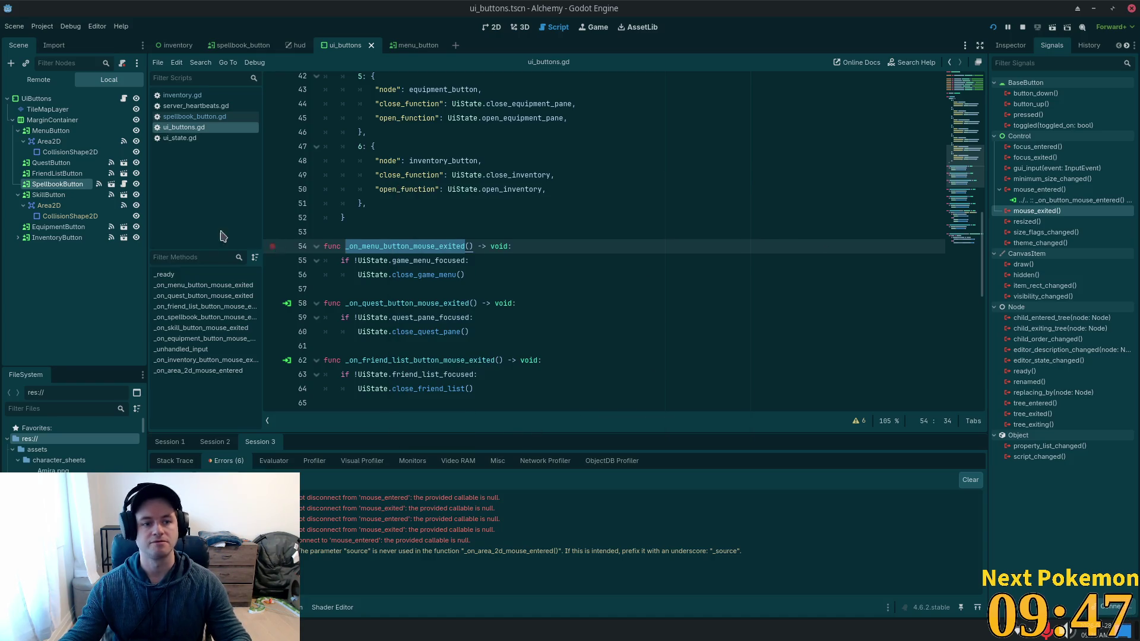
Connect MenuButton/Area2D's mouse_exited to _on_menu_button_mouse_exited and save the scene.
click(49, 142)
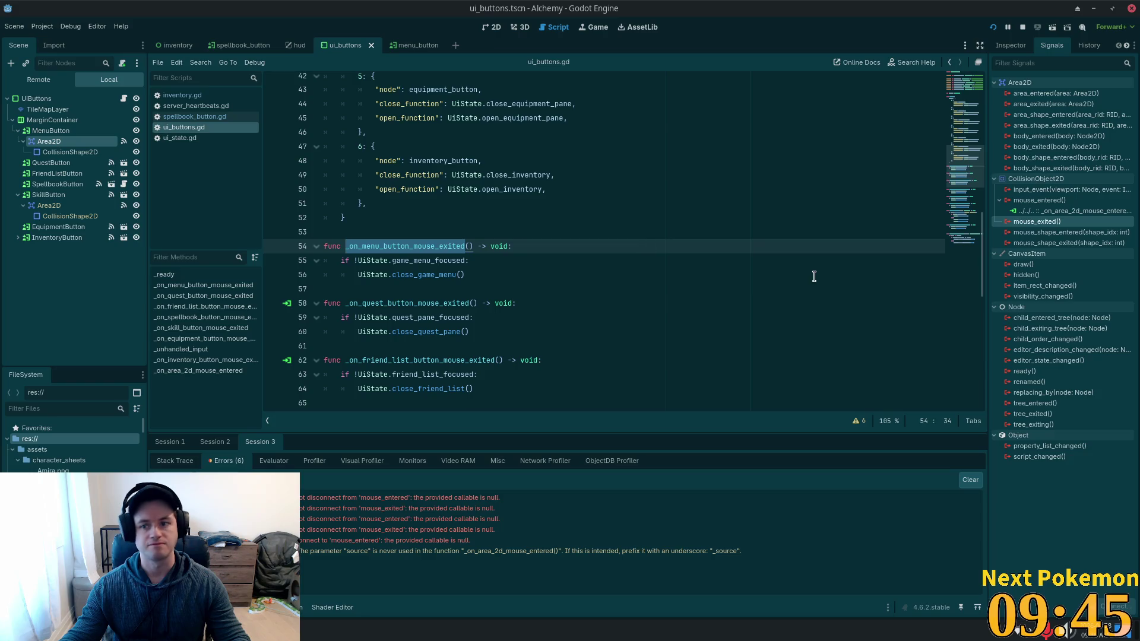
double_click(1025, 224)
key(ctrl+v)
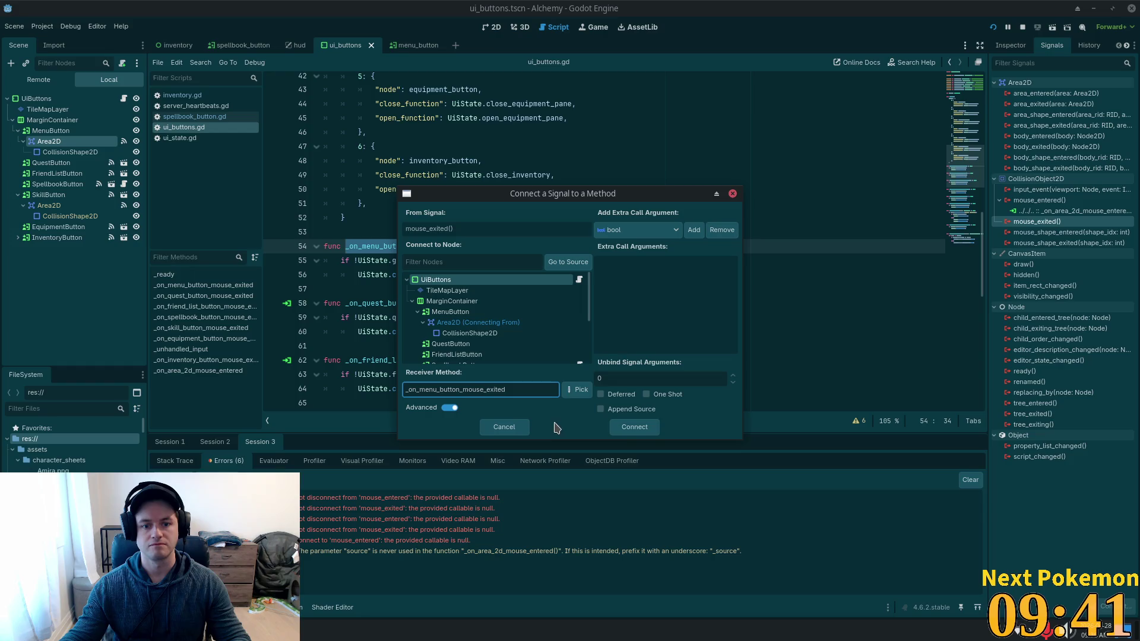
click(642, 433)
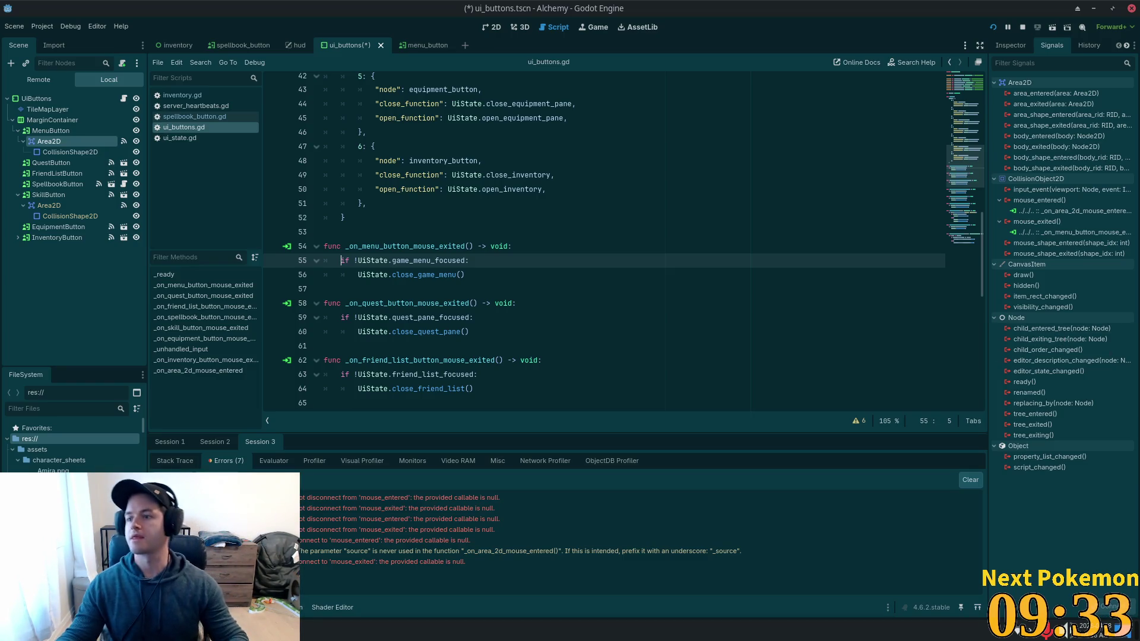
click(639, 245)
key(ctrl+s)
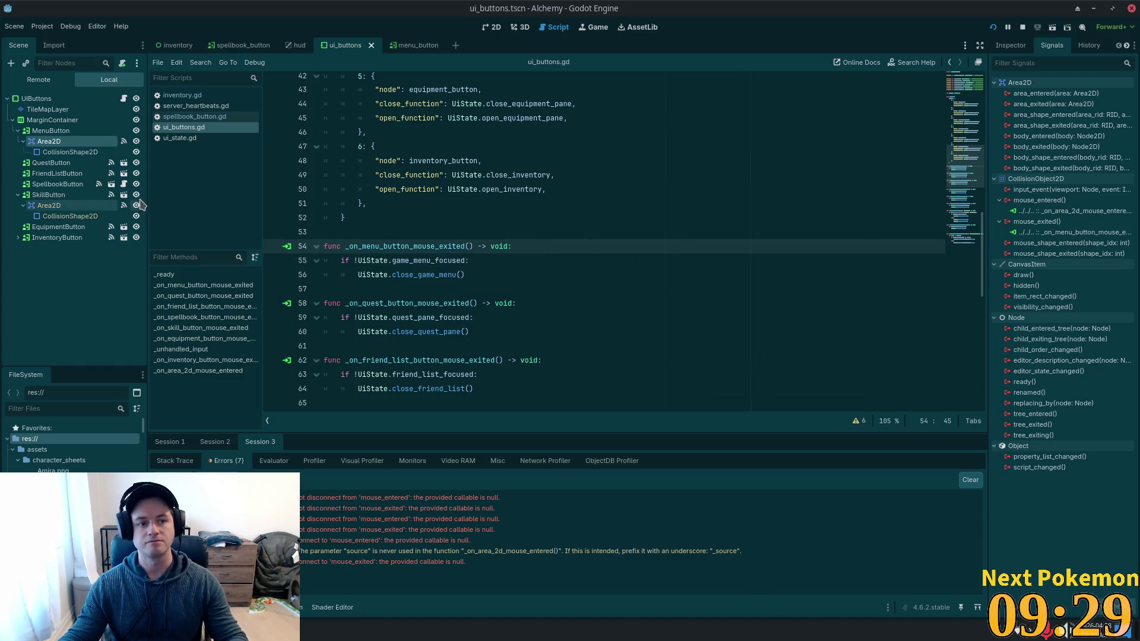
Make the QuestButton instance local so its Area2D and CollisionShape2D appear.
click(42, 162)
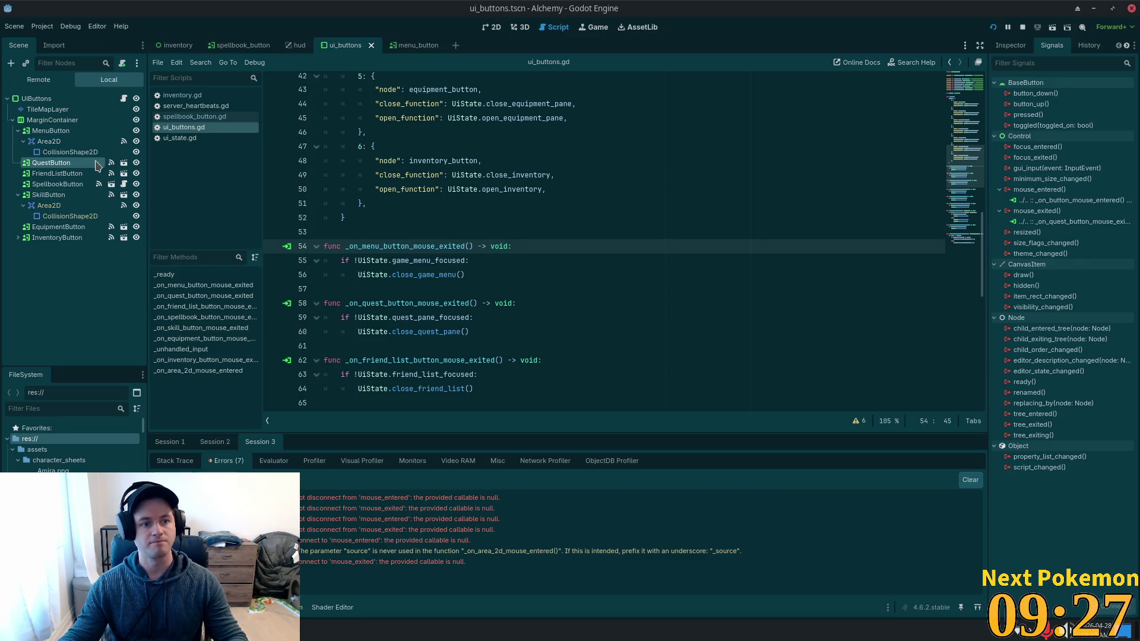
right_click(54, 167)
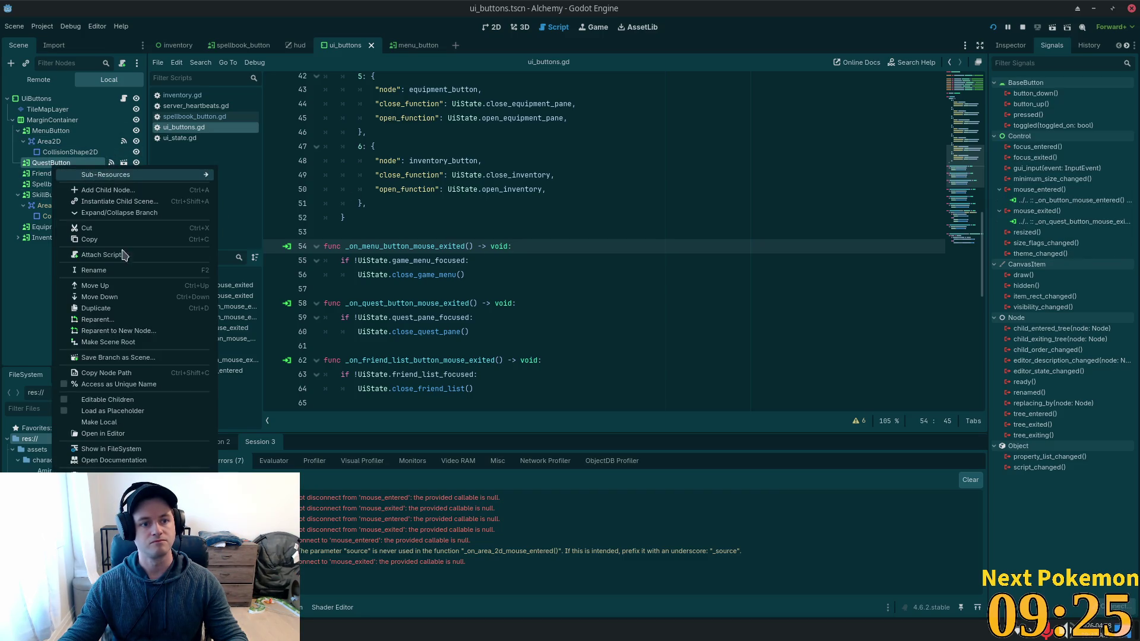
click(122, 422)
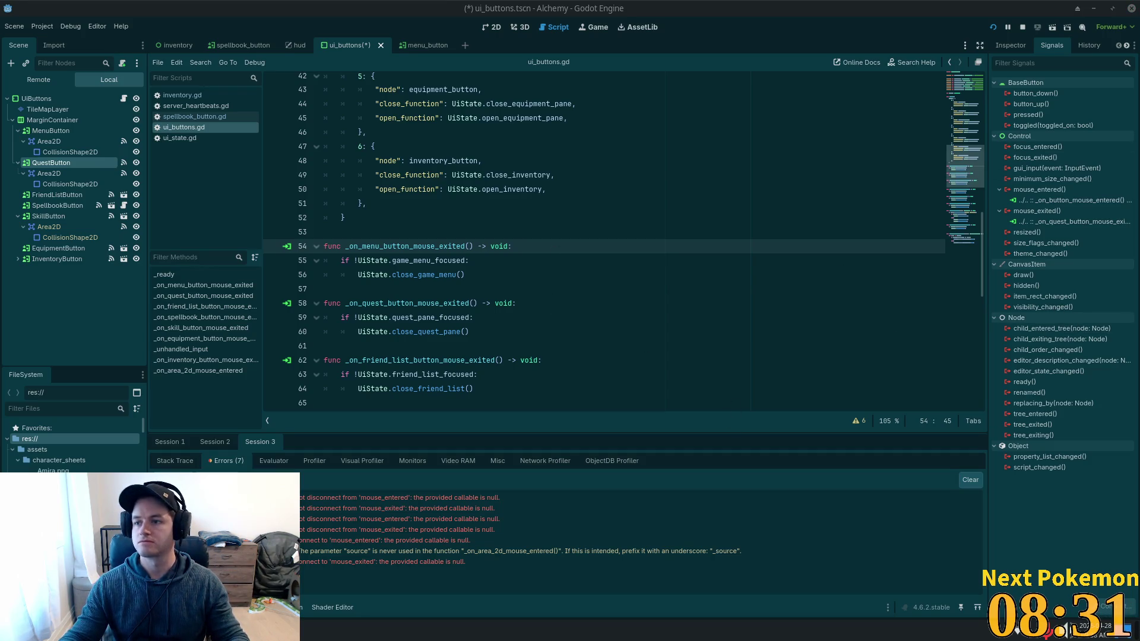
click(551, 329)
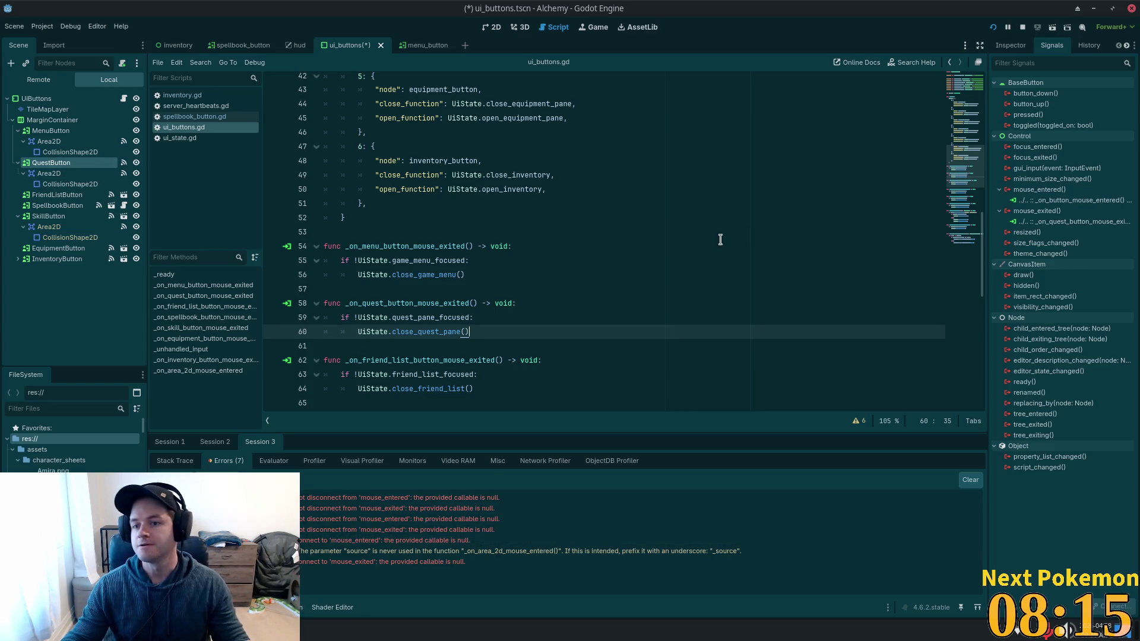
Delete QuestButton's old _on_button_mouse_entered connection.
click(50, 142)
click(51, 173)
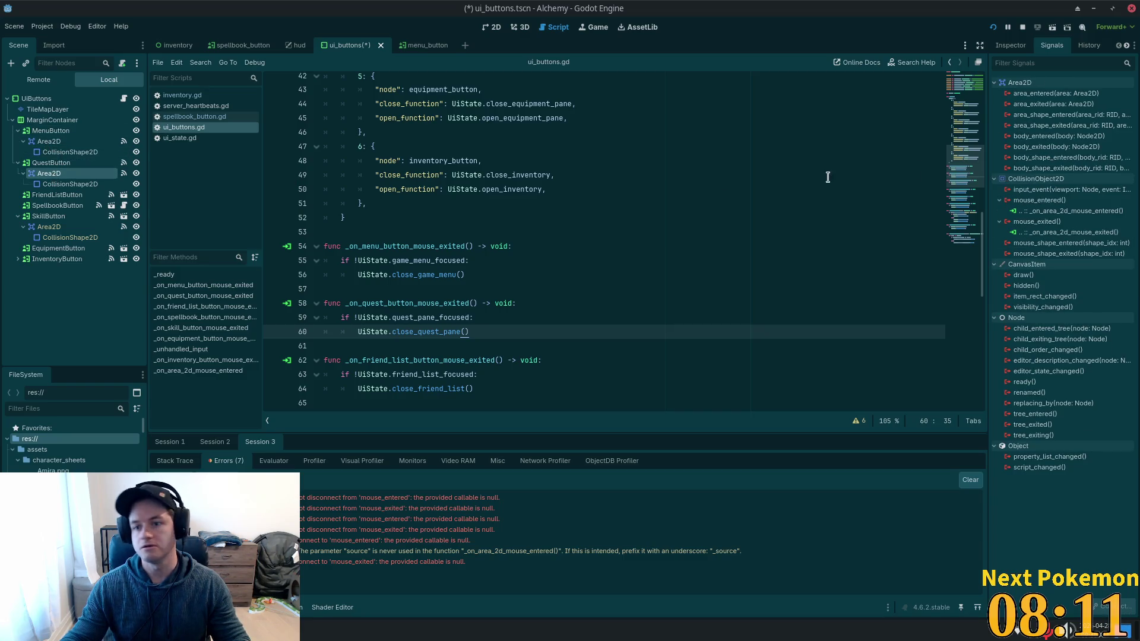
scroll(682, 204, down, 8)
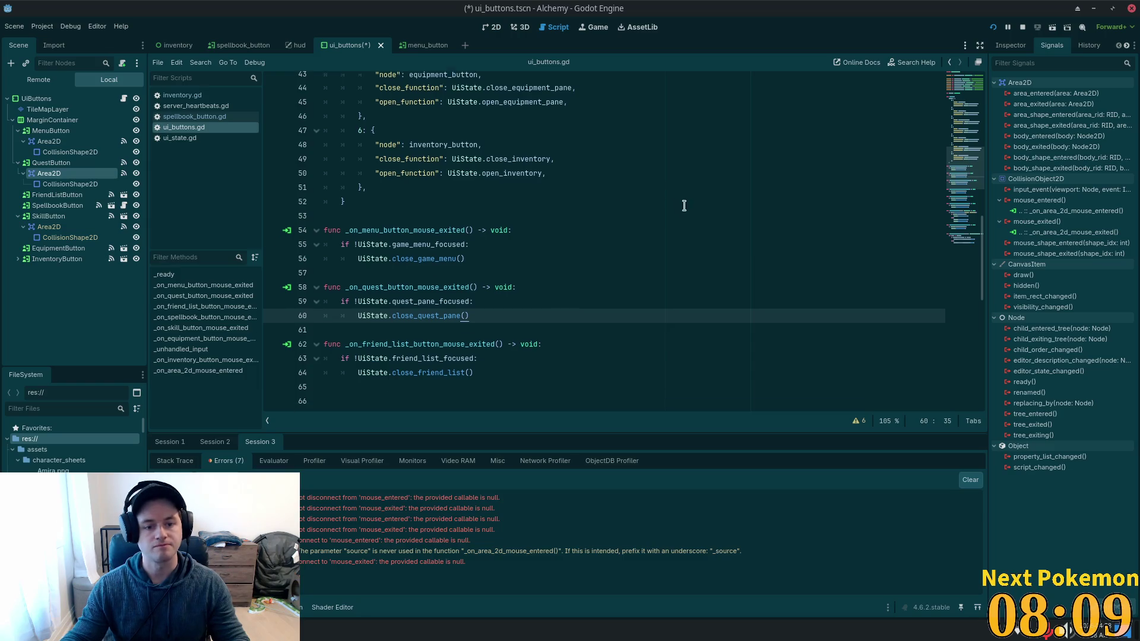
scroll(970, 233, down, 2)
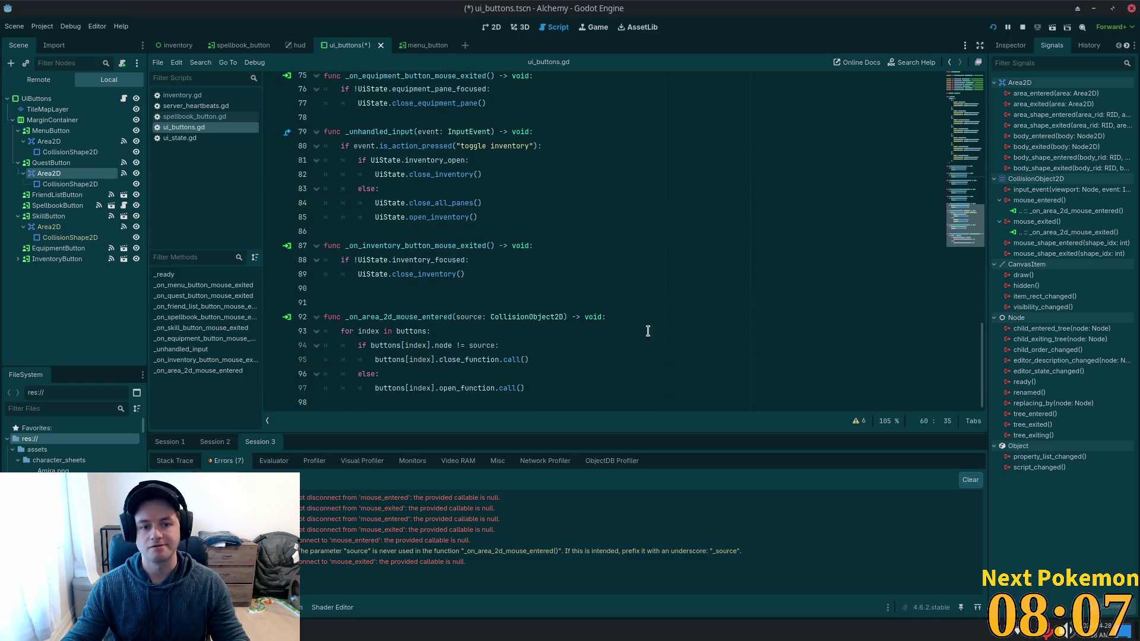
double_click(415, 318)
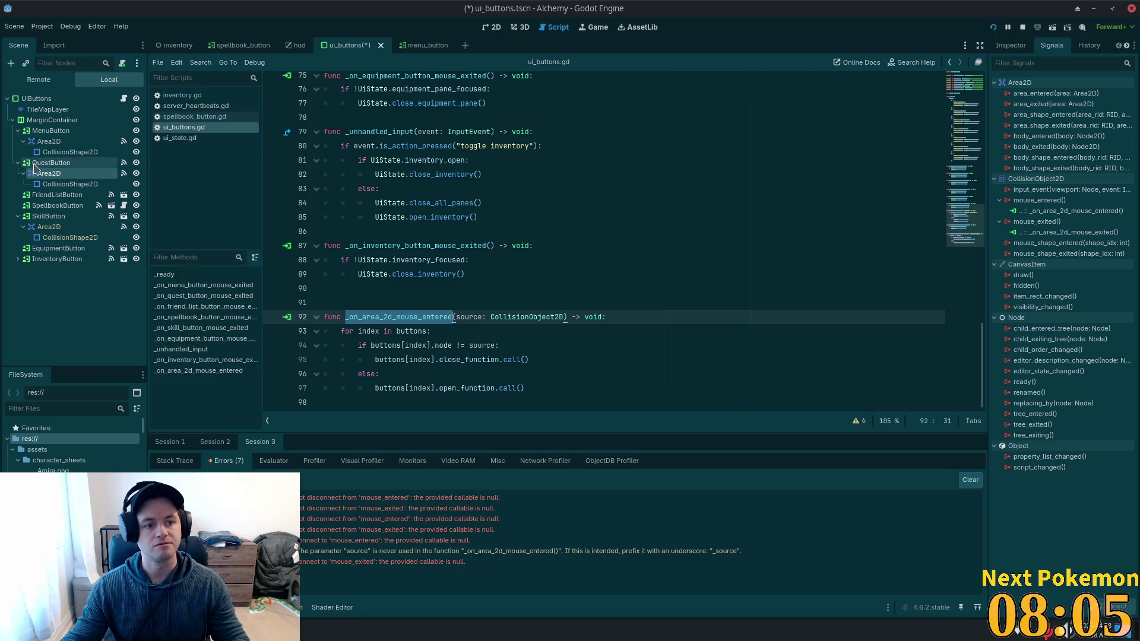
click(65, 153)
click(70, 184)
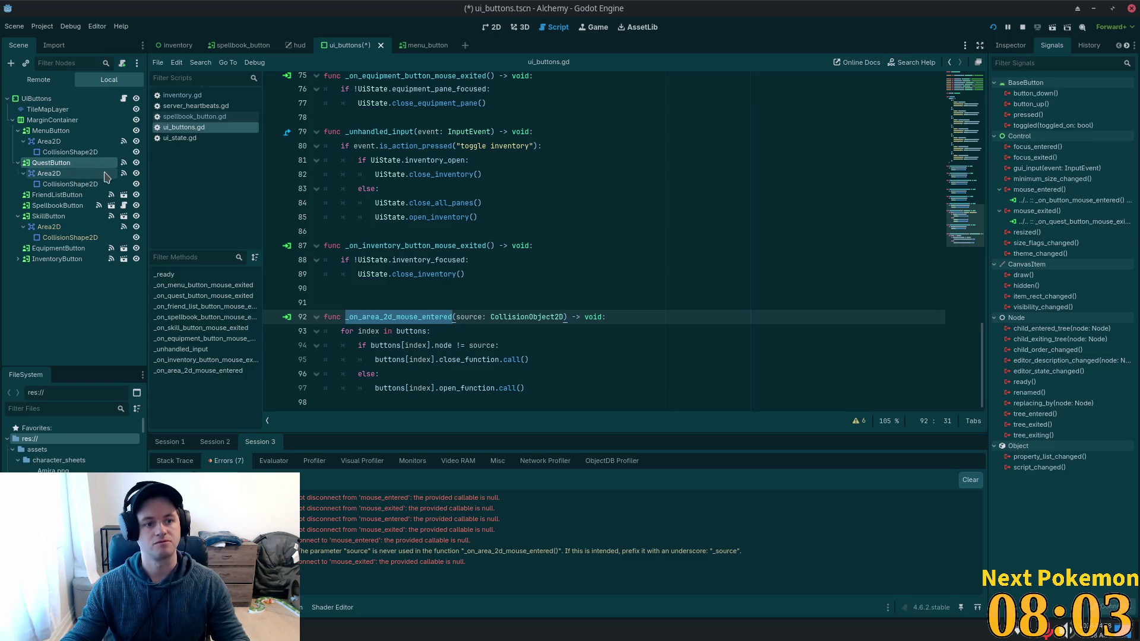
click(108, 173)
click(108, 166)
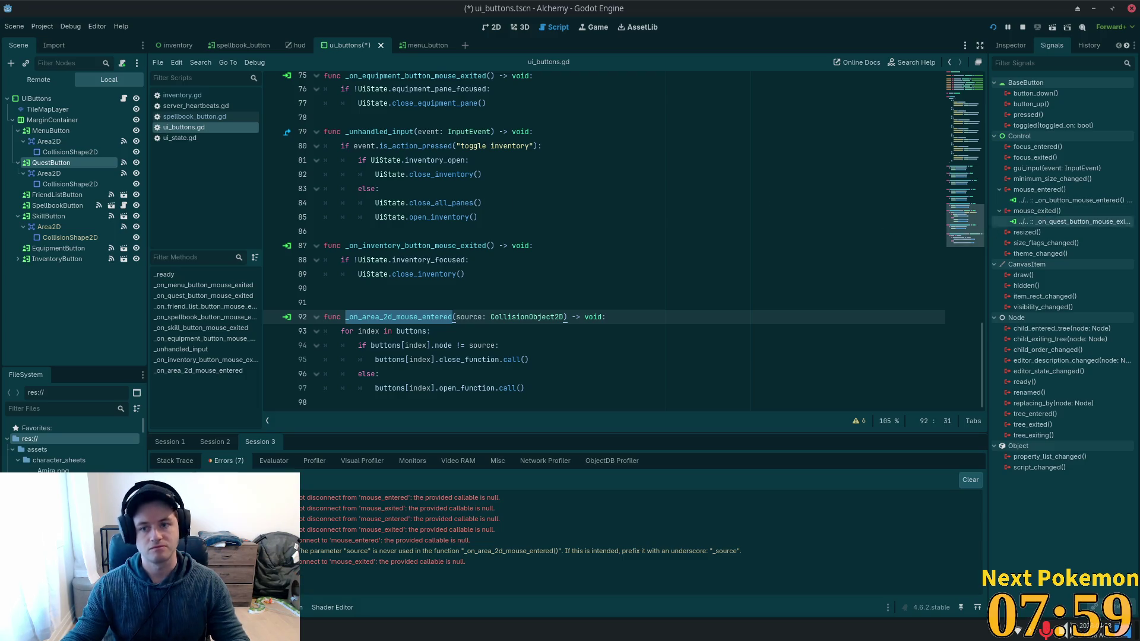
click(1063, 201)
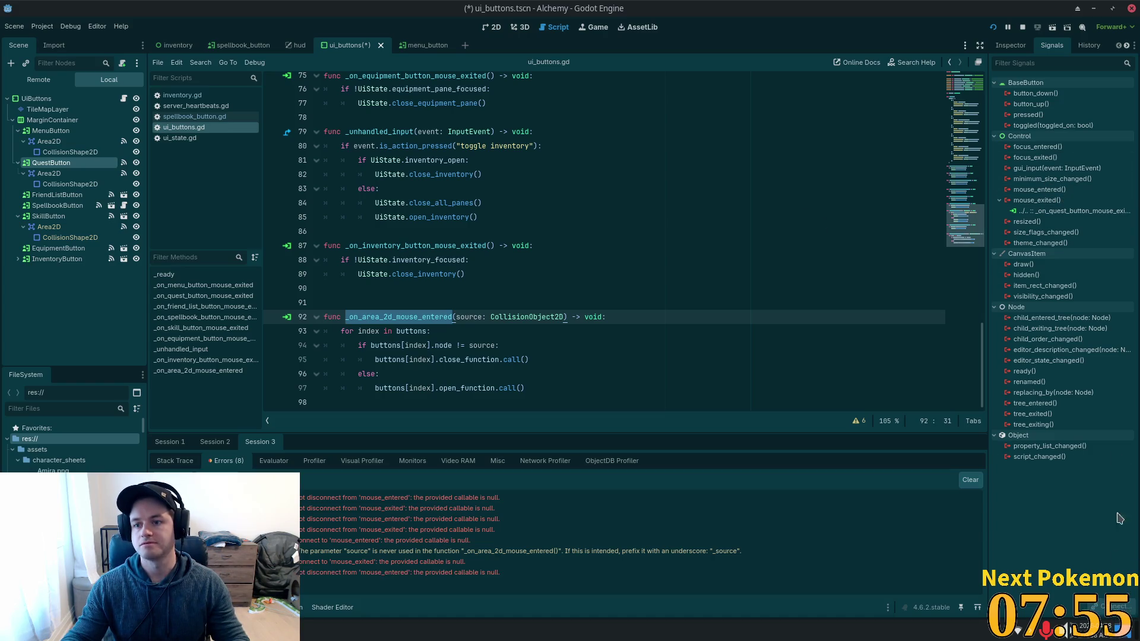
key(Delete)
key(Delete)
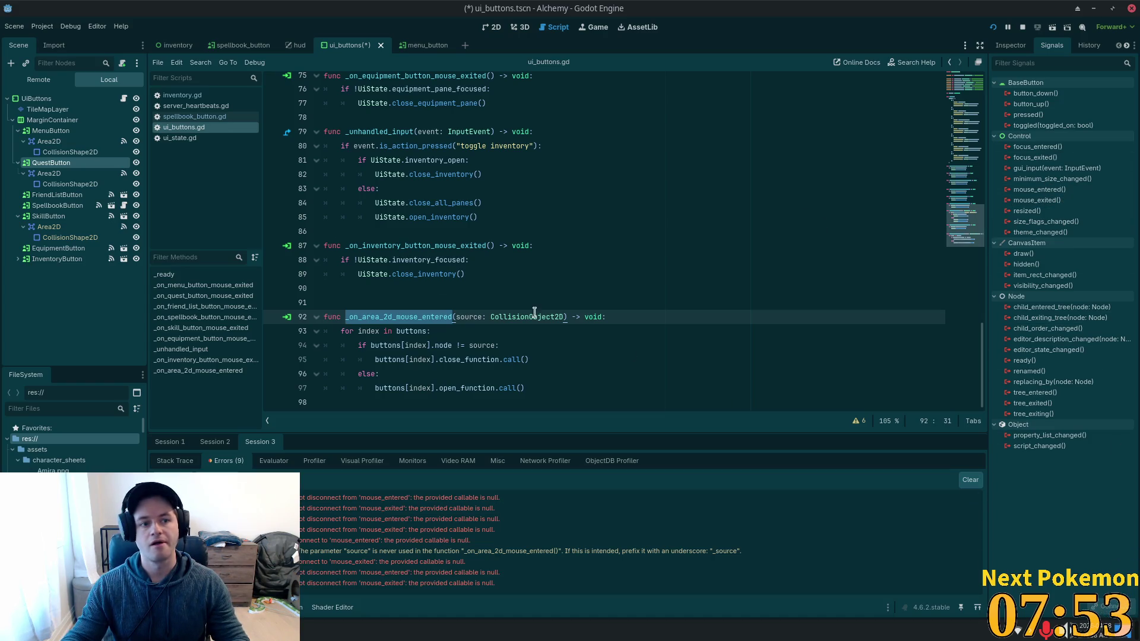
Remove the old mouse_entered and mouse_exited connections from QuestButton's Area2D.
click(59, 174)
click(1069, 211)
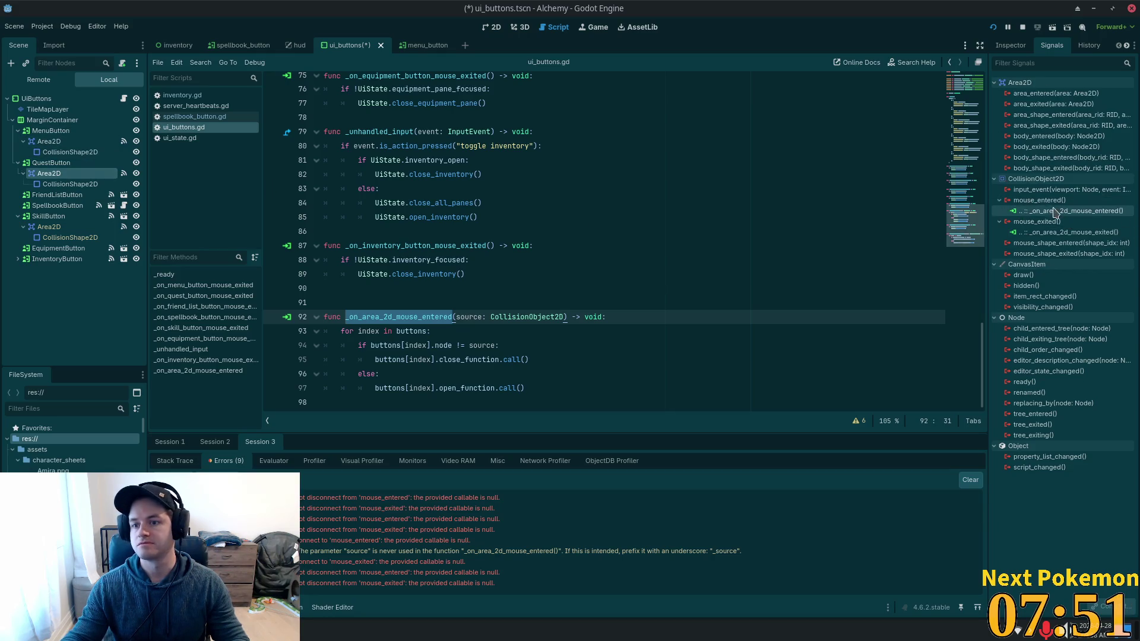
key(Delete)
click(1063, 221)
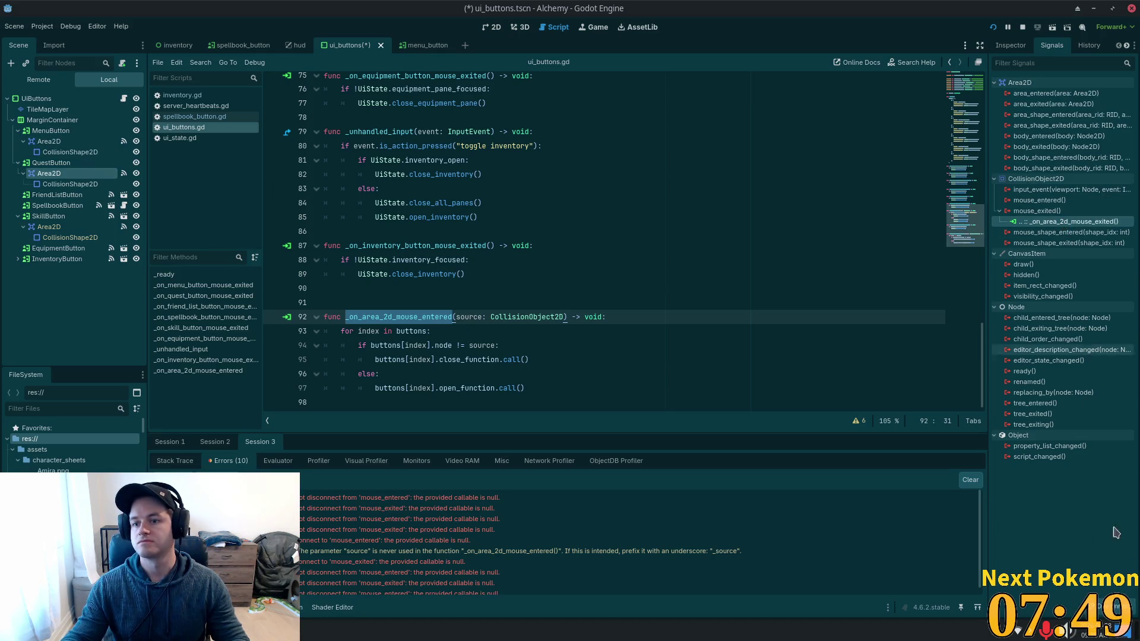
key(Delete)
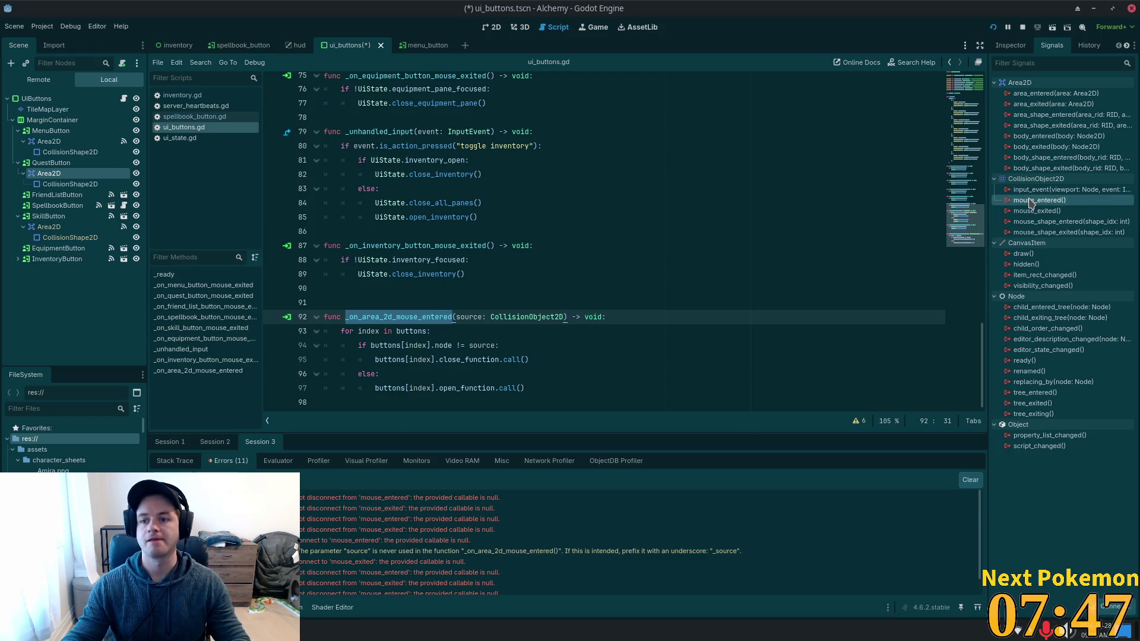
Connect the Area2D's mouse_entered to _on_area_2d_mouse_entered with Append Source enabled.
double_click(1036, 201)
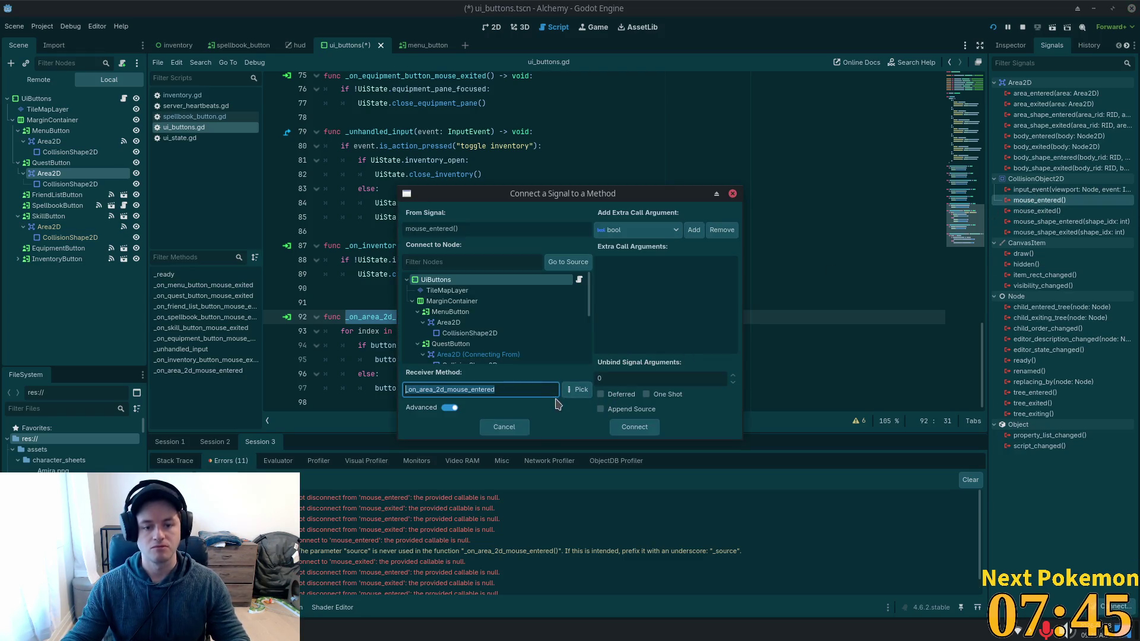
key(Left)
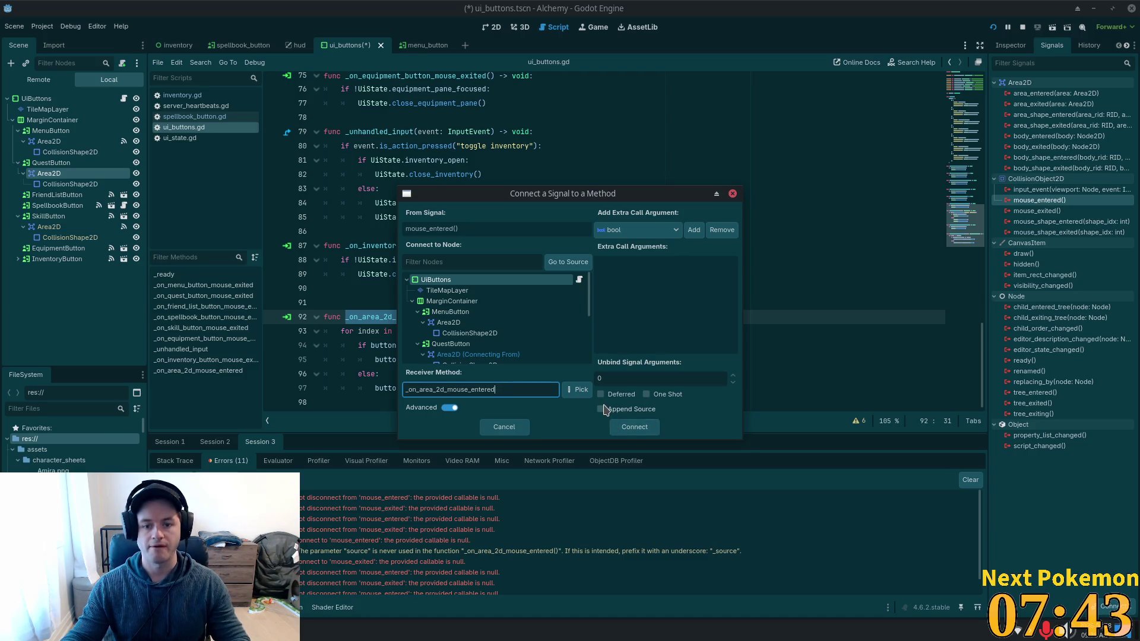
click(601, 409)
click(634, 427)
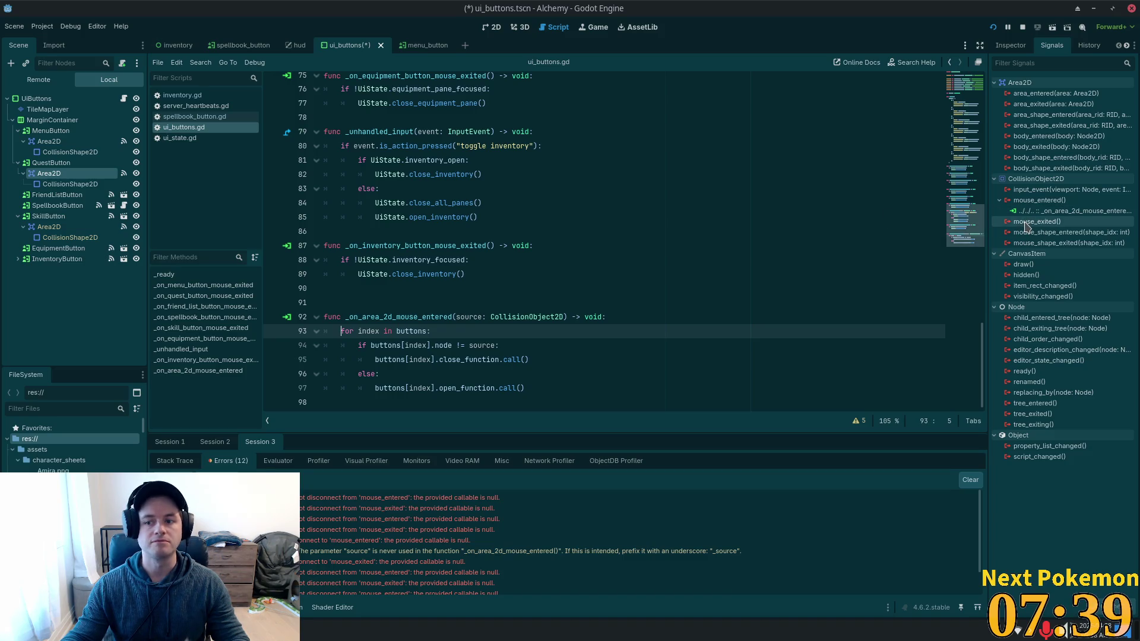
Connect the Area2D's mouse_exited to _on_quest_button_mouse_exited and save the scene.
click(576, 188)
scroll(605, 226, up, 5)
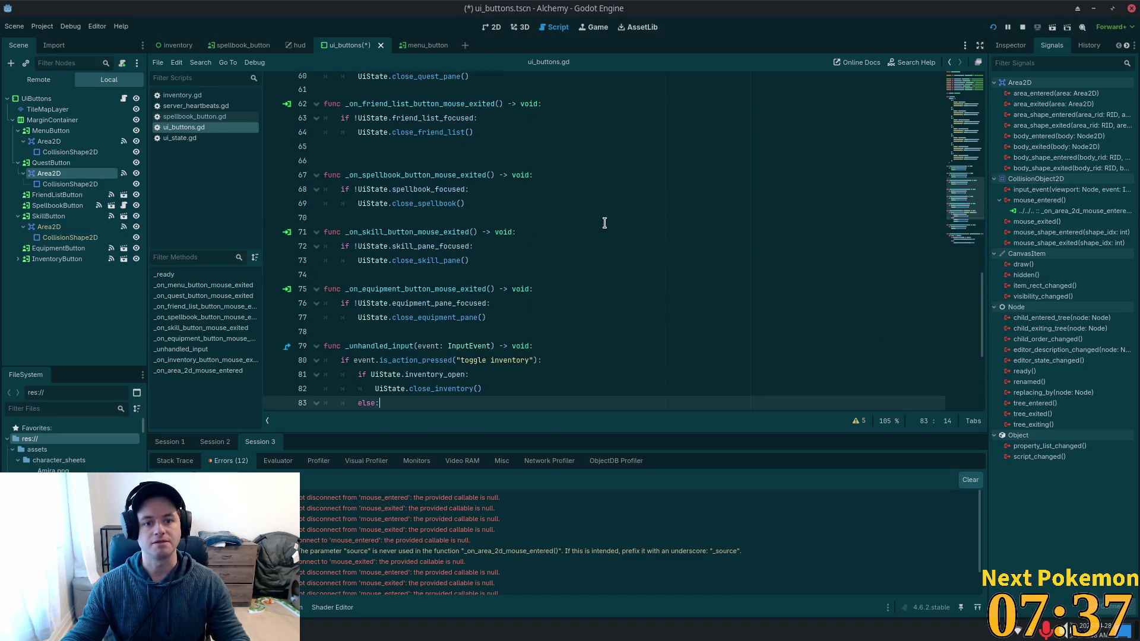
scroll(410, 190, up, 4)
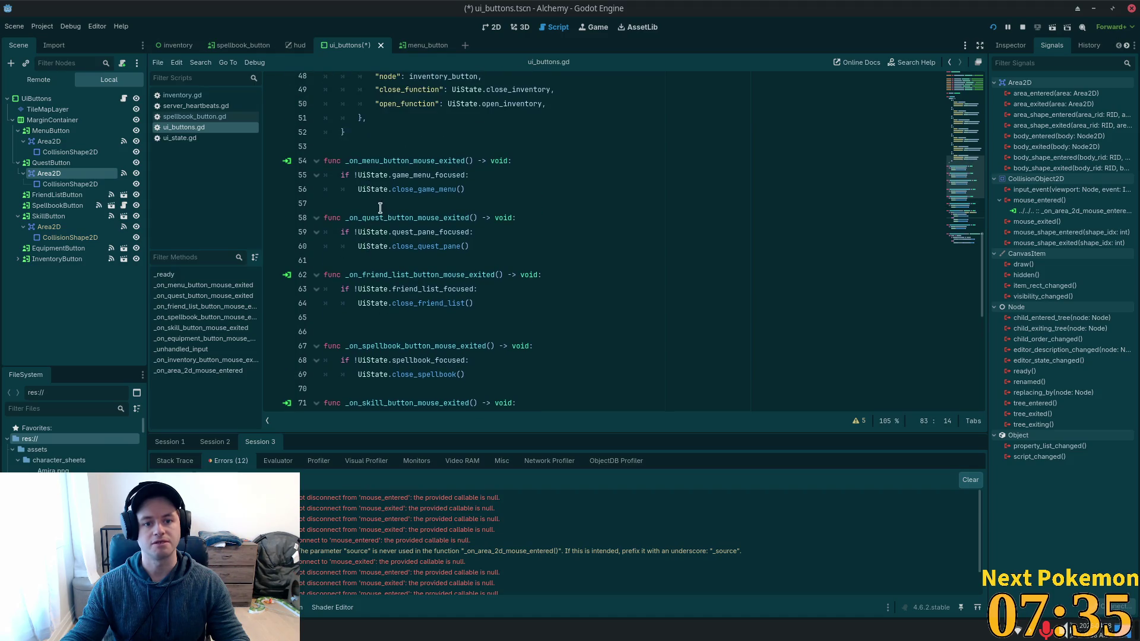
double_click(380, 218)
key(ctrl+c)
double_click(1021, 222)
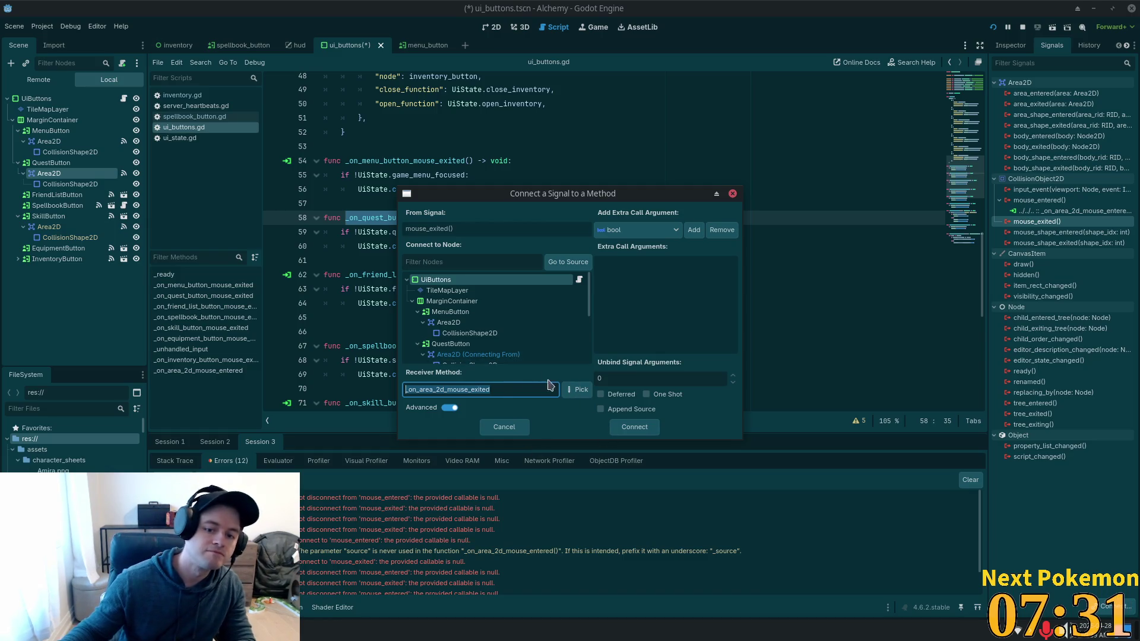
key(ctrl+v)
click(634, 427)
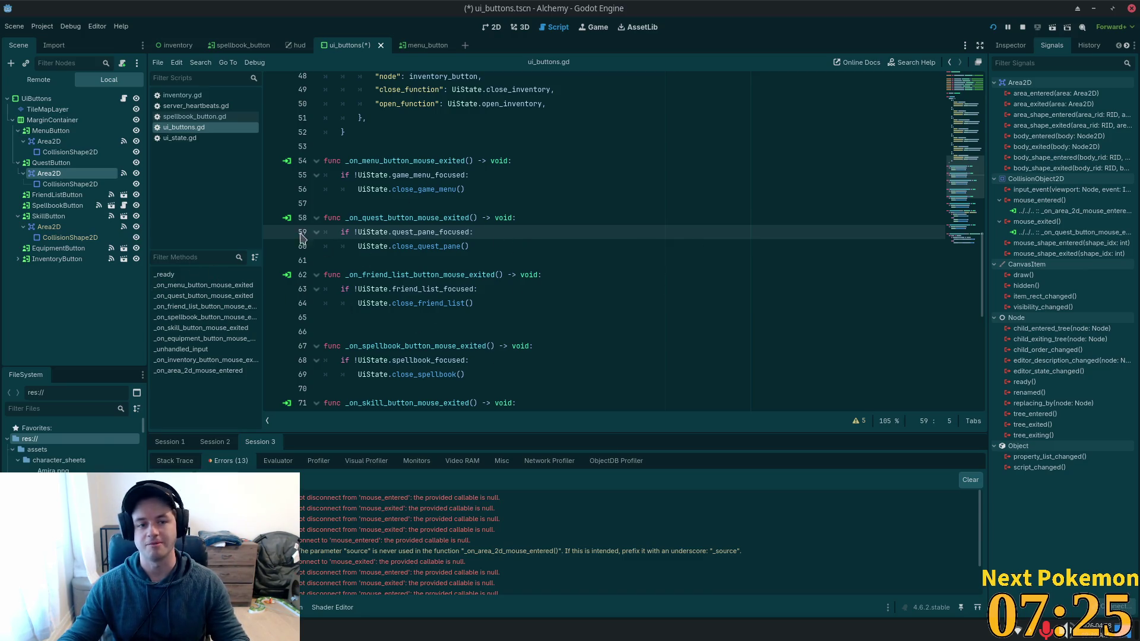
key(ctrl+s)
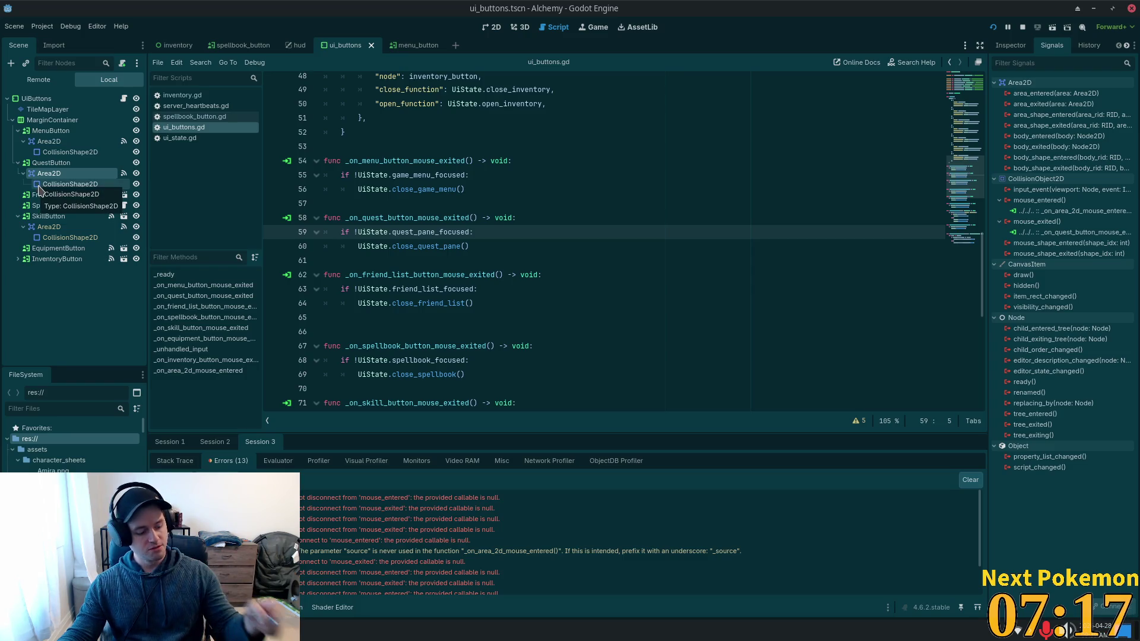
Turn on Editable Children for FriendListButton.
click(65, 195)
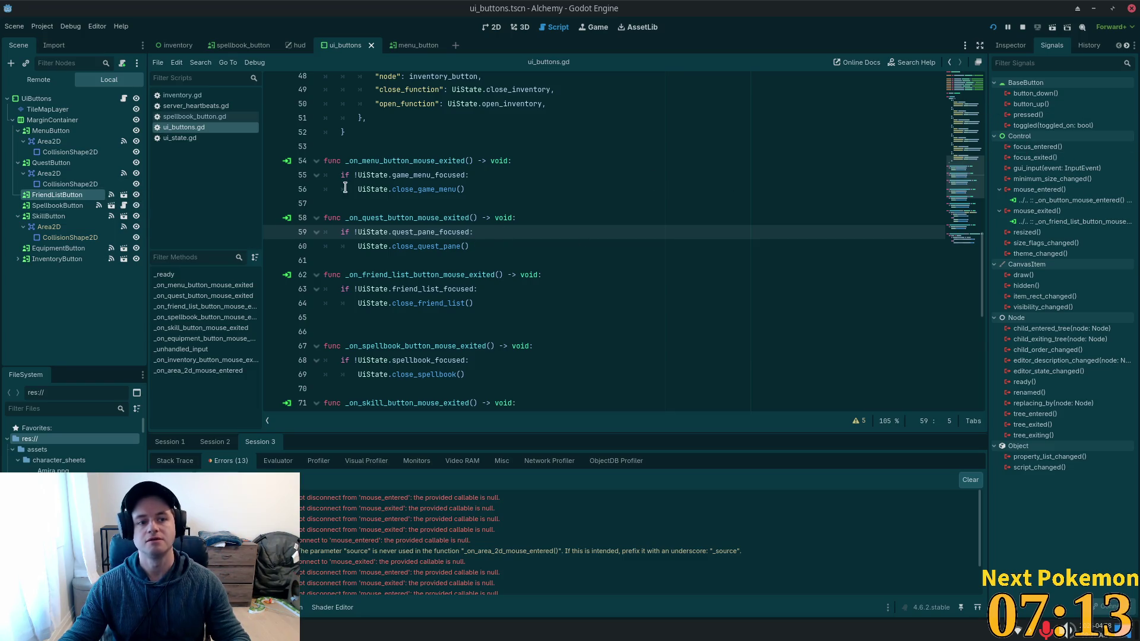
right_click(73, 199)
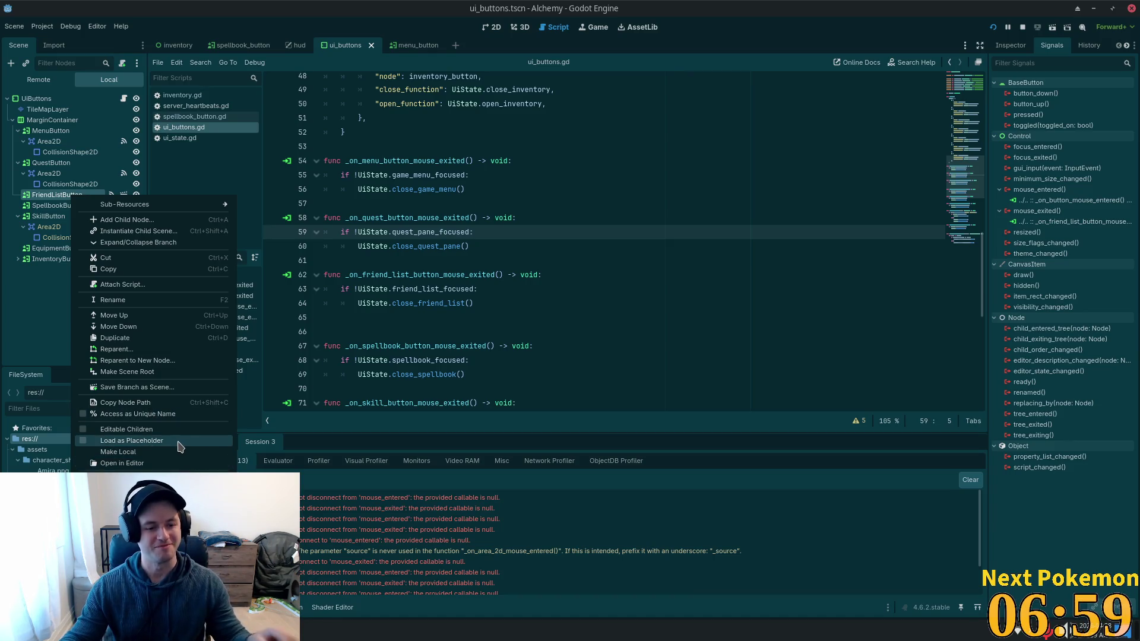
click(171, 444)
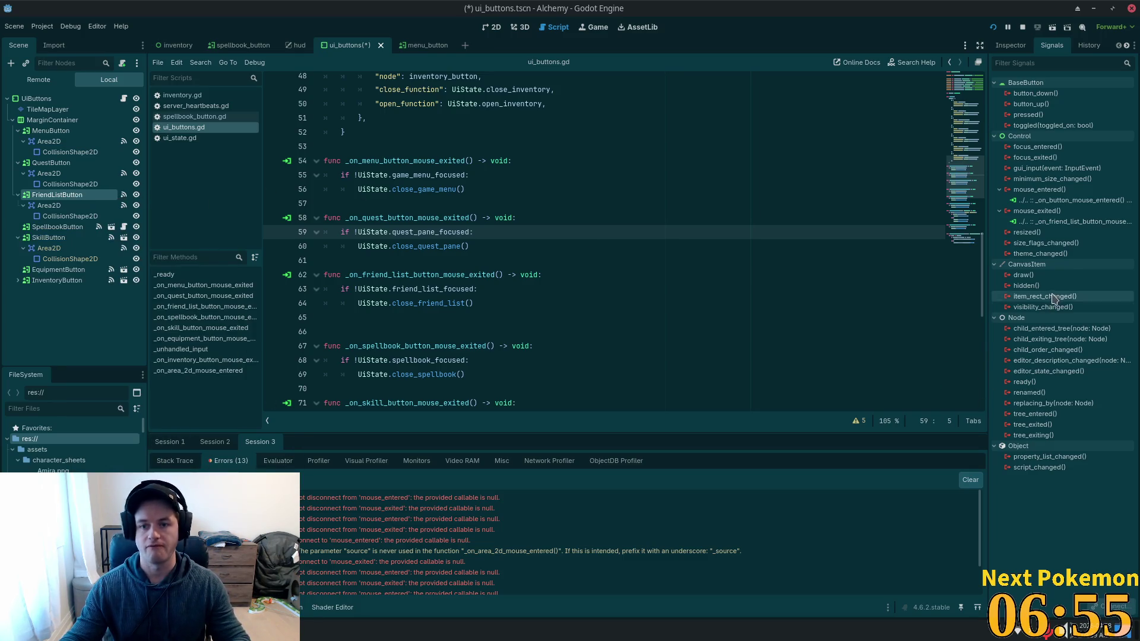
Disconnect FriendListButton's own mouse_entered and mouse_exited handlers, then select its Area2D.
click(1063, 200)
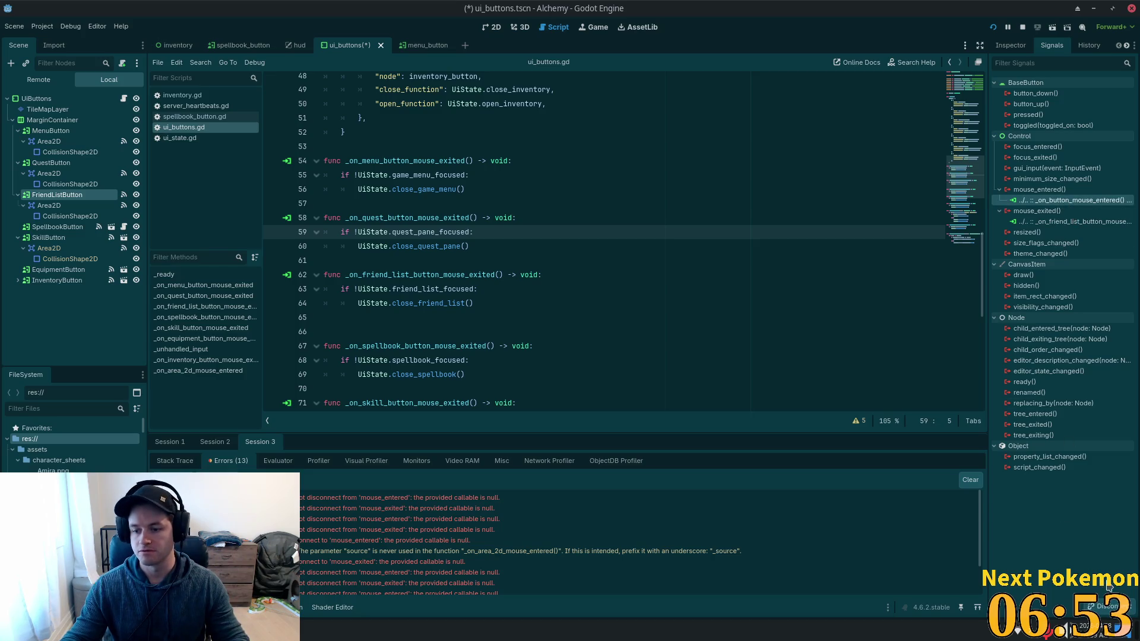
click(1107, 606)
click(1062, 210)
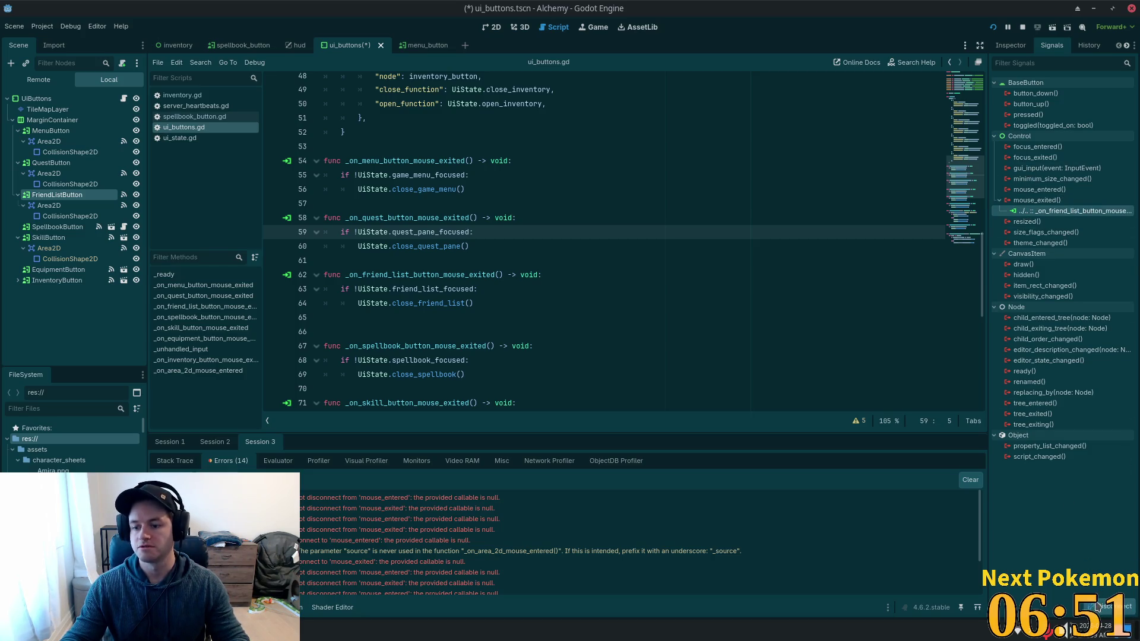
click(1108, 606)
click(65, 206)
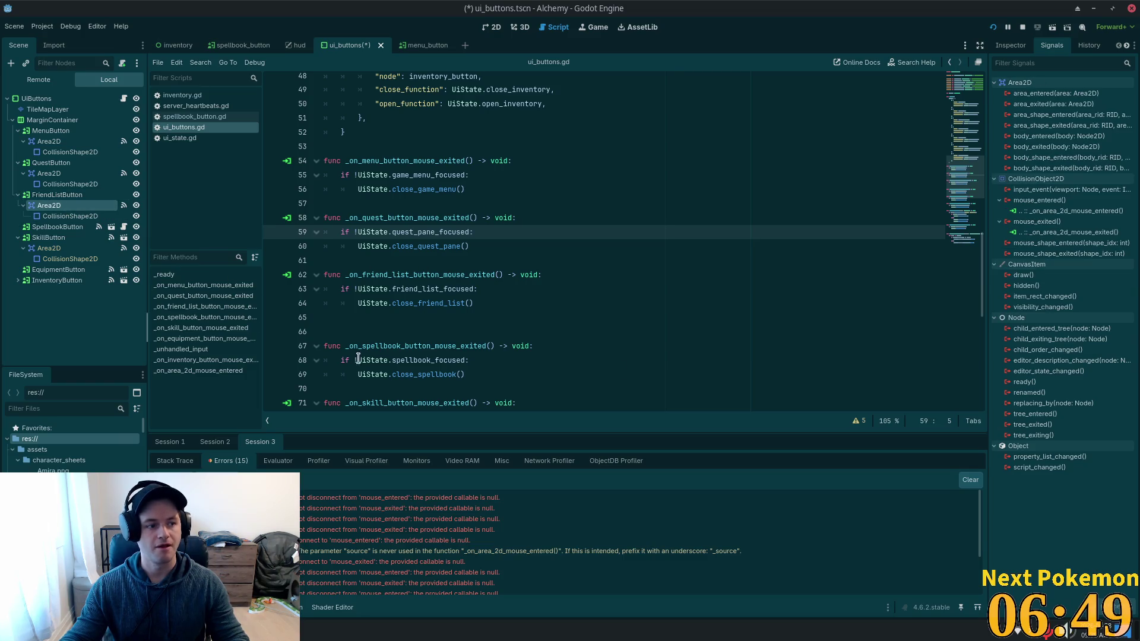
Disconnect the old inherited hover connections on FriendListButton's Area2D.
click(1063, 211)
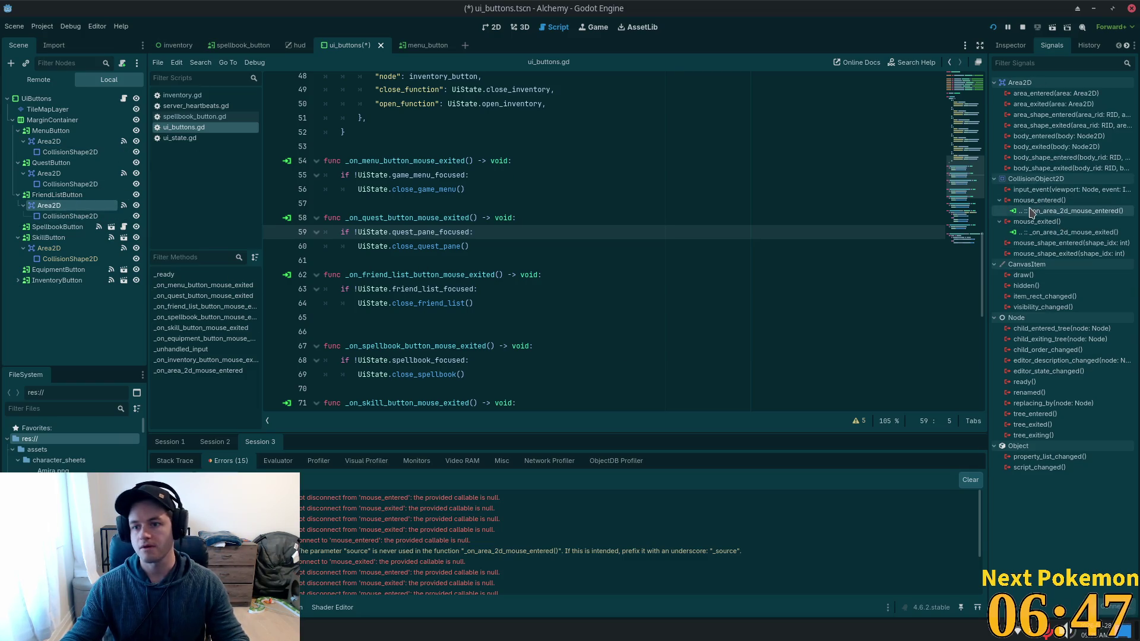
click(1108, 606)
click(1063, 222)
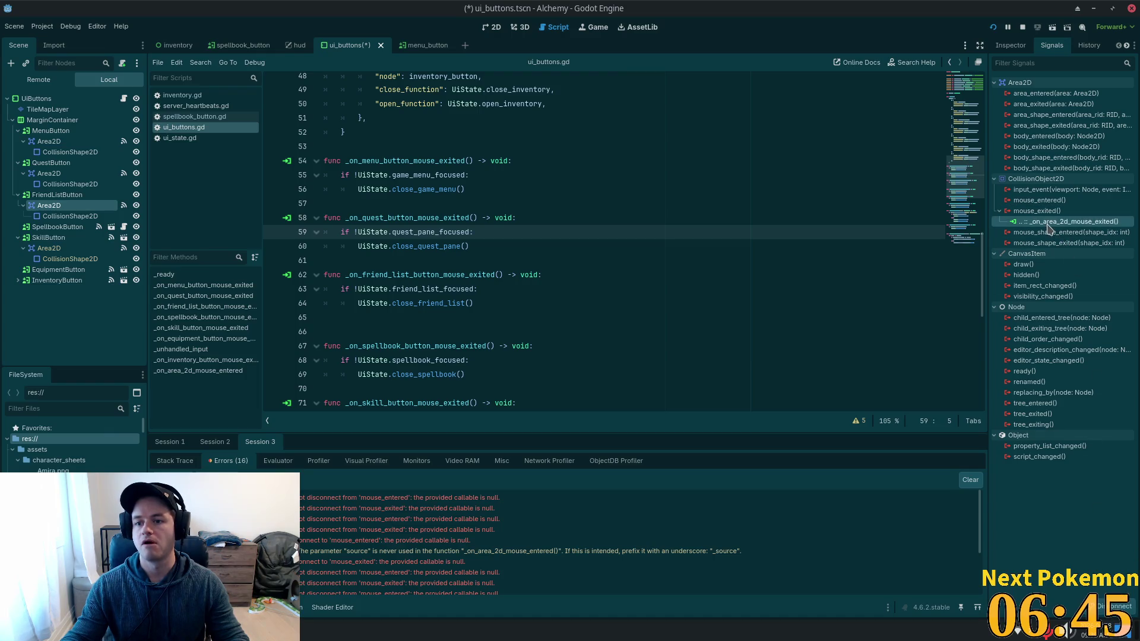
click(1108, 606)
Connect the Area2D's mouse_entered to _on_area_2d_mouse_entered, redoing a faulty attempt, and save.
scroll(694, 283, down, 9)
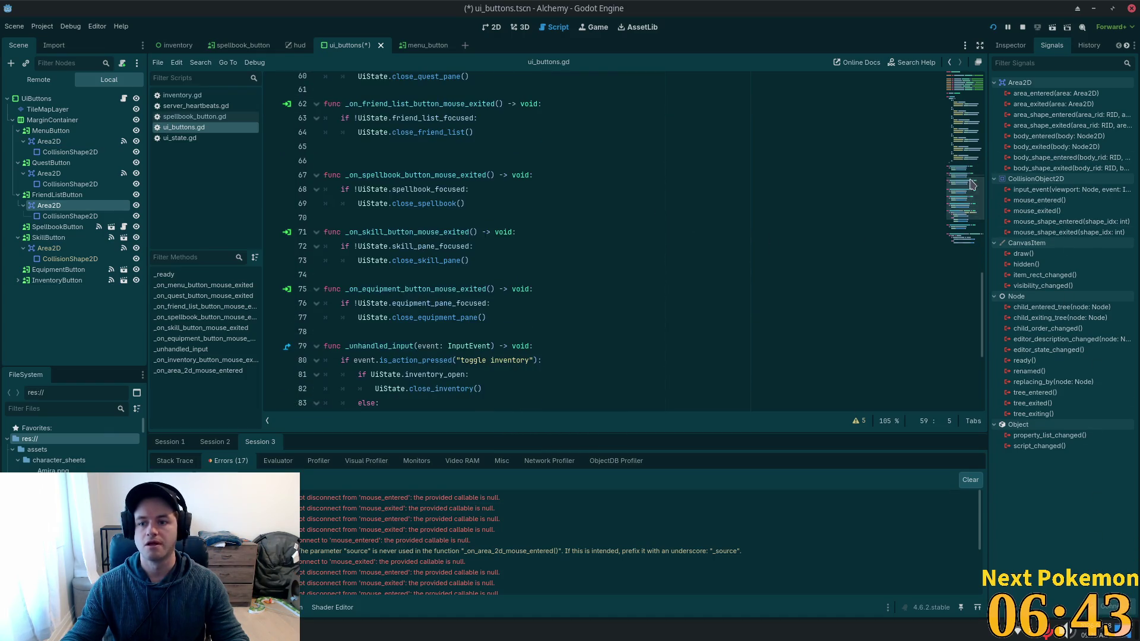
double_click(427, 317)
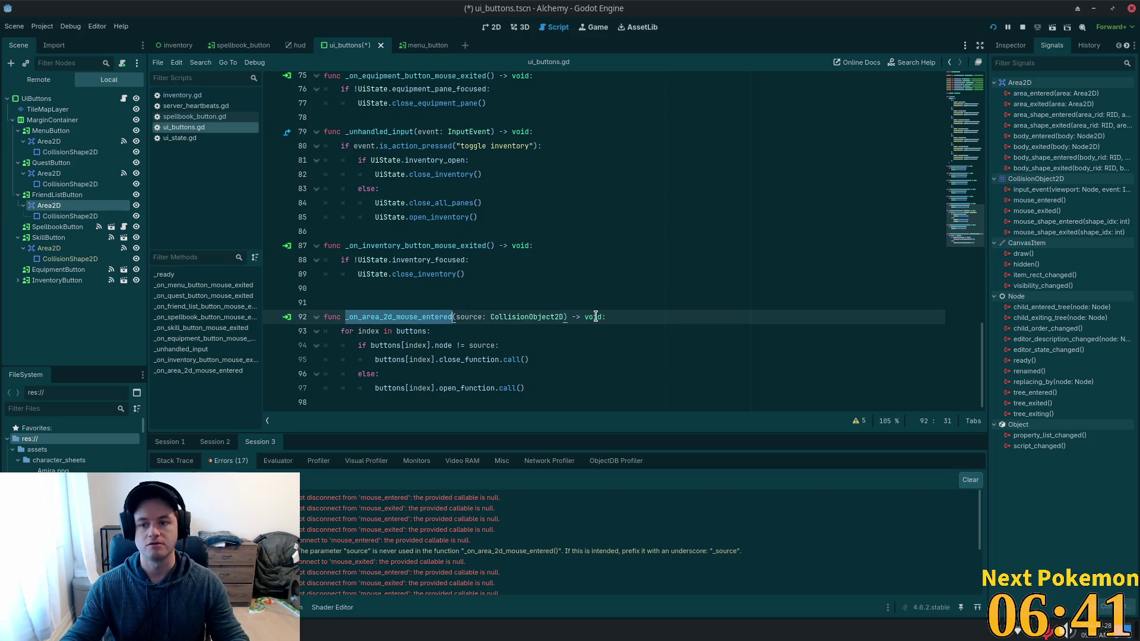
double_click(1039, 200)
click(630, 427)
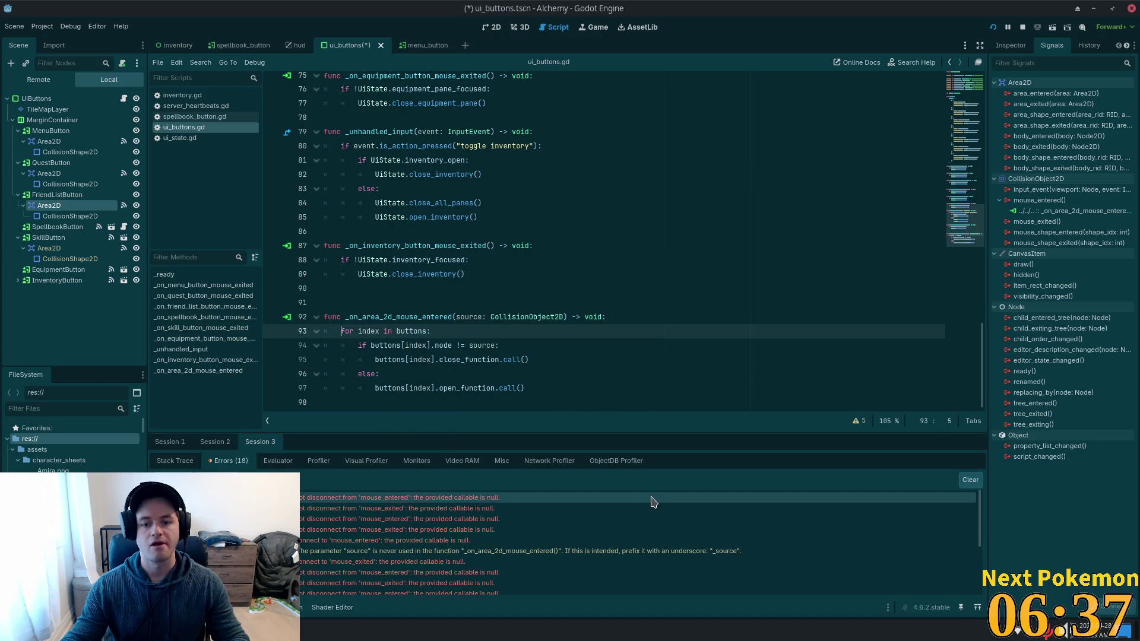
right_click(1063, 210)
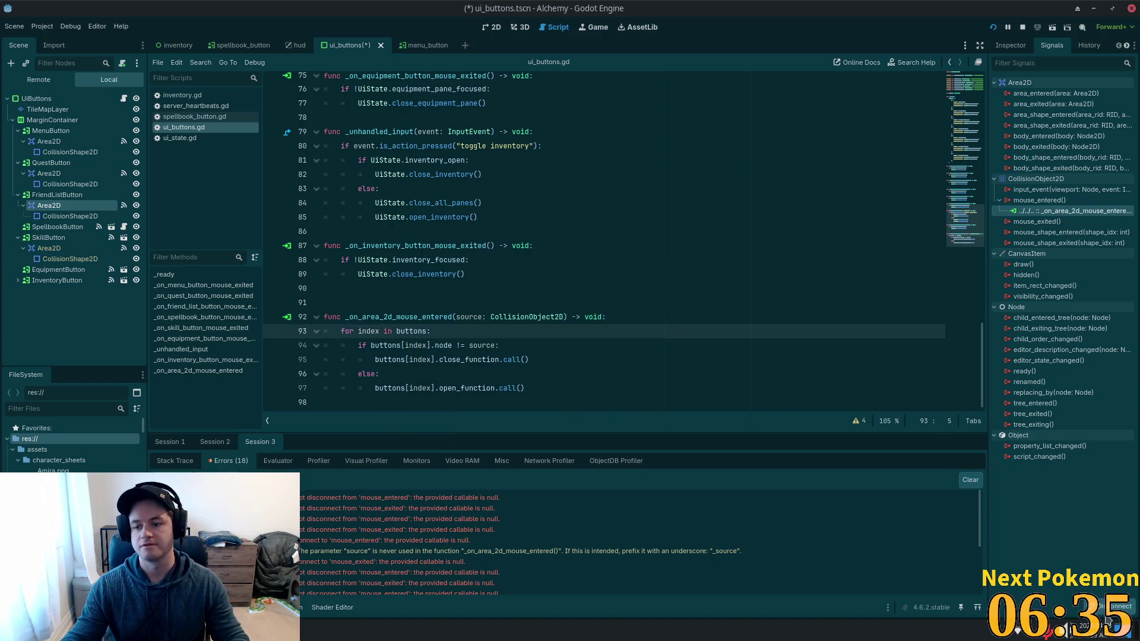
click(1068, 241)
click(1050, 205)
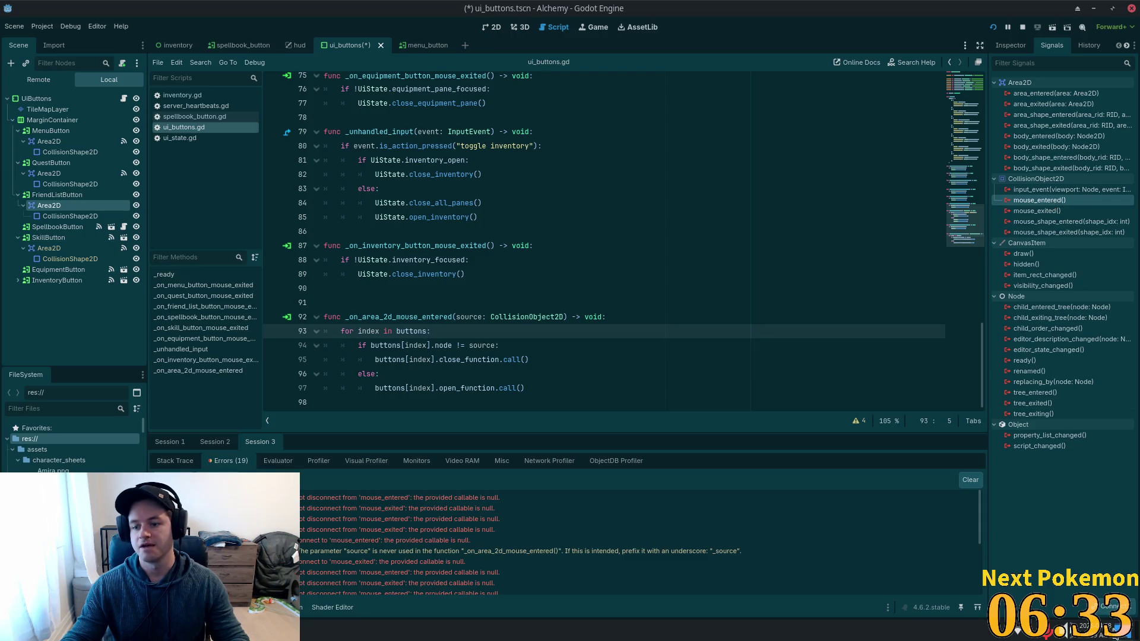
double_click(1039, 200)
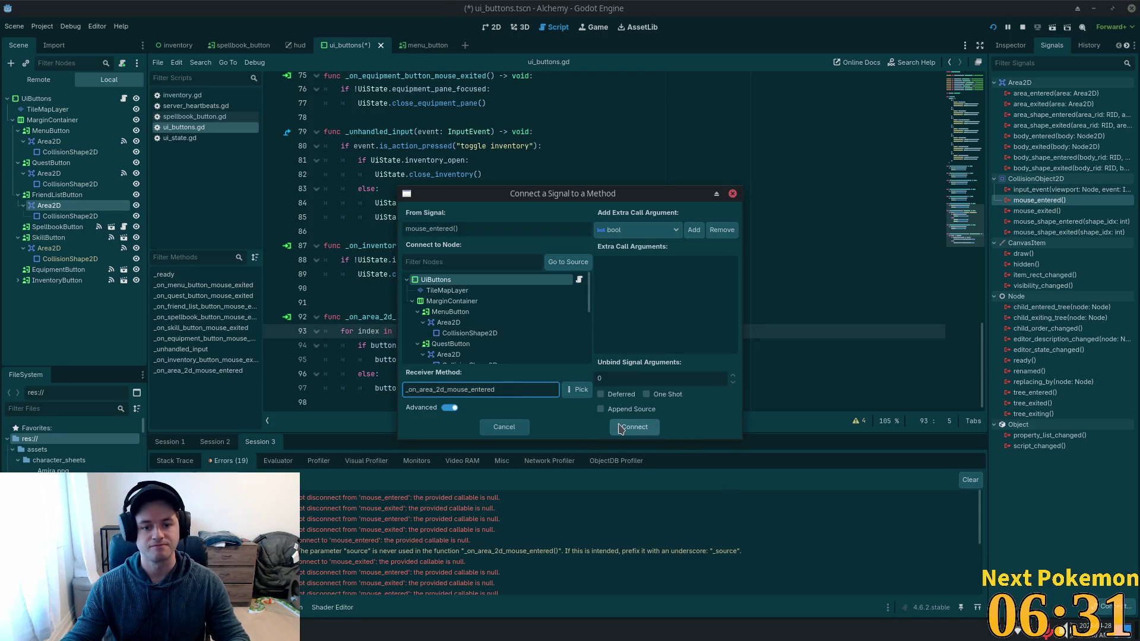
click(632, 427)
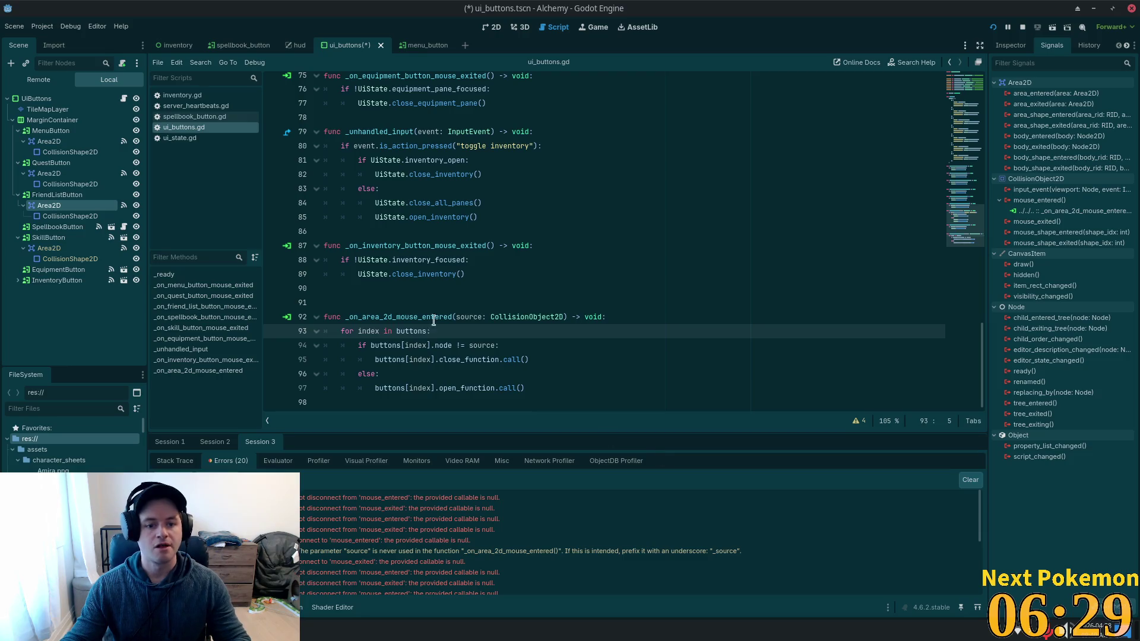
key(ctrl+s)
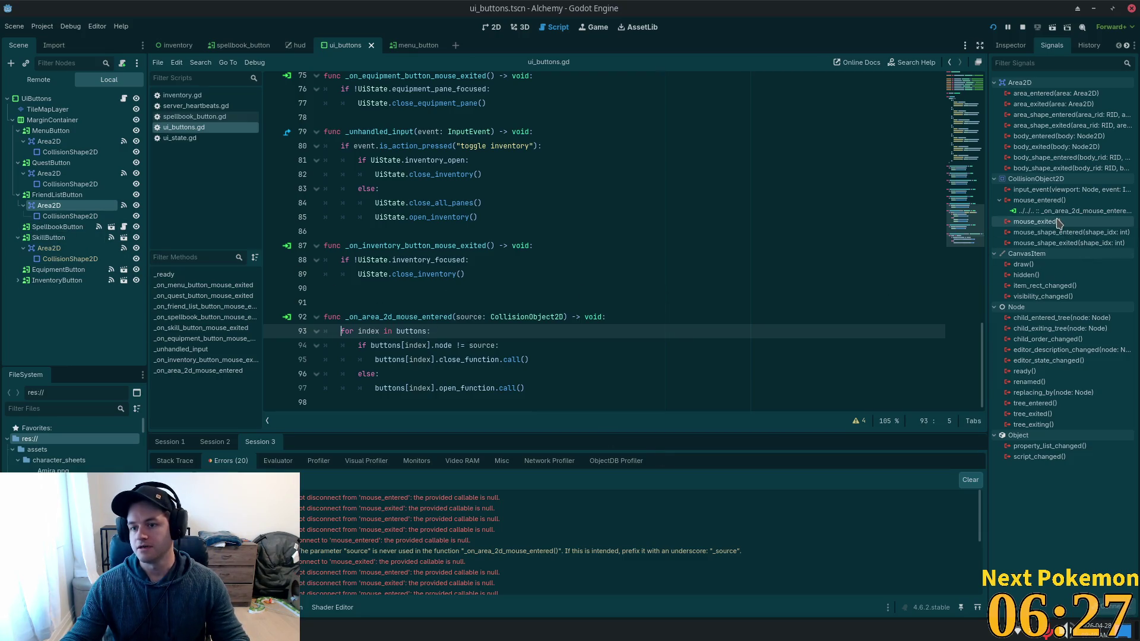
Connect mouse_exited to _on_friend_list_button_mouse_exited, found by searching the script, and save.
click(1058, 222)
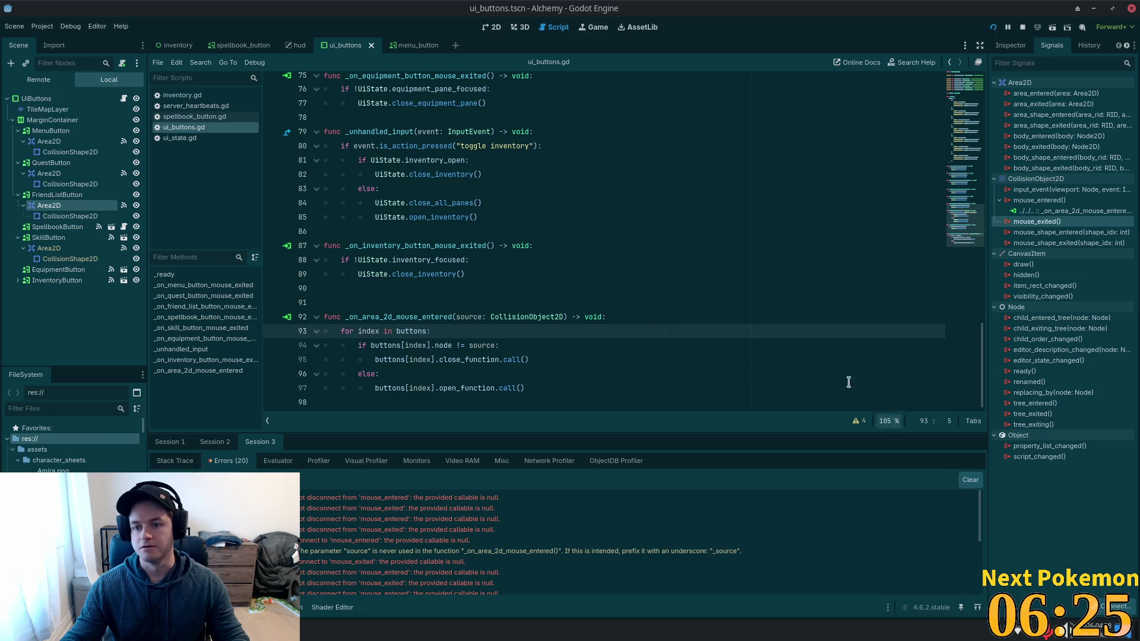
click(555, 237)
key(ctrl+f)
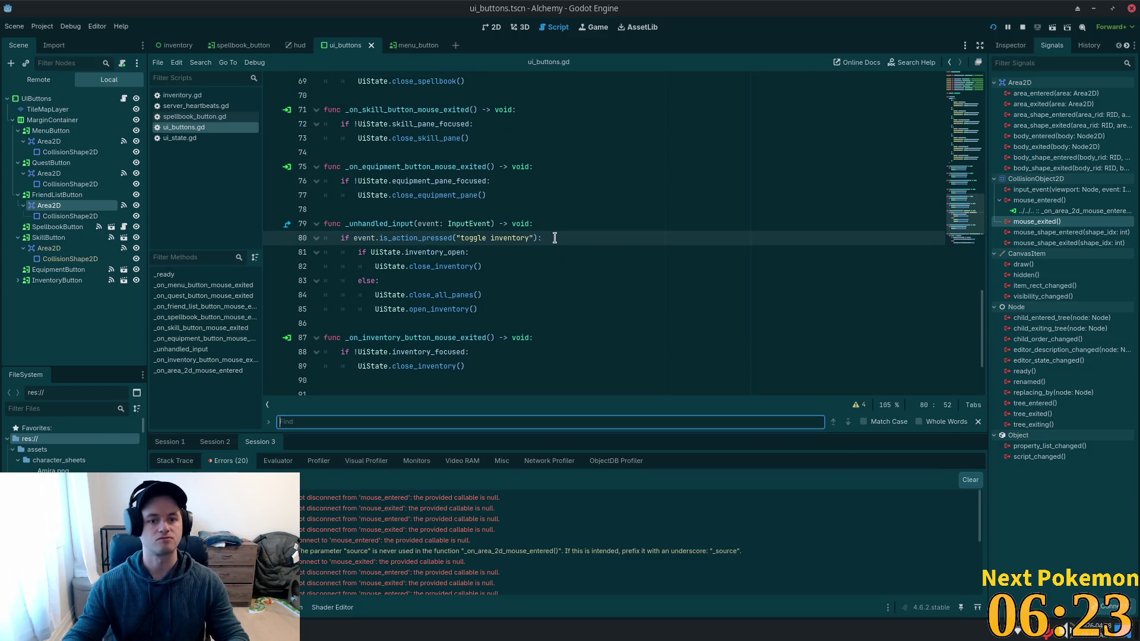
text(fr)
key(Return)
key(Return)
key(Return)
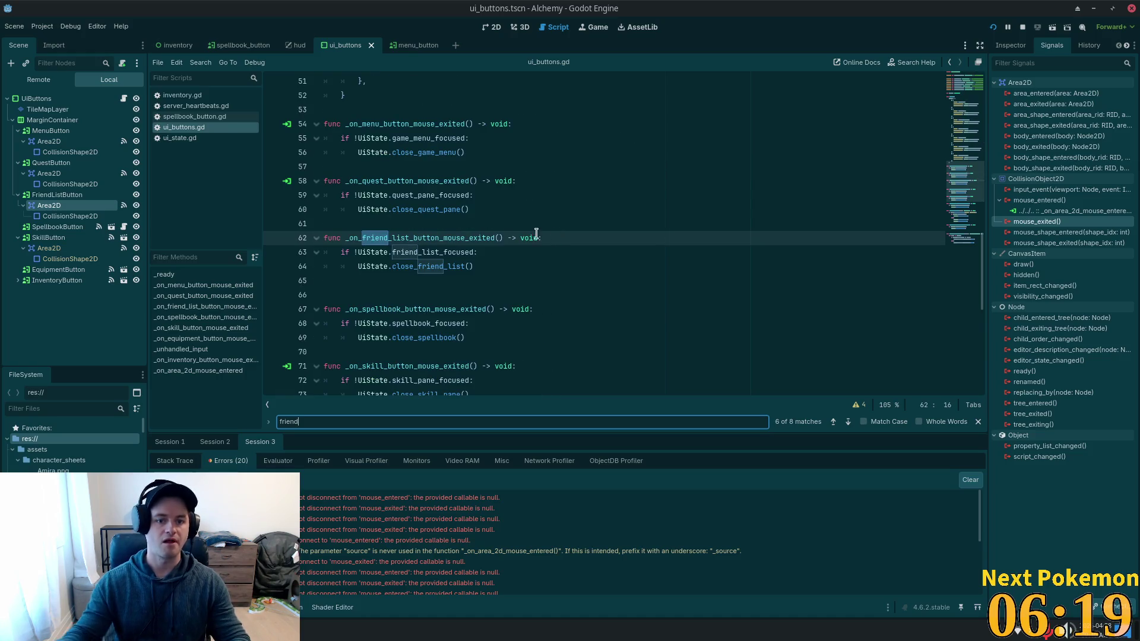
double_click(457, 237)
key(ctrl+c)
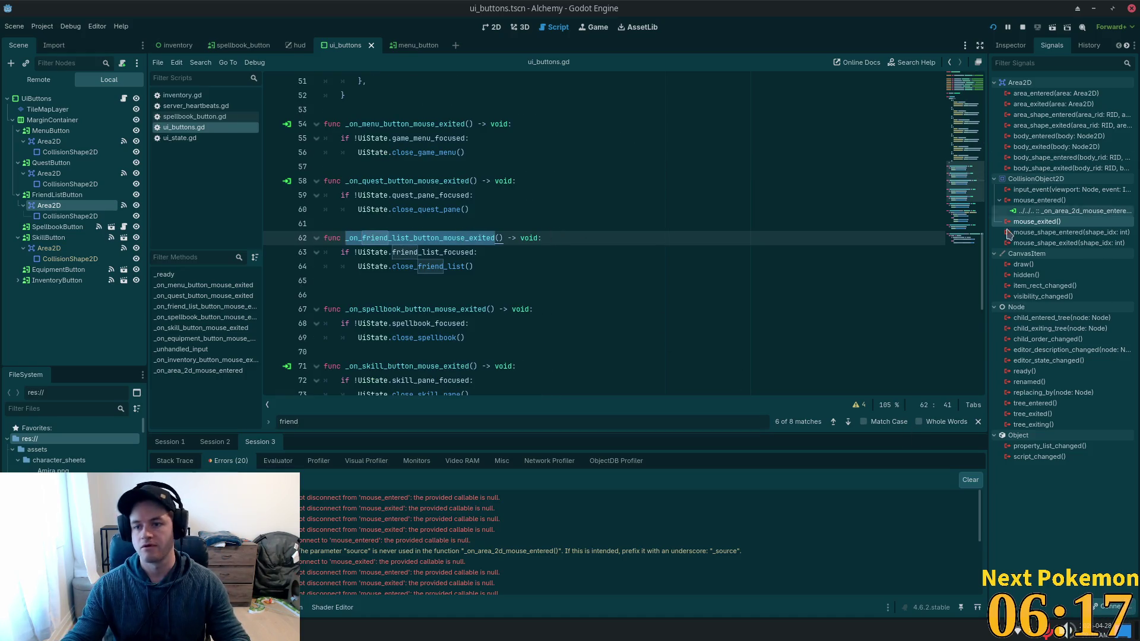
double_click(1038, 222)
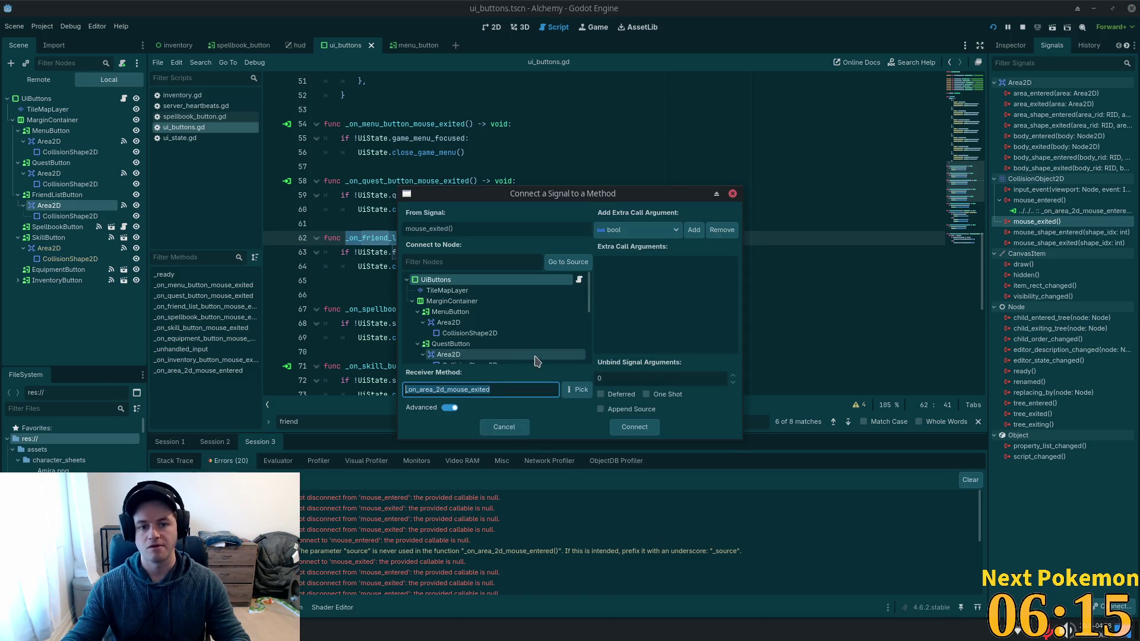
key(ctrl+v)
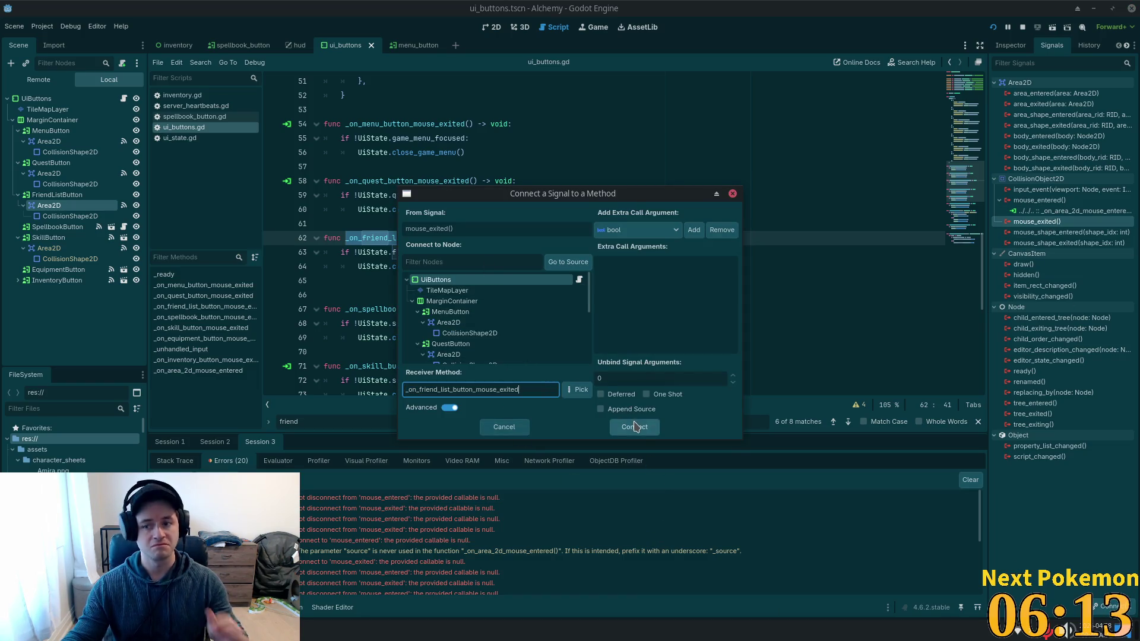
click(634, 427)
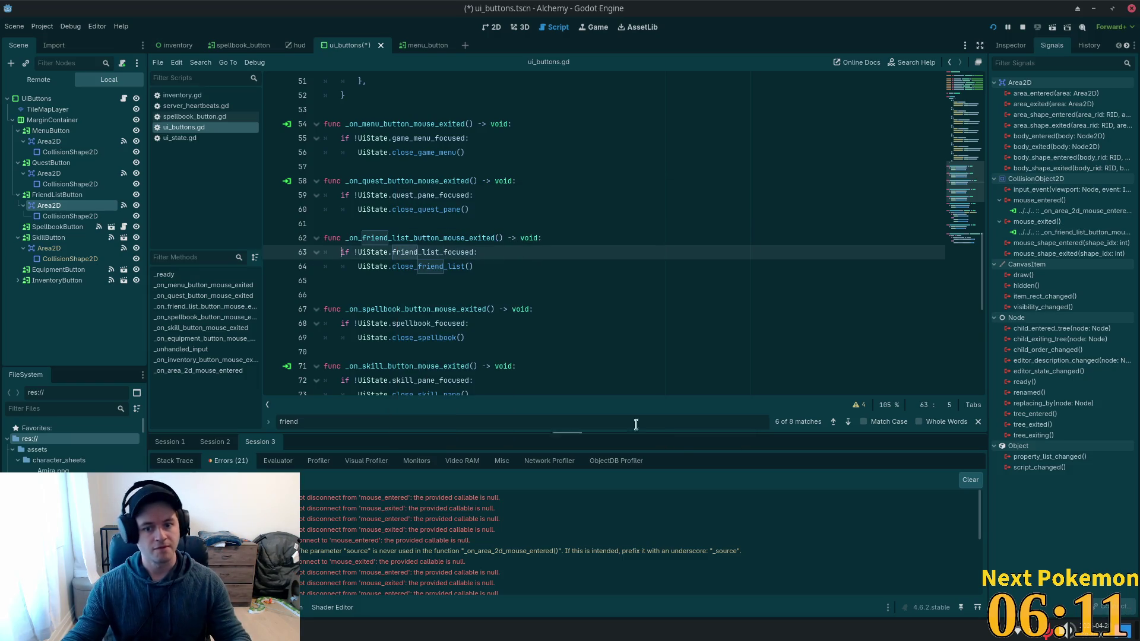
key(ctrl+s)
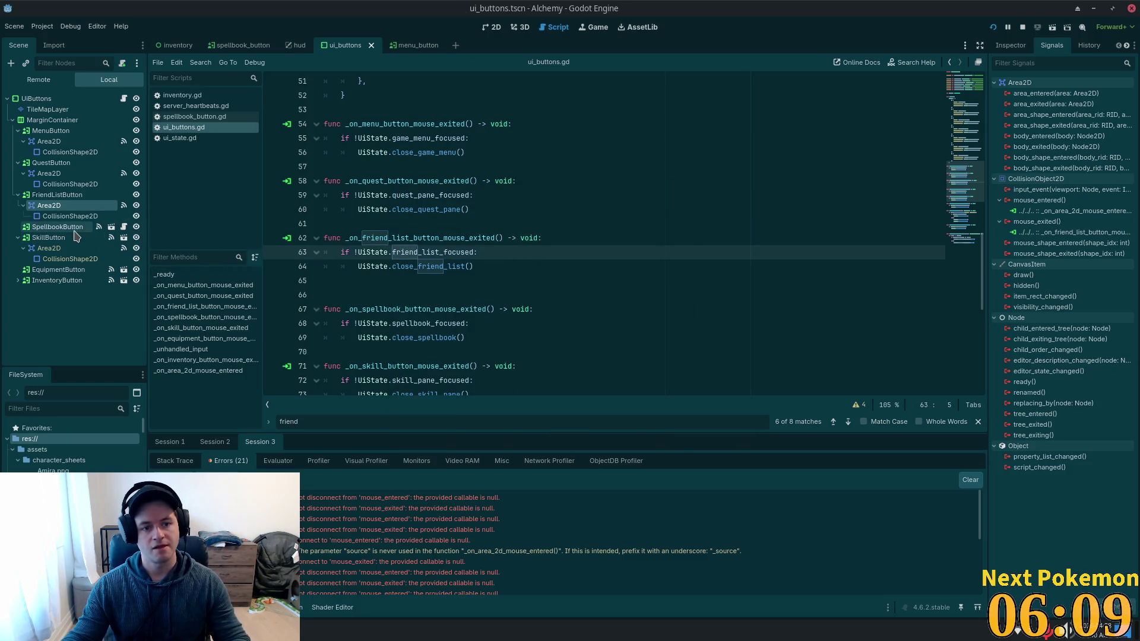
Disconnect SkillButton's mouse_entered and _on_skill_button_mouse_exited handlers and save.
click(49, 238)
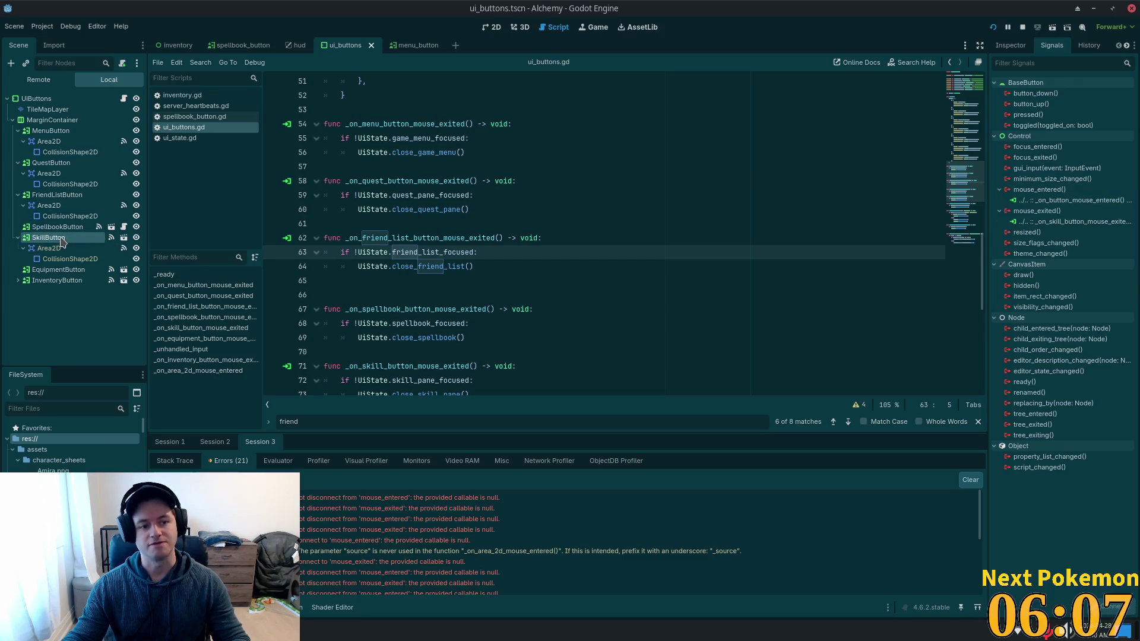
click(1068, 200)
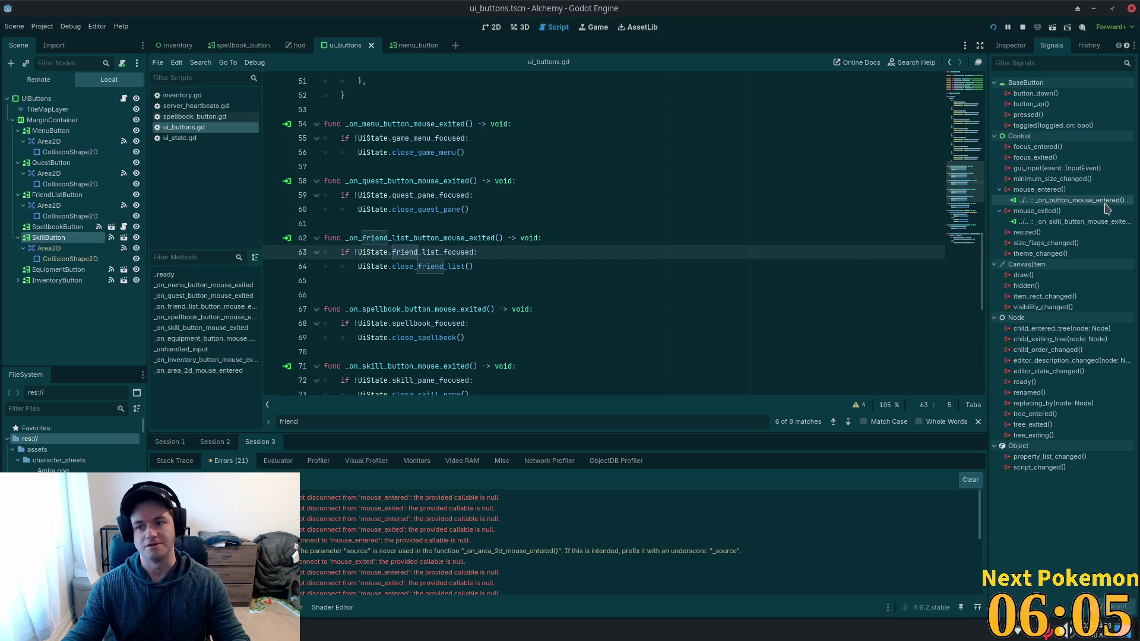
click(1101, 606)
click(1062, 210)
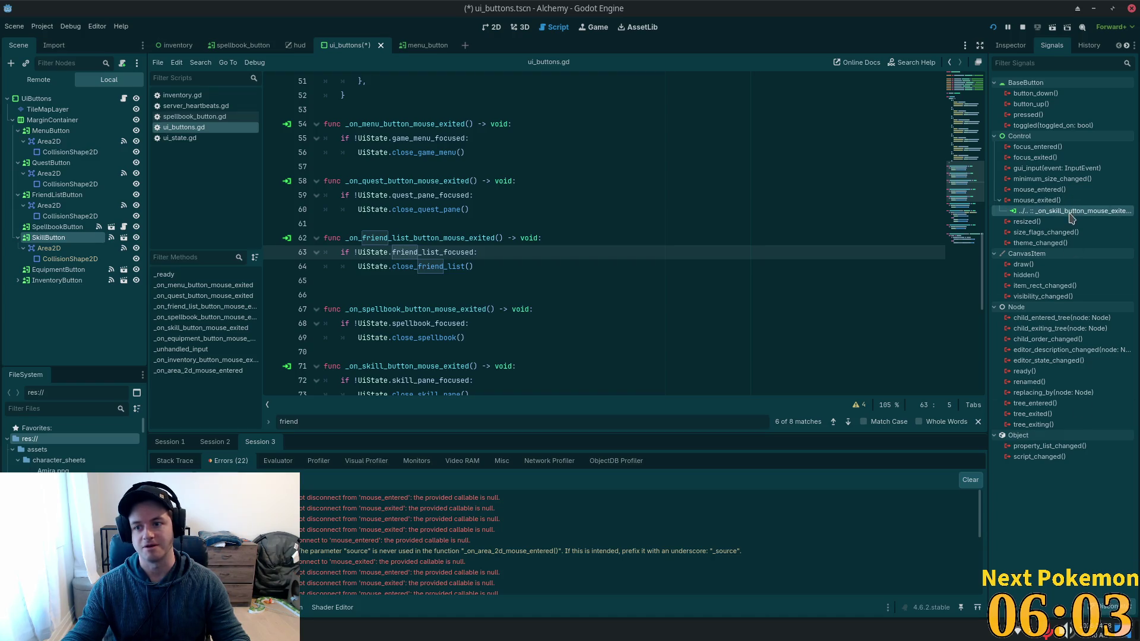
click(1101, 605)
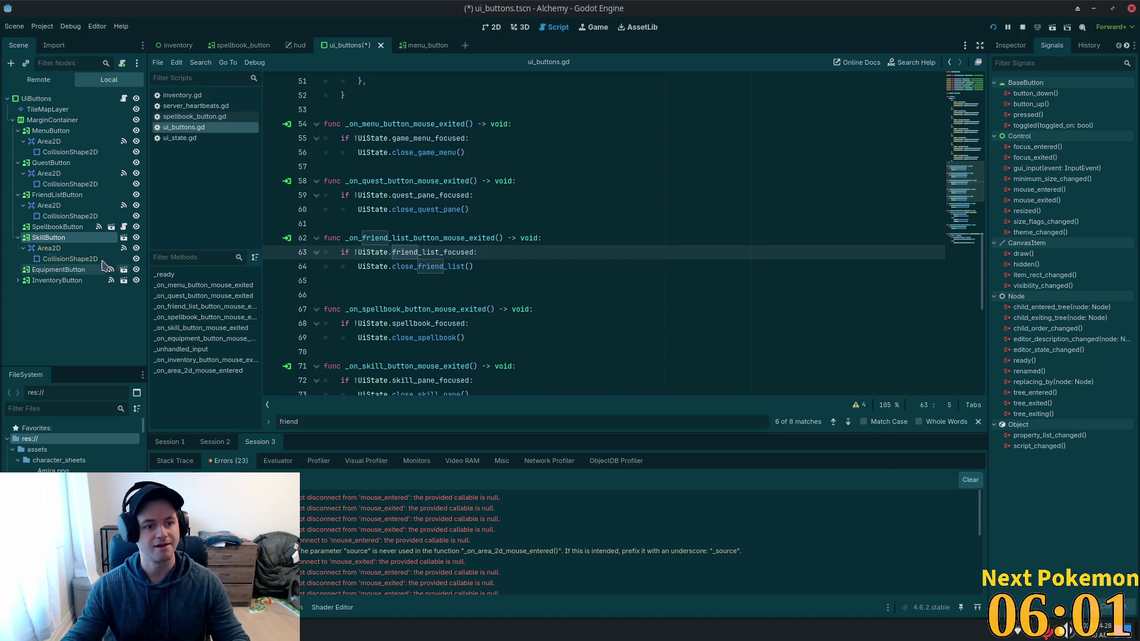
key(ctrl+s)
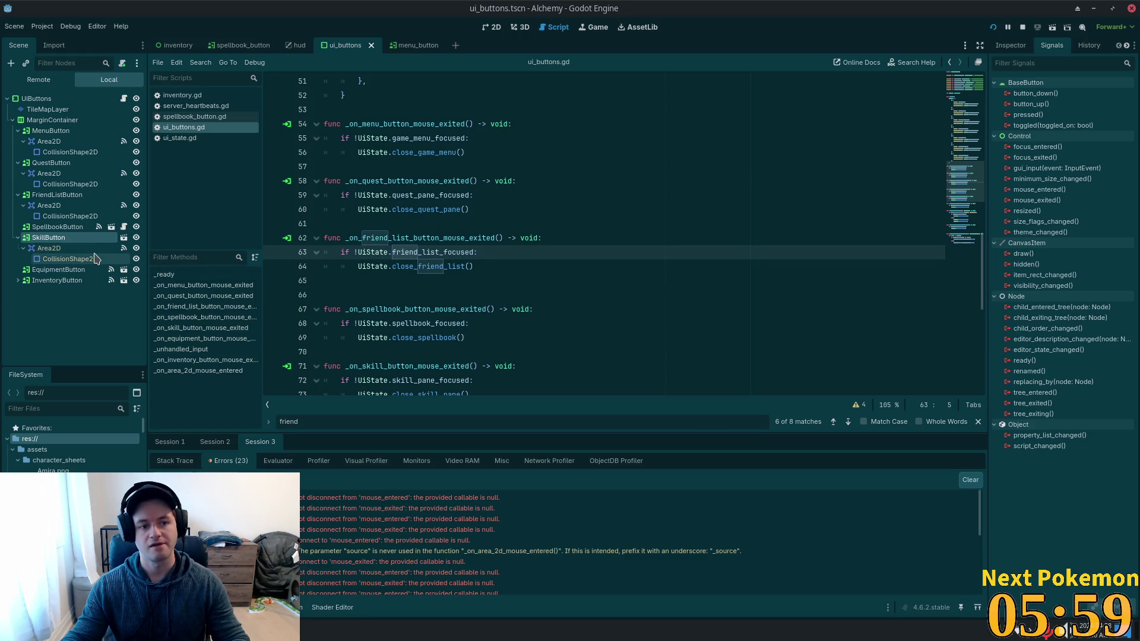
Remove the _on_mouse_entered and _on_mouse_exited connections from SkillButton's Area2D.
click(67, 249)
click(53, 237)
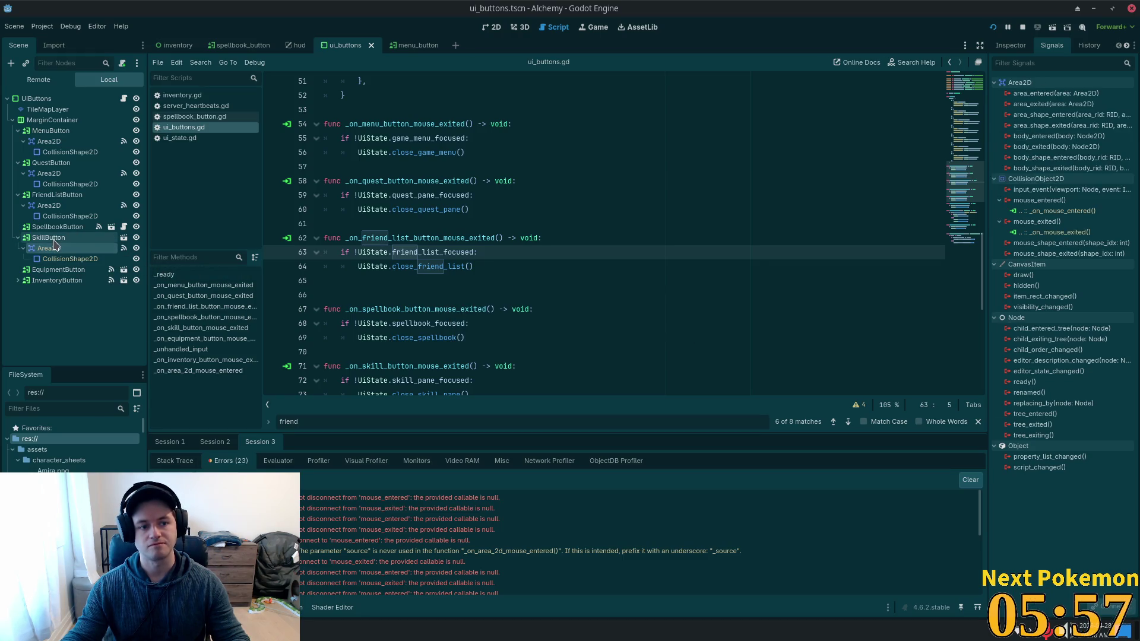
right_click(55, 240)
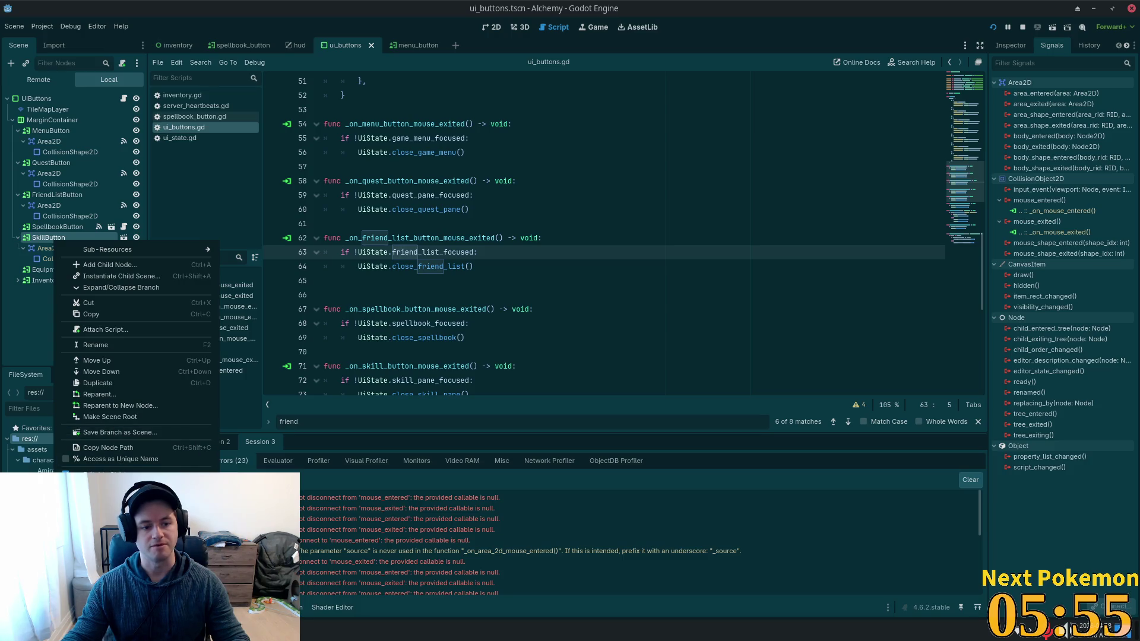
key(Escape)
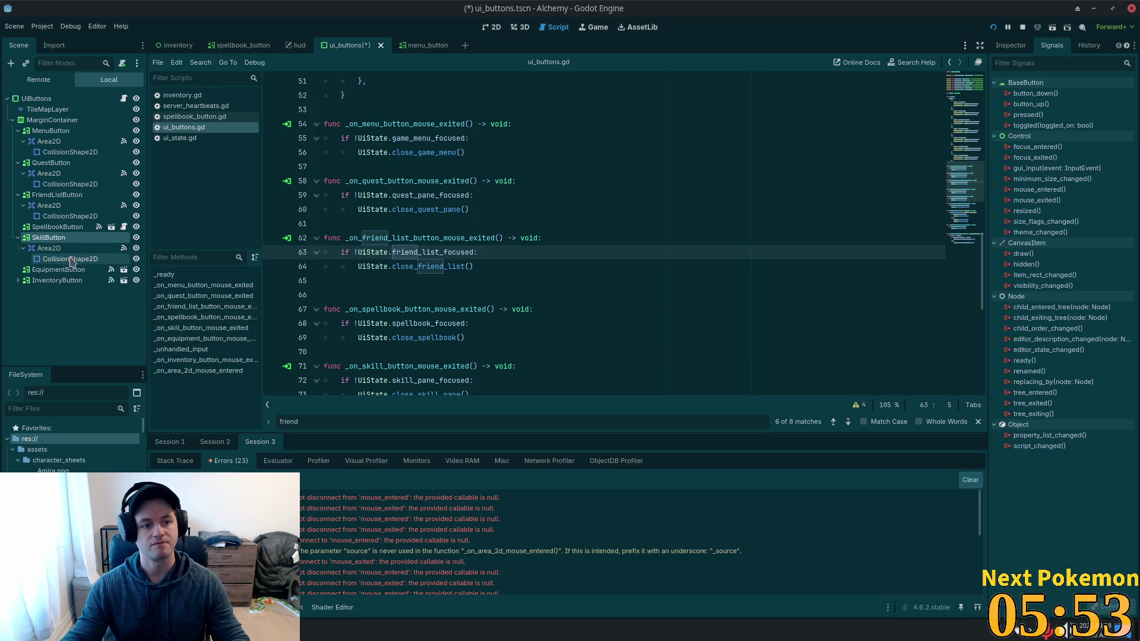
click(49, 248)
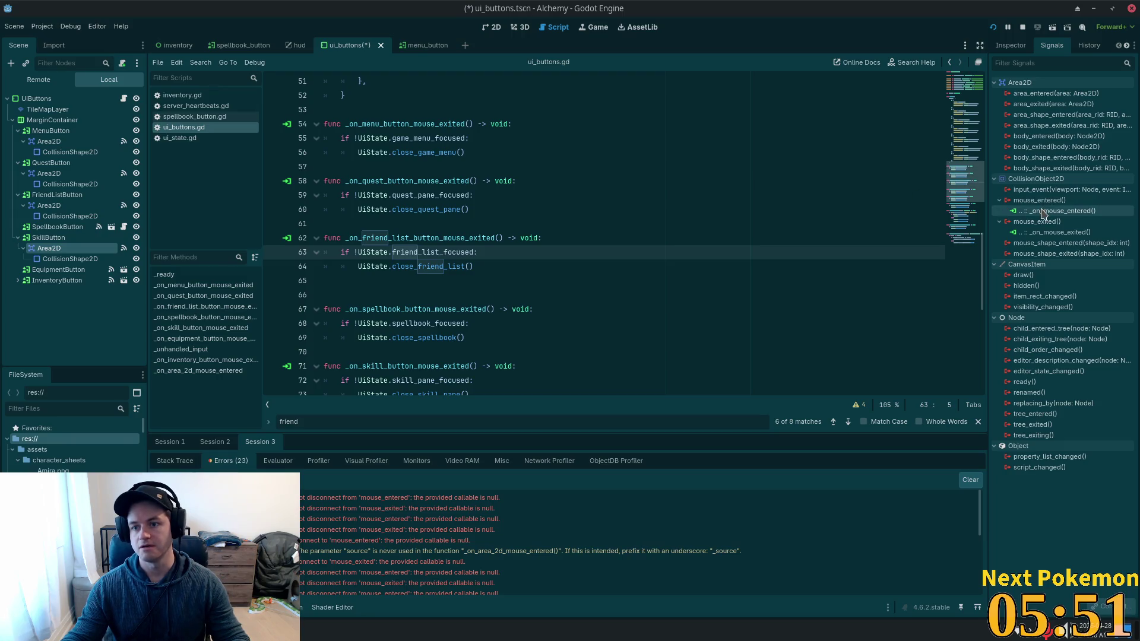
click(1045, 211)
key(Delete)
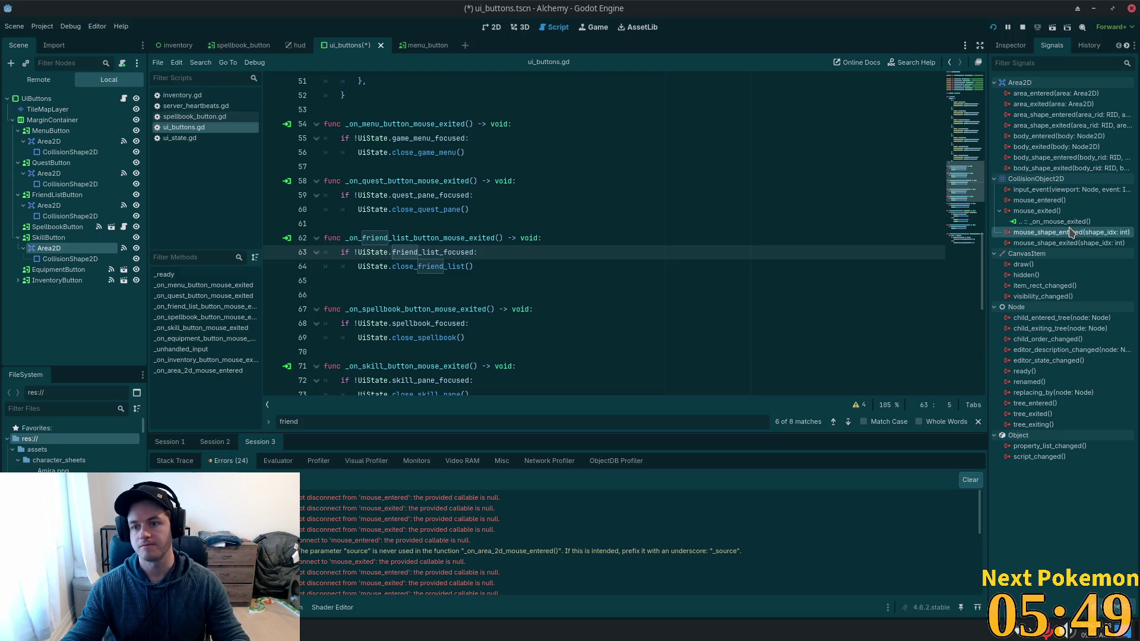
click(1056, 222)
key(Delete)
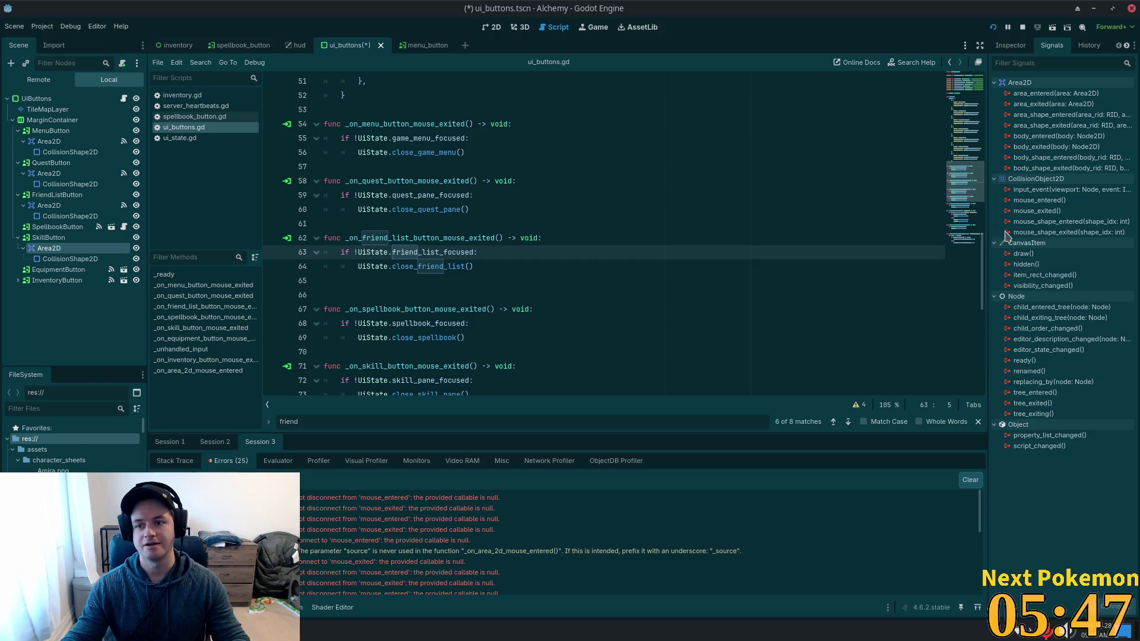
click(1039, 200)
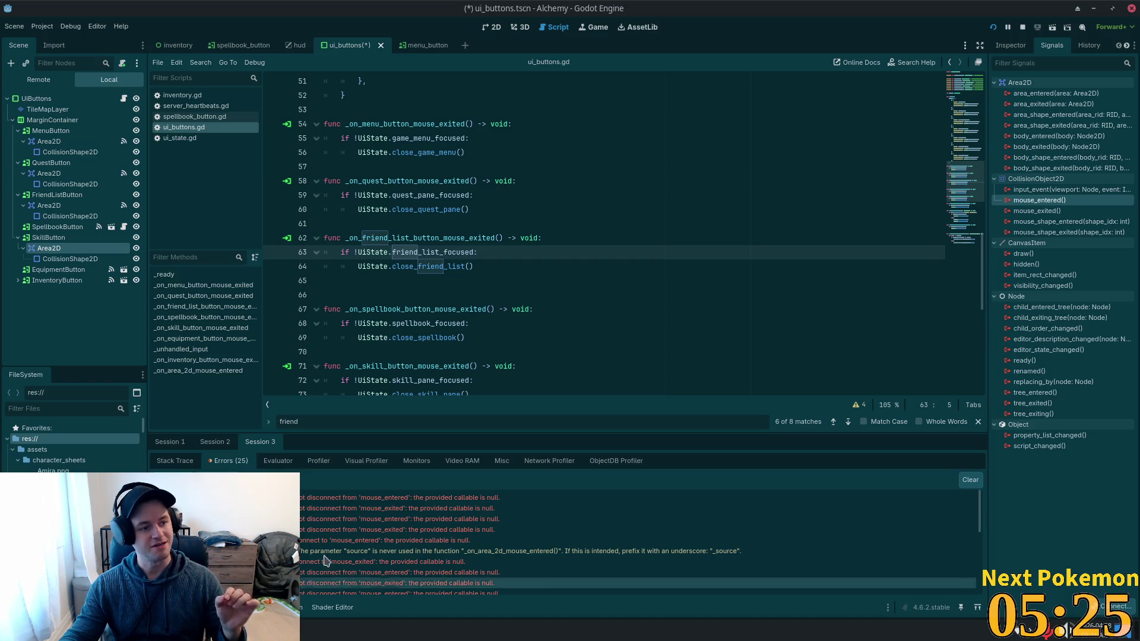
mouse_move(477, 501)
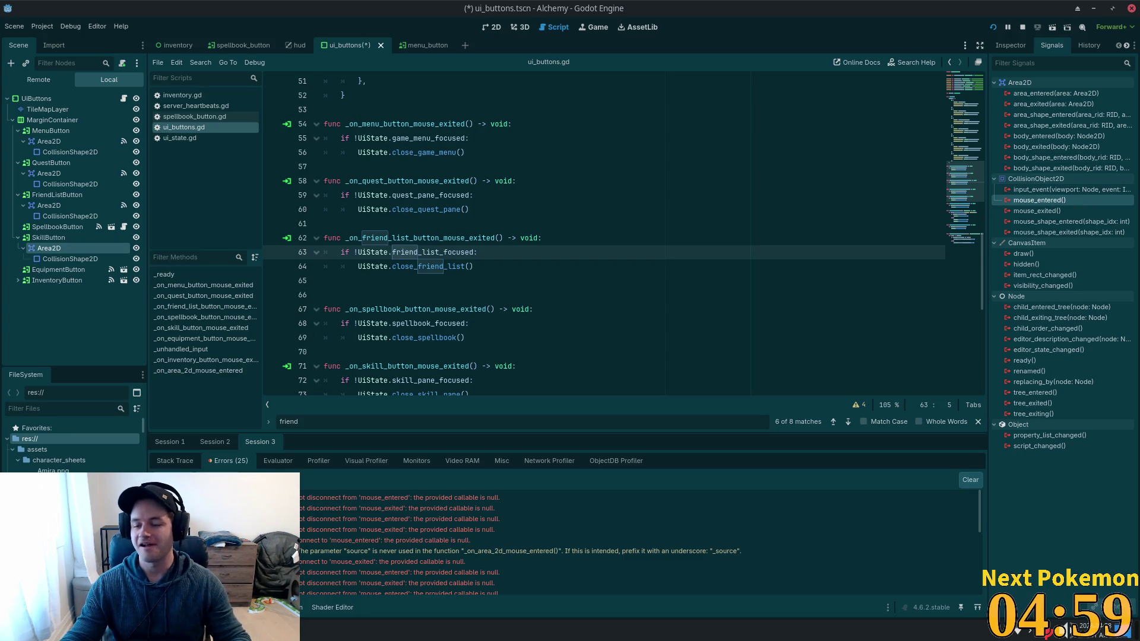
mouse_move(1048, 205)
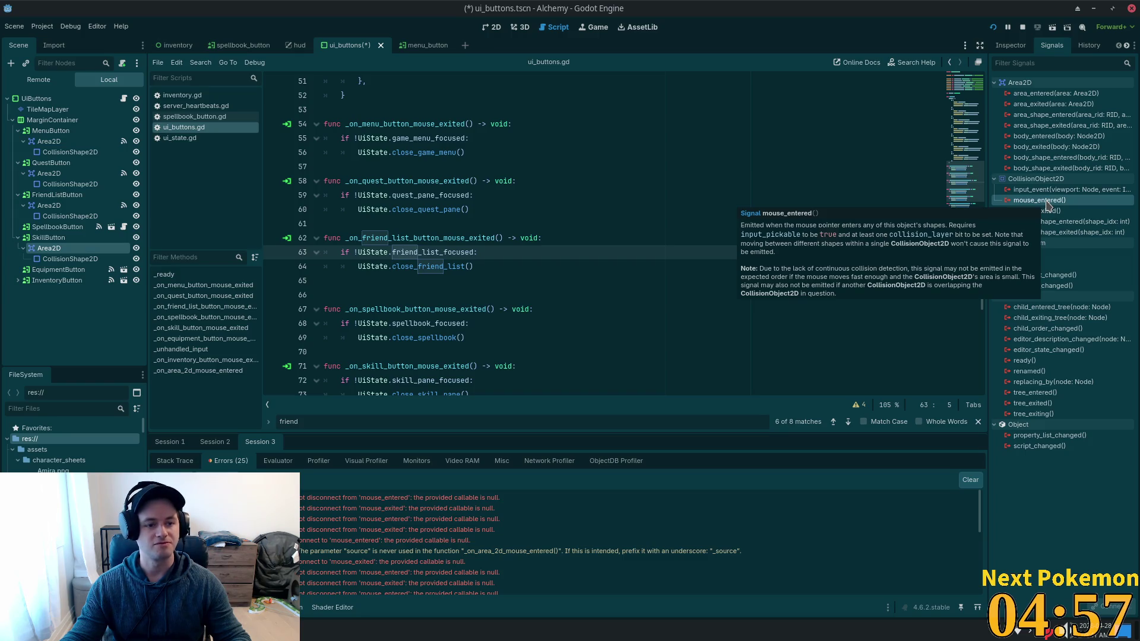
Connect SkillButton's Area2D mouse_exited to _on_skill_button_mouse_exited and save the scene.
scroll(959, 184, down, 1)
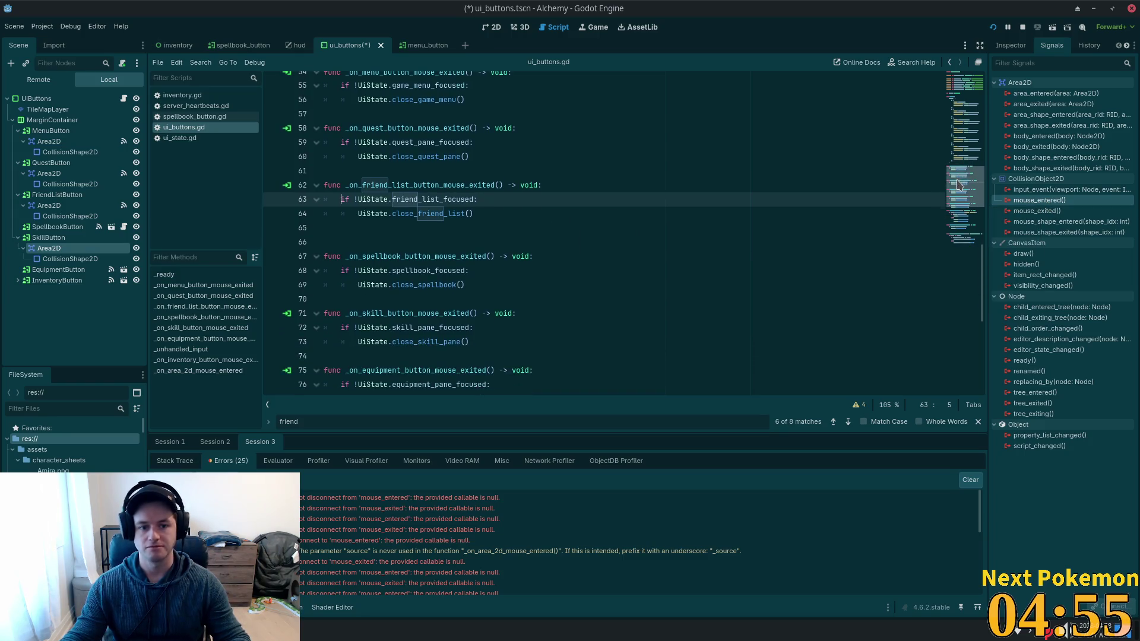
click(384, 313)
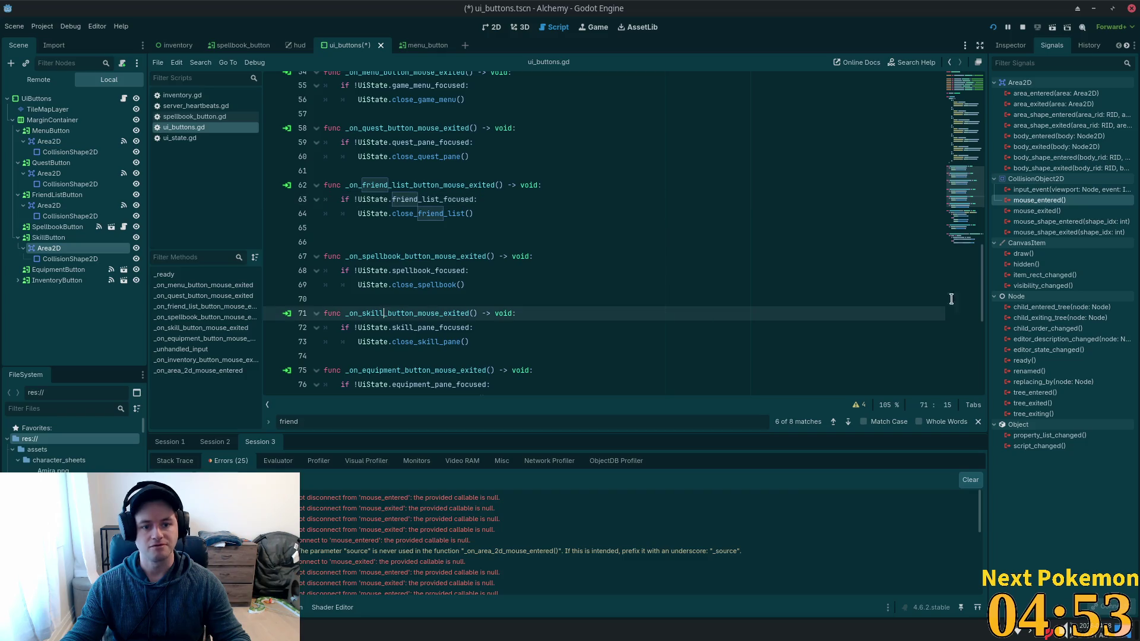
double_click(366, 313)
key(ctrl+c)
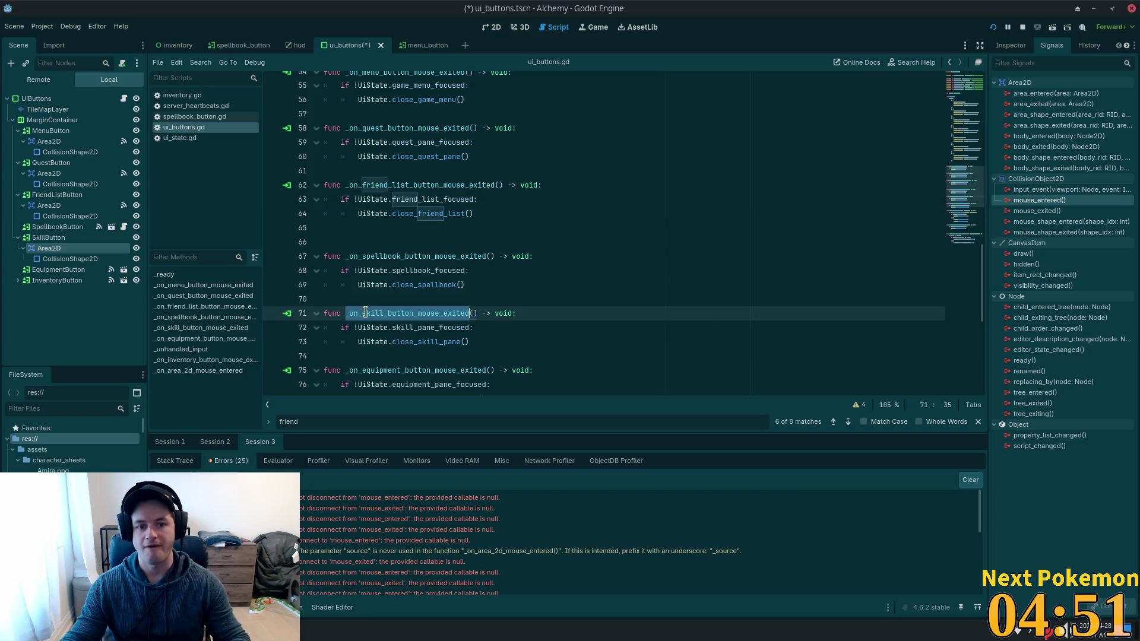
double_click(1066, 211)
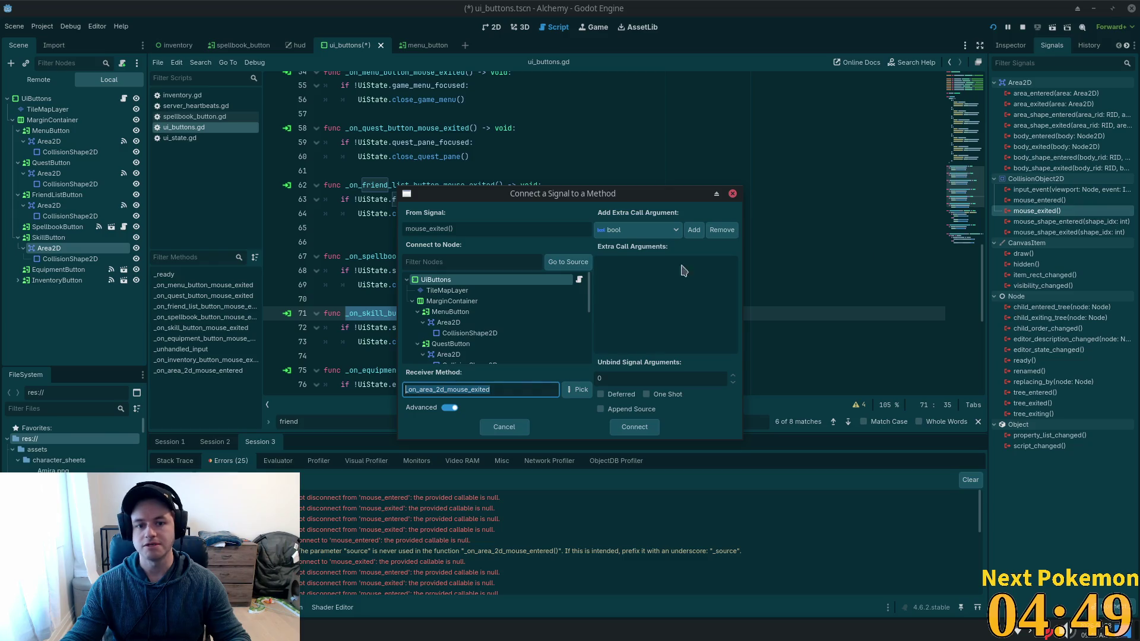
key(ctrl+v)
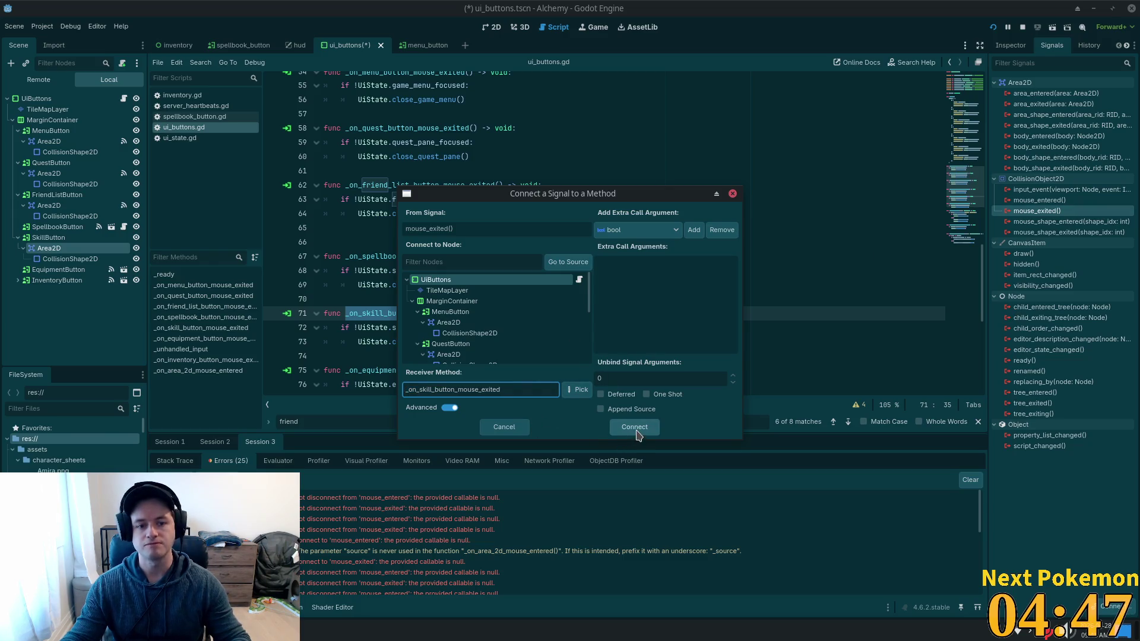
click(635, 428)
key(ctrl+s)
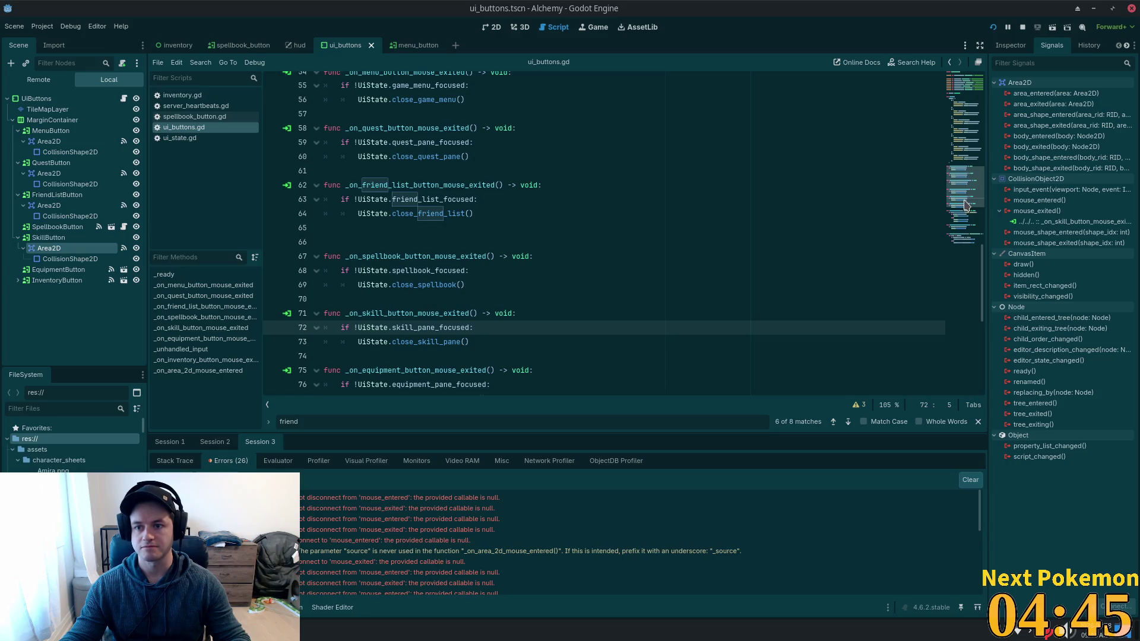
Delete the extra blank line before _on_area_2d_mouse_entered in ui_buttons.gd.
scroll(902, 285, down, 7)
click(372, 307)
key(Up)
key(Up)
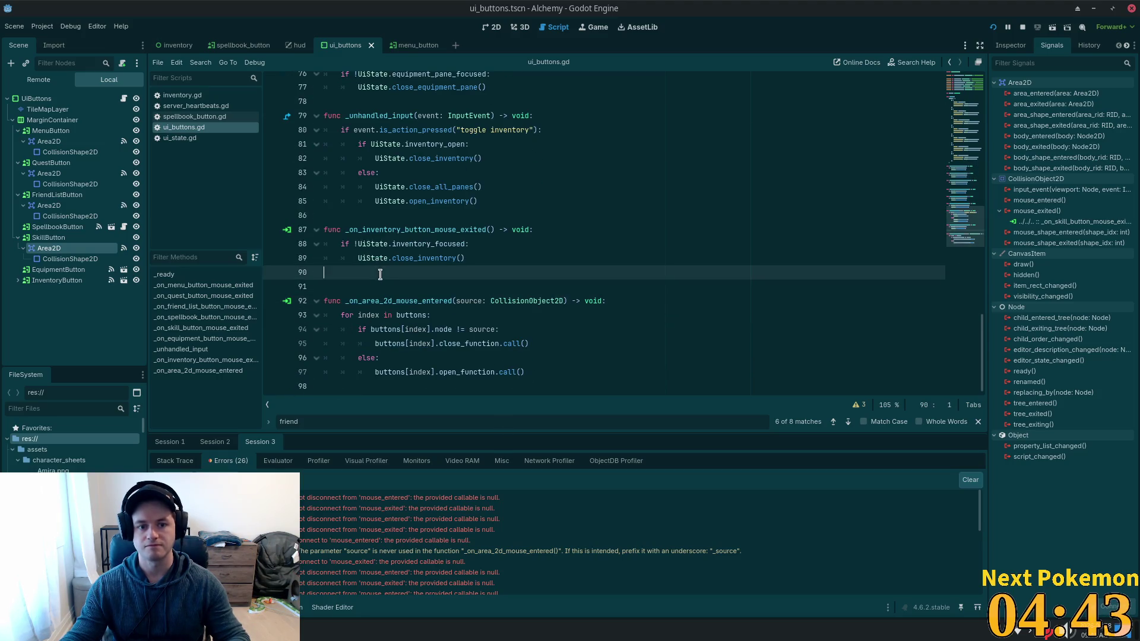
key(BackSpace)
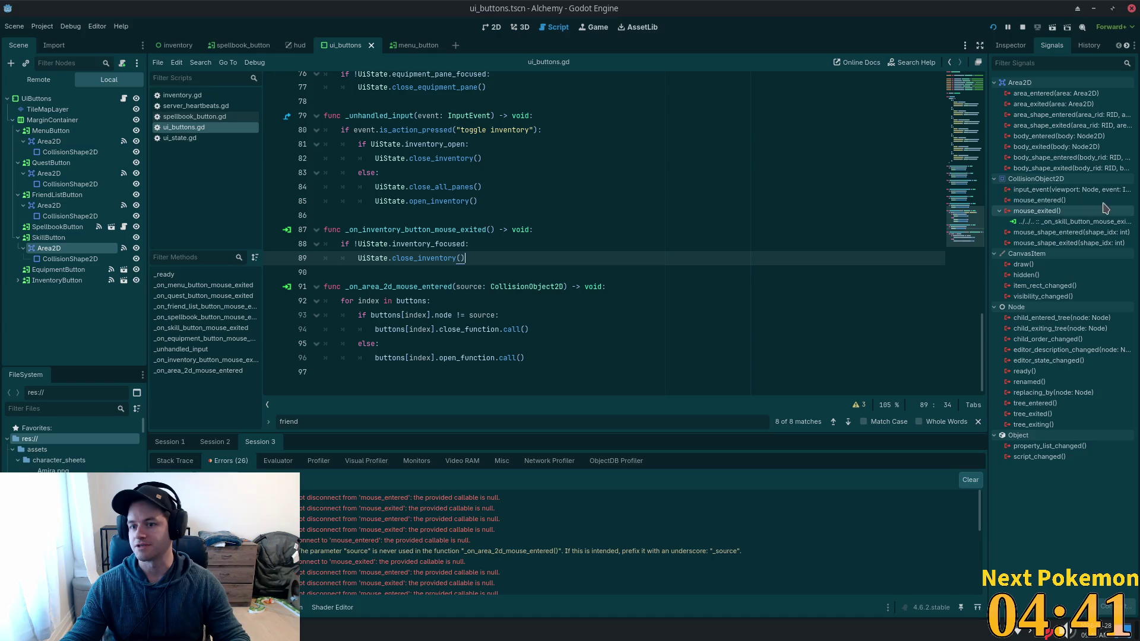
Connect the Area2D's mouse_entered to _on_area_2d_mouse_entered with Append Source enabled.
double_click(1039, 200)
click(628, 410)
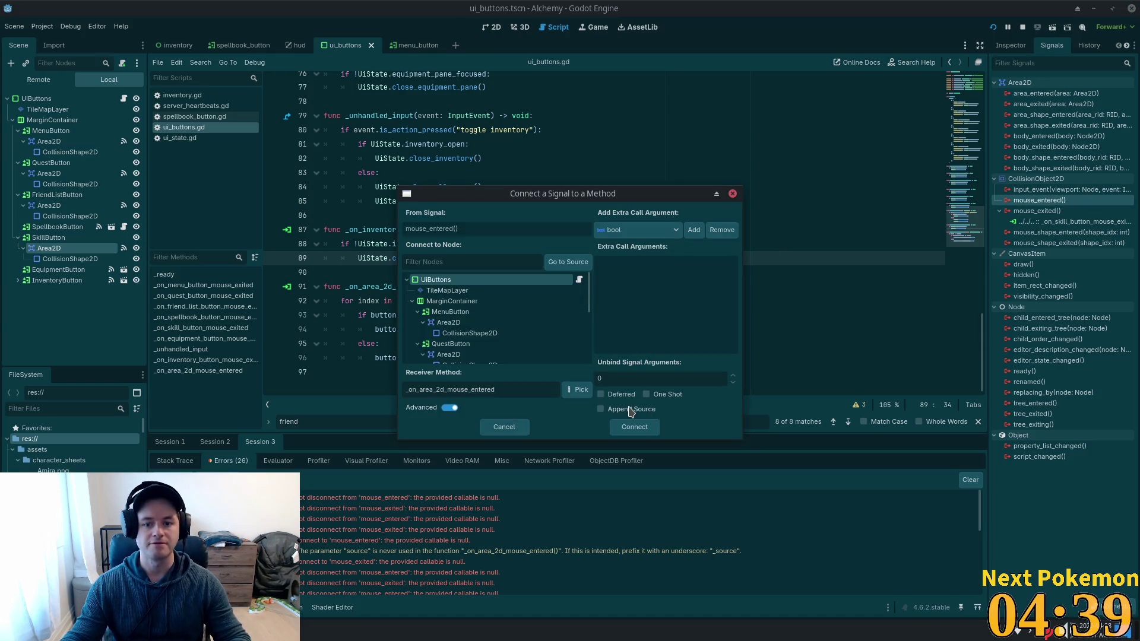
click(519, 394)
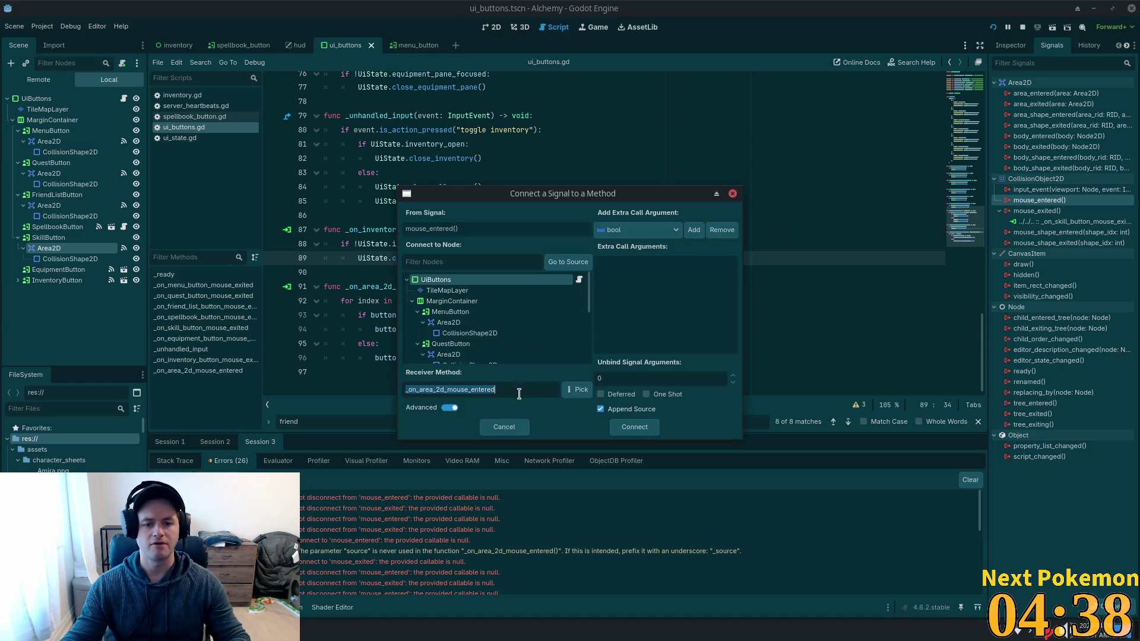
click(627, 428)
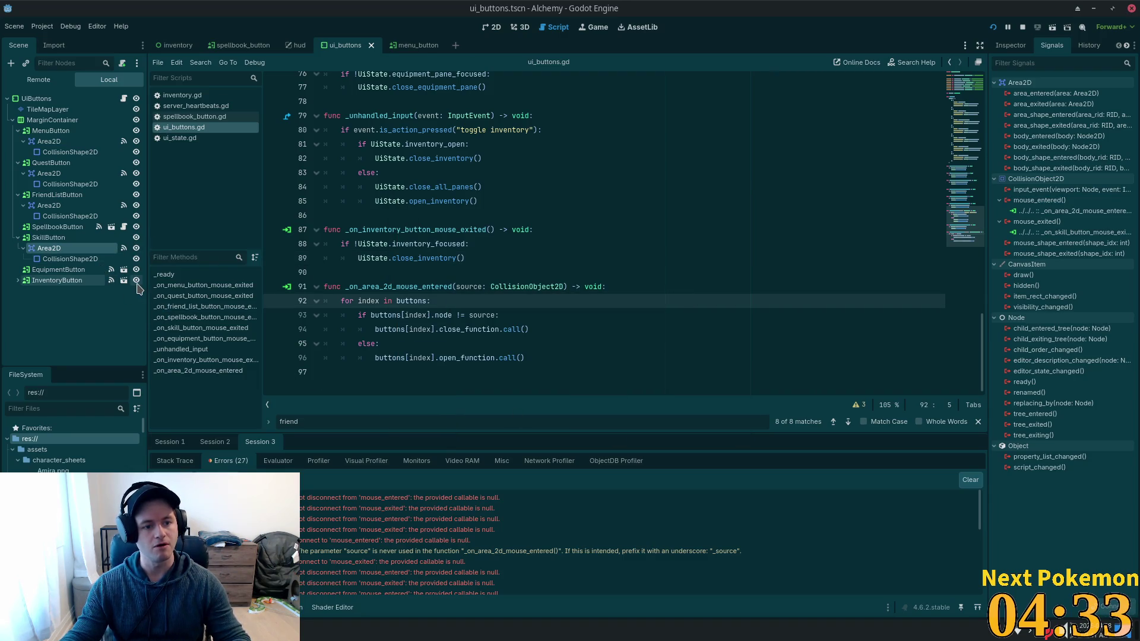
Collapse the Skill, Menu and Quest buttons and make EquipmentButton's Area2D child editable.
click(18, 238)
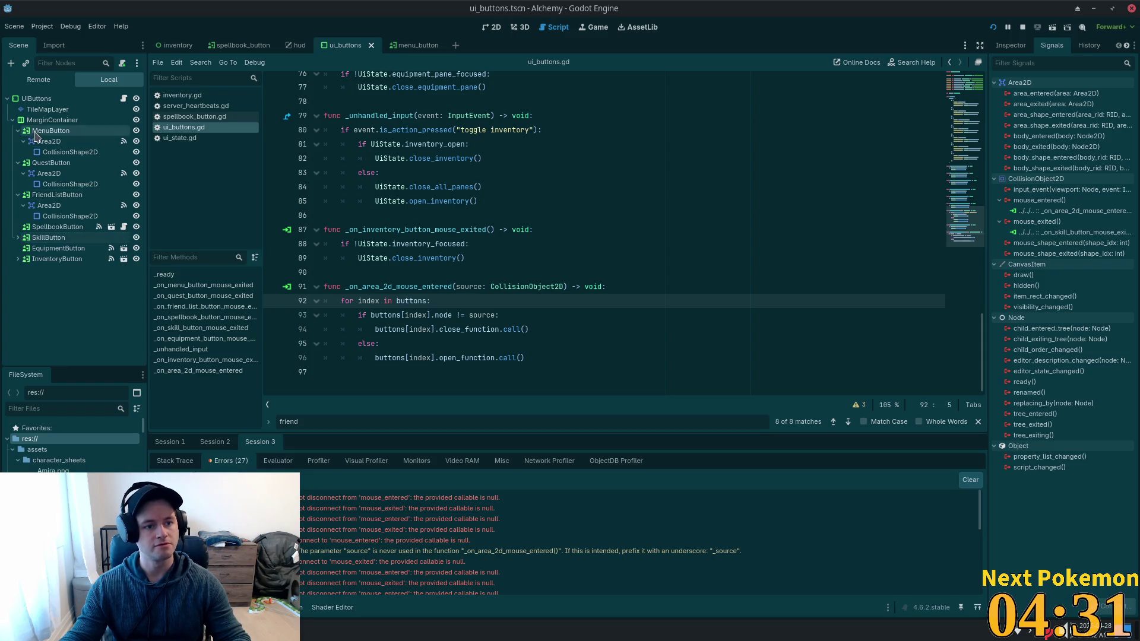
click(17, 131)
click(18, 141)
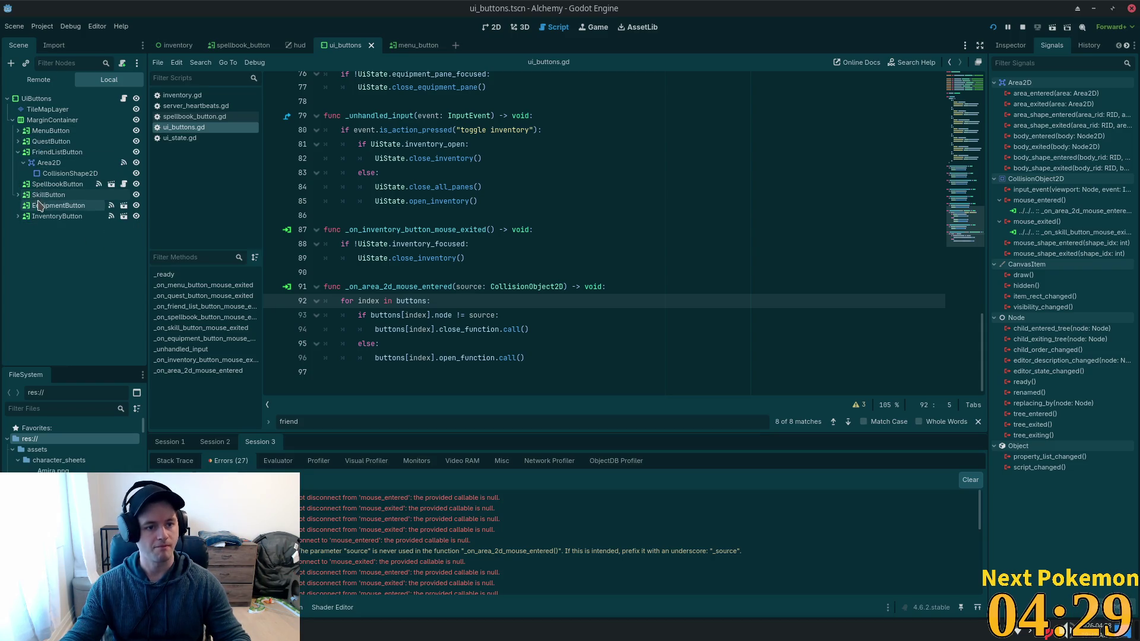
click(41, 206)
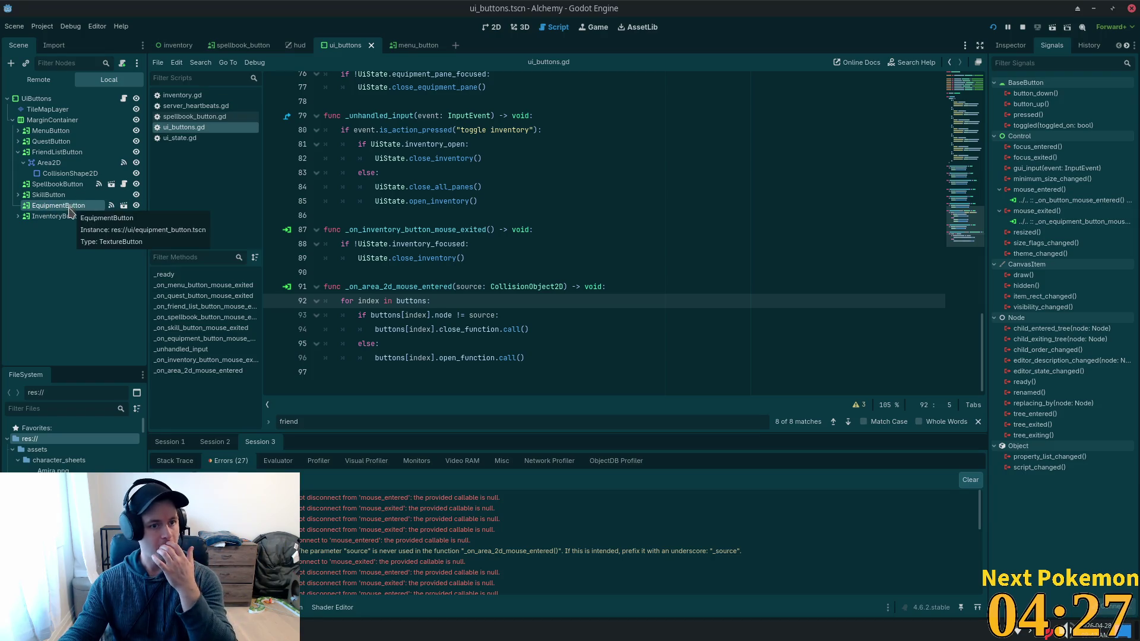
right_click(70, 212)
click(176, 458)
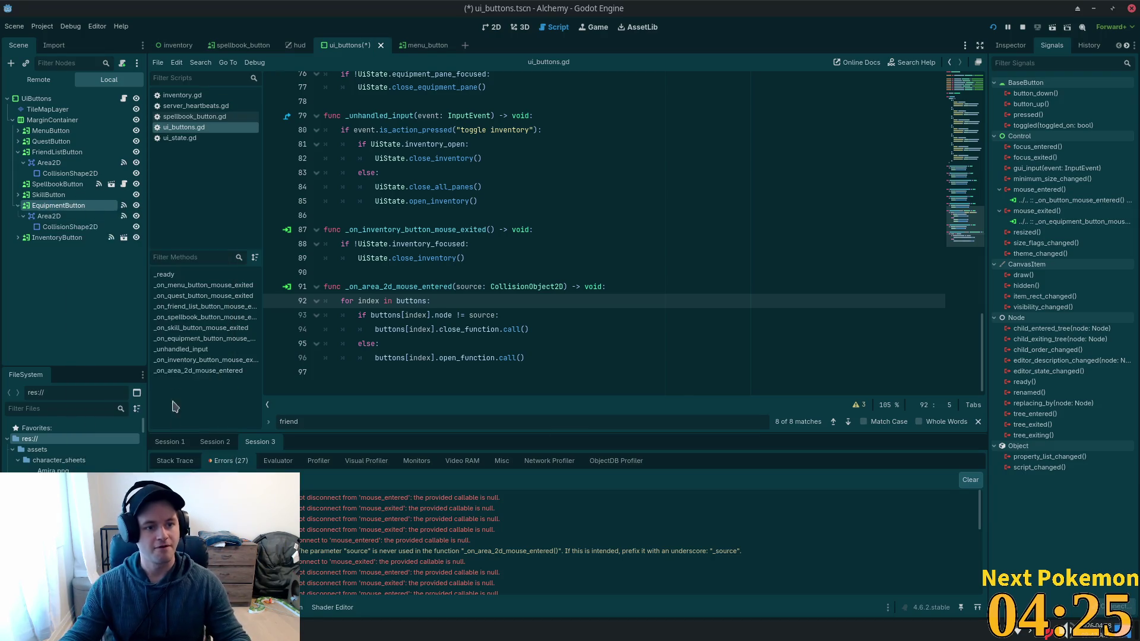
Disconnect EquipmentButton's own mouse_entered and mouse_exited connections.
click(1057, 200)
key(Delete)
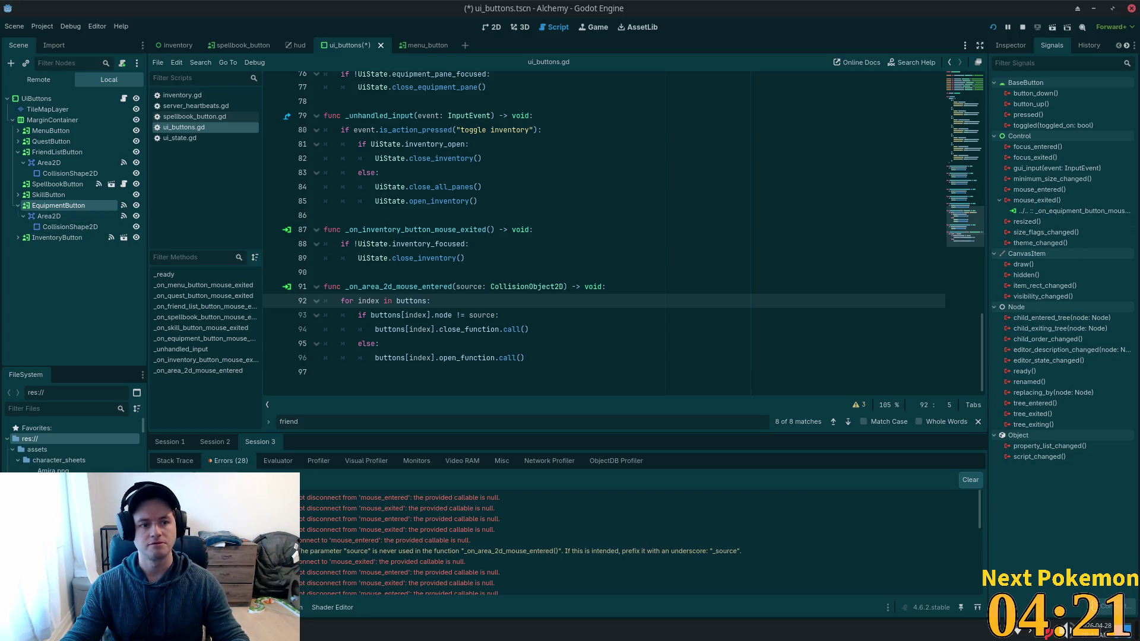
click(1068, 211)
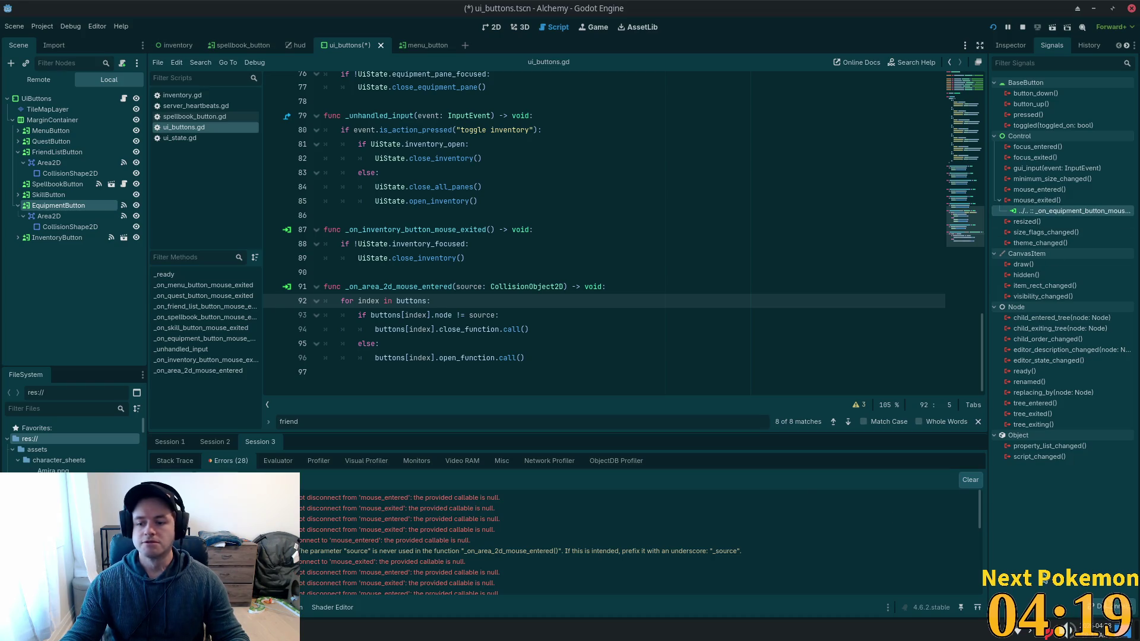
key(Delete)
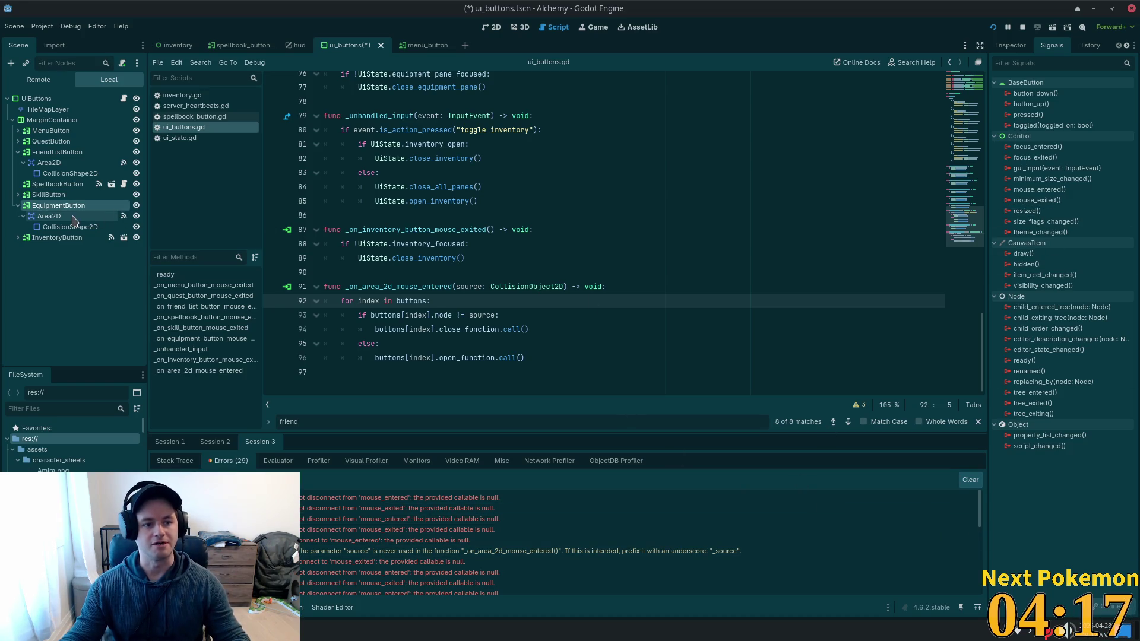
Disconnect the equipment Area2D's mouse_entered and mouse_exited handlers.
click(49, 216)
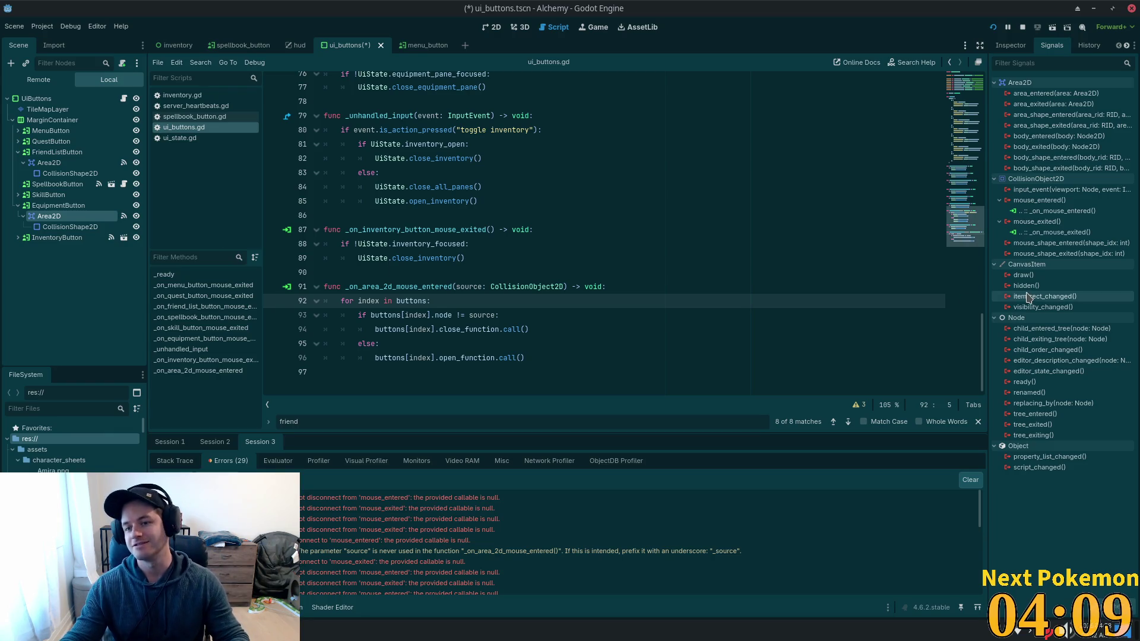
click(1110, 606)
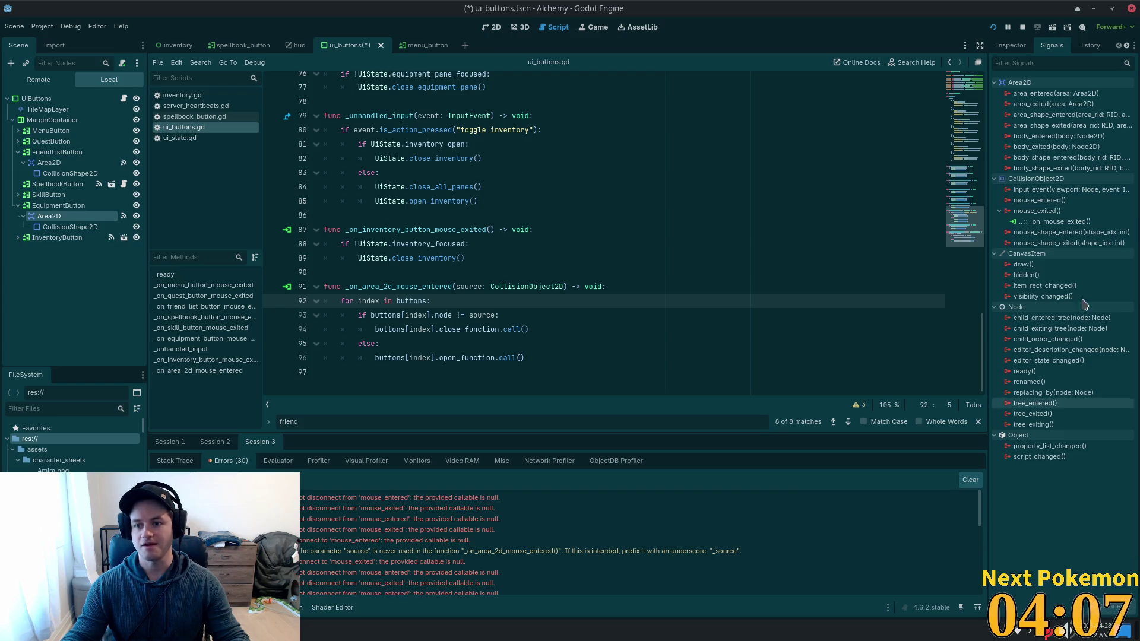
click(1051, 221)
click(1108, 592)
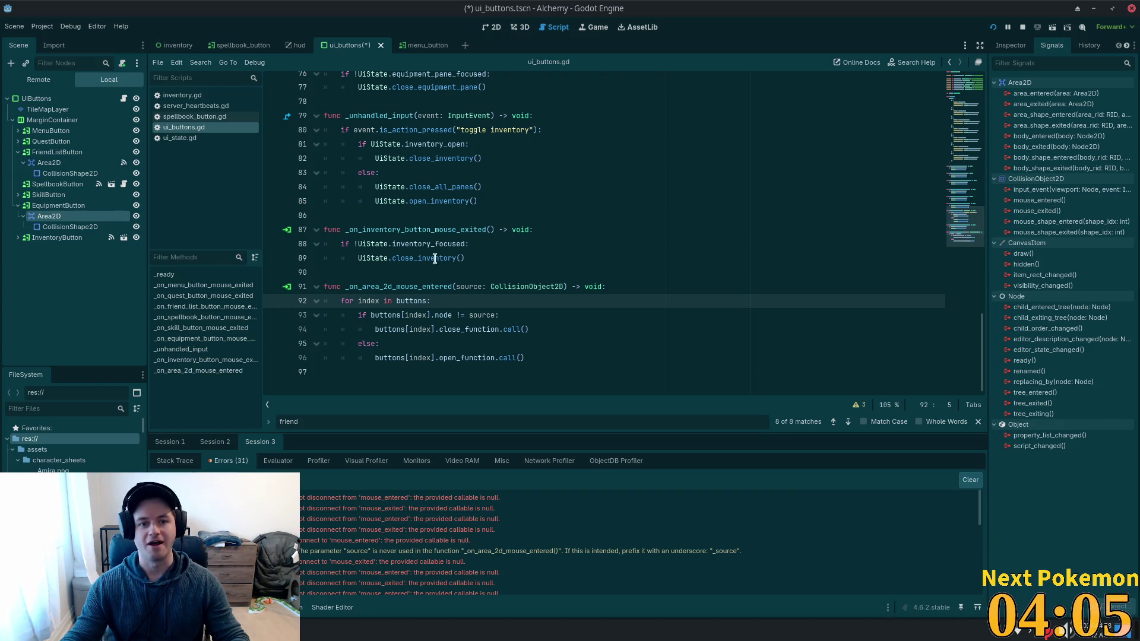
Delete the blank line between the friend-list and _on_spellbook_button_mouse_exited handlers.
scroll(431, 262, up, 6)
scroll(431, 262, down, 2)
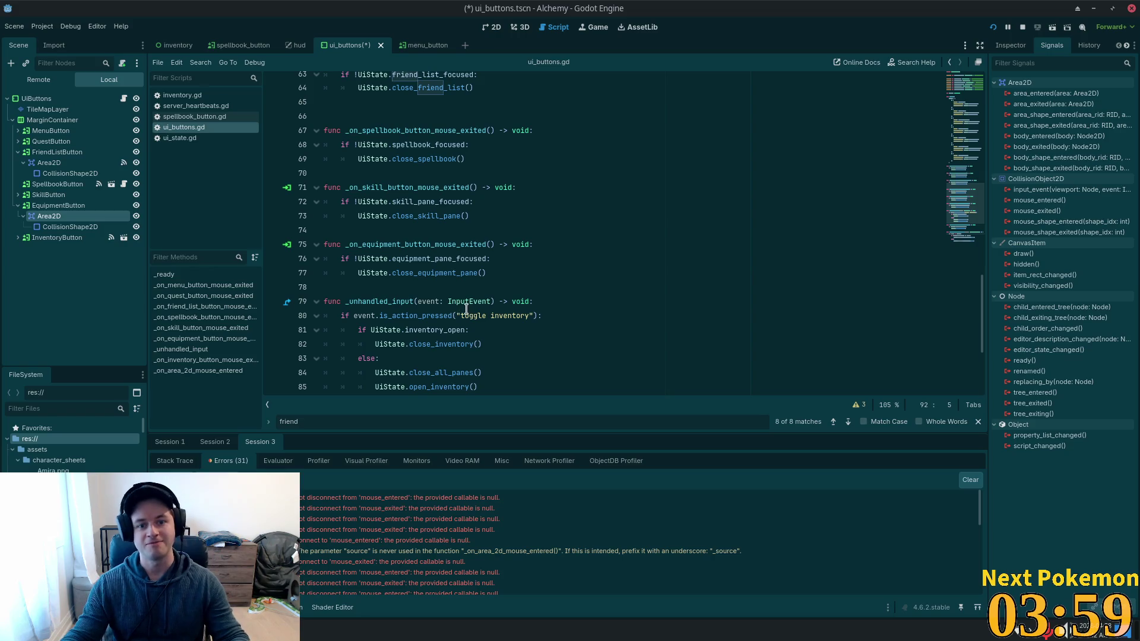
scroll(428, 287, up, 1)
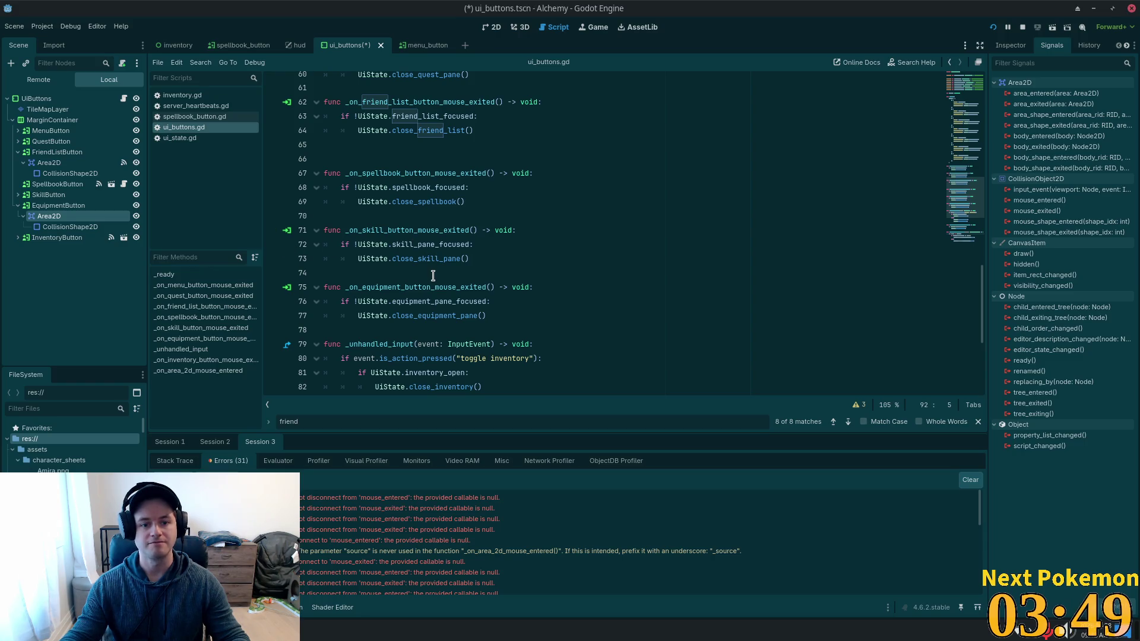
scroll(416, 255, down, 3)
click(401, 232)
scroll(400, 245, down, 2)
scroll(449, 273, up, 8)
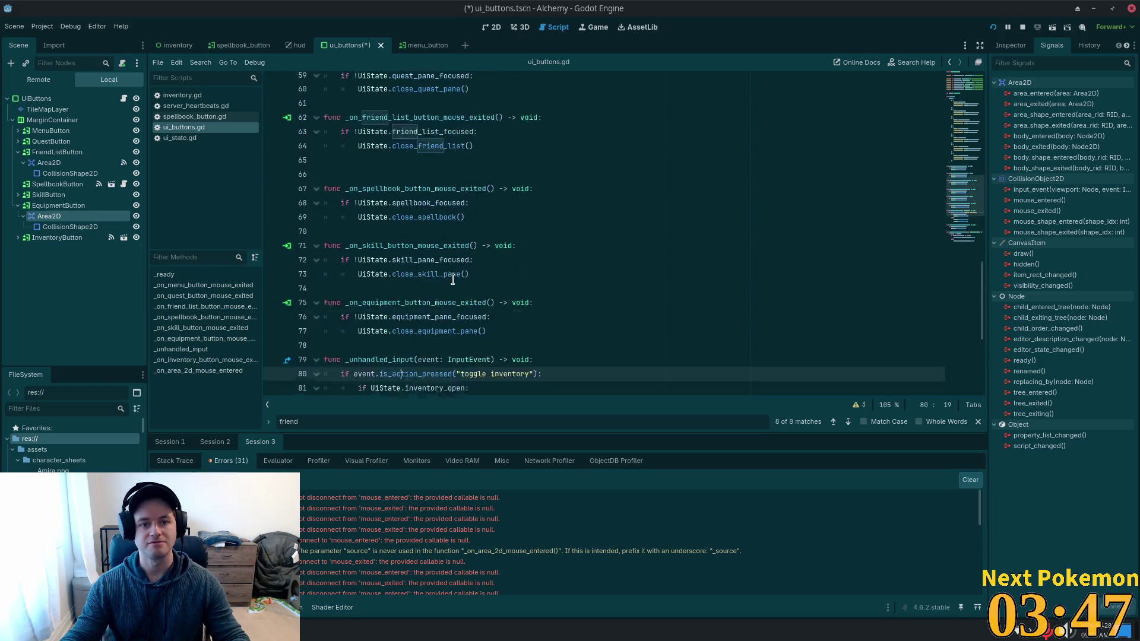
scroll(449, 275, up, 2)
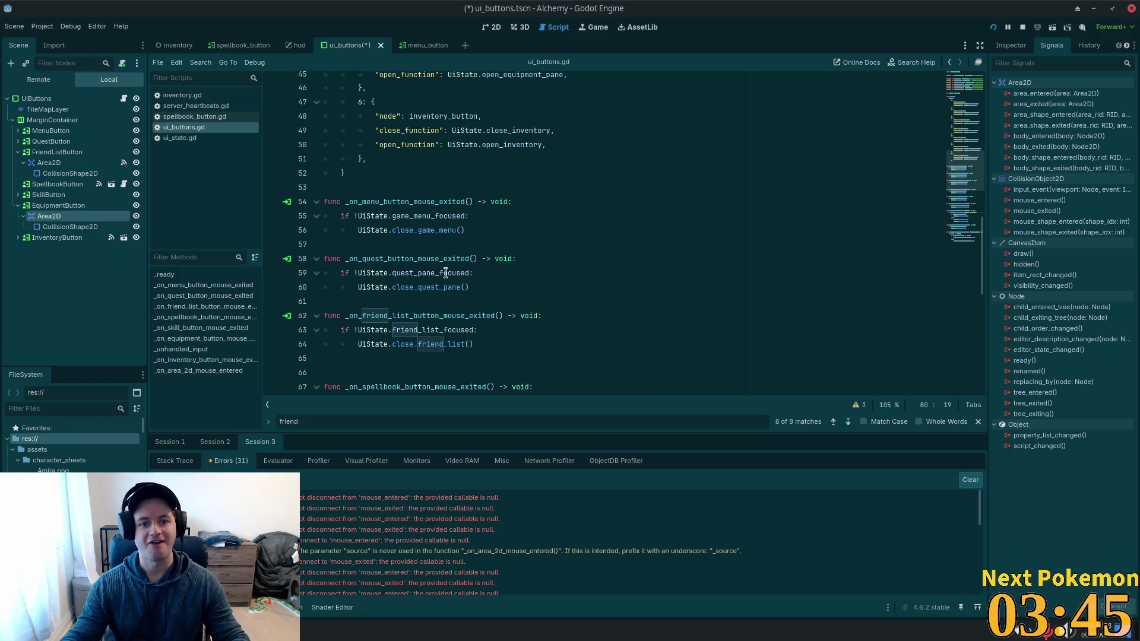
click(409, 227)
scroll(386, 237, down, 2)
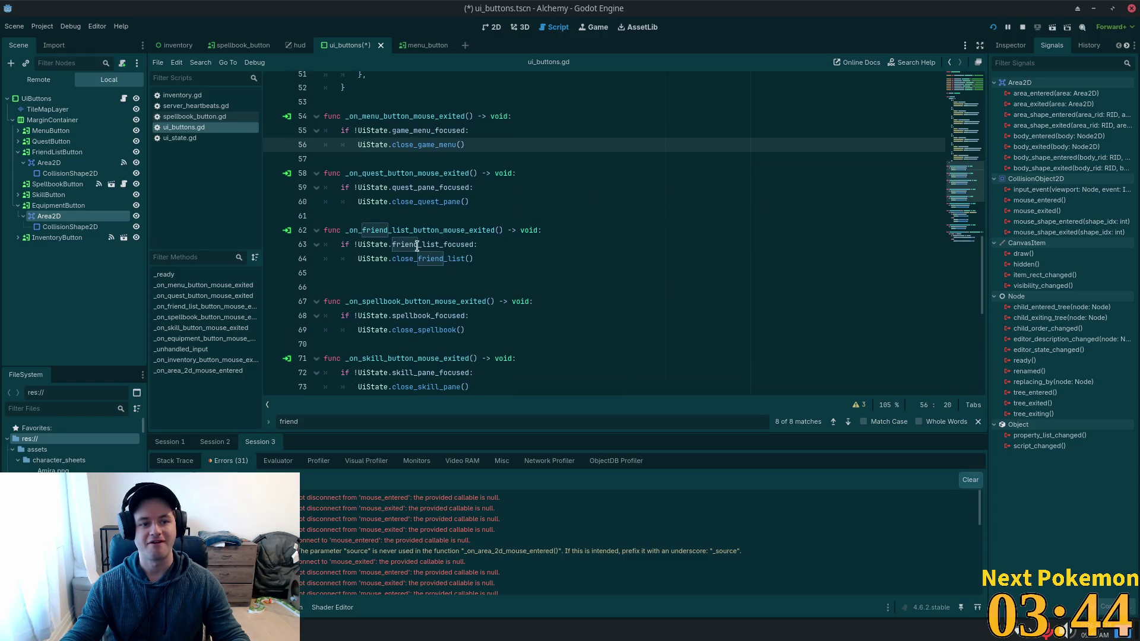
click(441, 284)
scroll(456, 288, down, 1)
click(412, 260)
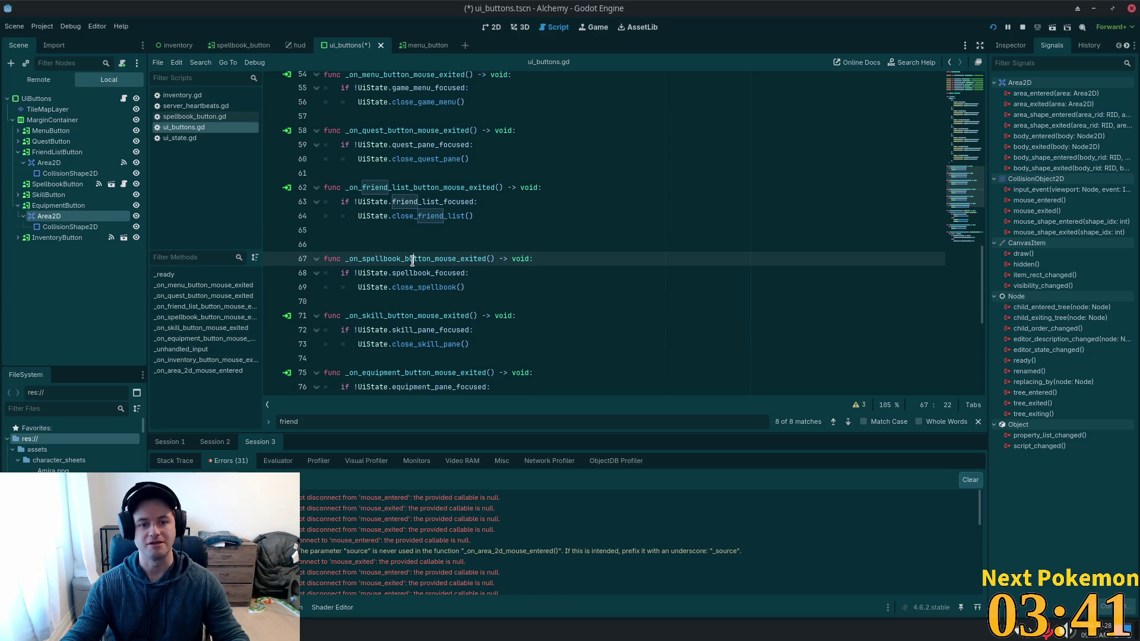
click(383, 239)
key(BackSpace)
Connect the equipment Area2D's mouse_exited to _on_equipment_button_mouse_exited.
click(387, 356)
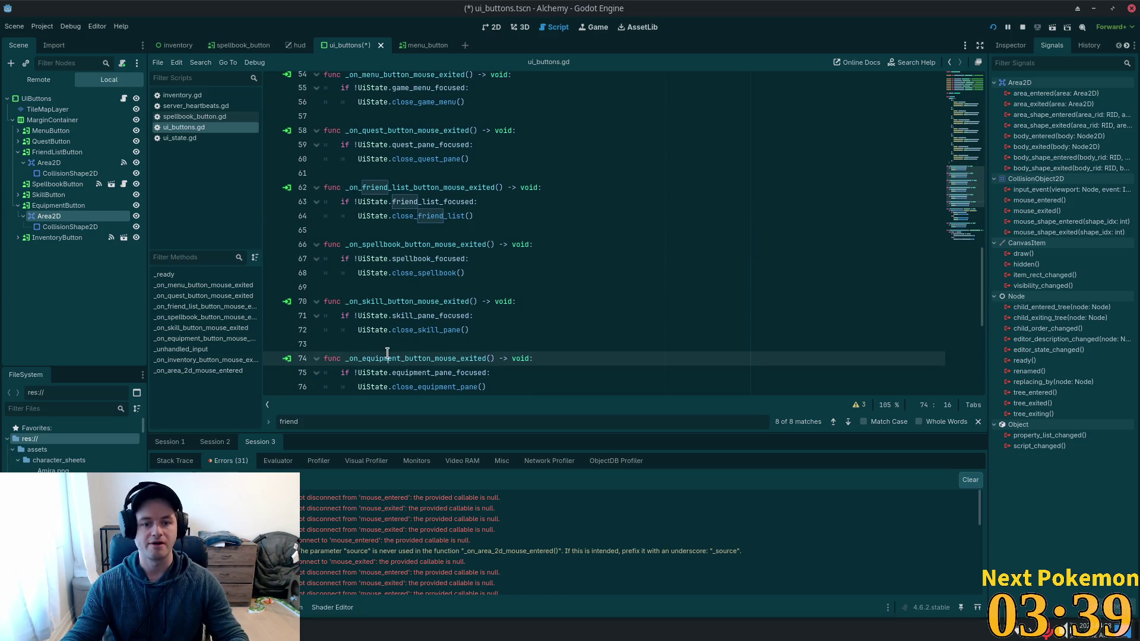
double_click(387, 355)
key(ctrl+c)
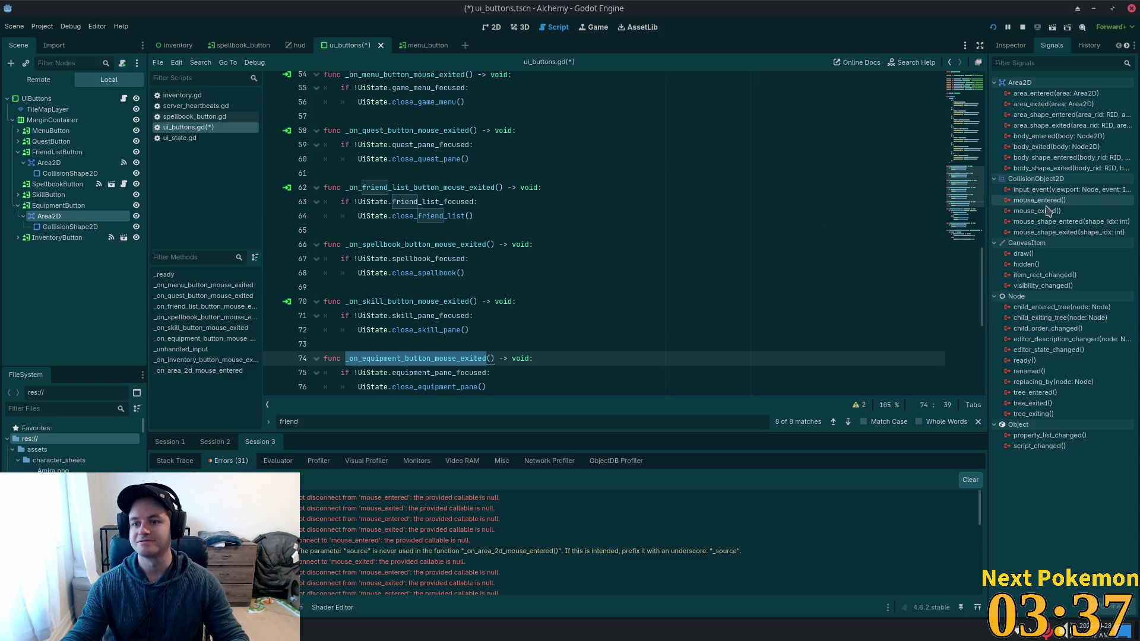
double_click(1048, 211)
key(ctrl+v)
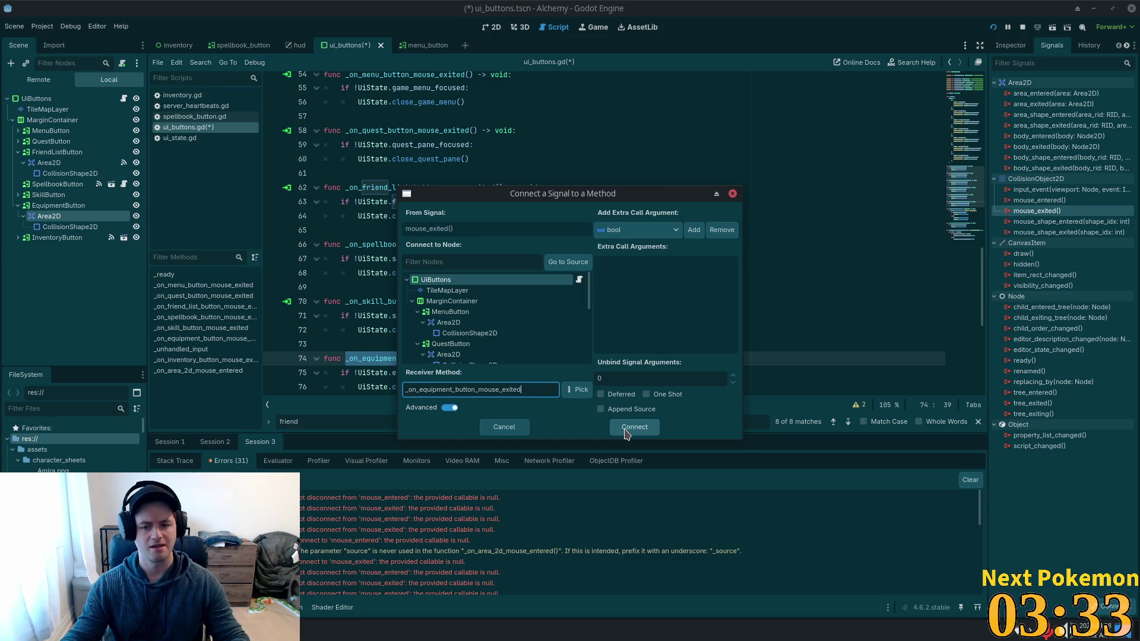
click(626, 429)
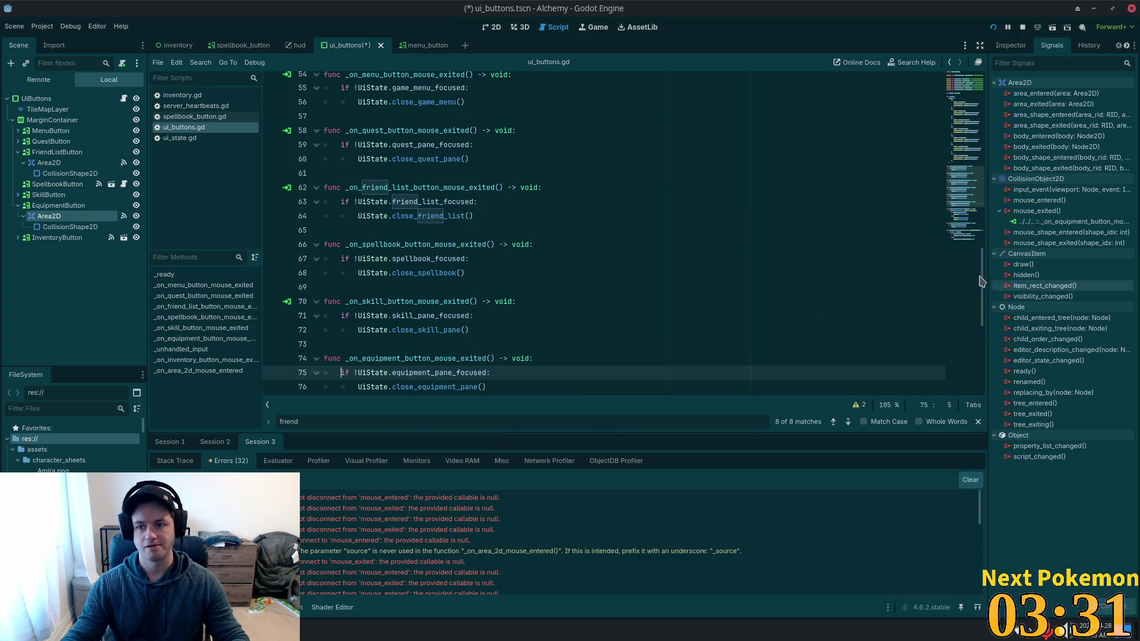
Connect the Area2D's mouse_entered to _on_area_2d_mouse_entered, appending the source node.
scroll(616, 318, down, 4)
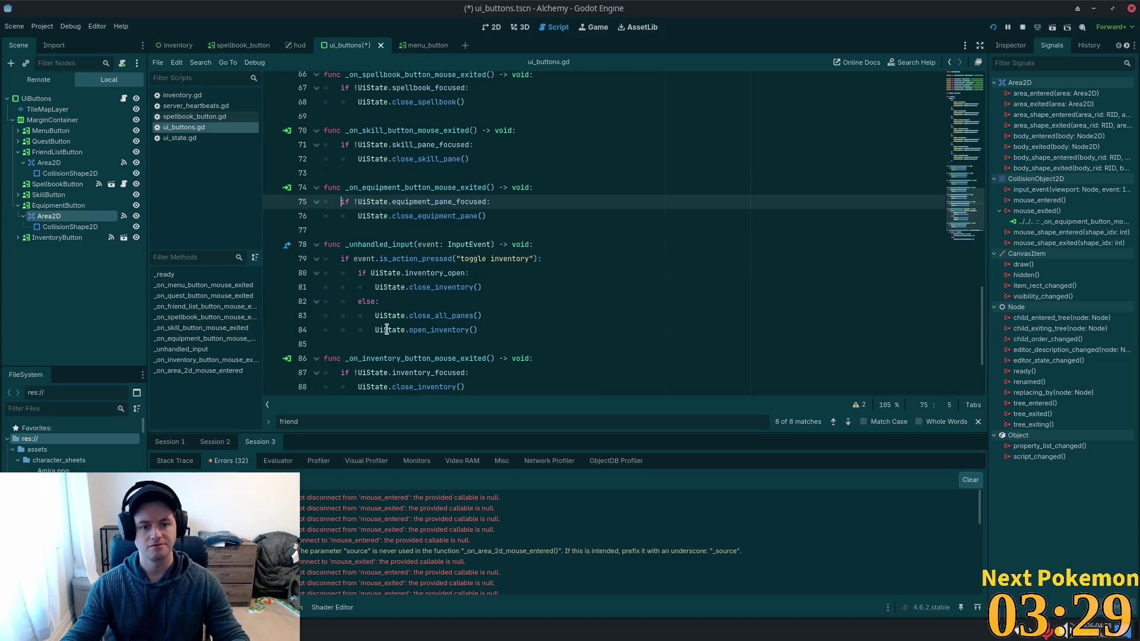
double_click(373, 358)
key(ctrl+c)
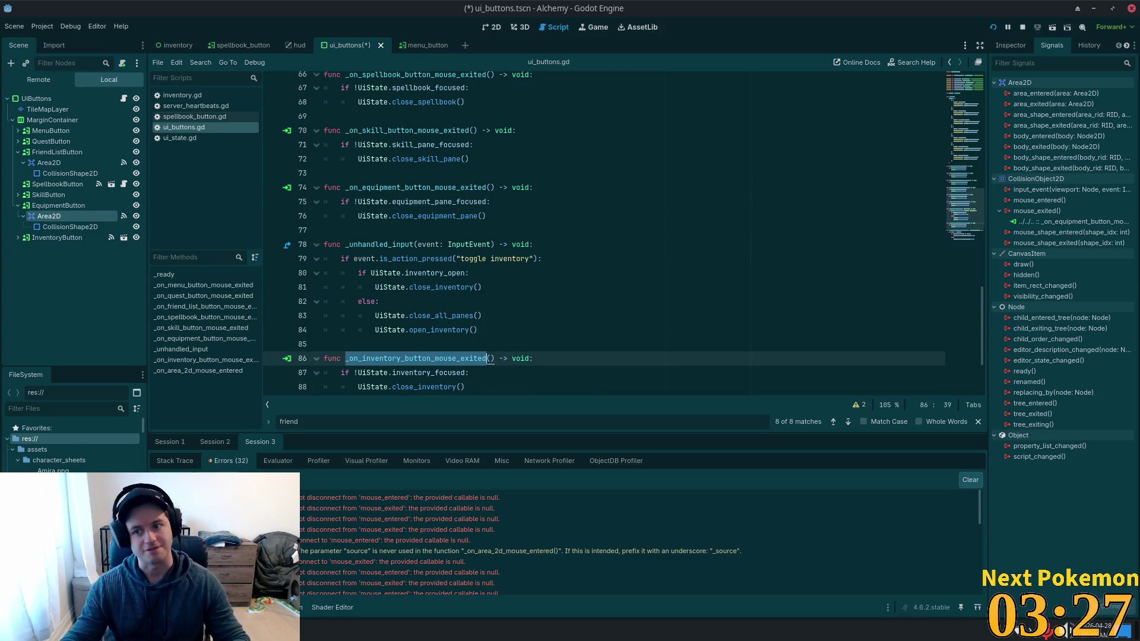
double_click(1039, 201)
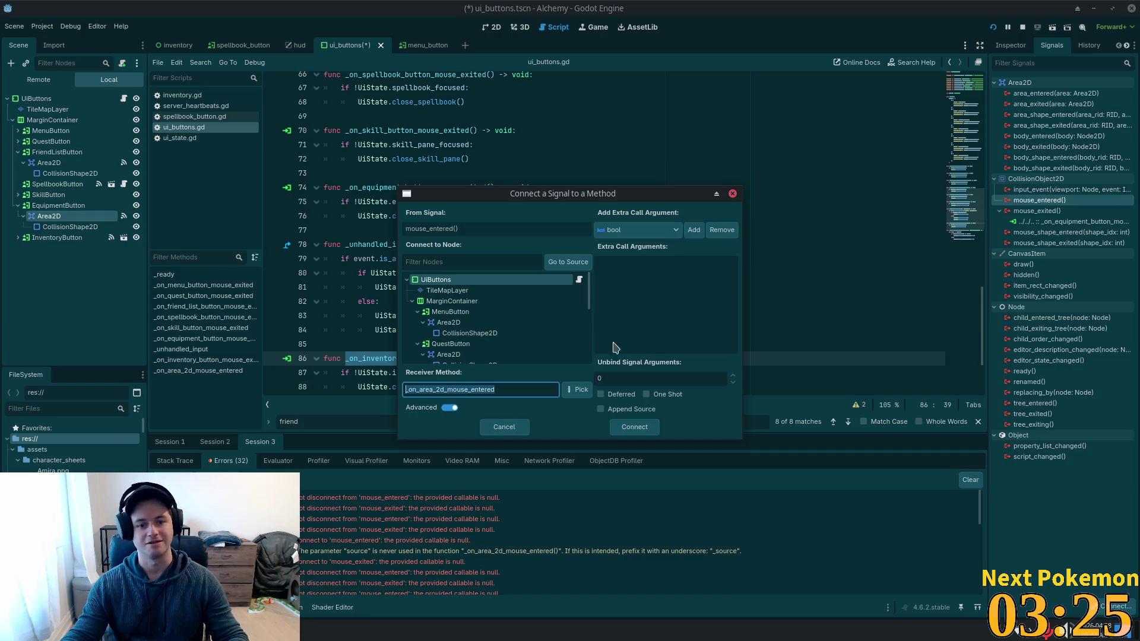
click(633, 409)
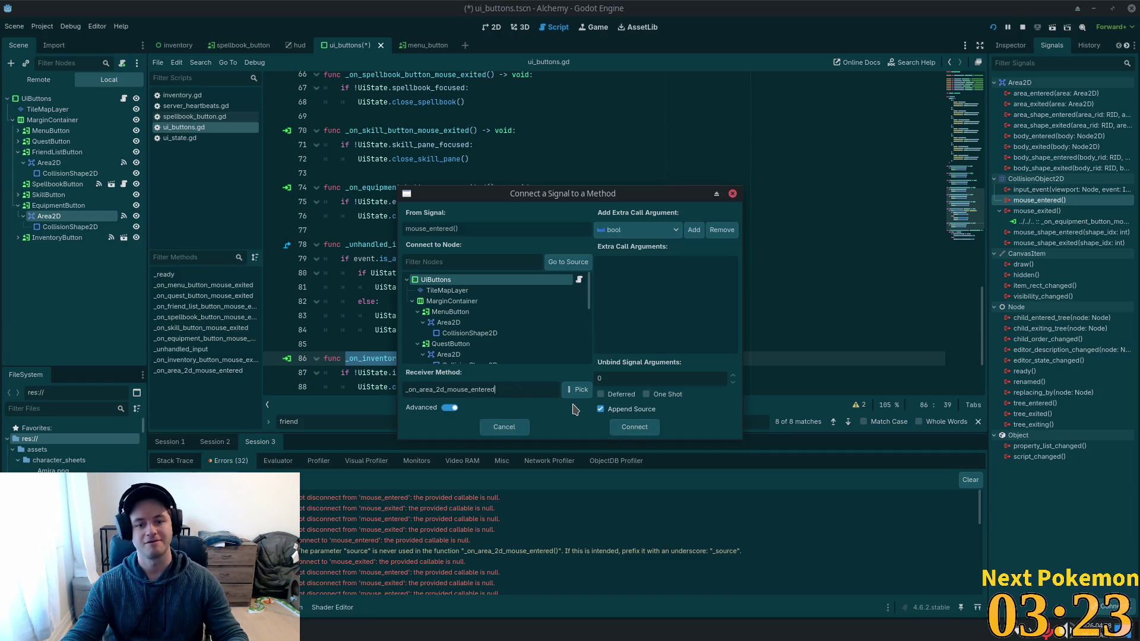
key(ctrl+a)
key(ctrl+v)
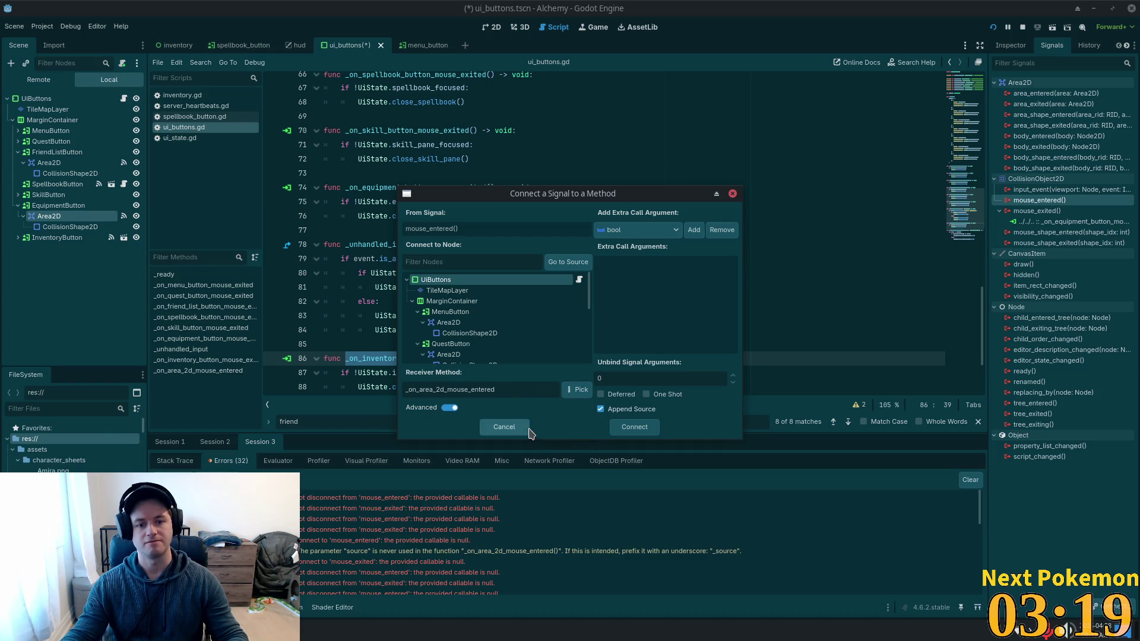
click(635, 428)
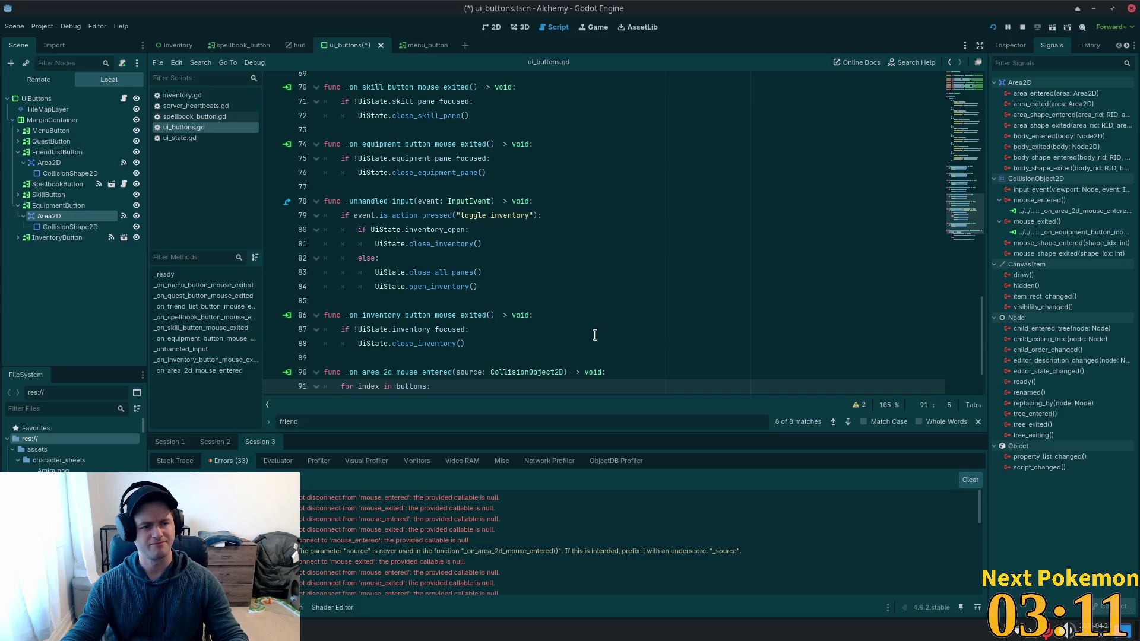
Save ui_buttons.tscn and ui_buttons.gd with the new Area2D hover connections.
scroll(622, 328, down, 2)
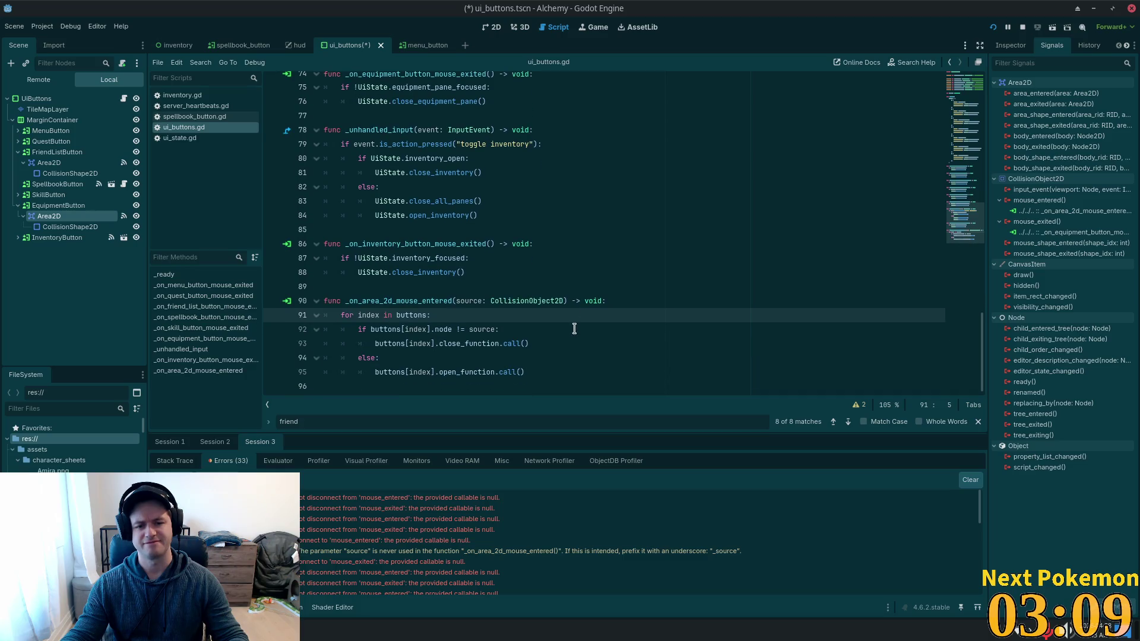
click(567, 318)
key(ctrl+s)
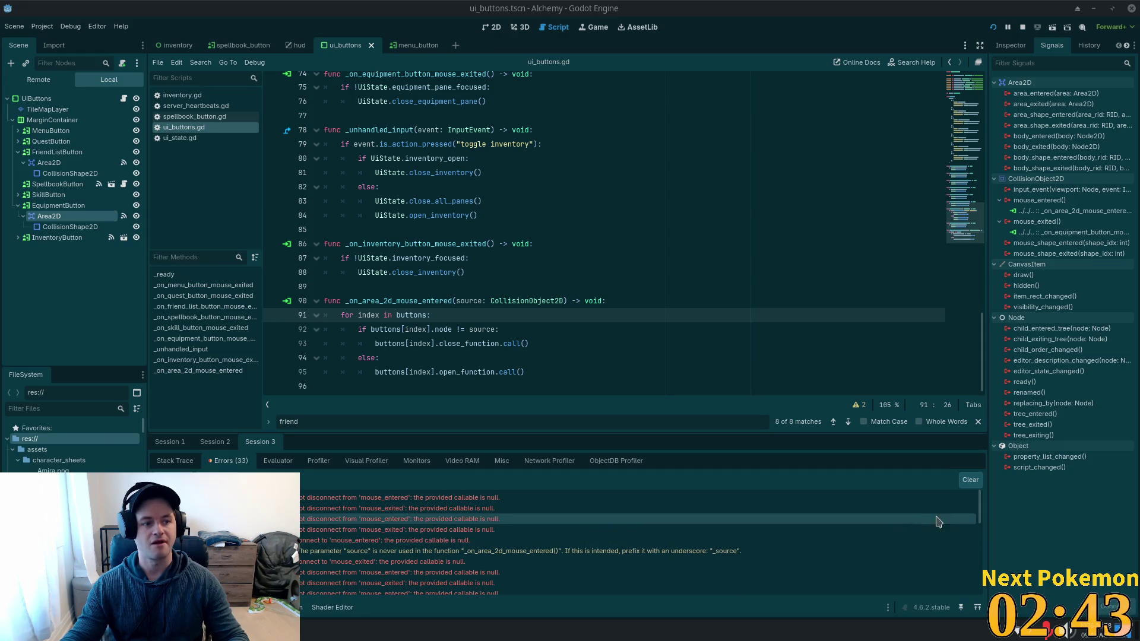
click(415, 258)
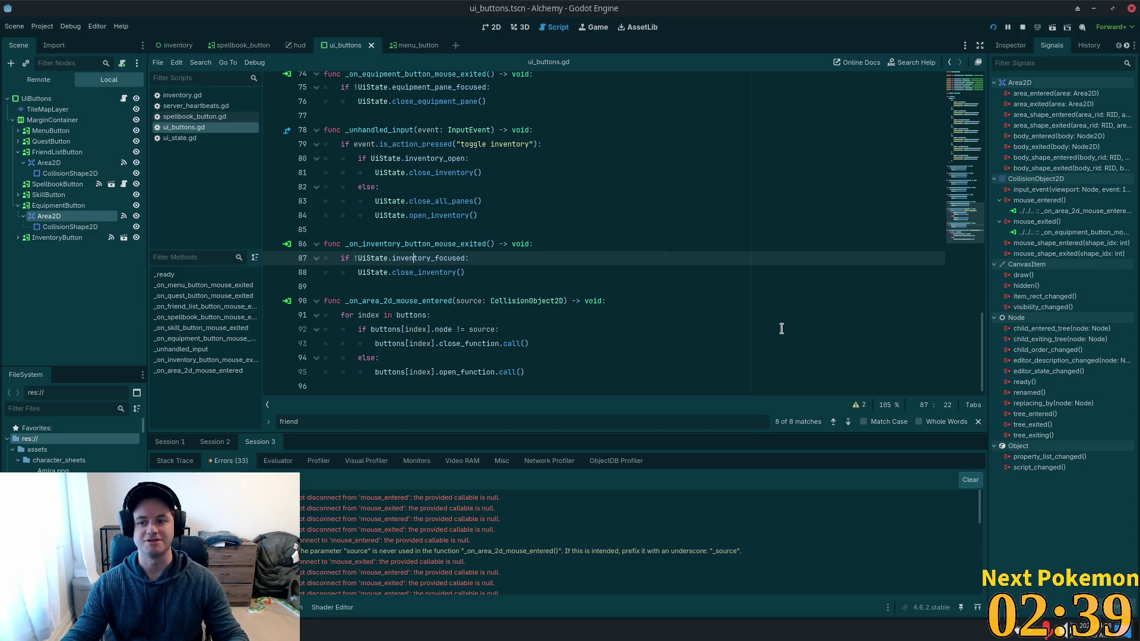
Change an option from InventoryButton's context menu in the Scene dock.
click(65, 238)
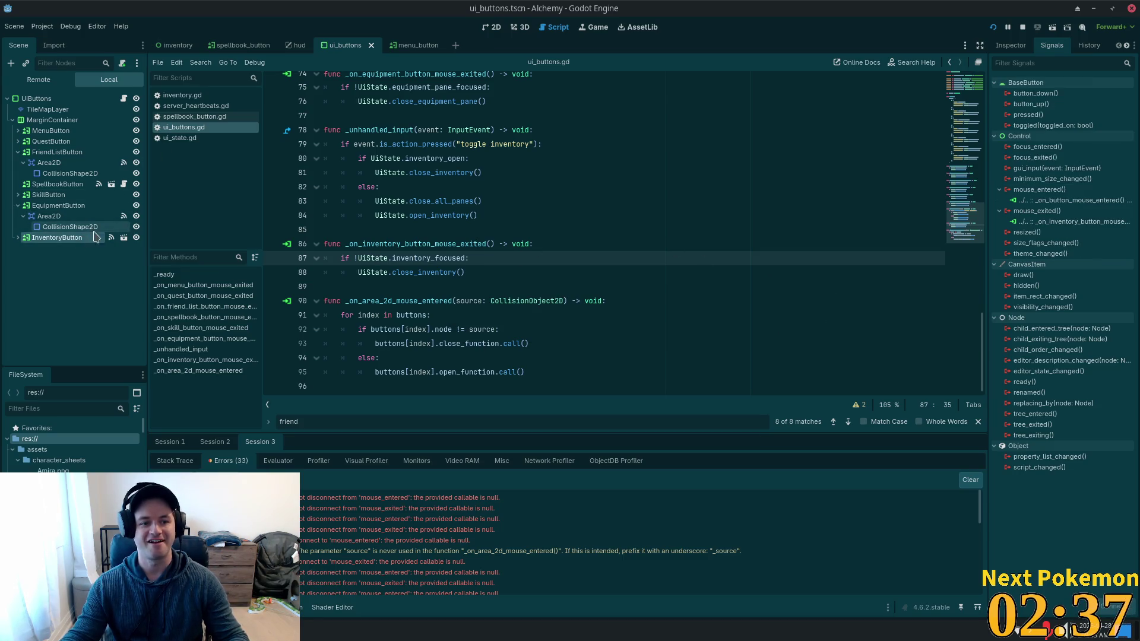
right_click(84, 239)
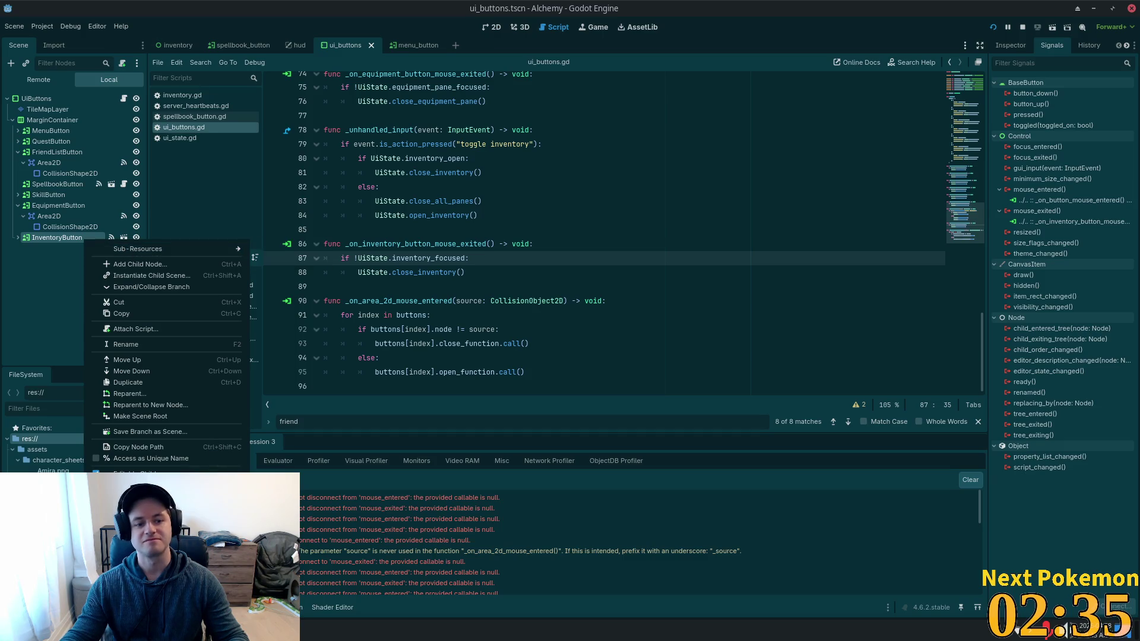
click(137, 498)
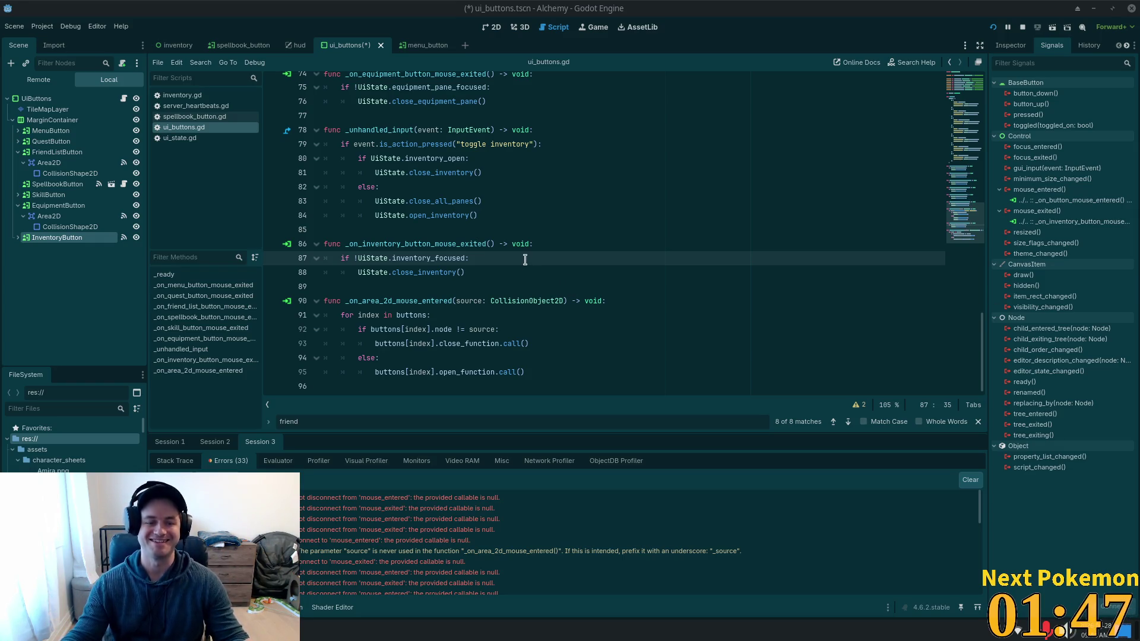
click(457, 226)
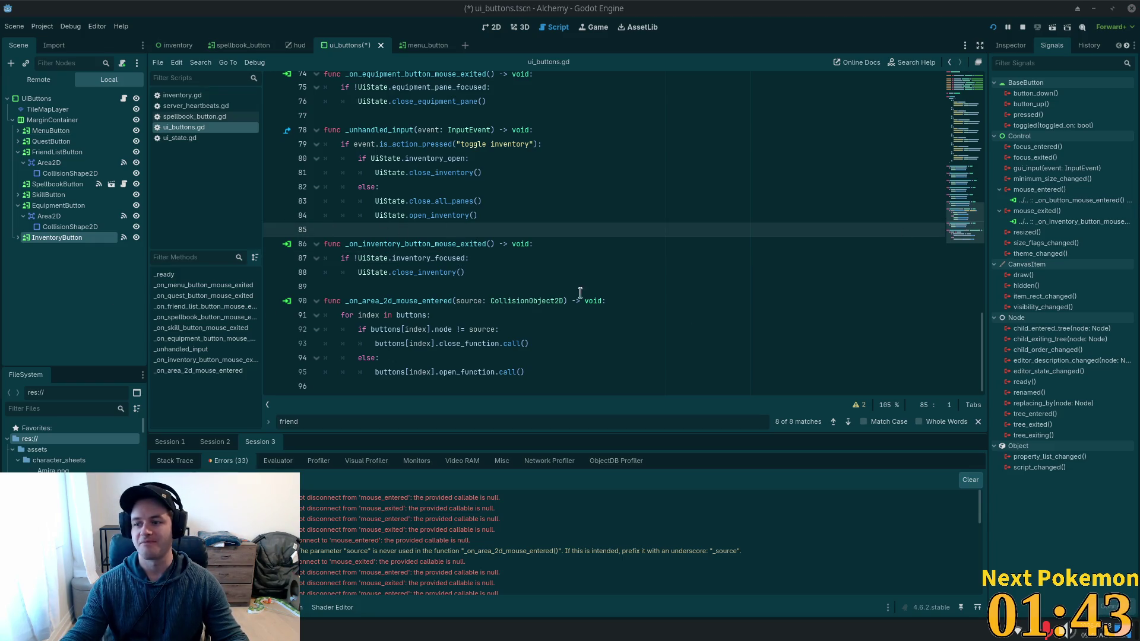
click(484, 285)
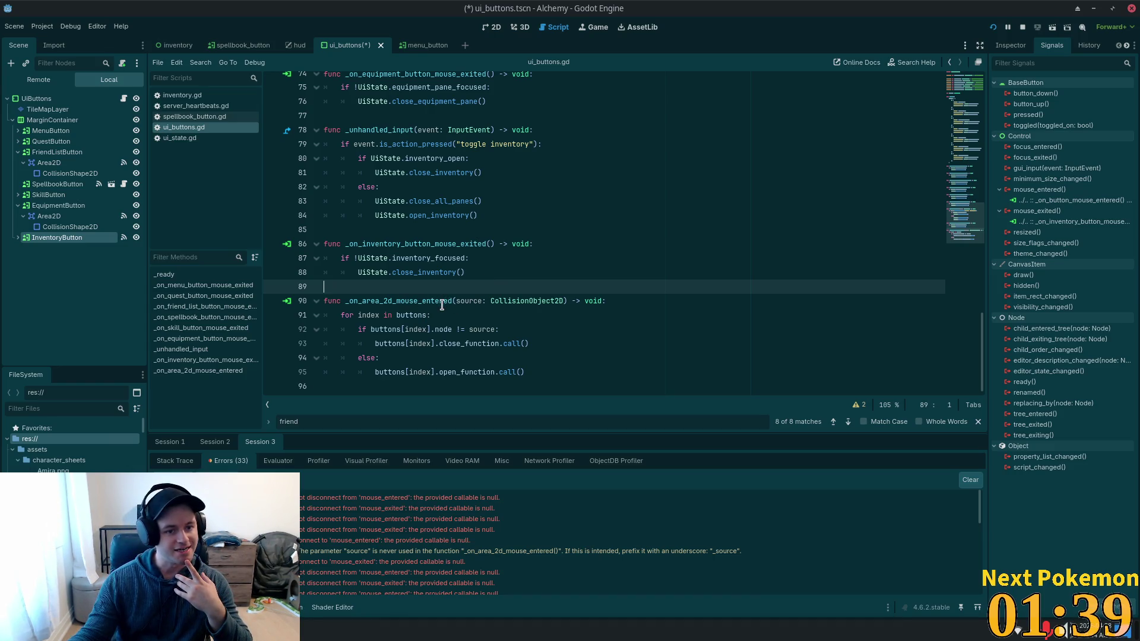
Disconnect the old hover connections from InventoryButton and from its Area2D child.
right_click(62, 243)
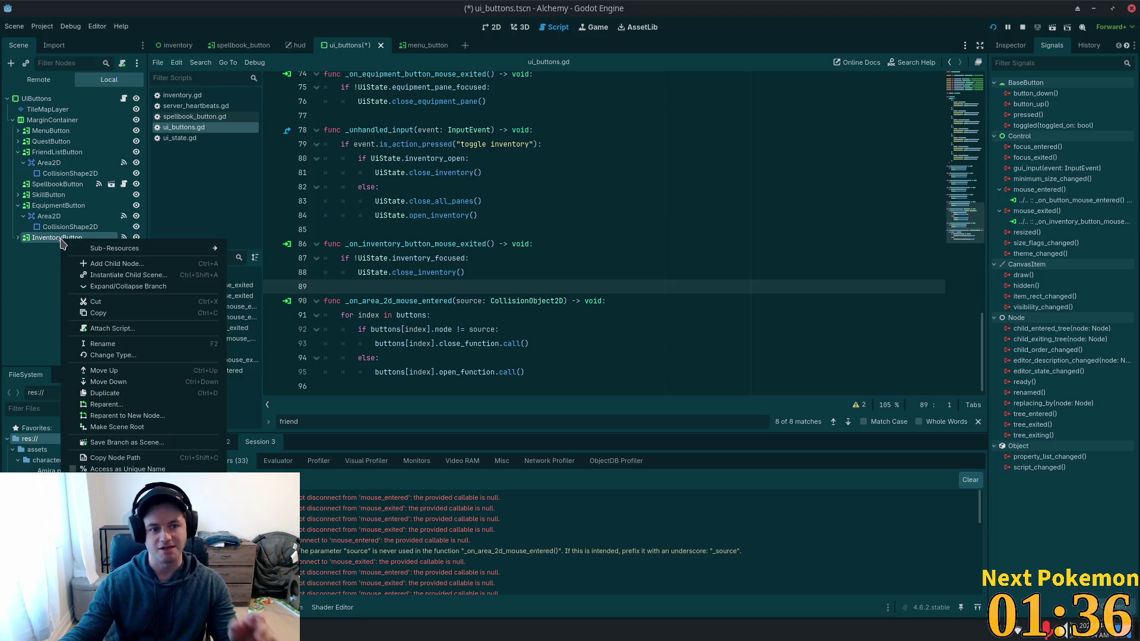
click(17, 238)
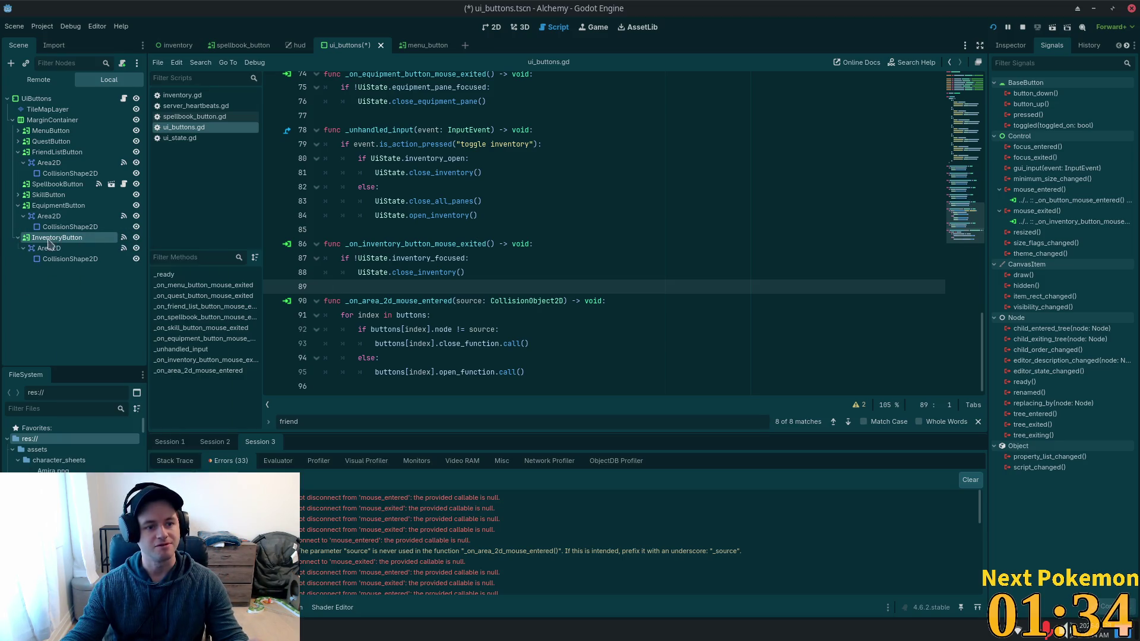
click(1075, 206)
key(Delete)
click(1069, 210)
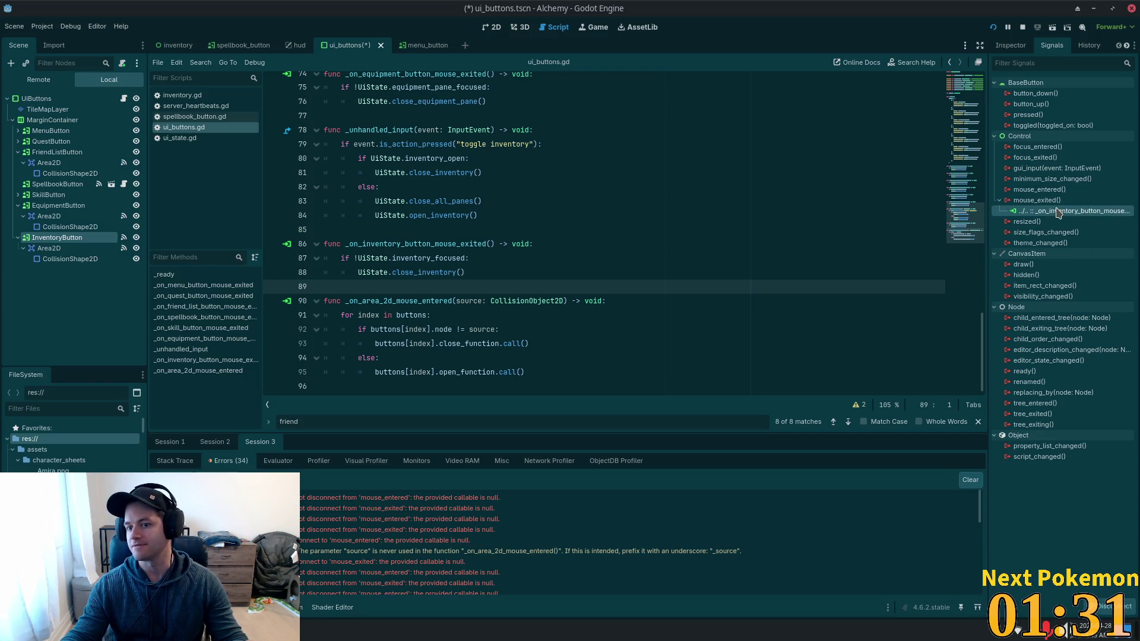
key(Delete)
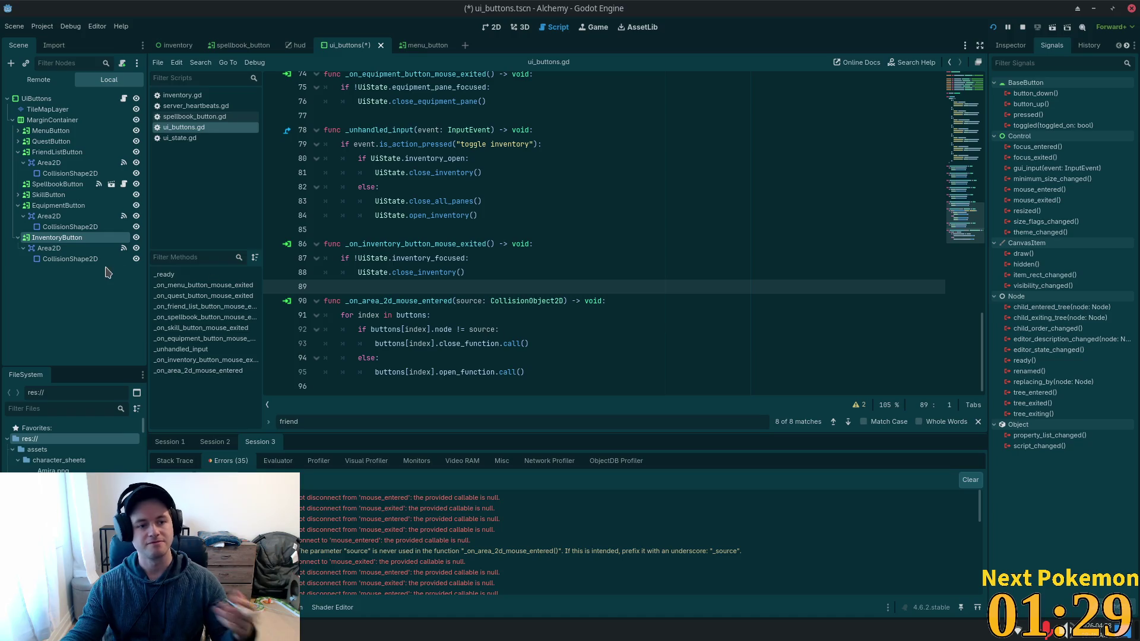
click(66, 248)
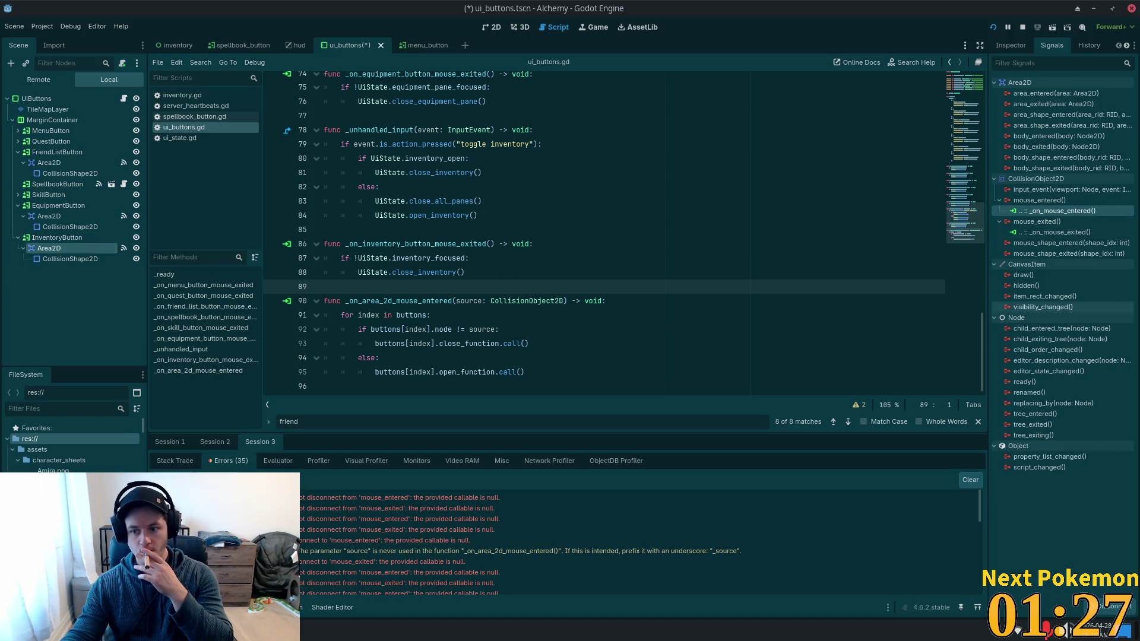
click(1116, 606)
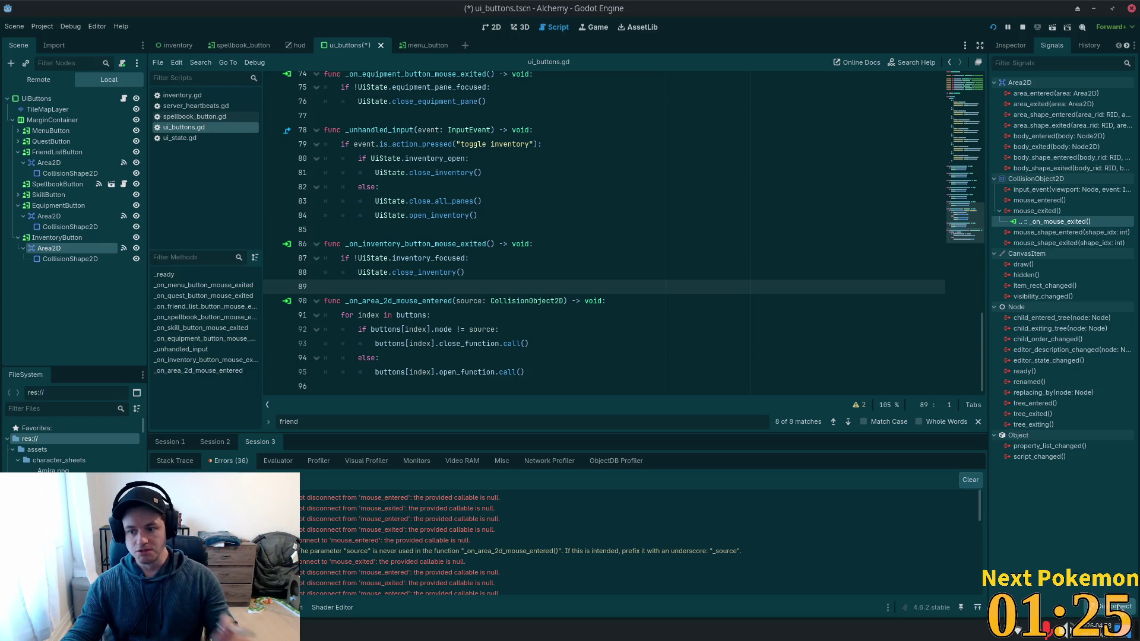
click(1117, 606)
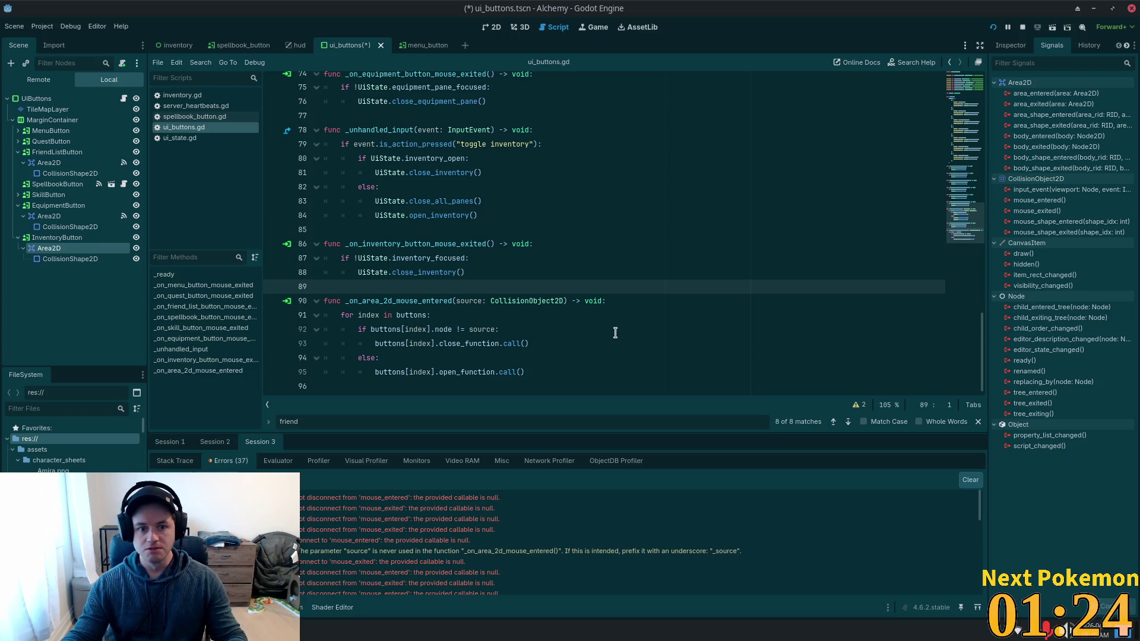
Connect the inventory Area2D's mouse_exited to _on_inventory_button_mouse_exited and save.
double_click(388, 245)
key(ctrl+c)
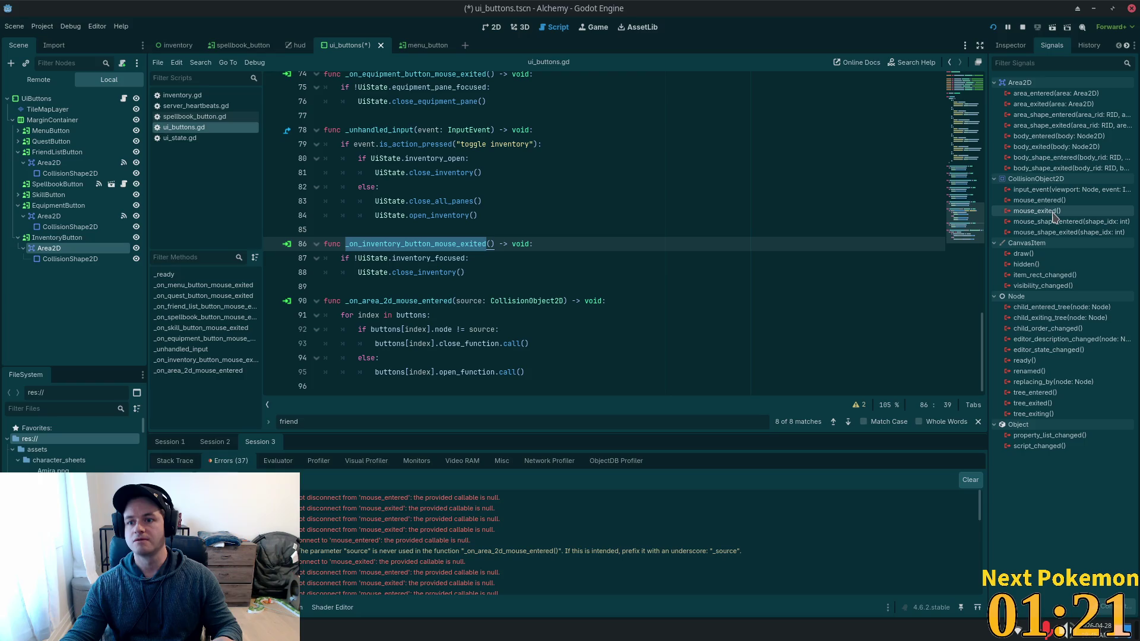
double_click(1036, 210)
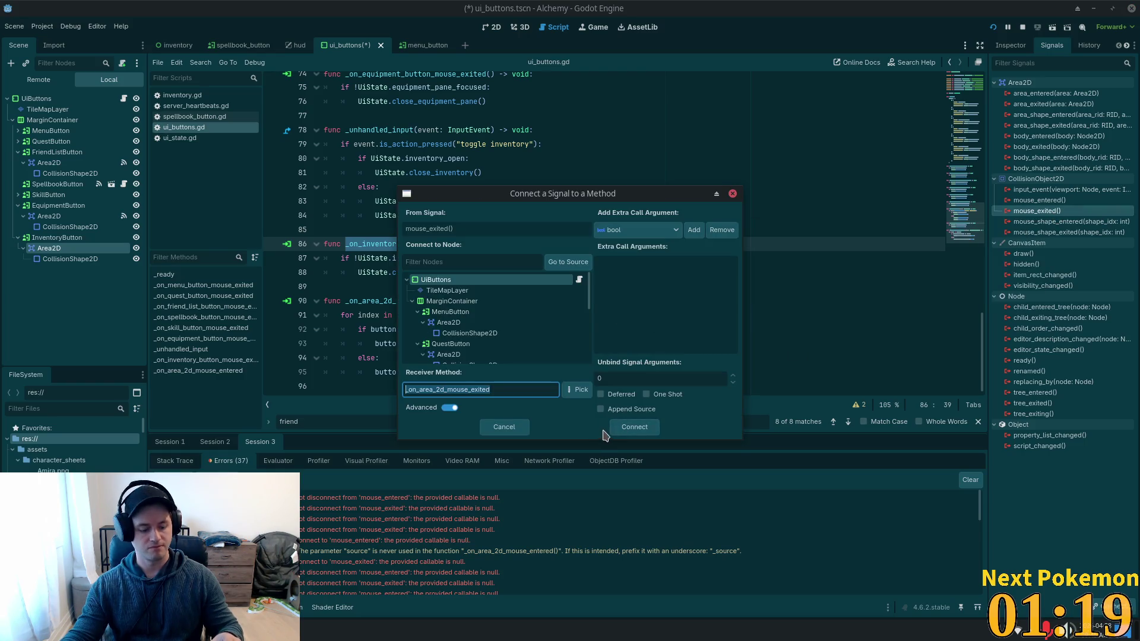
key(ctrl+v)
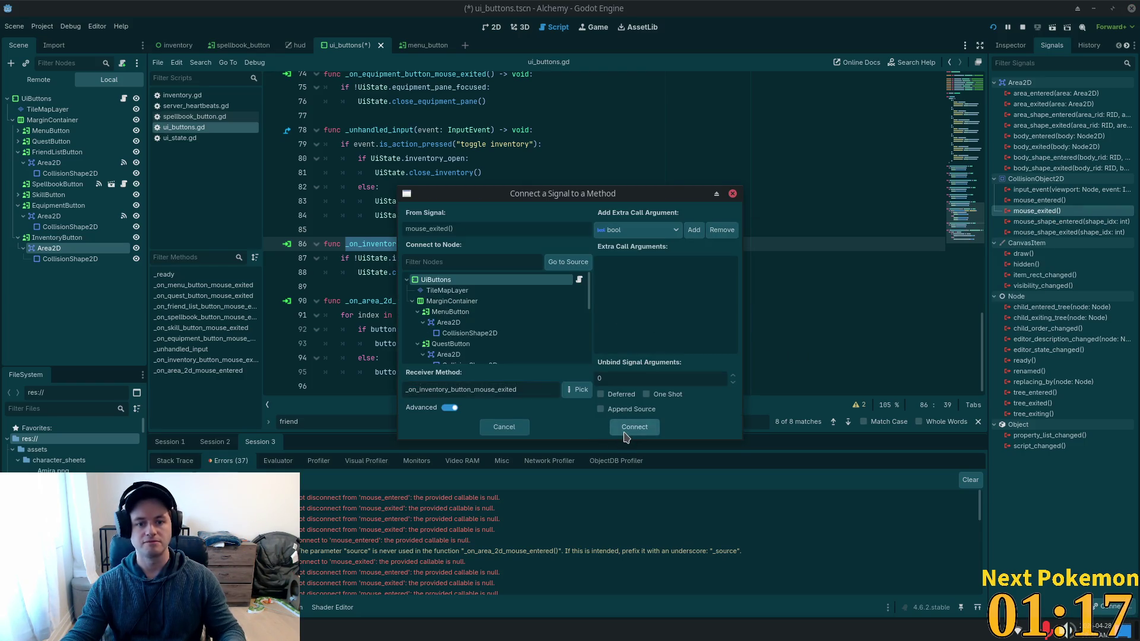
click(626, 437)
key(ctrl+s)
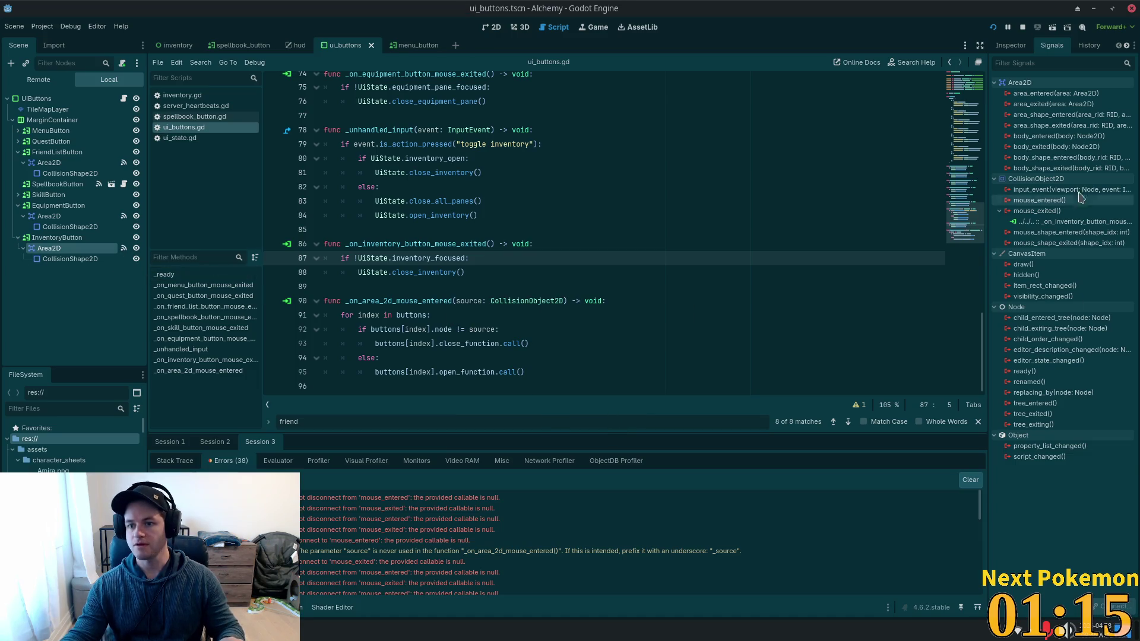
Copy _on_area_2d_mouse_entered and start connecting the Area2D's mouse_entered signal.
click(392, 296)
double_click(392, 301)
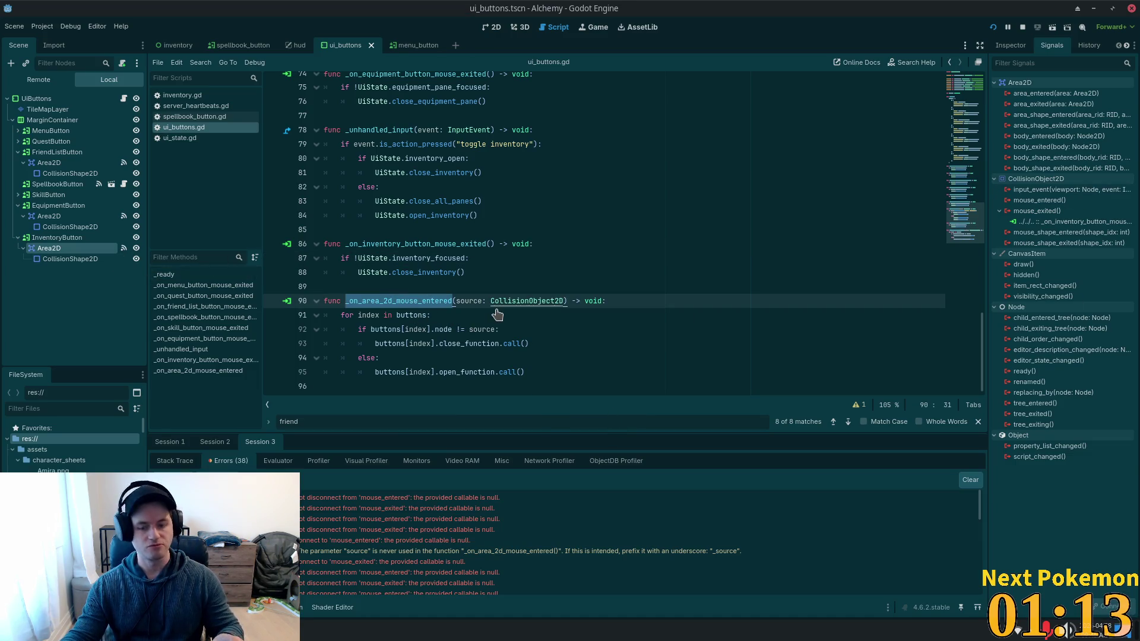
double_click(1039, 200)
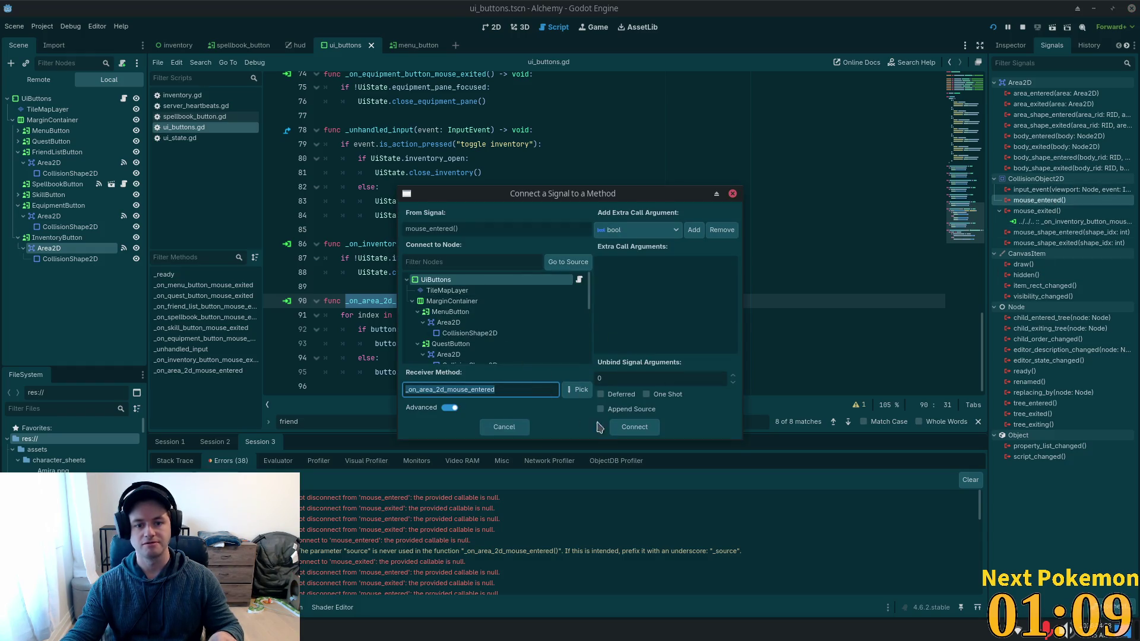
Connect mouse_entered to _on_area_2d_mouse_entered, save, and run the game.
click(630, 428)
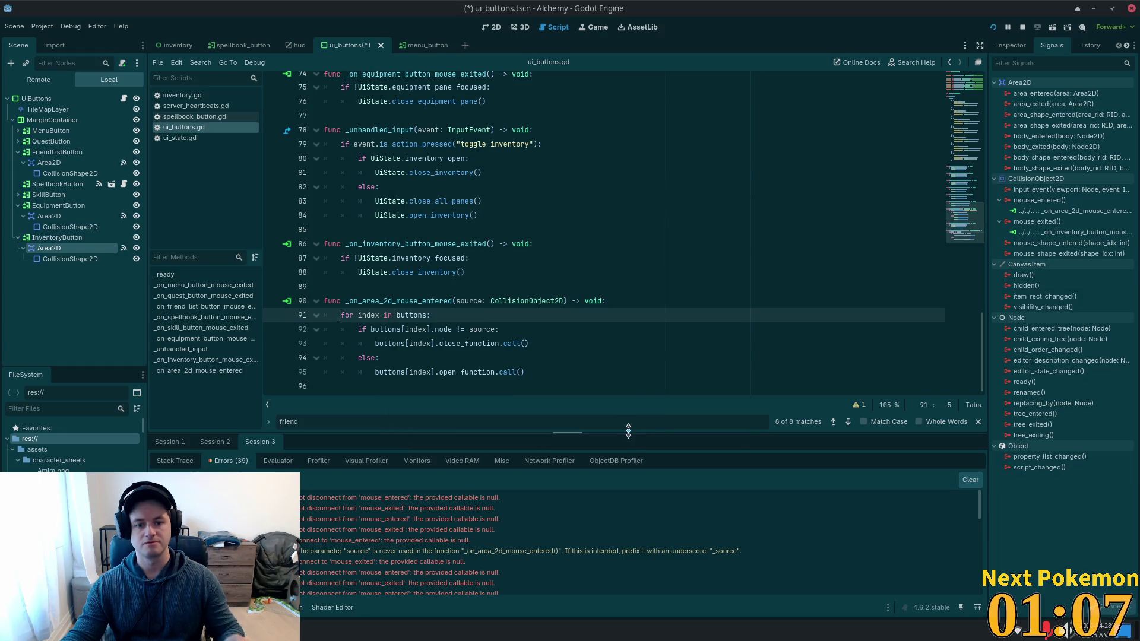
key(ctrl+s)
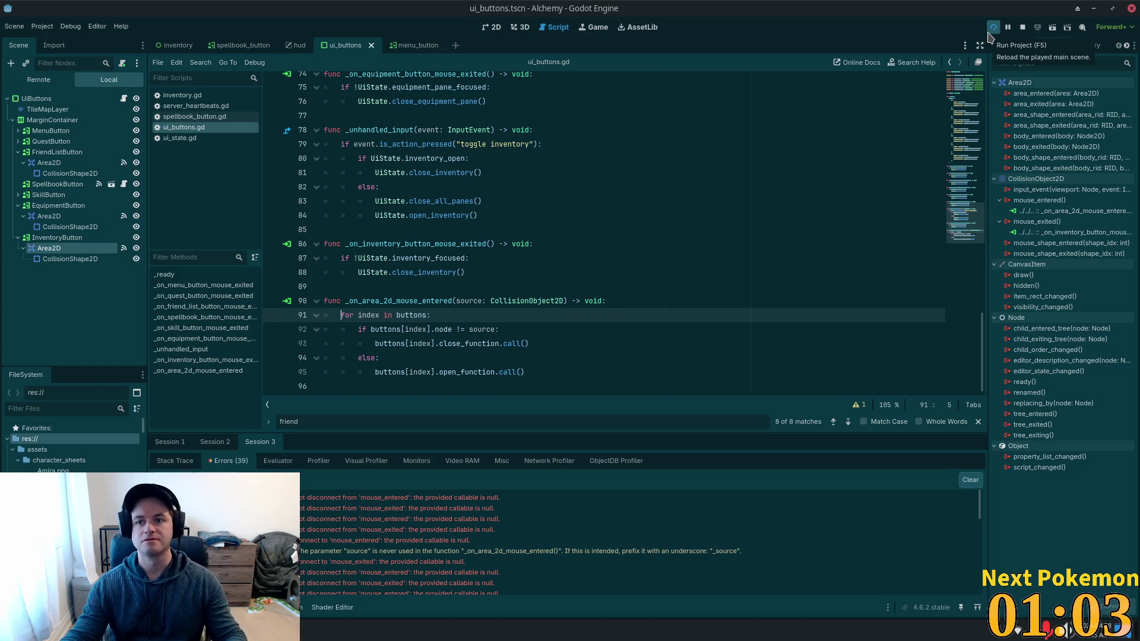
click(991, 35)
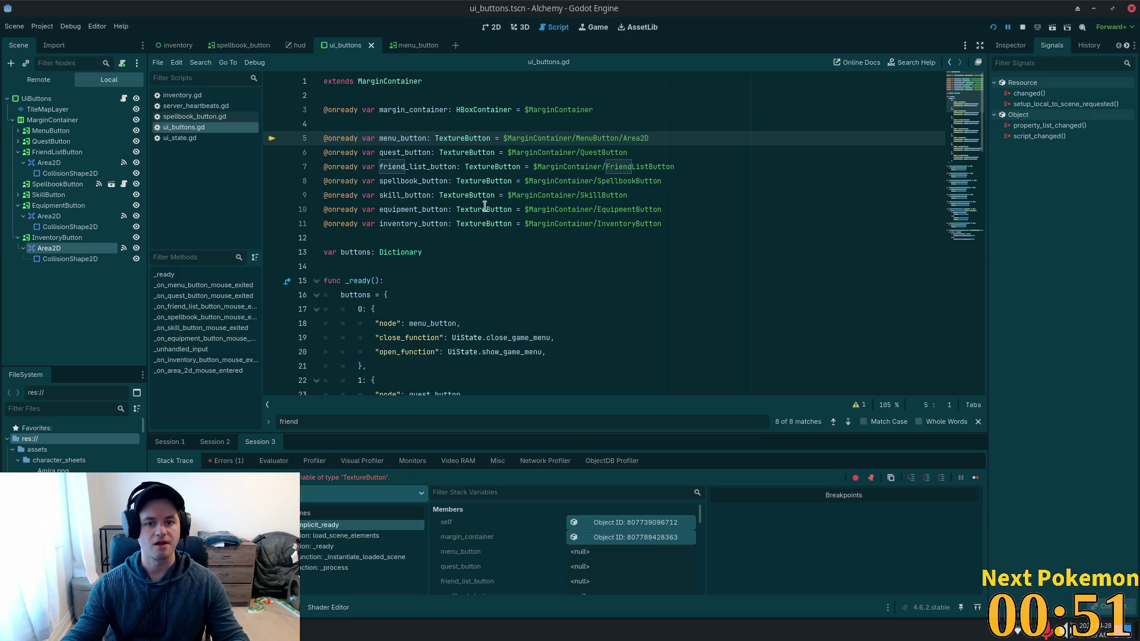
Change every TextureButton variable type in ui_buttons.gd to CollisionObject2D.
double_click(452, 138)
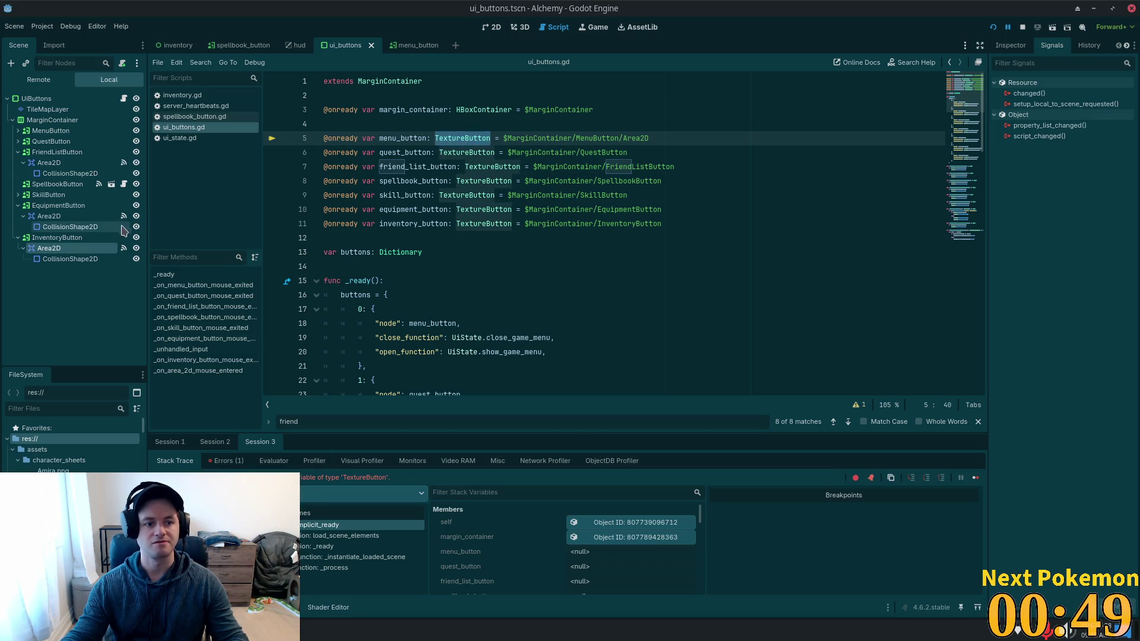
key(ctrl+d)
key(ctrl+d)
key(ctrl+d)
key(ctrl+d)
key(ctrl+d)
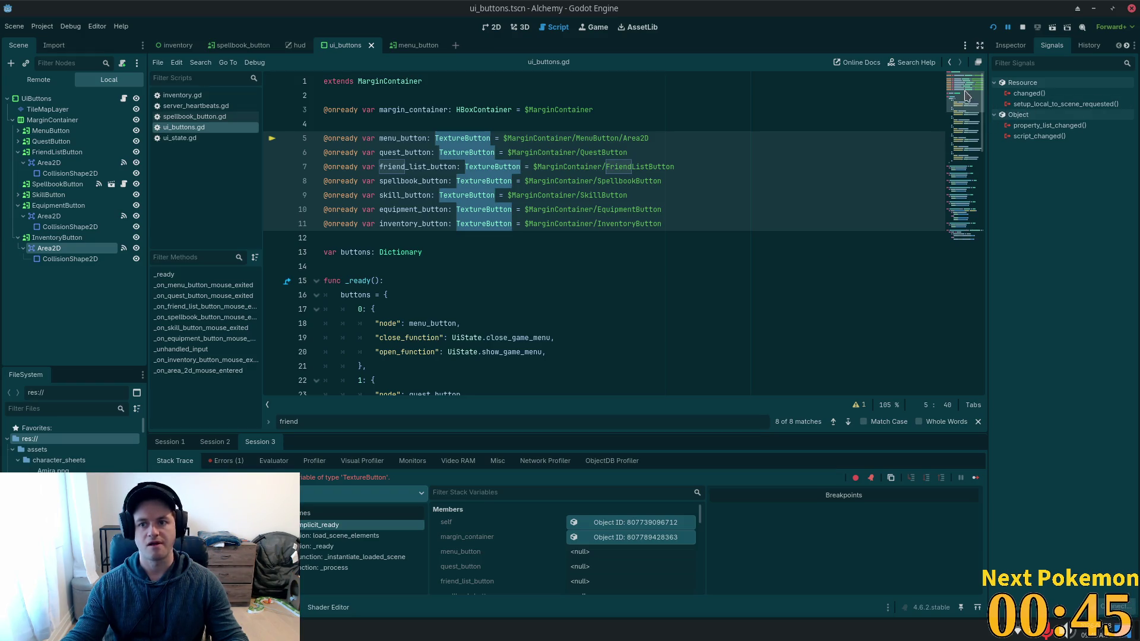
drag(965, 95, 933, 367)
double_click(528, 301)
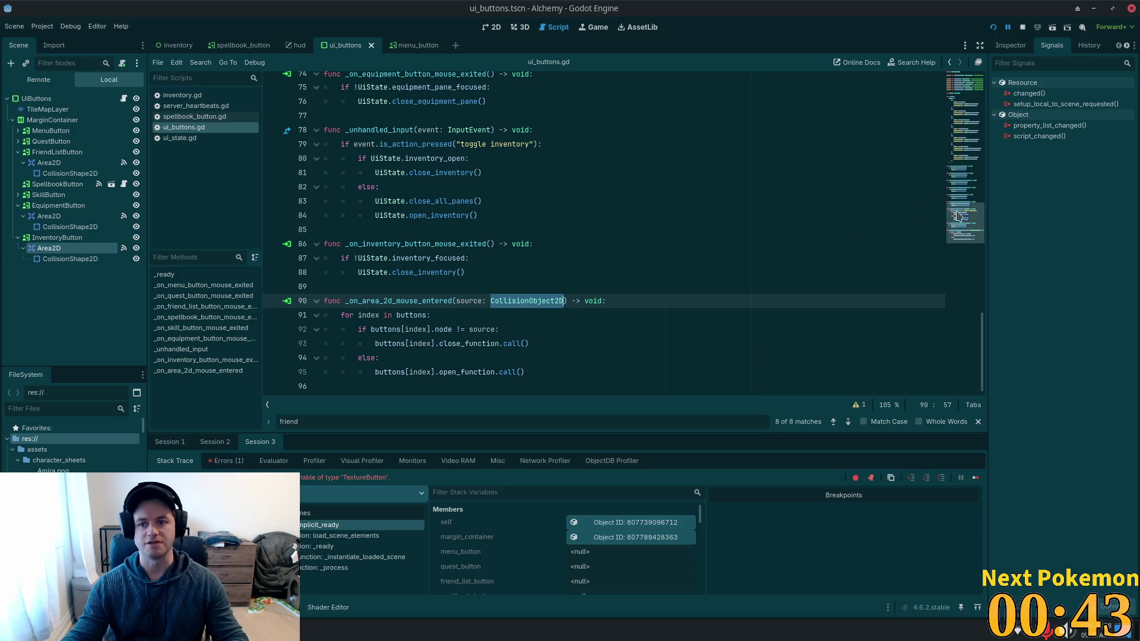
drag(965, 223, 965, 89)
key(ctrl+c)
double_click(484, 134)
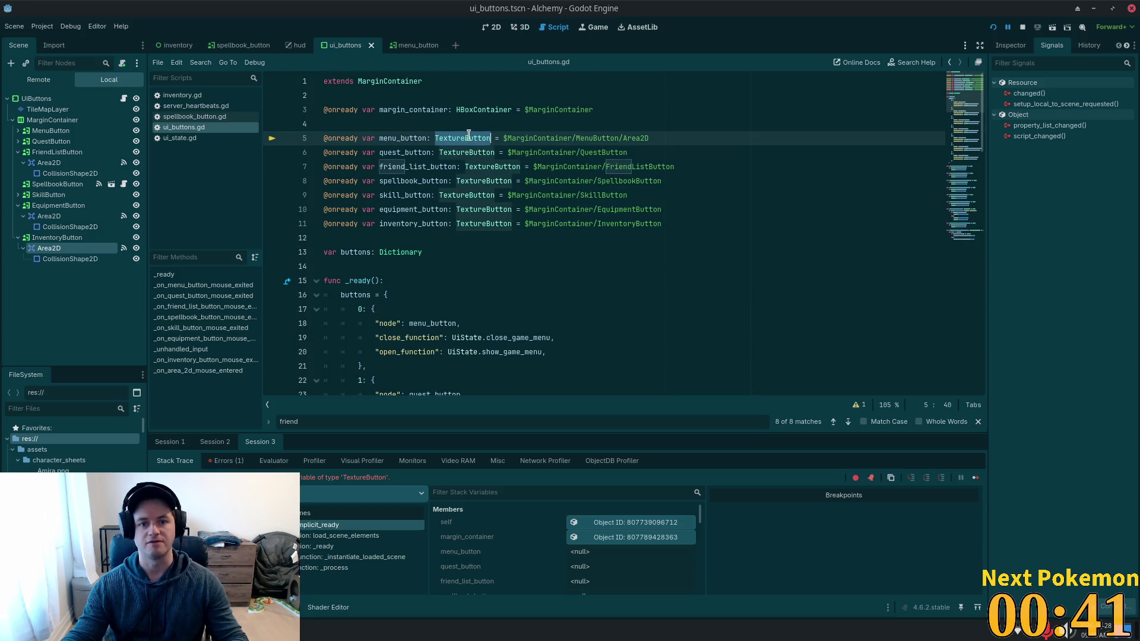
key(ctrl+d)
key(ctrl+d)
key(ctrl+d)
key(ctrl+d)
key(ctrl+v)
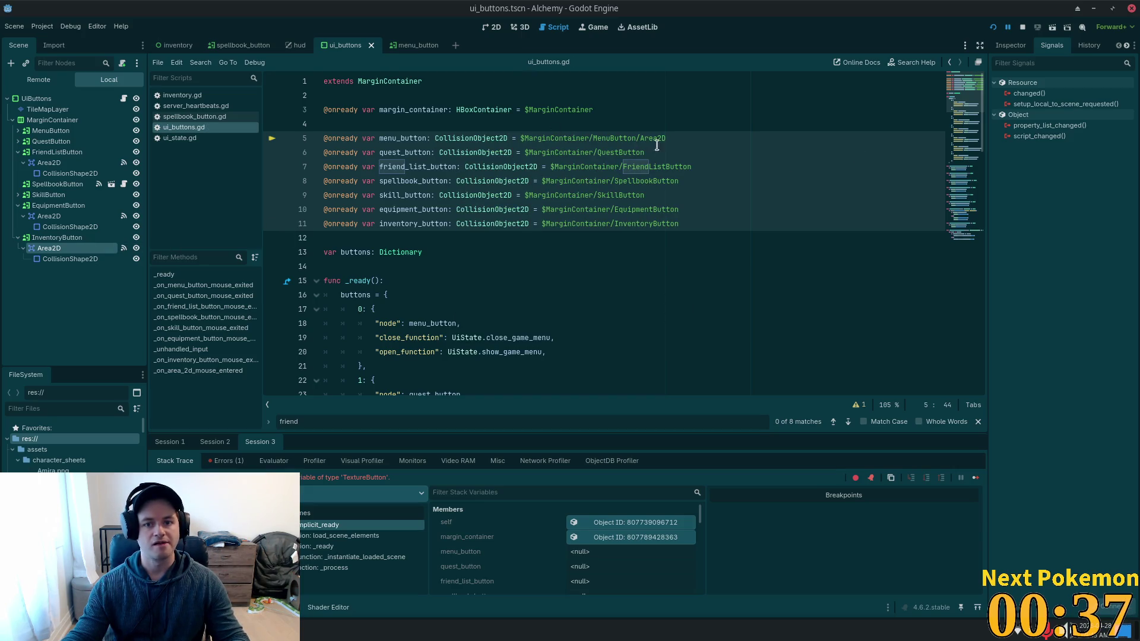
Append /Area2D to the button node paths on lines 5–11, then relaunch the game.
drag(666, 138, 642, 138)
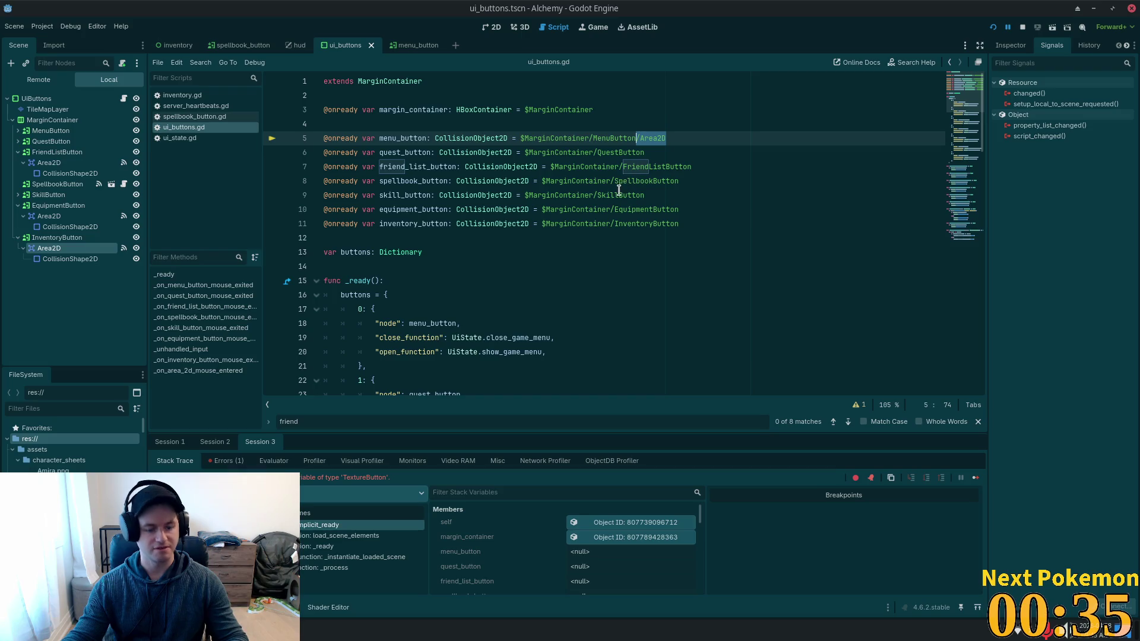
click(595, 152)
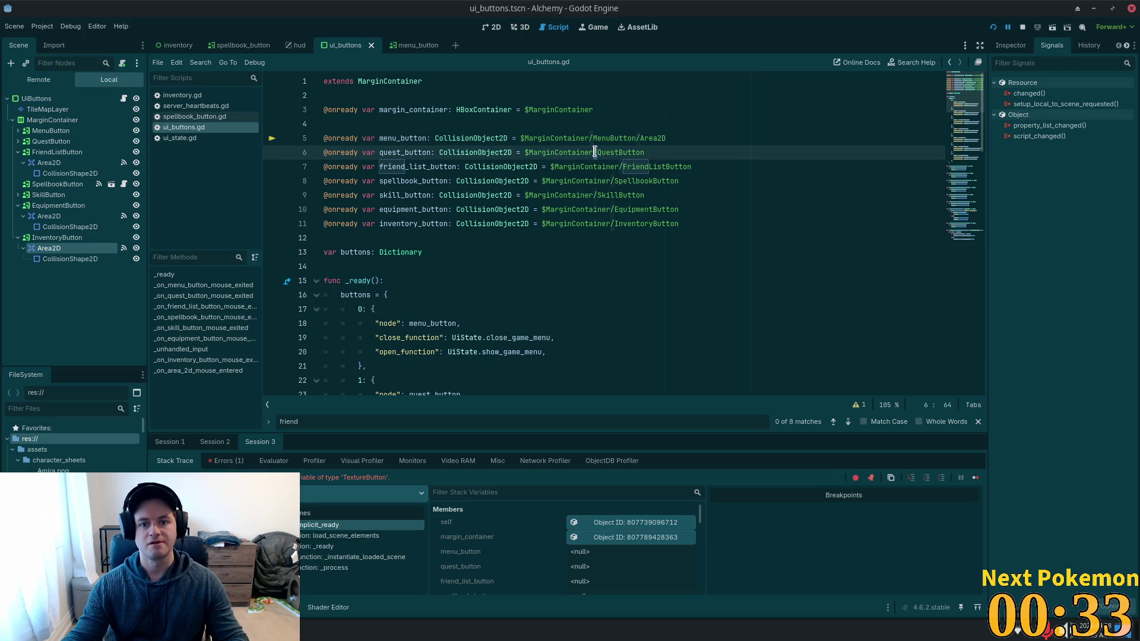
key(shift+alt+Down)
key(shift+alt+Down)
key(shift+alt+Down)
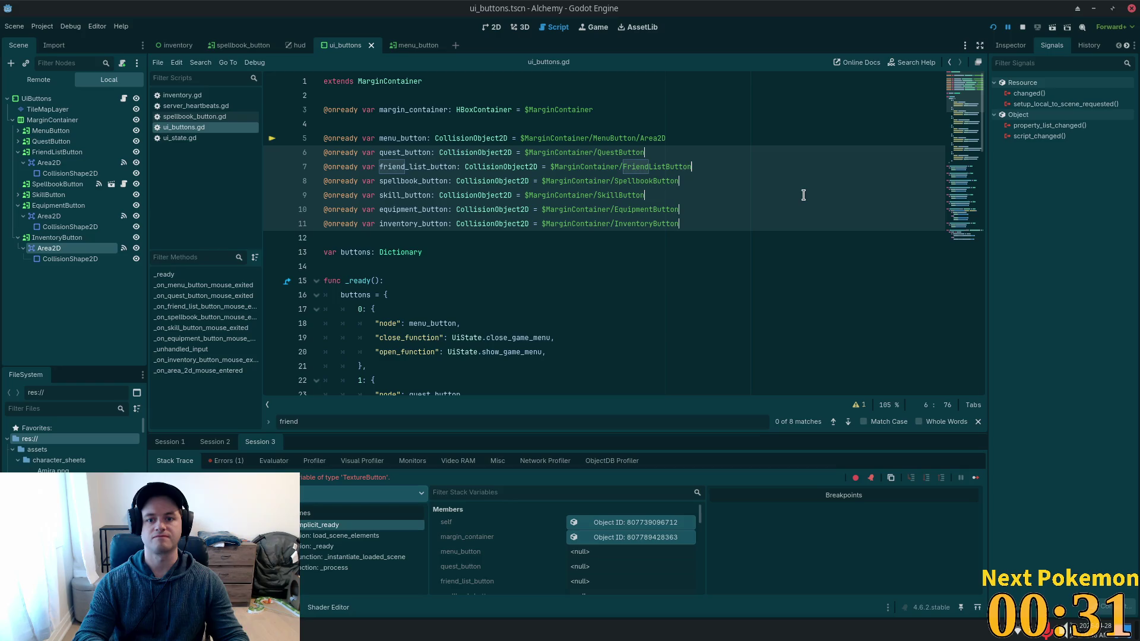
text(/Area2D)
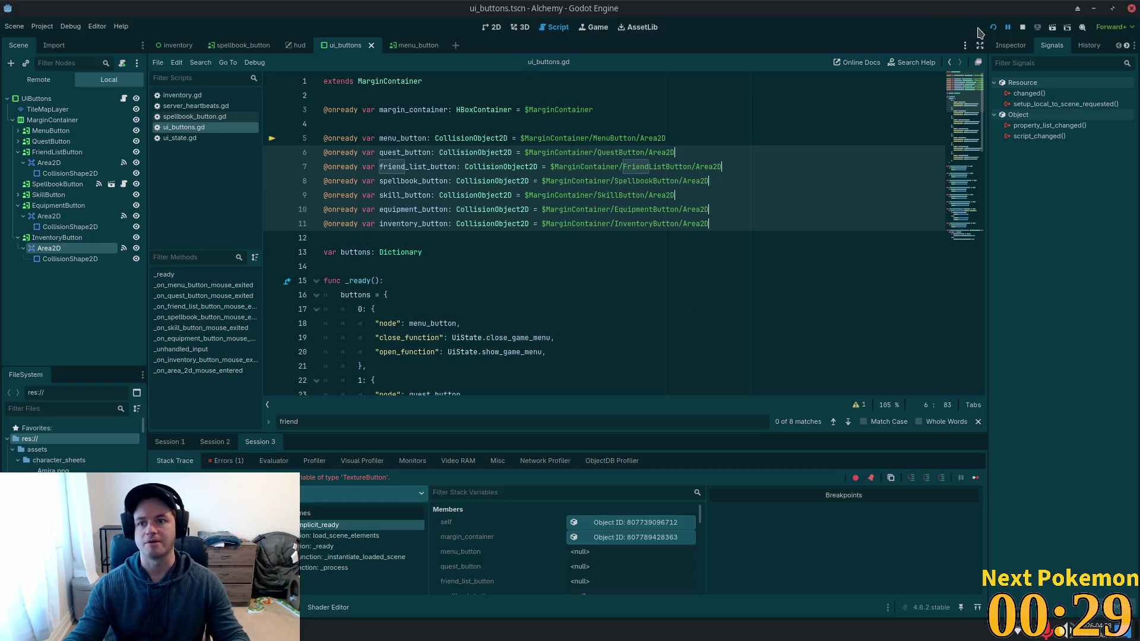
click(993, 27)
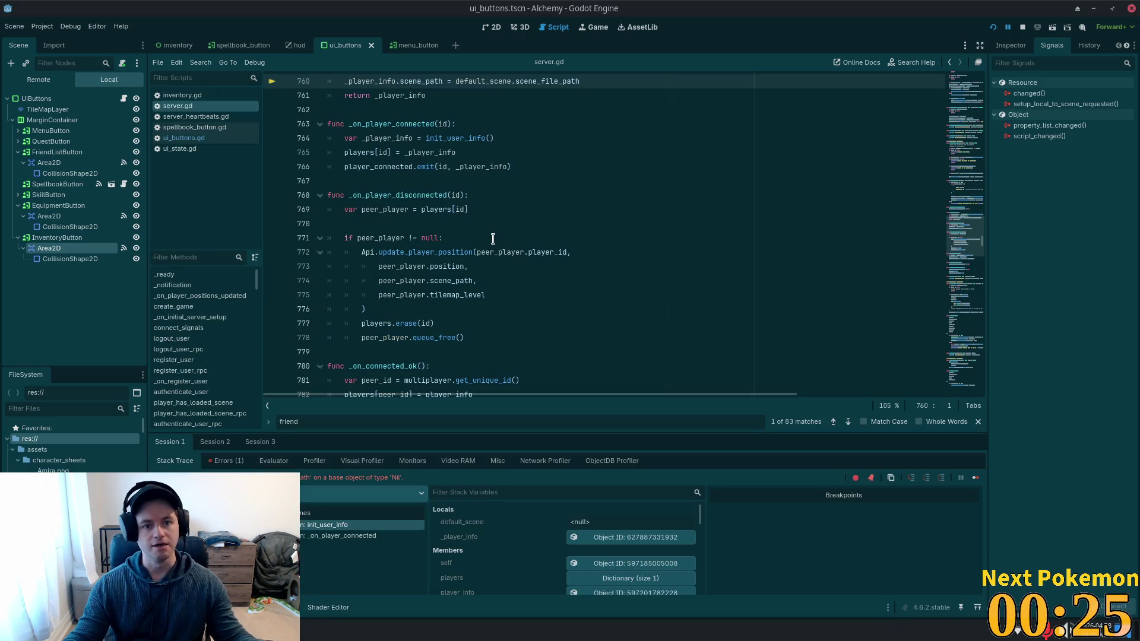
Relaunch and test the menu, quests, friends, stats and inventory HUD panes, closing inventory with Escape.
scroll(565, 229, up, 2)
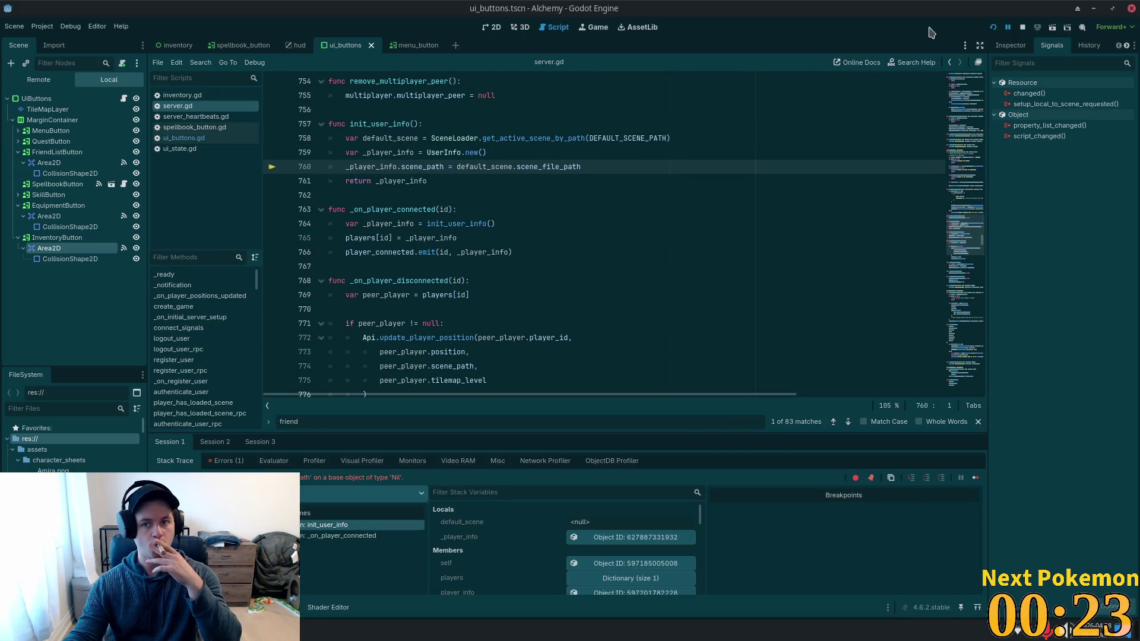
key(F5)
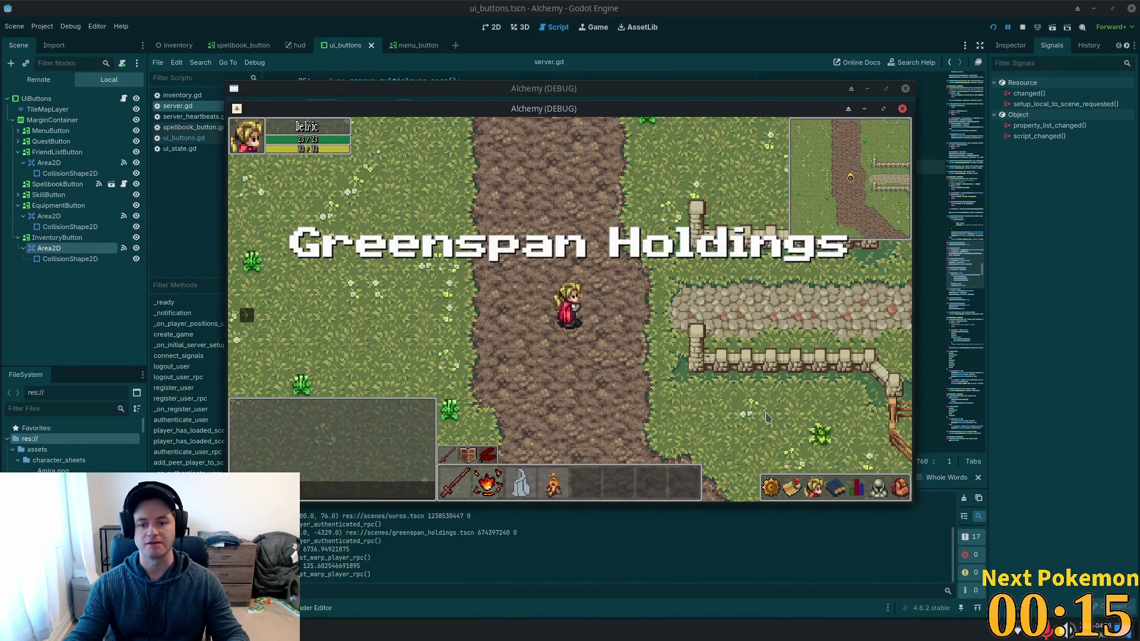
click(772, 487)
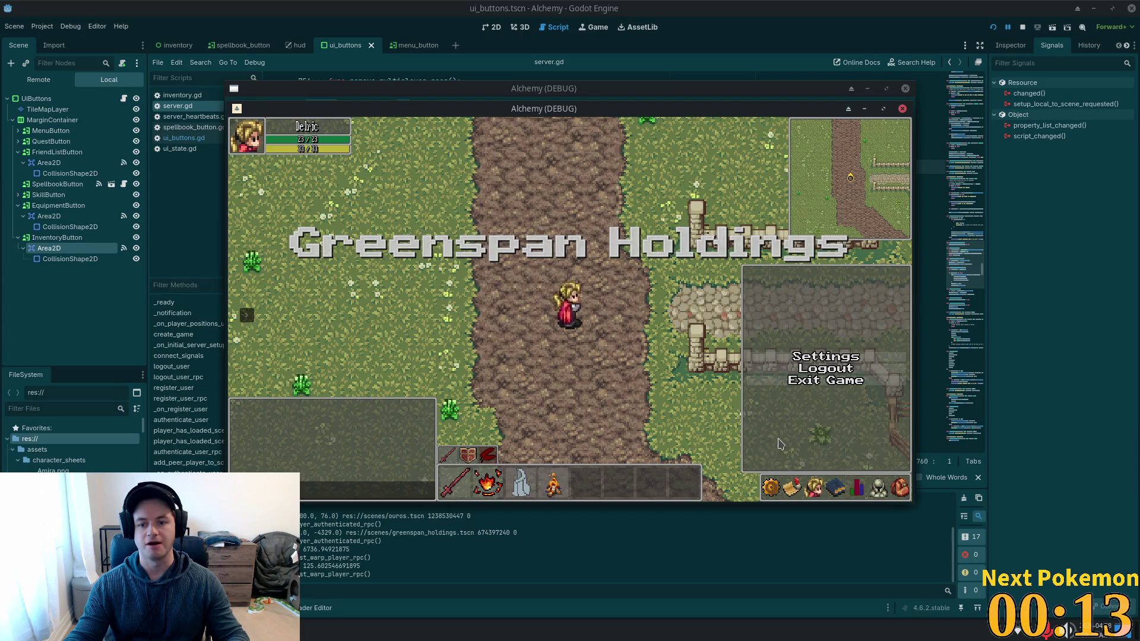
click(792, 487)
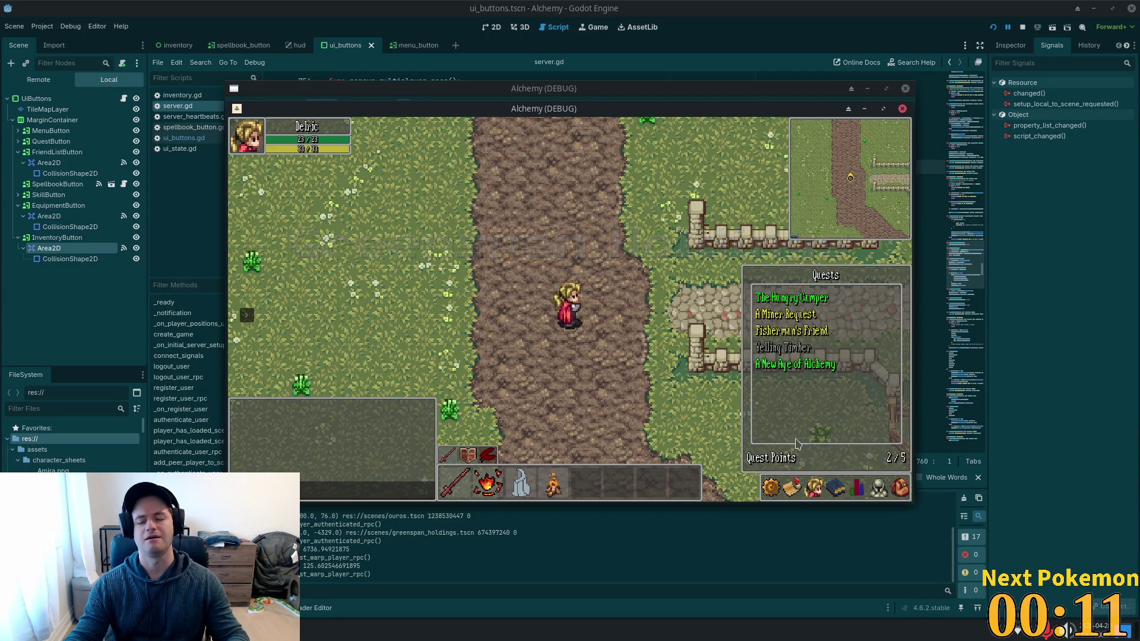
click(813, 487)
click(833, 482)
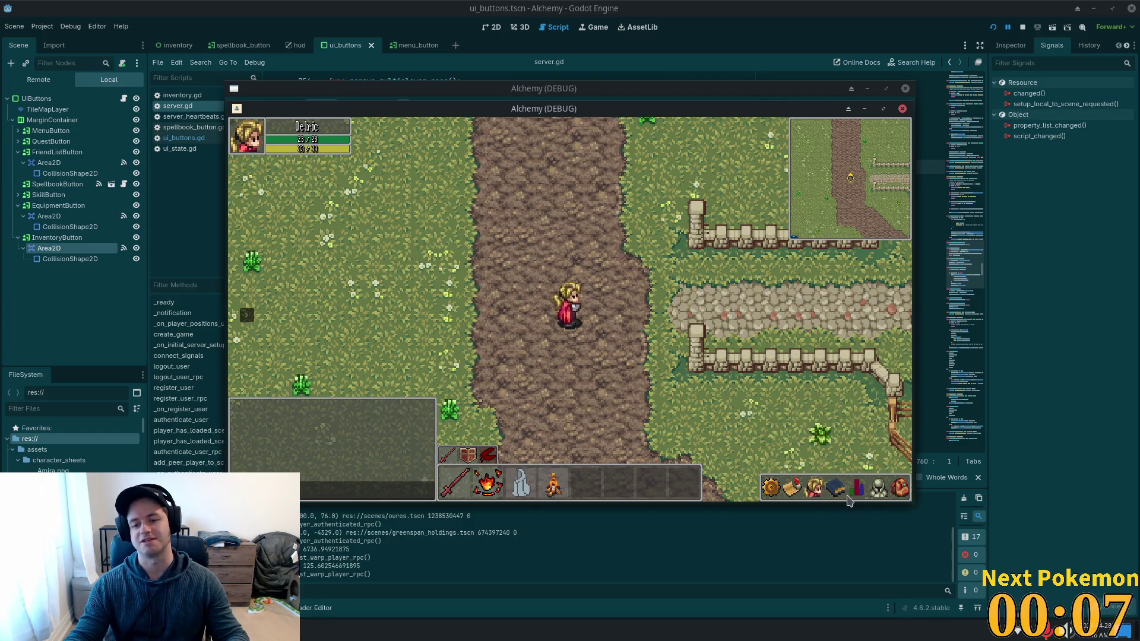
click(859, 489)
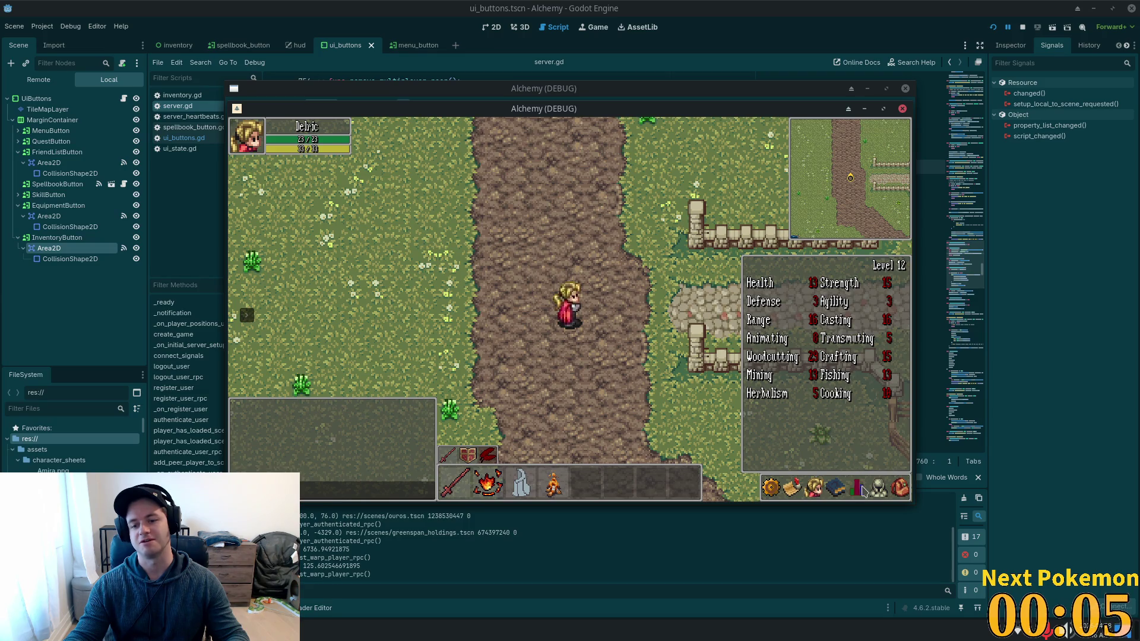
click(879, 488)
click(879, 488)
click(900, 488)
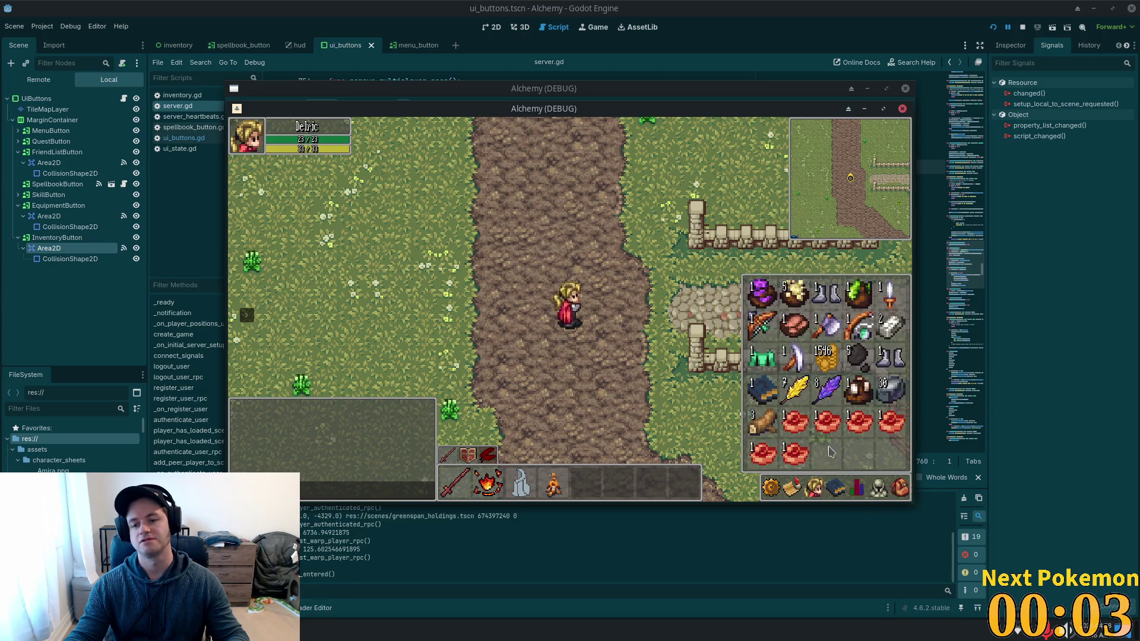
key(Escape)
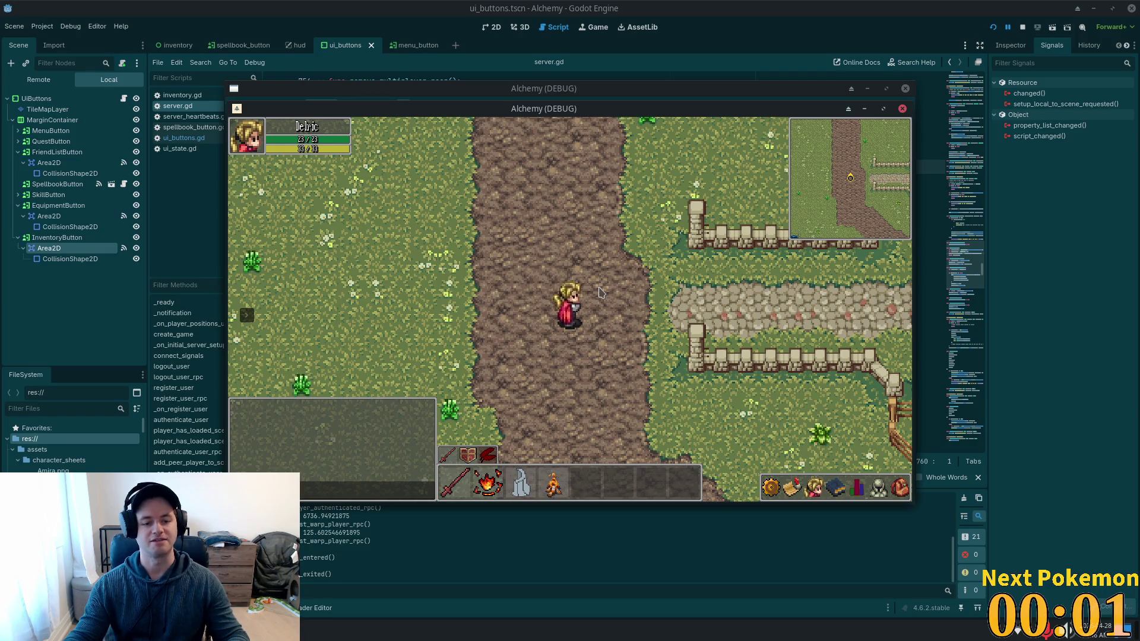
Delete the print_debug lines from inventory.gd's _on_mouse_exited and _on_mouse_entered handlers.
key(alt+Tab)
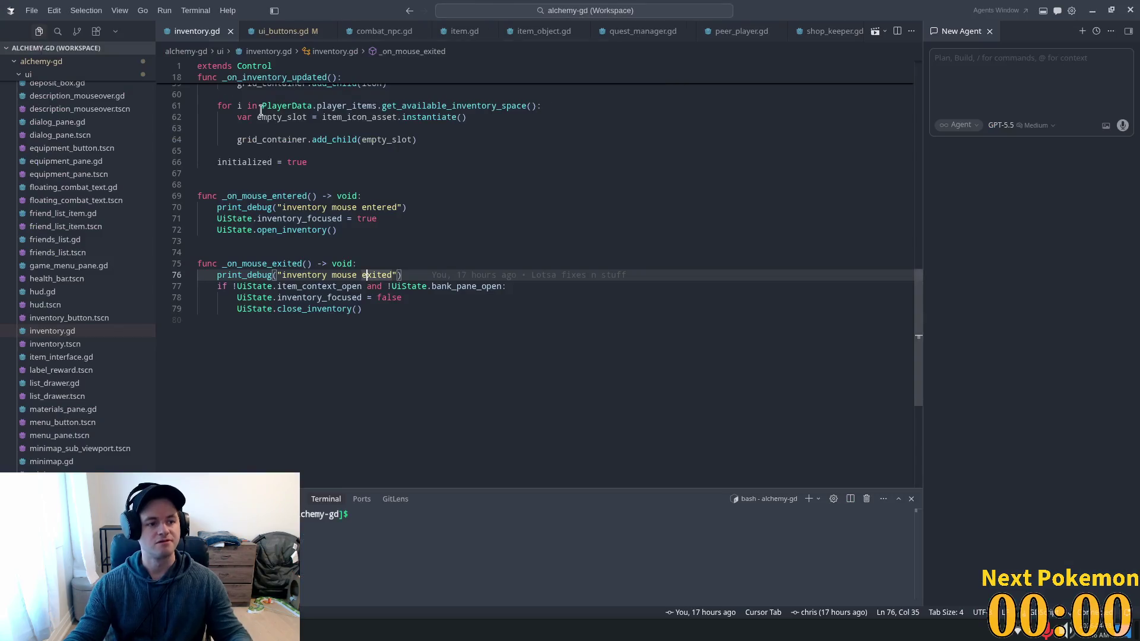
click(407, 265)
click(408, 274)
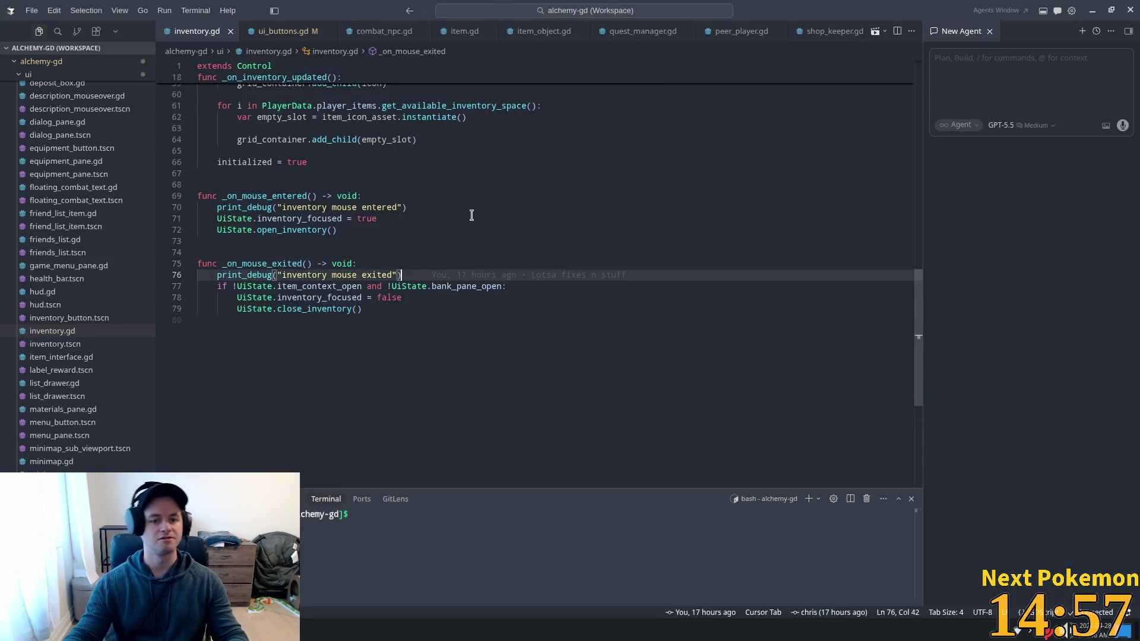
key(shift+Home)
key(BackSpace)
key(BackSpace)
key(BackSpace)
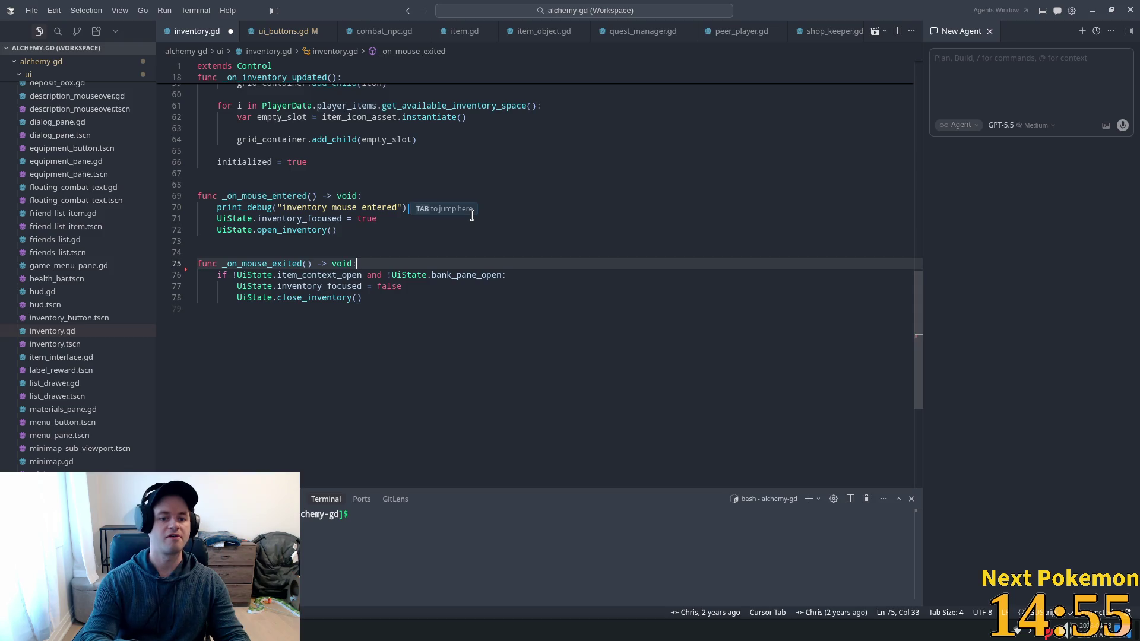
click(451, 209)
key(shift+Home)
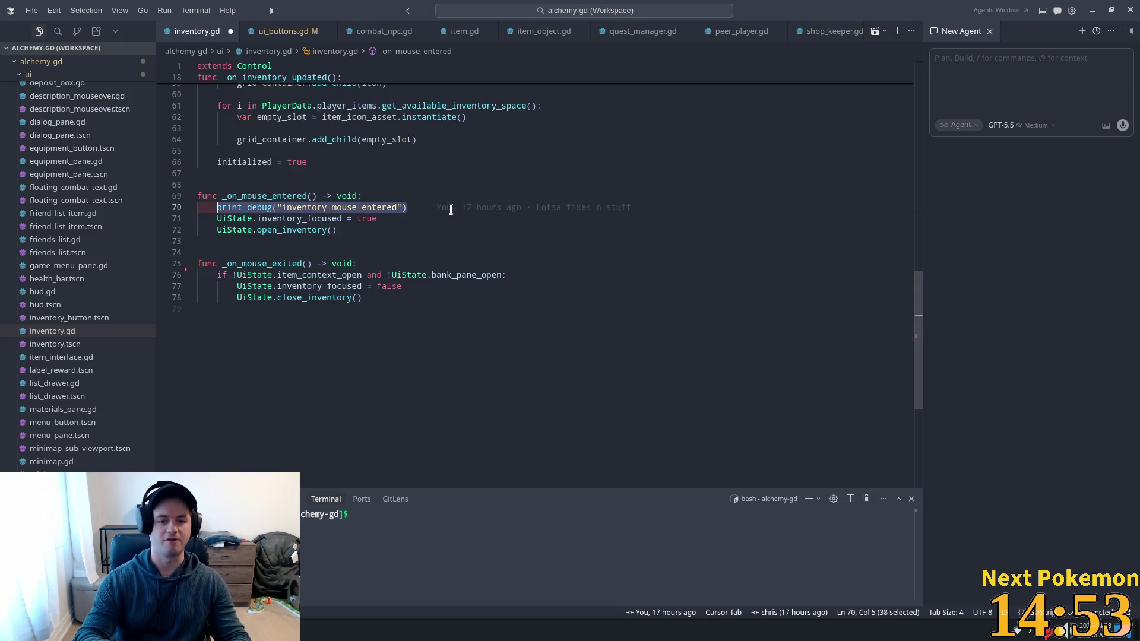
key(BackSpace)
key(BackSpace)
key(BackSpace)
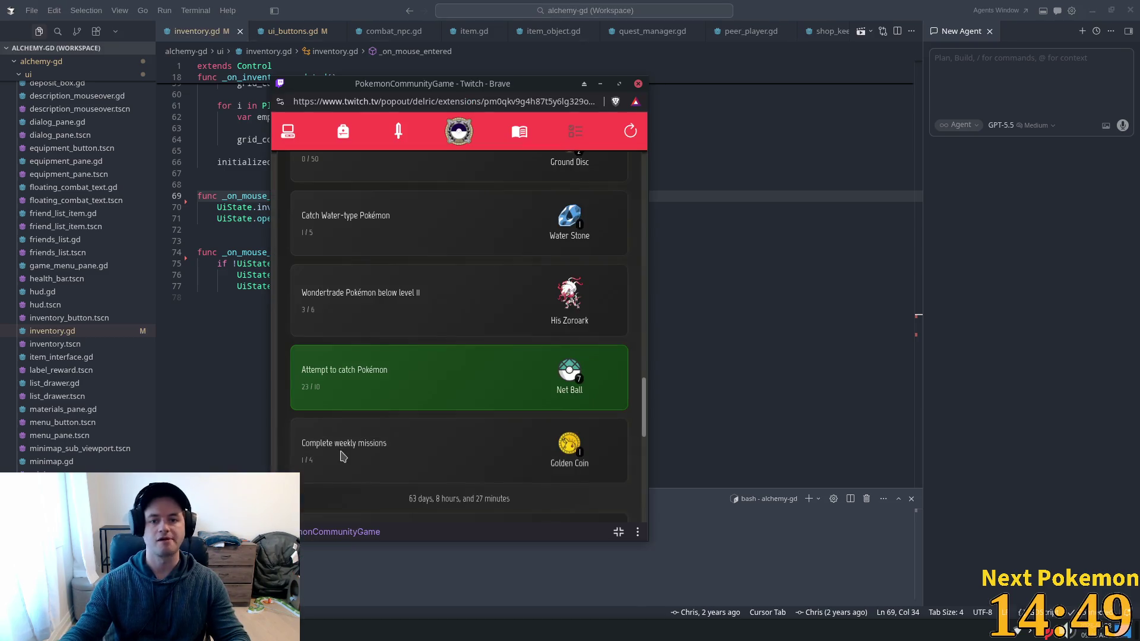
Search the Your Pokémon list in the Pokémon Community Game popup for 'nom'.
key(alt+Tab)
click(288, 131)
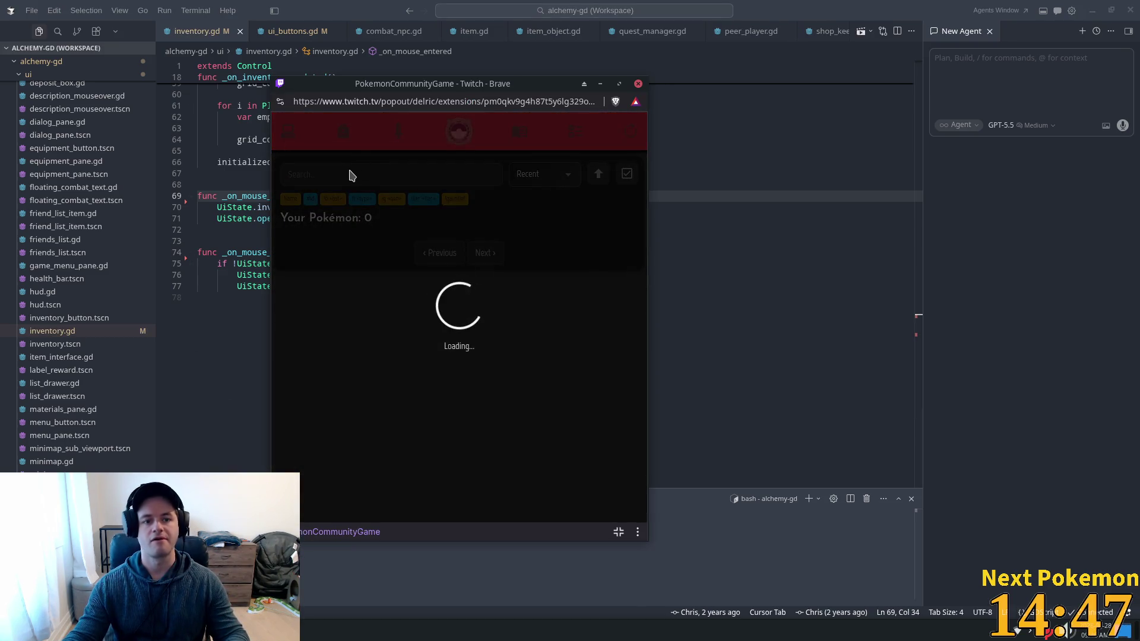
click(342, 165)
text(nom)
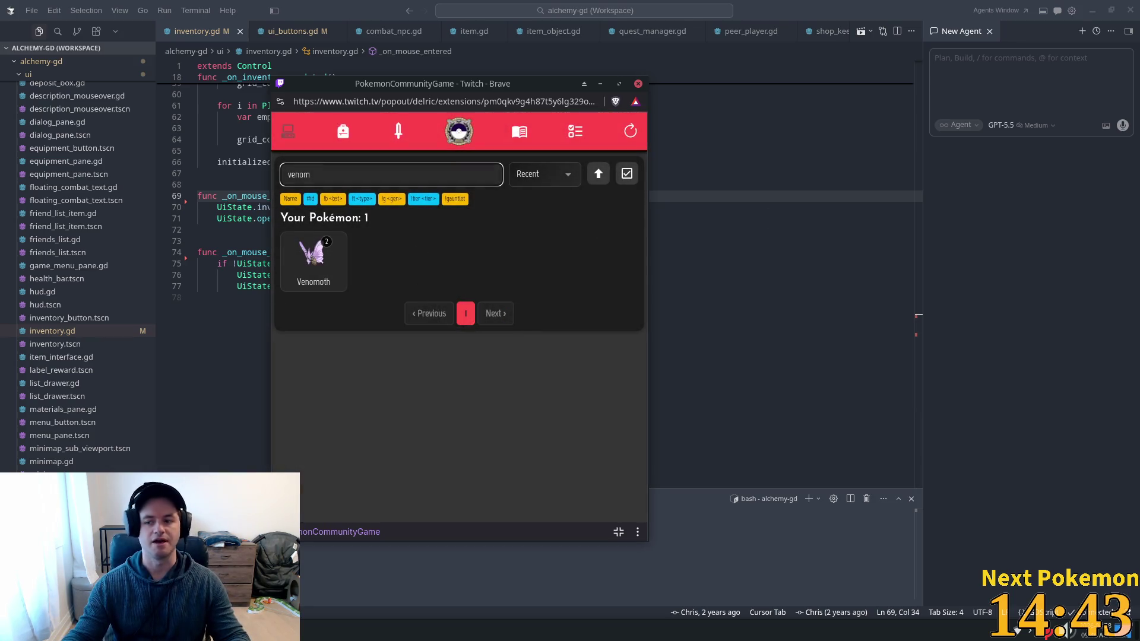
key(alt+Tab)
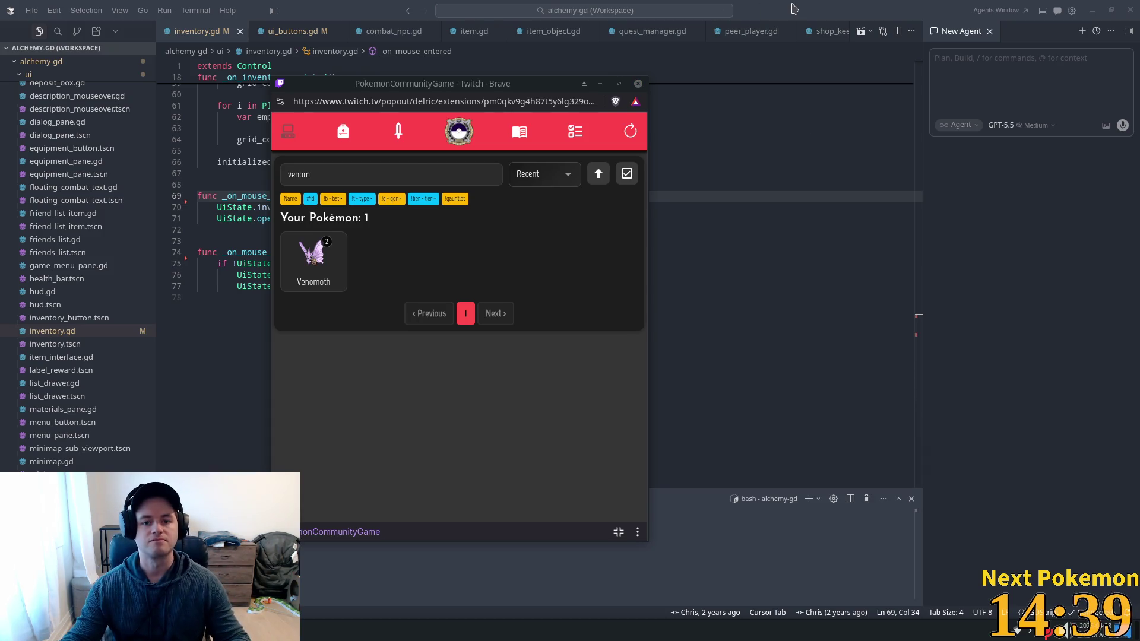
Browse the ball shop and the Dragon Egg's stats, then close the Twitch popup.
click(330, 144)
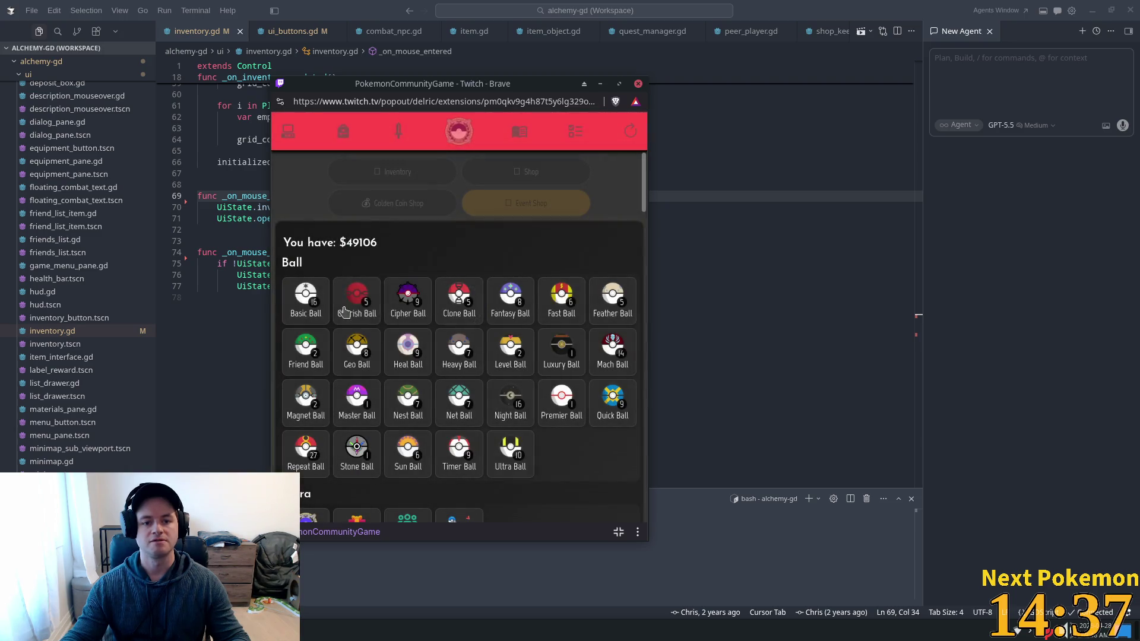
click(288, 131)
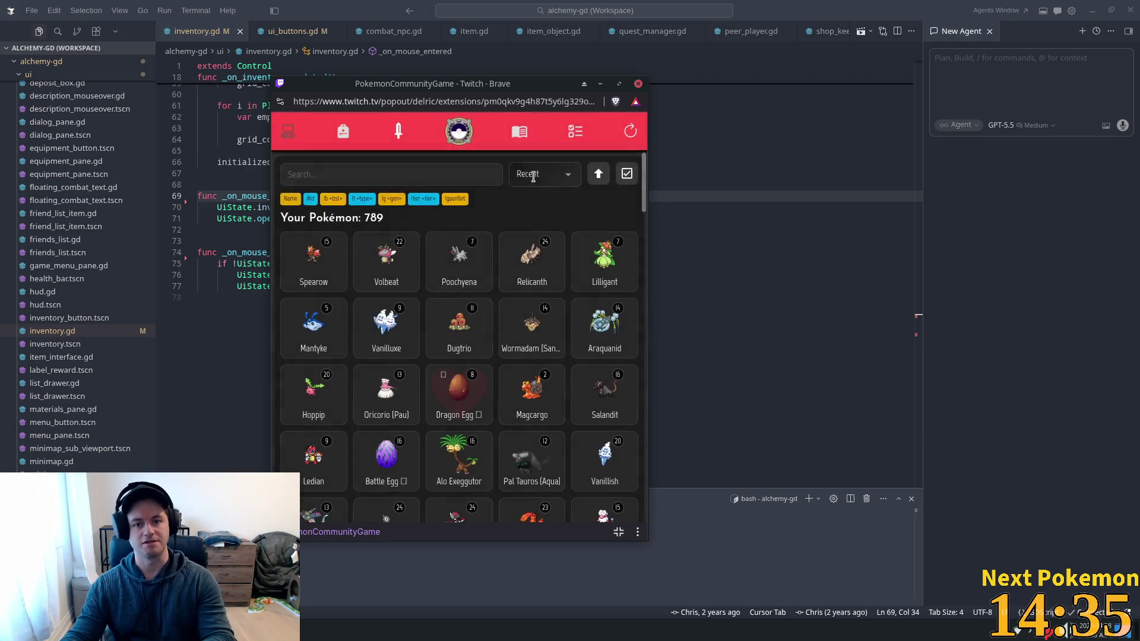
click(459, 395)
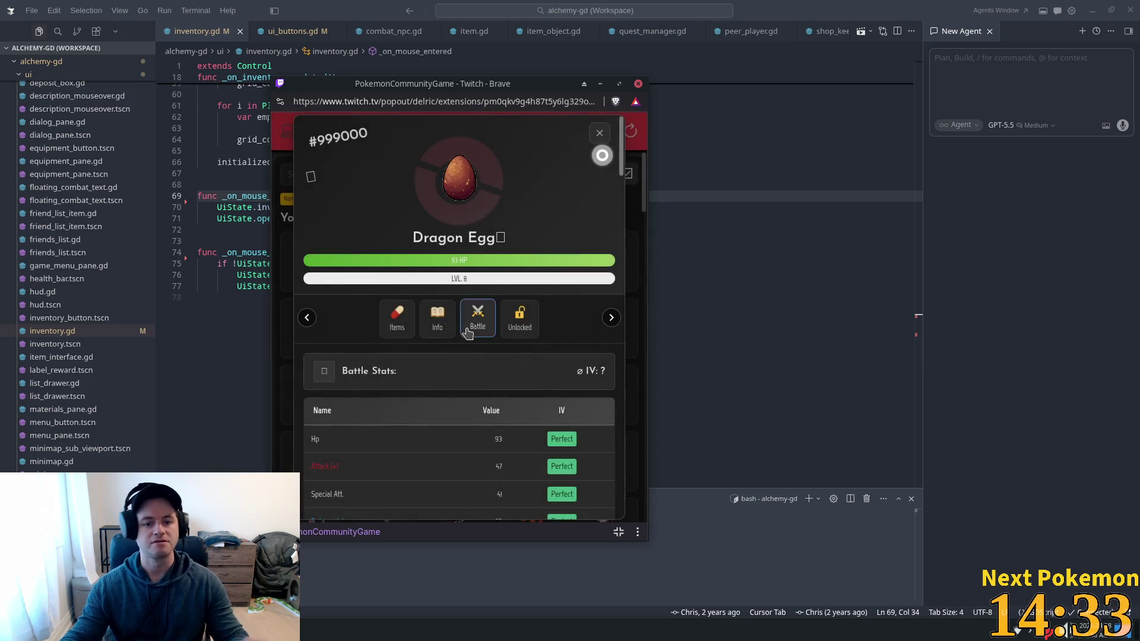
scroll(463, 345, down, 5)
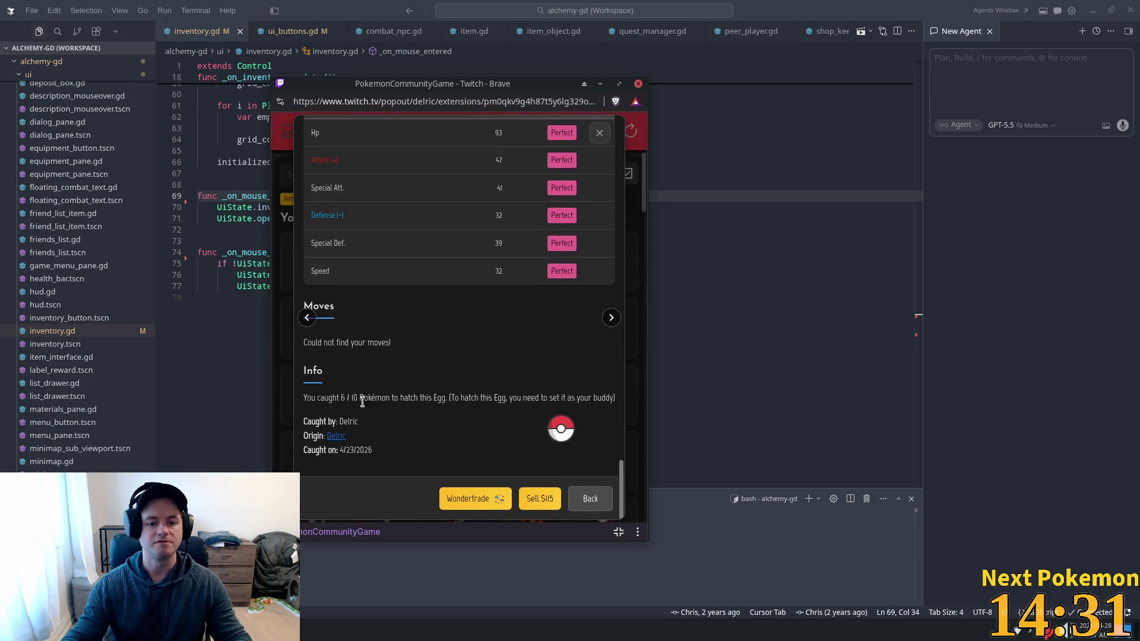
click(782, 142)
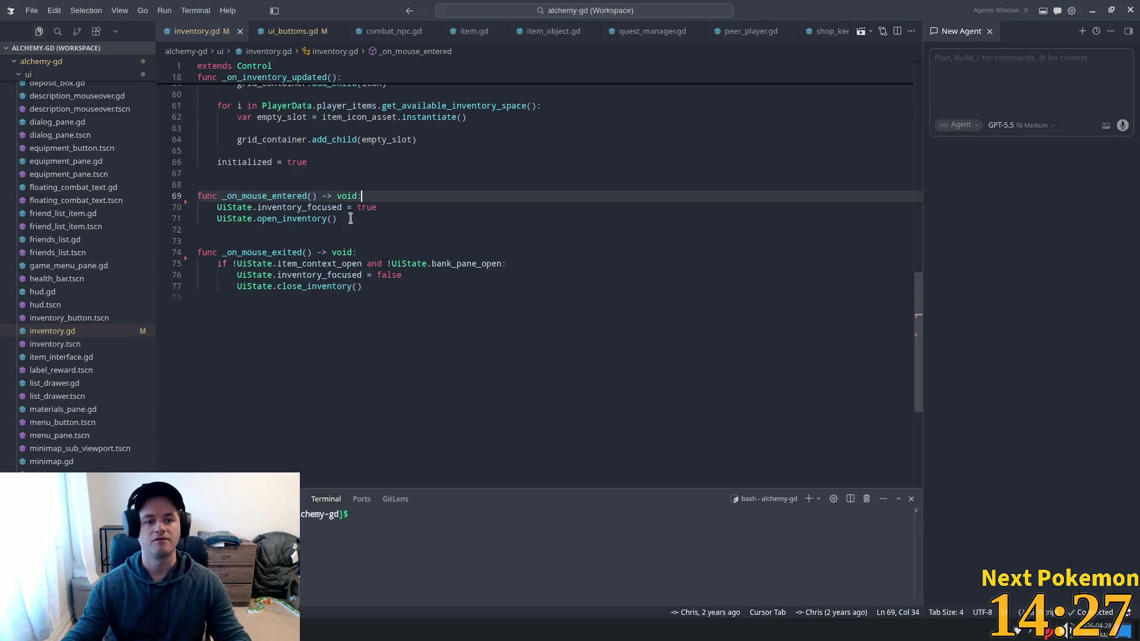
Delete the extra blank line 68 above _on_mouse_entered in inventory.gd, then return to Godot's script editor.
click(396, 255)
scroll(232, 226, up, 1)
click(237, 215)
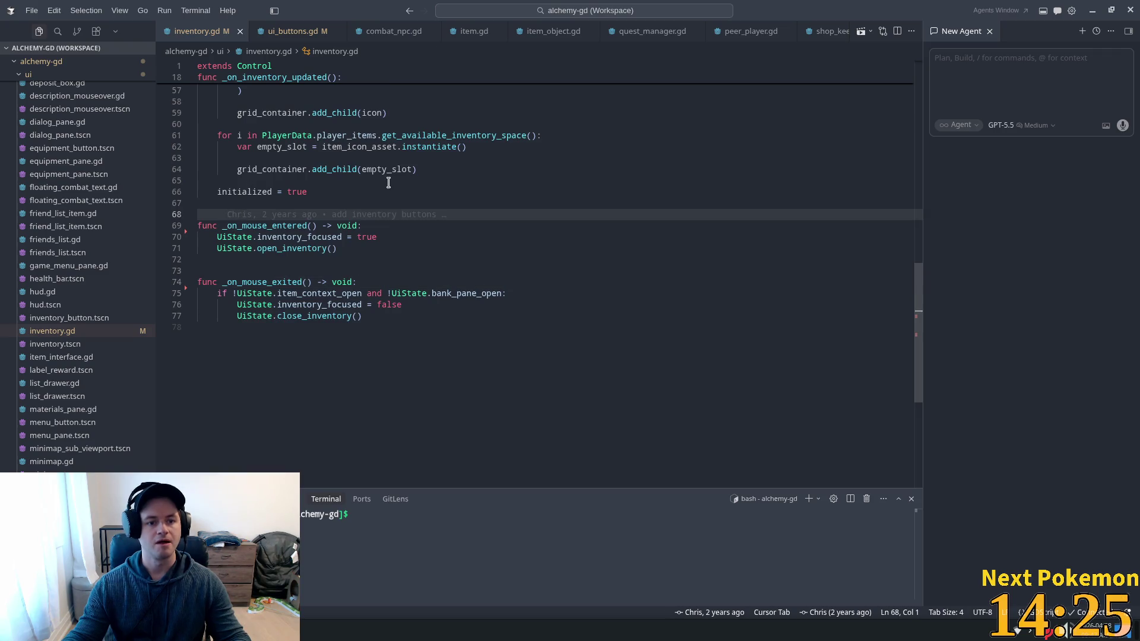
key(BackSpace)
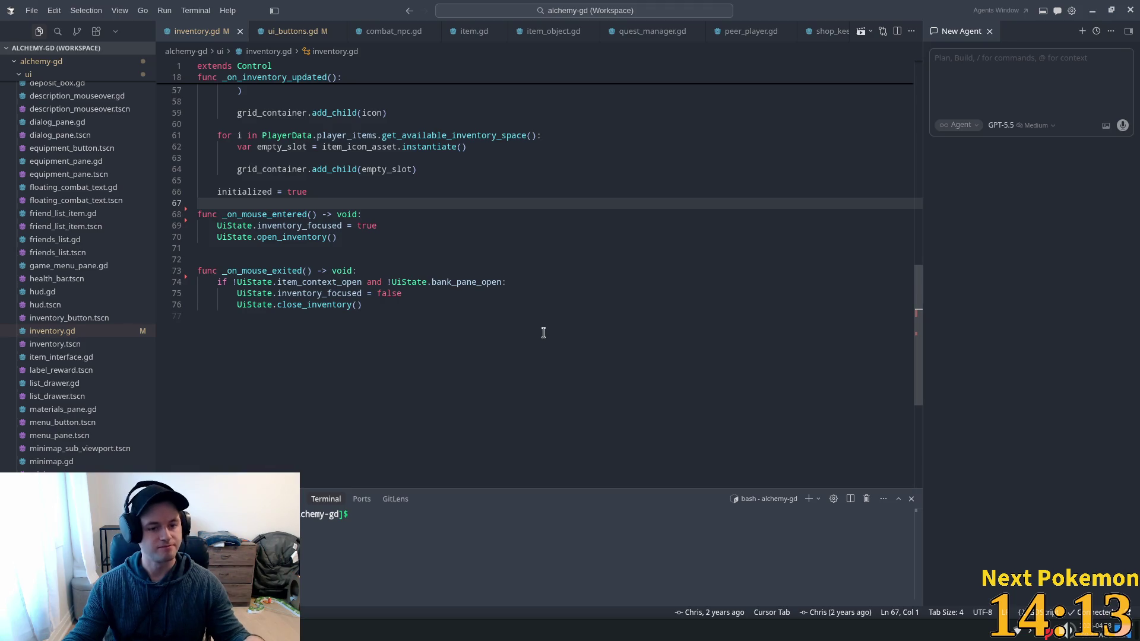
key(alt+Tab)
click(497, 308)
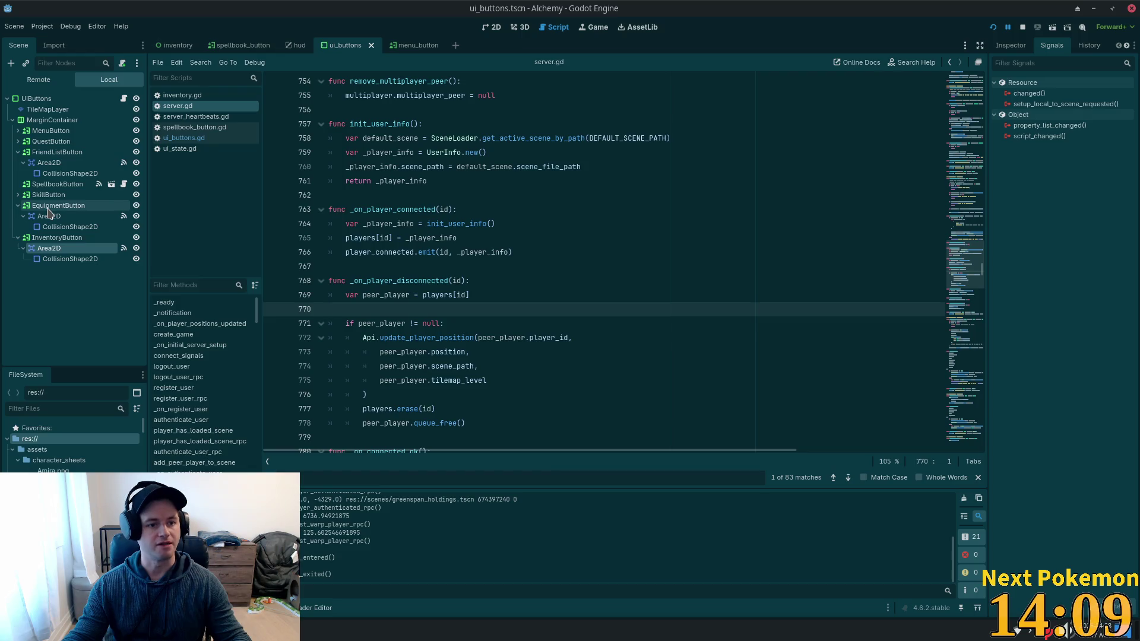
Turn on Editable Children for SpellbookButton and select its Sprite2D and CollisionShape2D children.
click(51, 185)
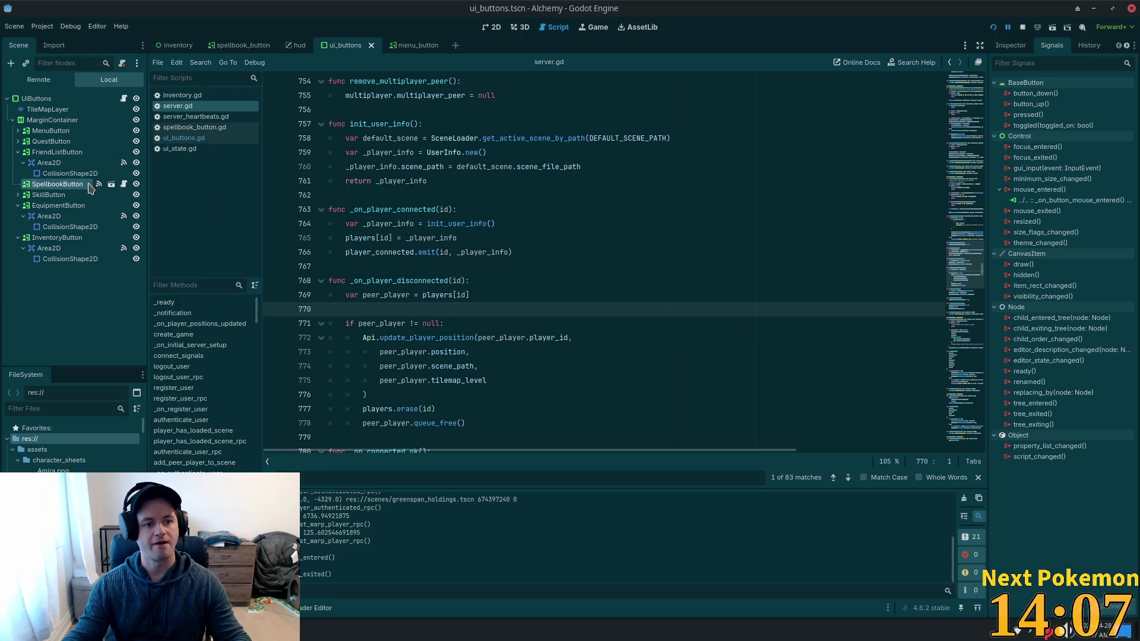
right_click(35, 189)
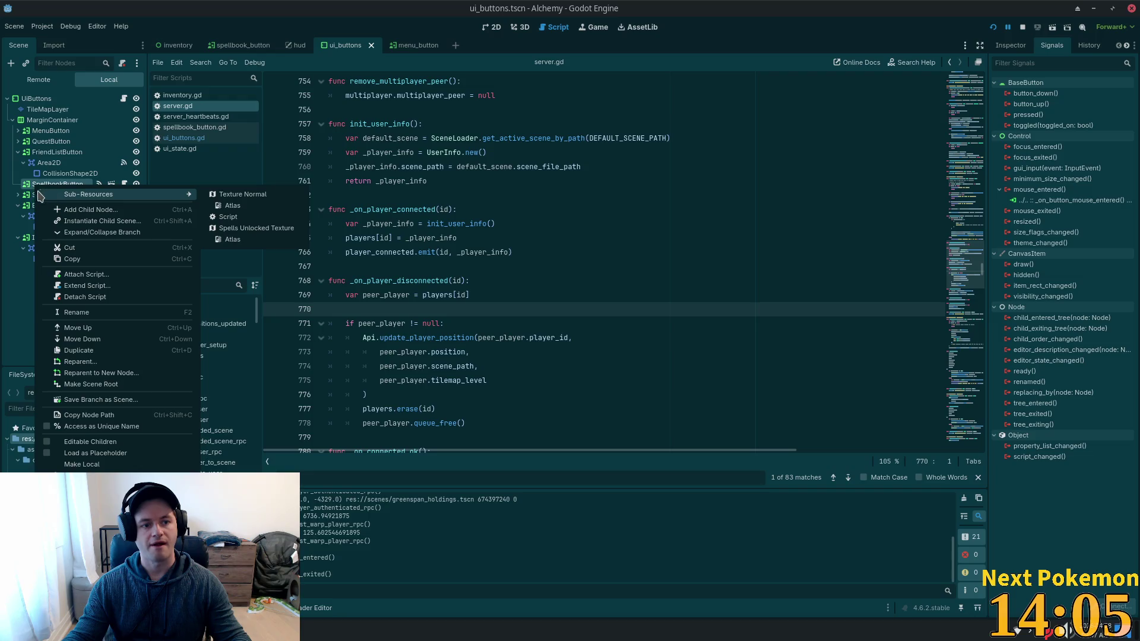
click(27, 204)
right_click(35, 189)
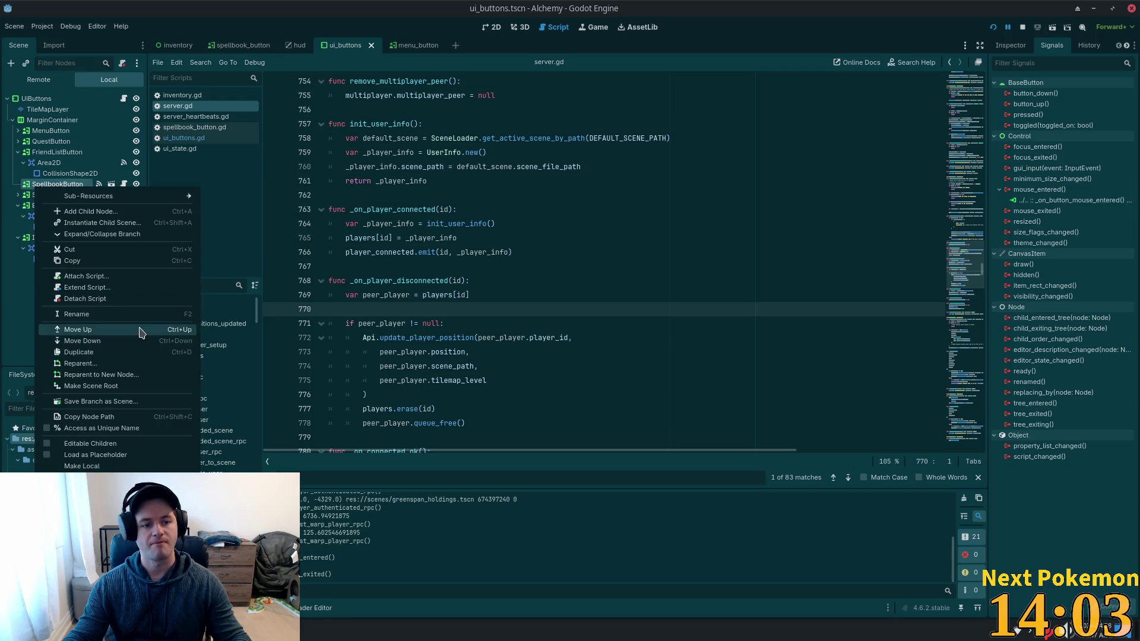
click(199, 467)
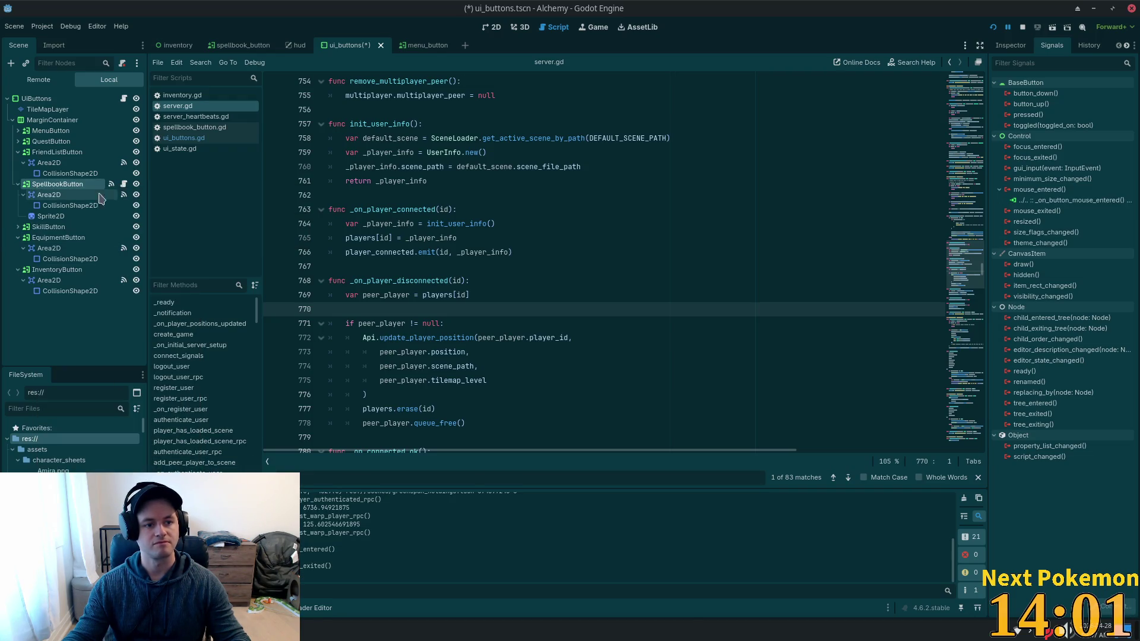
click(73, 217)
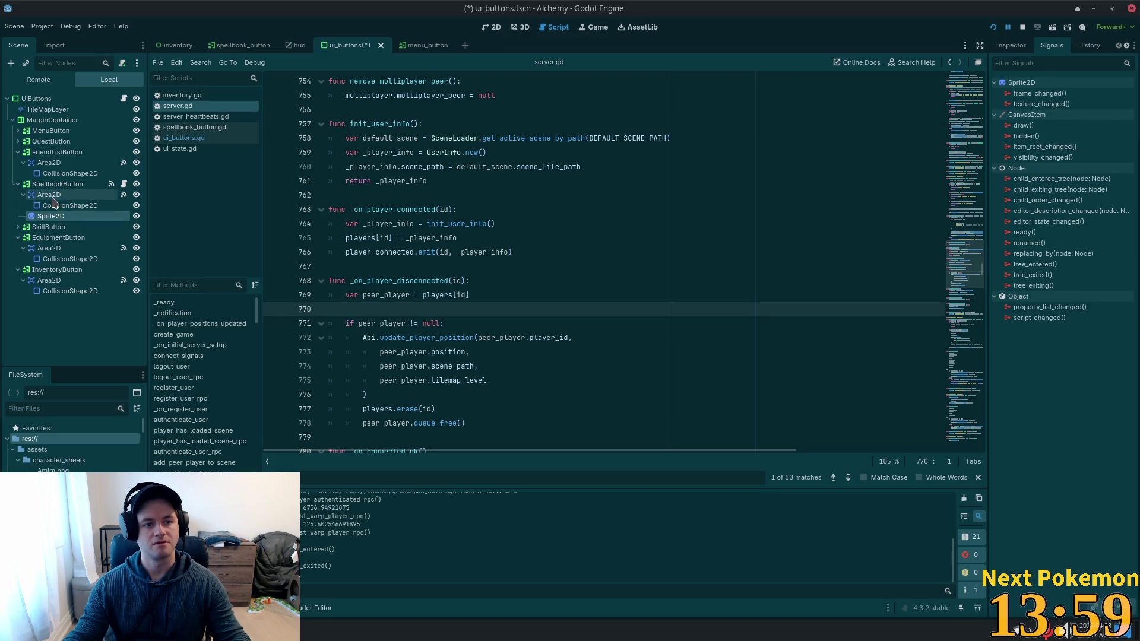
click(55, 205)
click(93, 217)
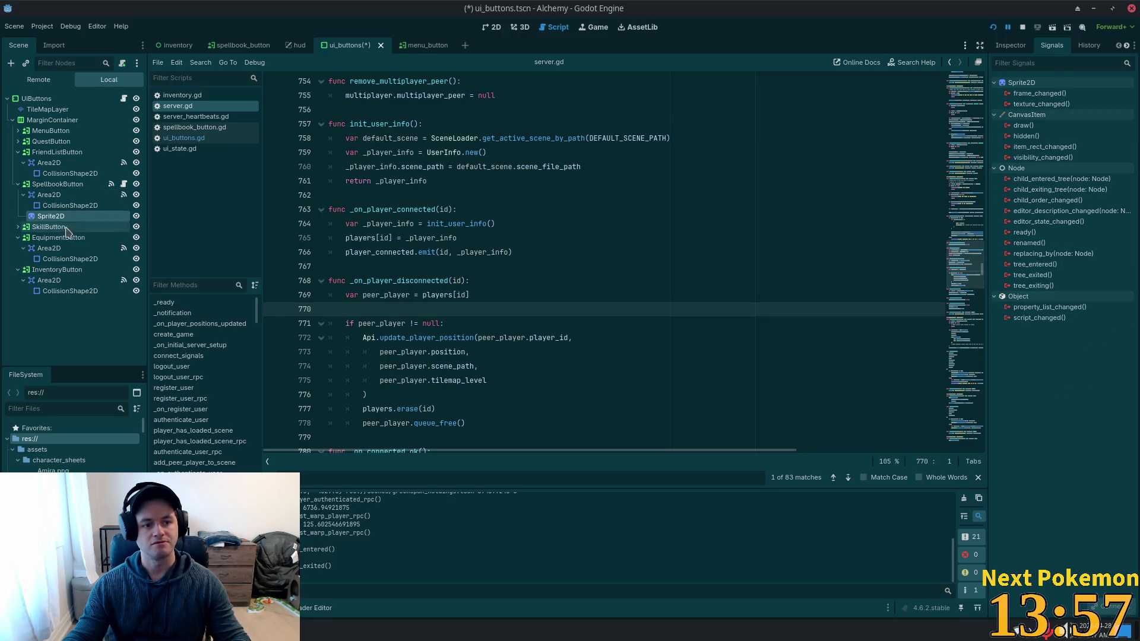
In 2D view, open the Connect dialog for SpellbookButton's Area2D mouse_entered() signal from the Signals tab.
click(489, 28)
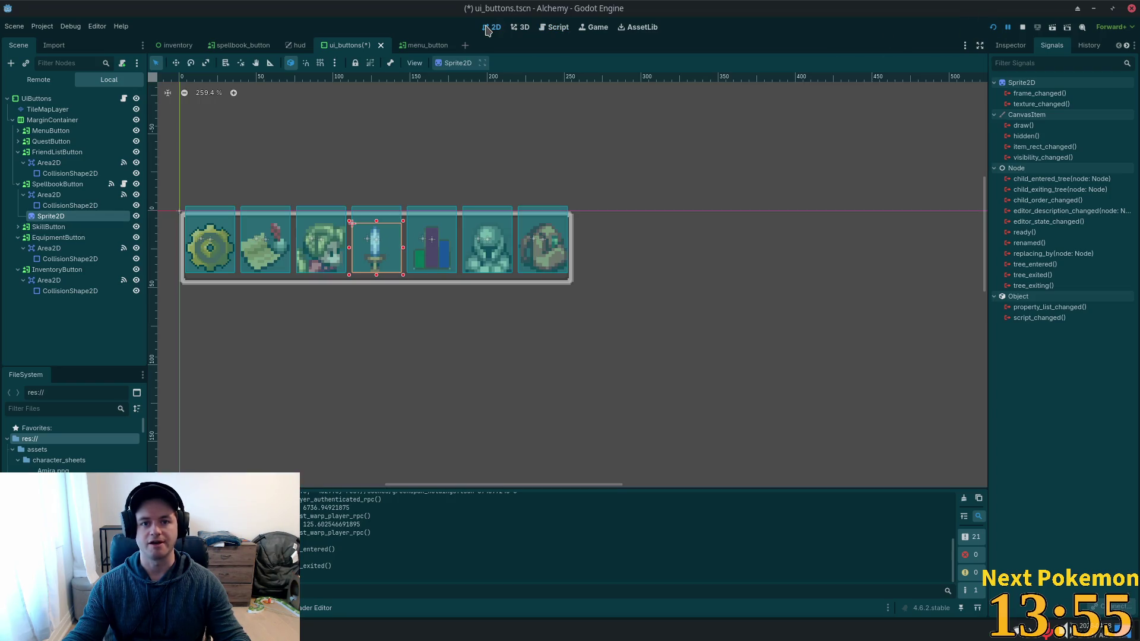
click(39, 185)
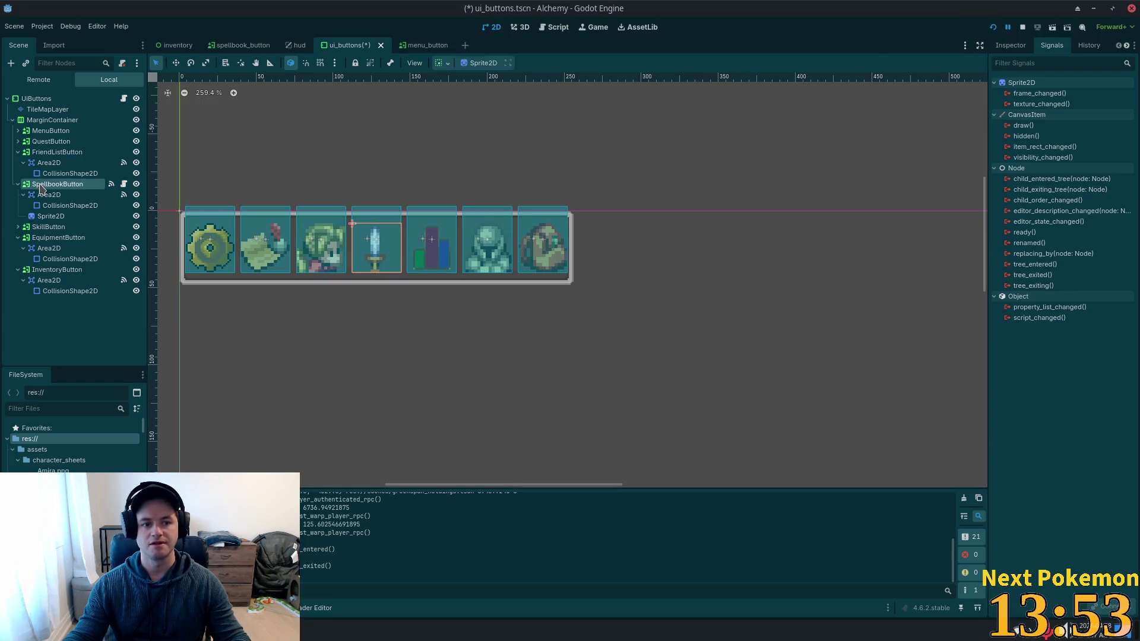
click(1011, 47)
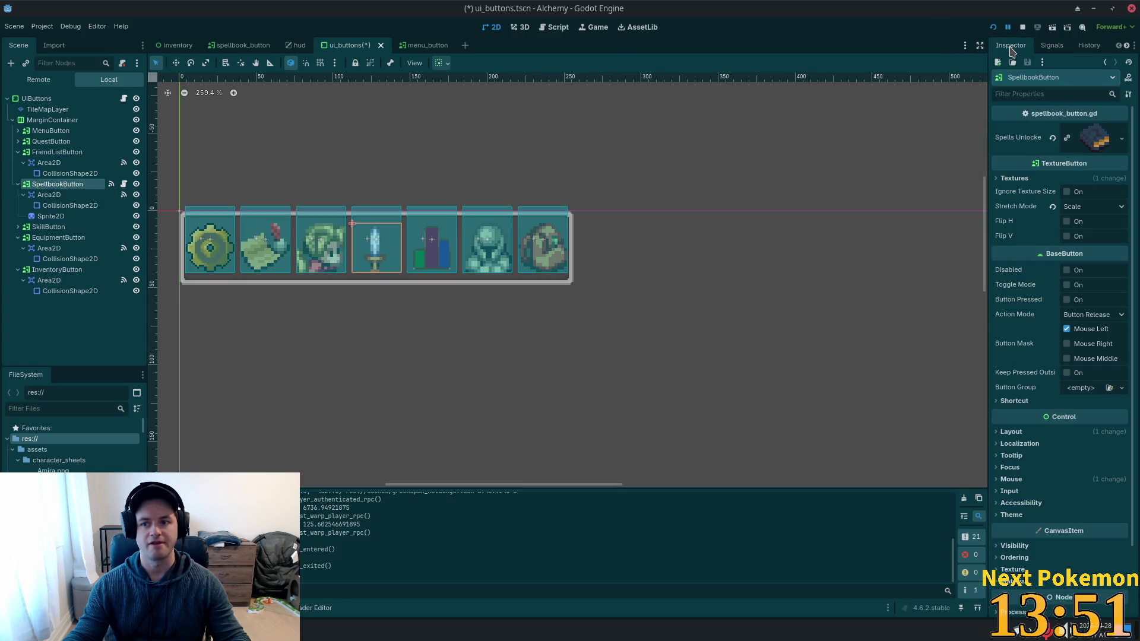
click(88, 217)
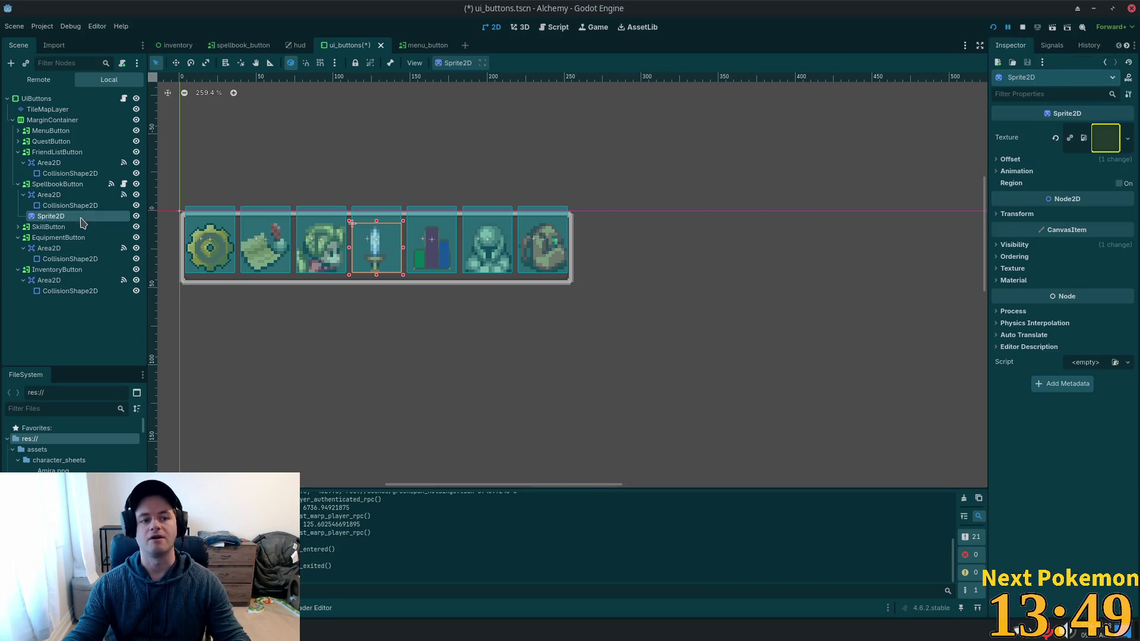
click(57, 184)
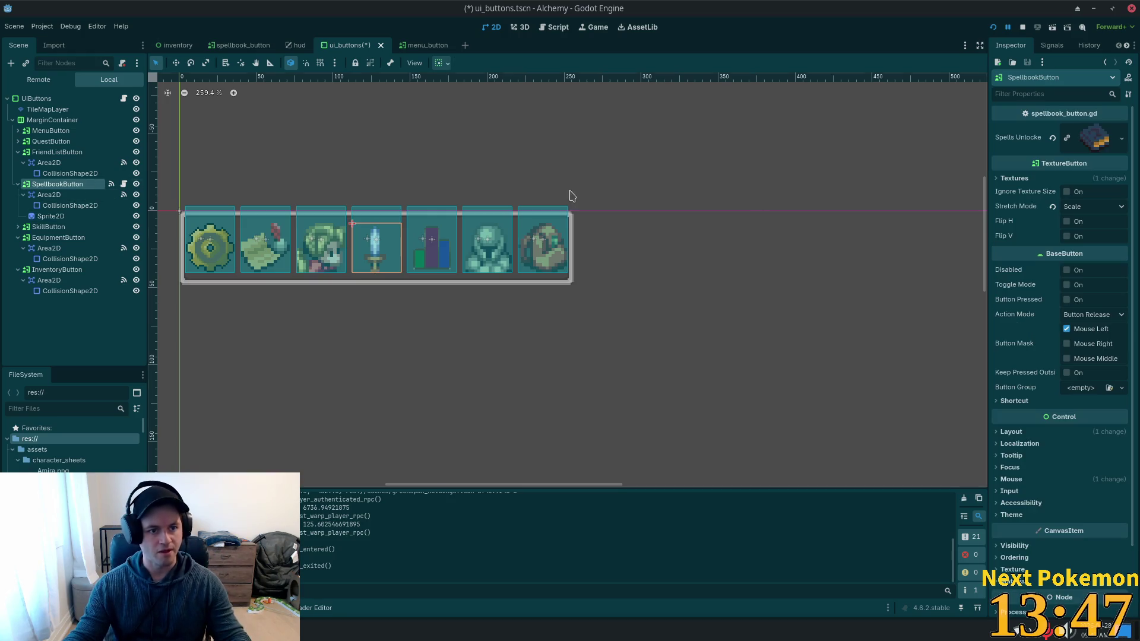
click(1051, 45)
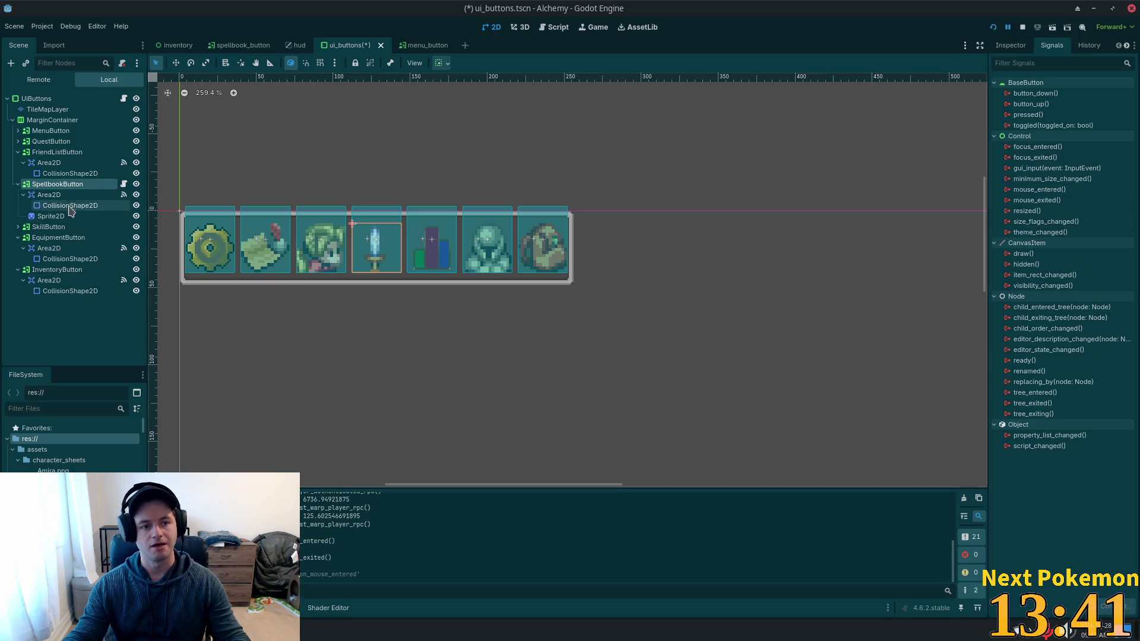
click(49, 195)
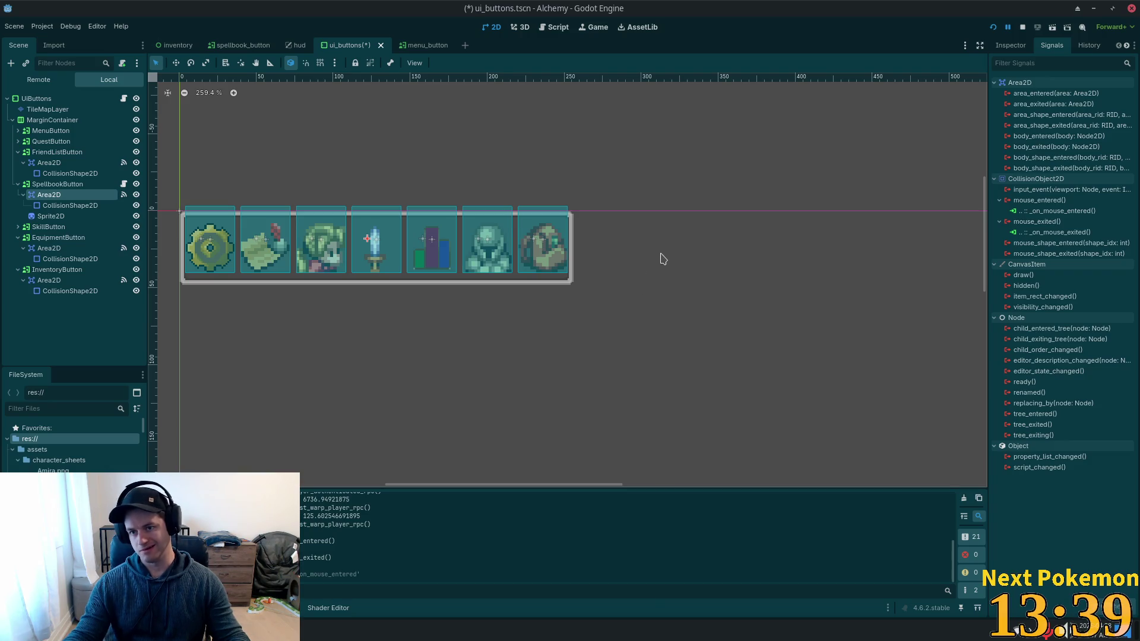
click(1045, 200)
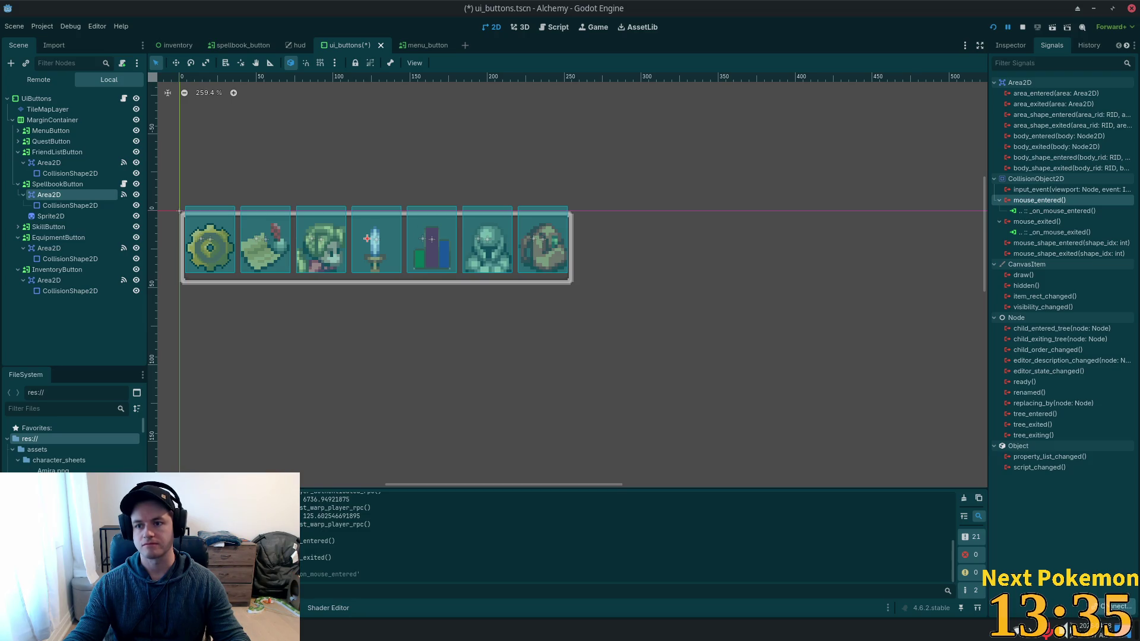
click(1115, 606)
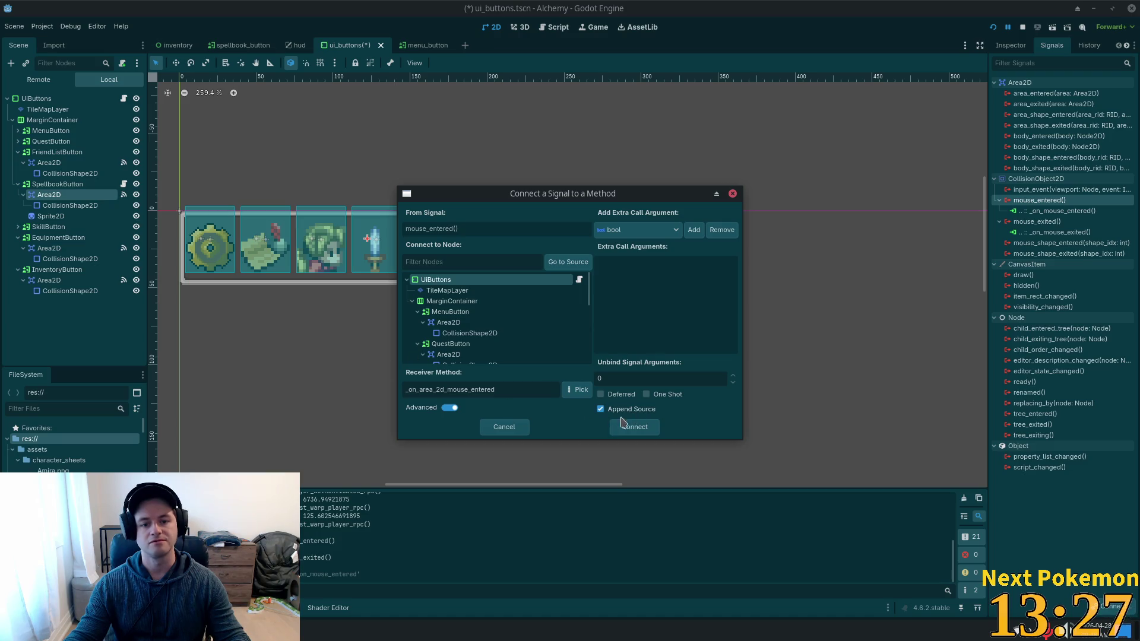
Confirm the mouse_entered connection to _on_area_2d_mouse_entered and save ui_buttons.tscn.
click(634, 427)
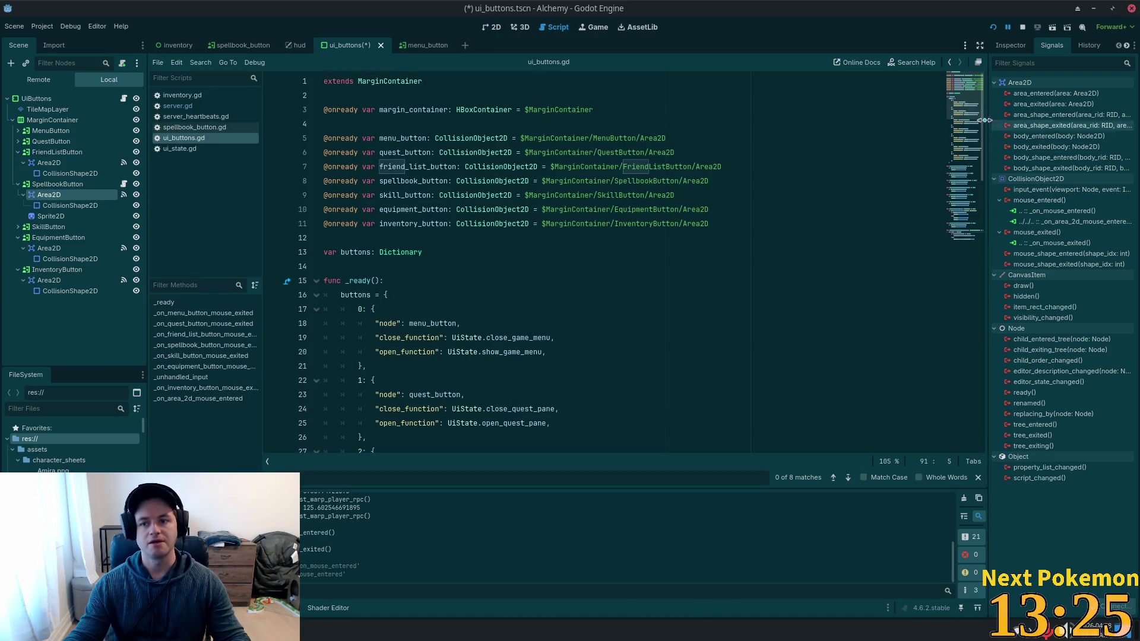
key(ctrl+s)
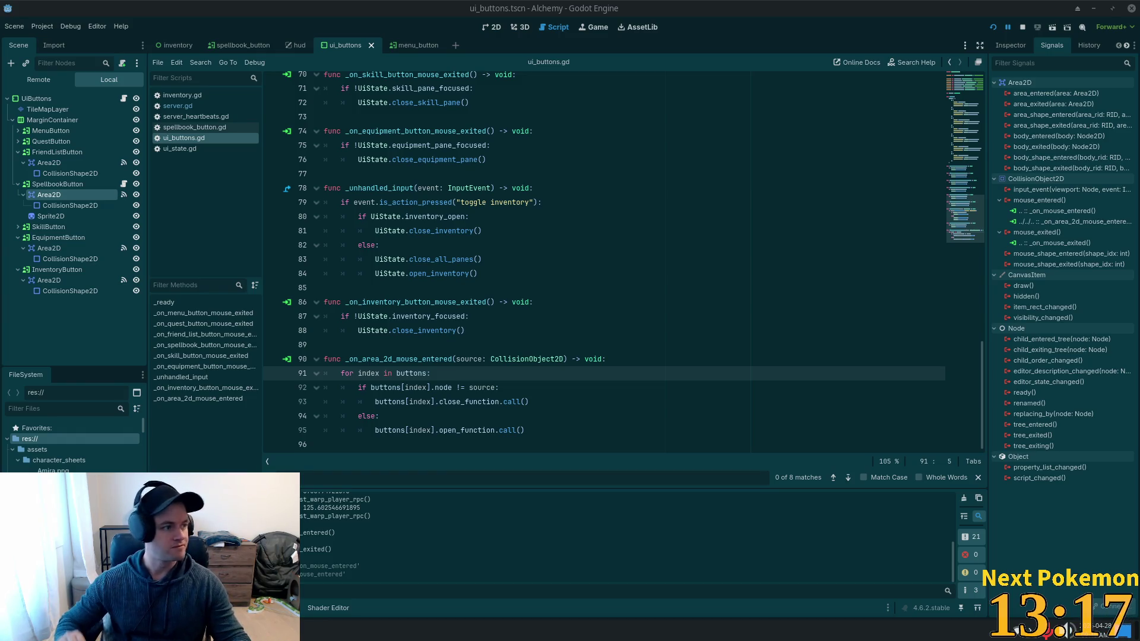
click(655, 245)
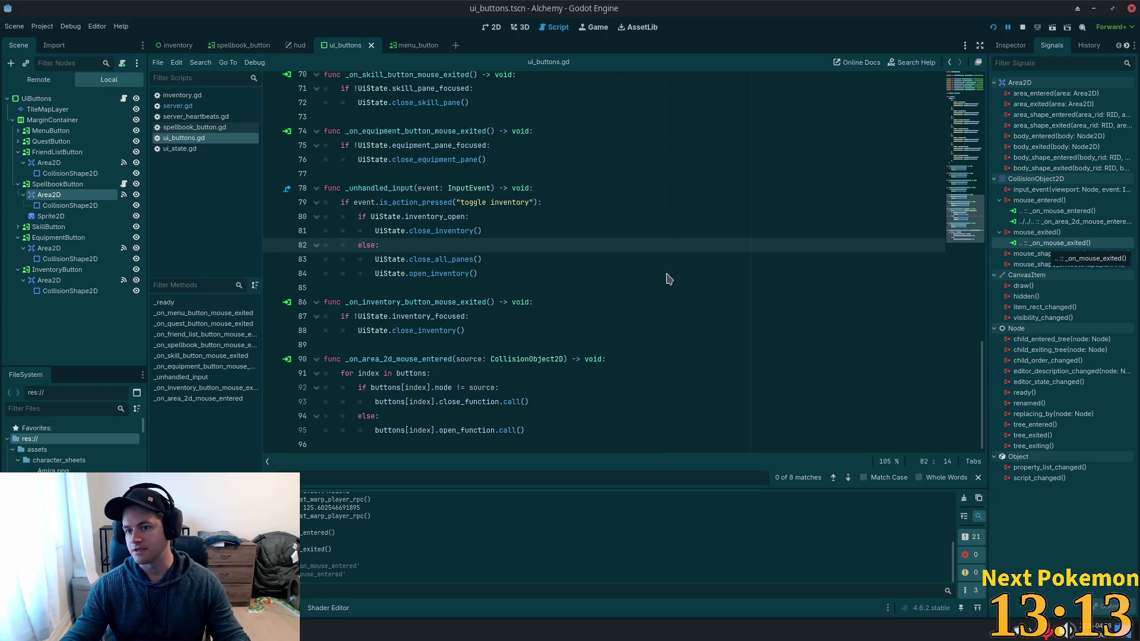
click(388, 345)
Select the _on_spellbook_button_mouse_exited handler name in ui_buttons.gd and pick the old _on_mouse_exited connection.
double_click(404, 301)
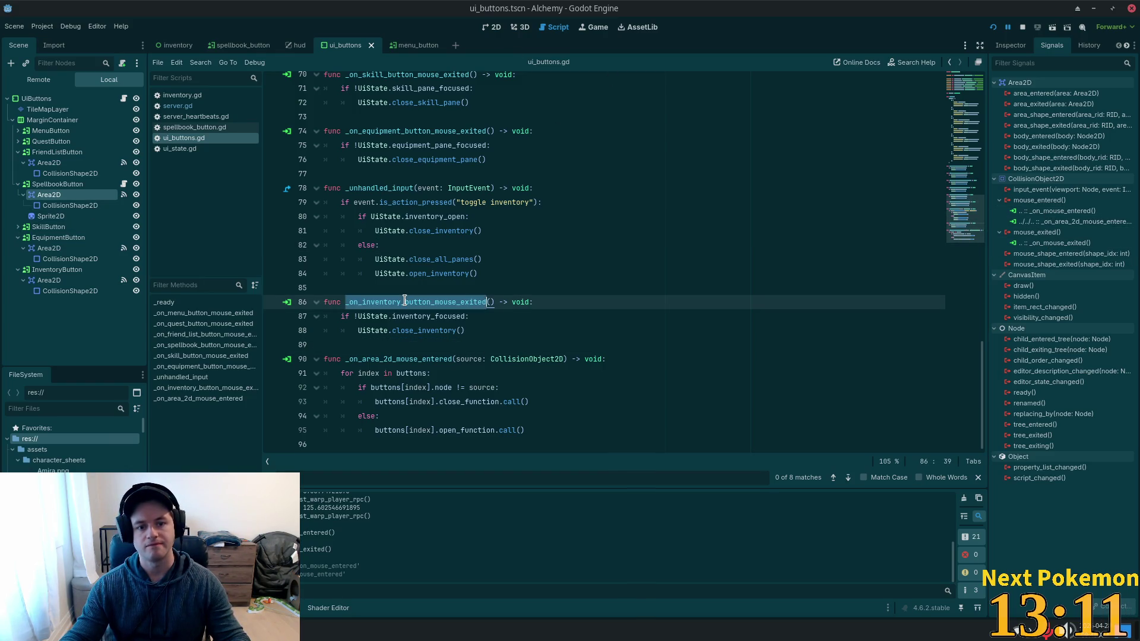
scroll(380, 284, up, 6)
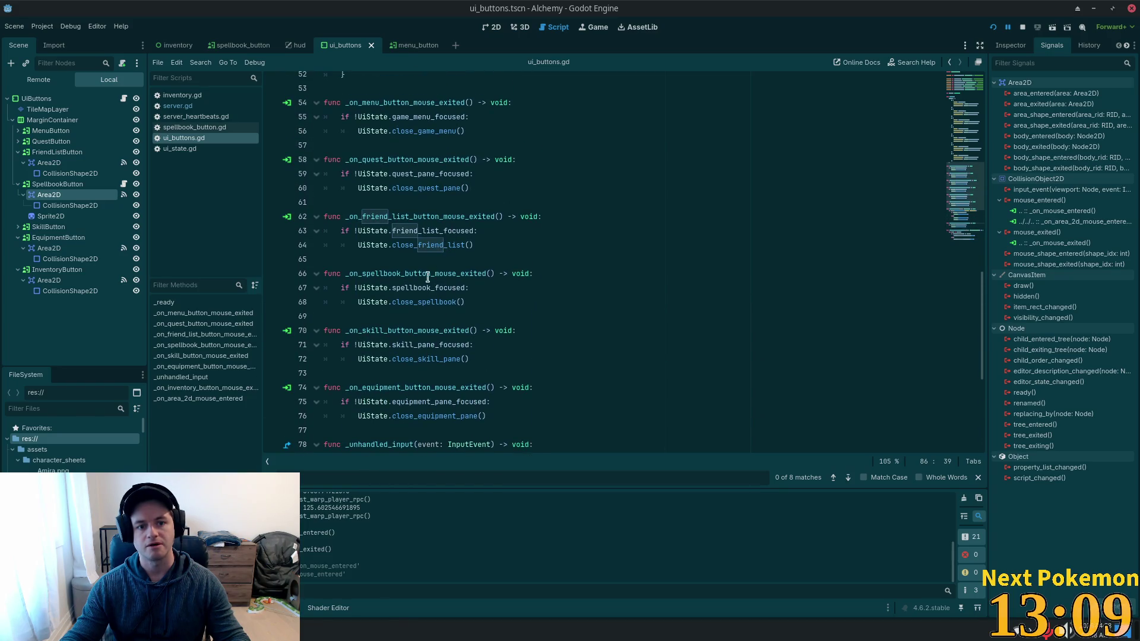
double_click(397, 274)
key(ctrl+c)
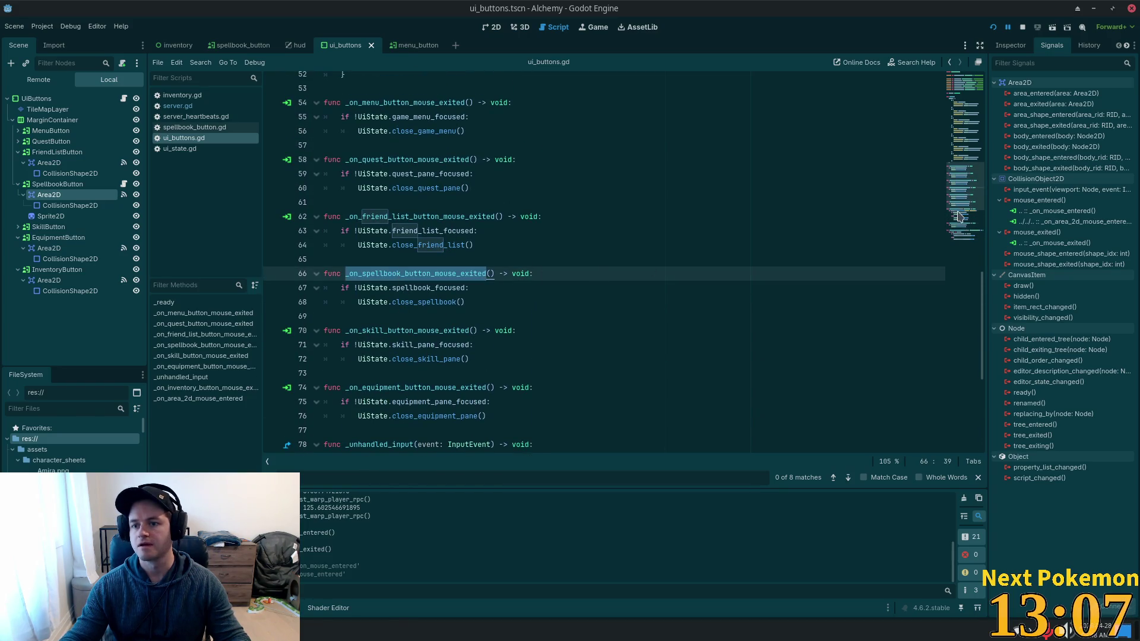
click(1045, 243)
Replace the old handler by connecting mouse_exited to _on_spellbook_button_mouse_exited, then save.
key(Delete)
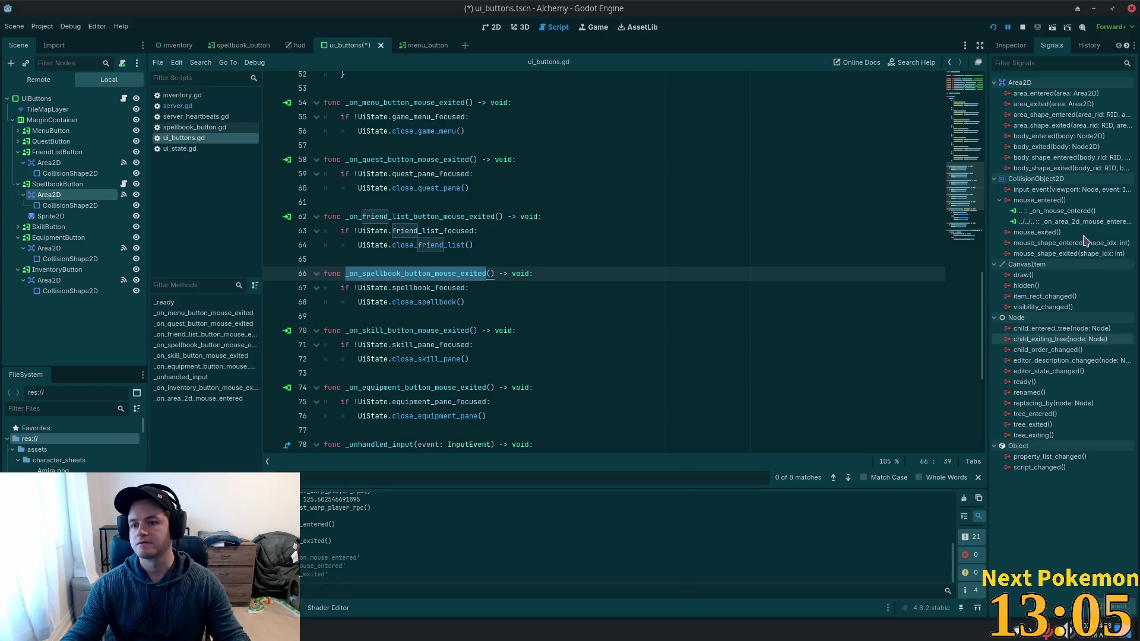
double_click(1042, 232)
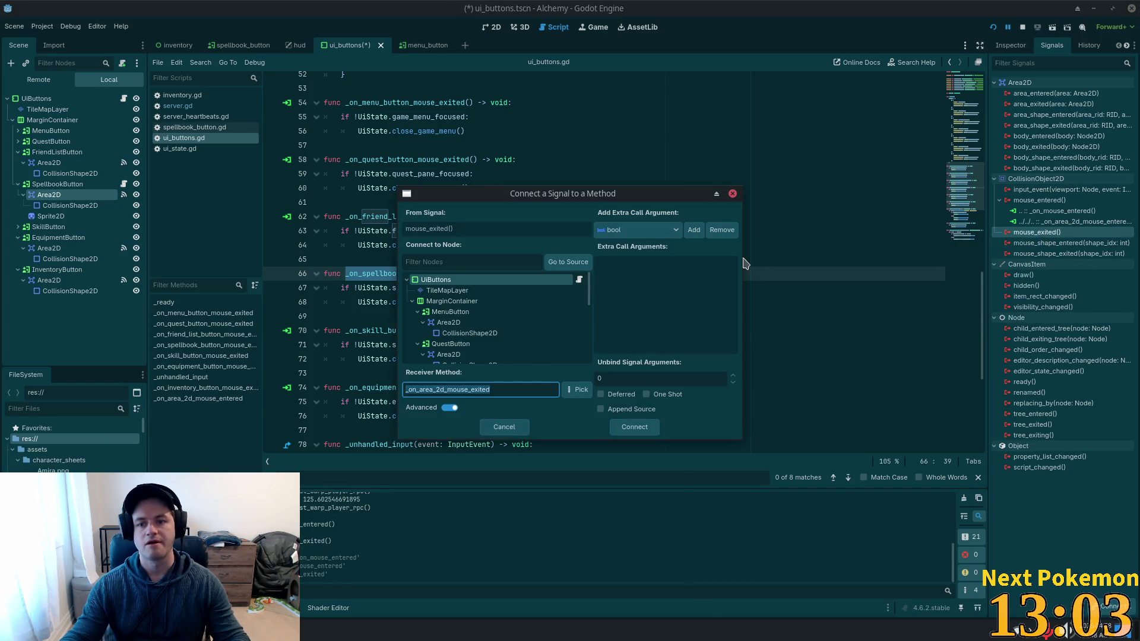
key(ctrl+v)
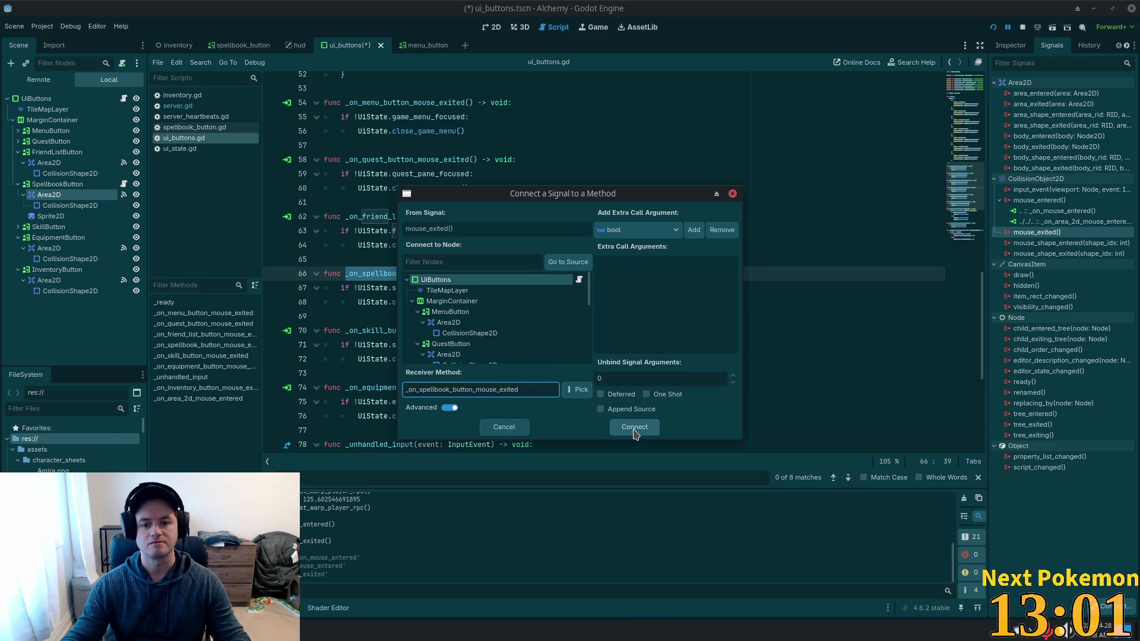
click(635, 428)
key(ctrl+s)
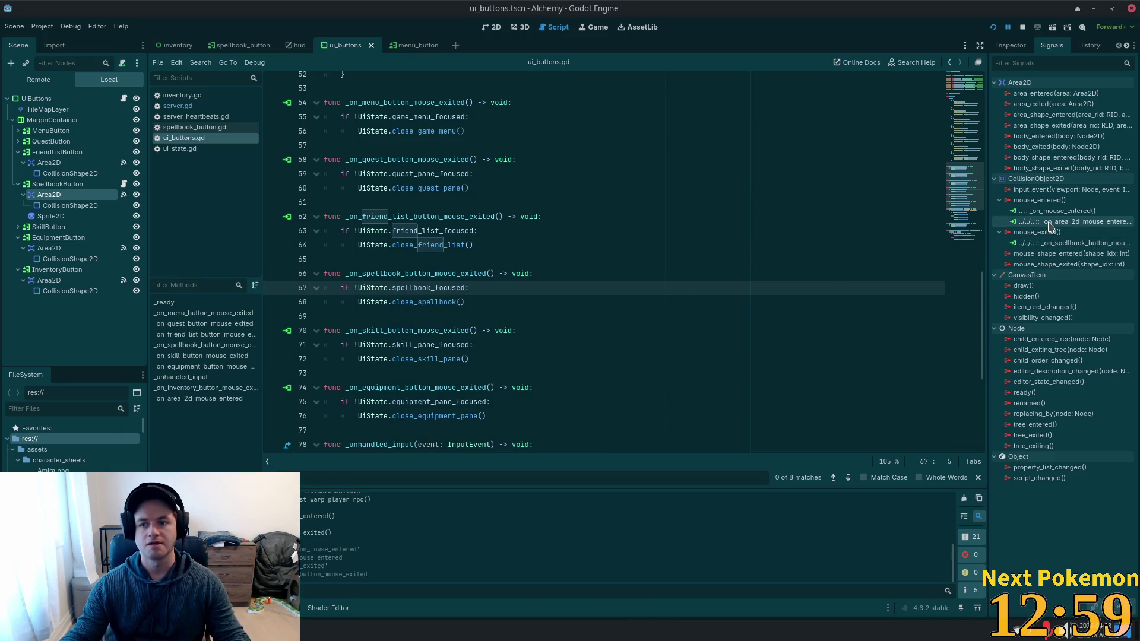
Review the _on_area_2d_mouse_entered connection's settings unchanged, then run the Alchemy project.
click(1049, 224)
right_click(1051, 226)
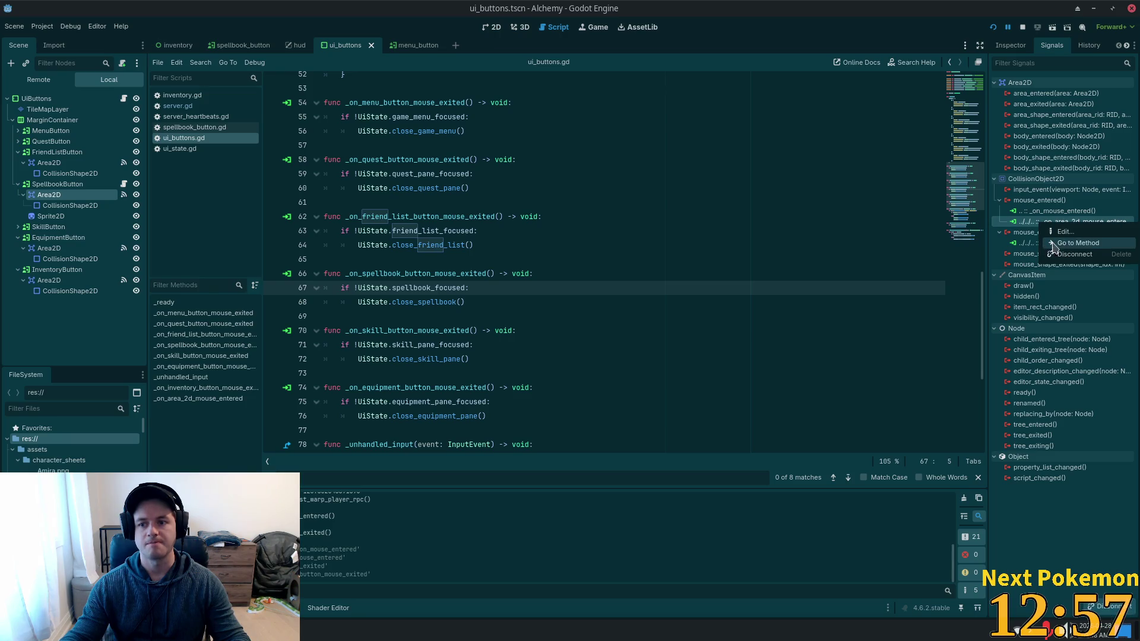
click(1054, 230)
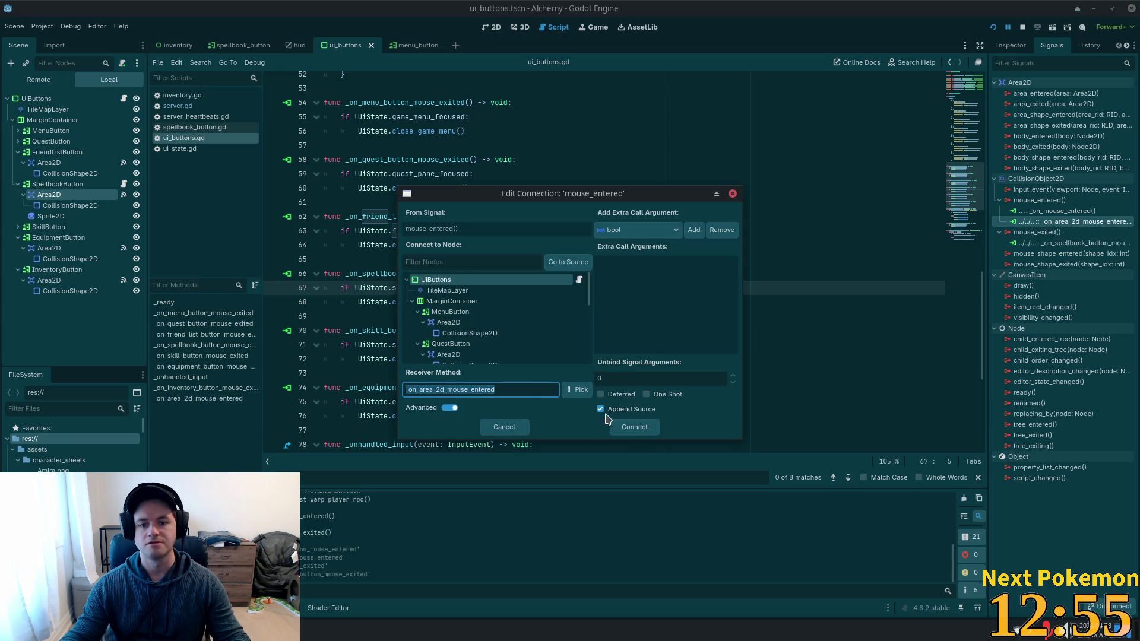
click(733, 194)
click(993, 27)
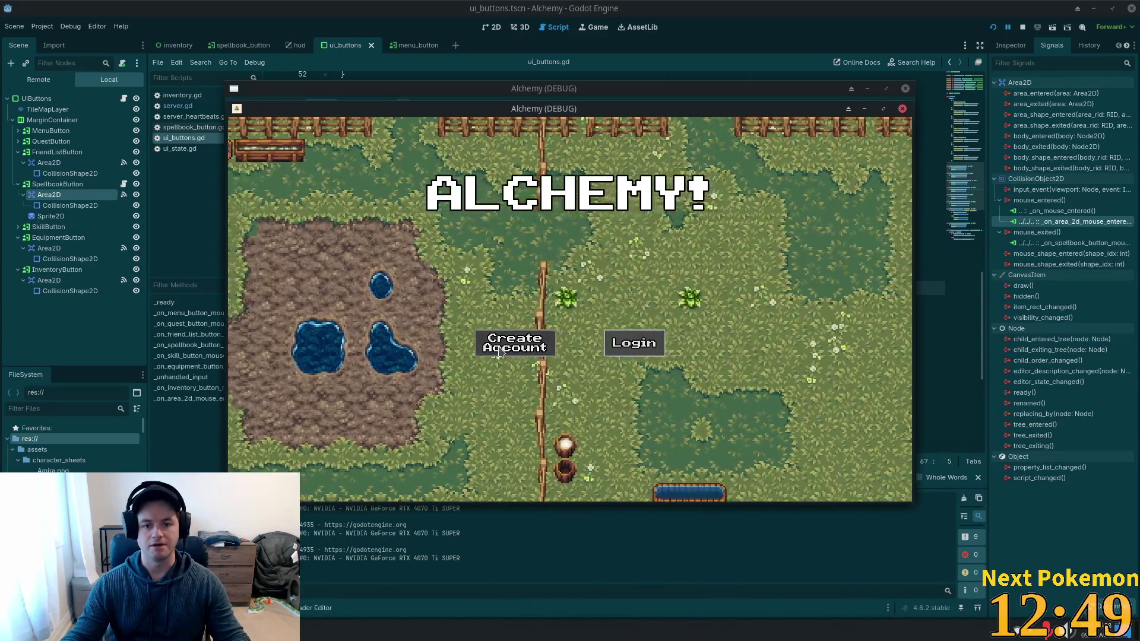
Log into Alchemy and check that the skills and bag HUD buttons open their panels.
click(634, 343)
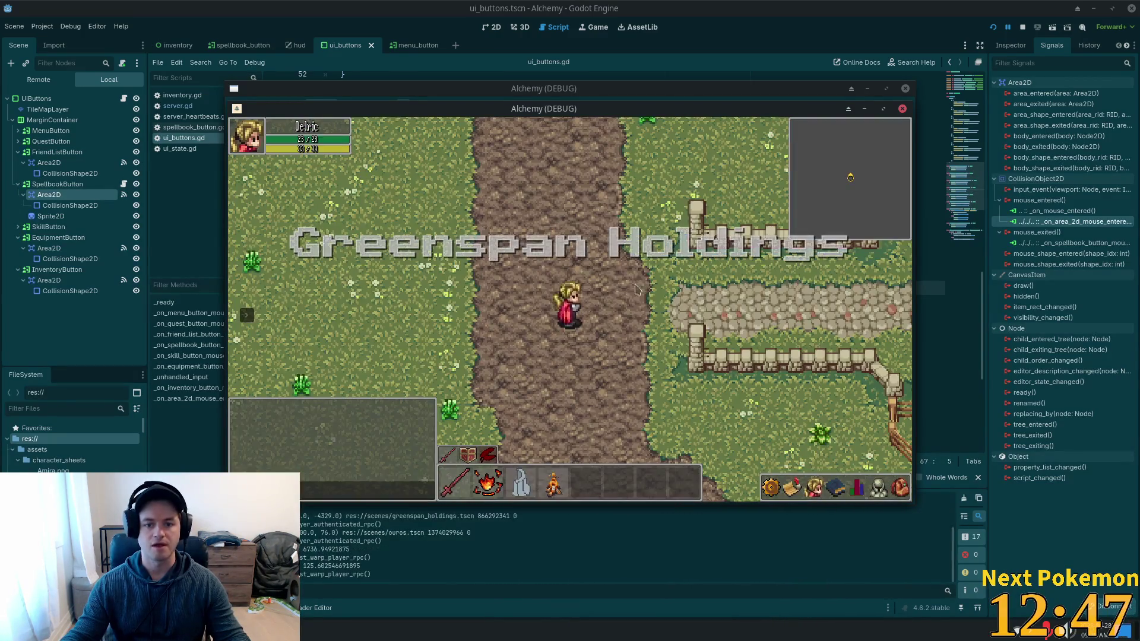
mouse_move(849, 492)
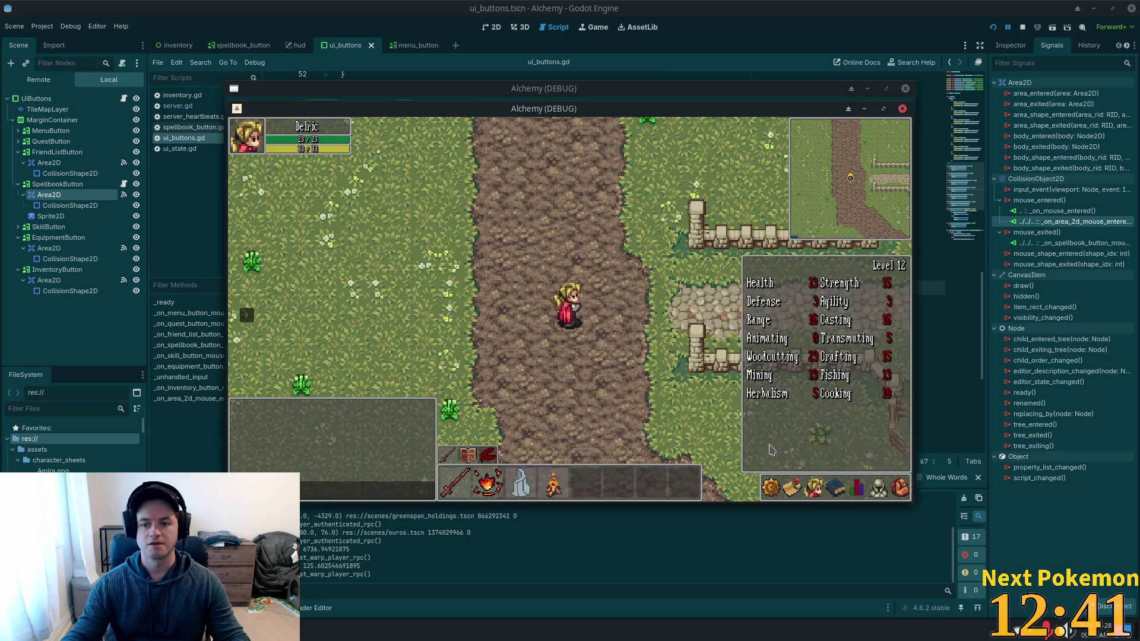
click(902, 493)
click(891, 494)
key(Left)
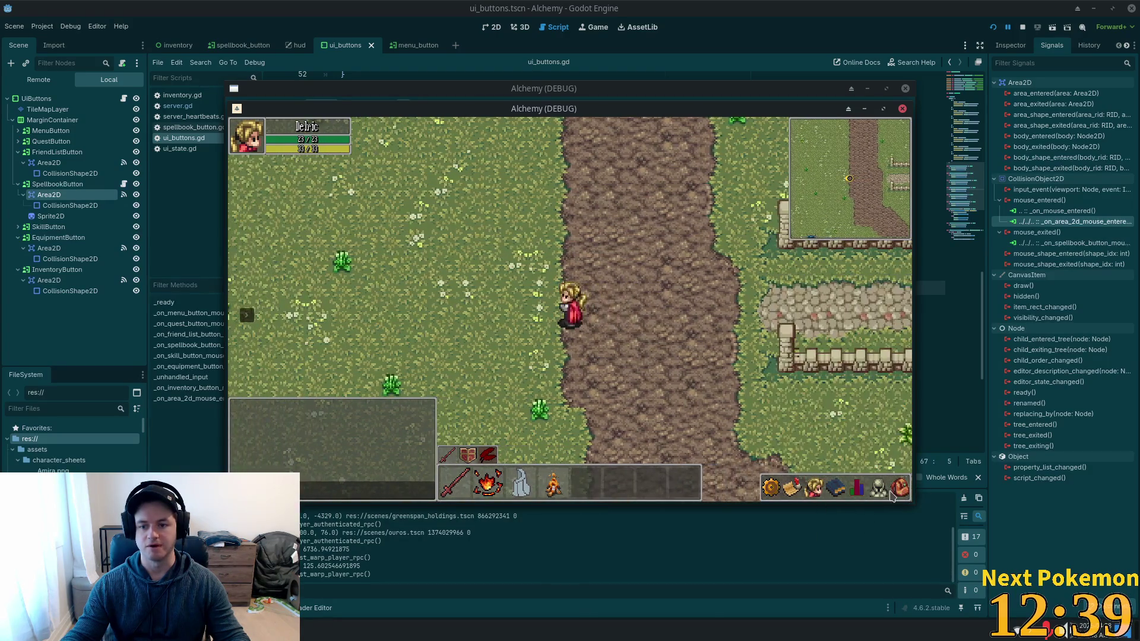
Walk through the fence gate to the cows, attack one, grab its loot and open character stats.
click(606, 407)
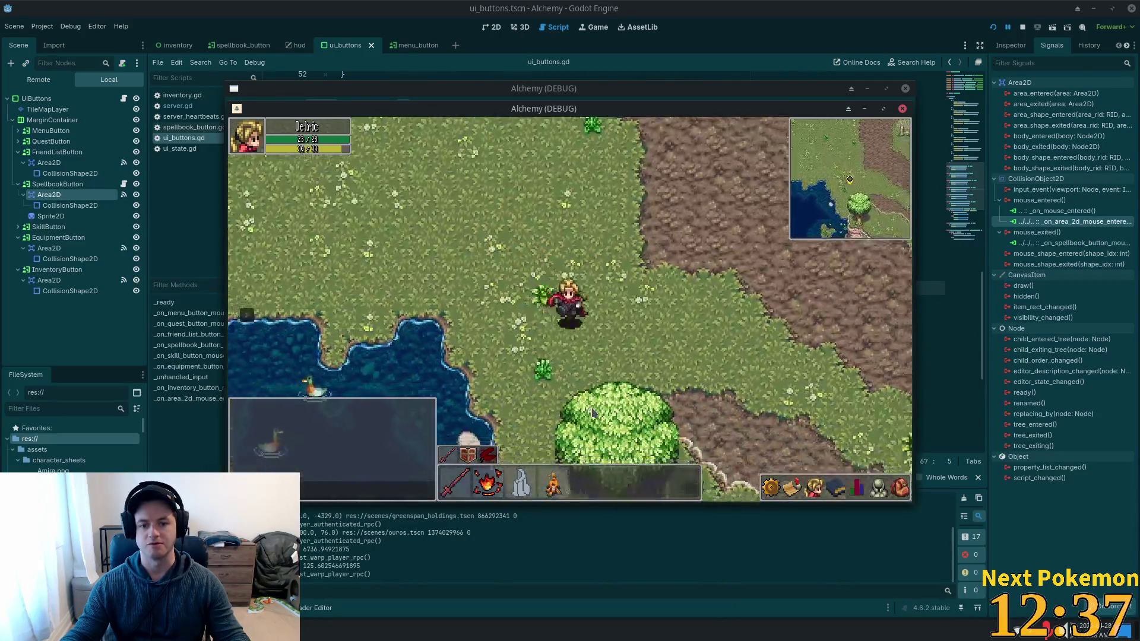
click(592, 414)
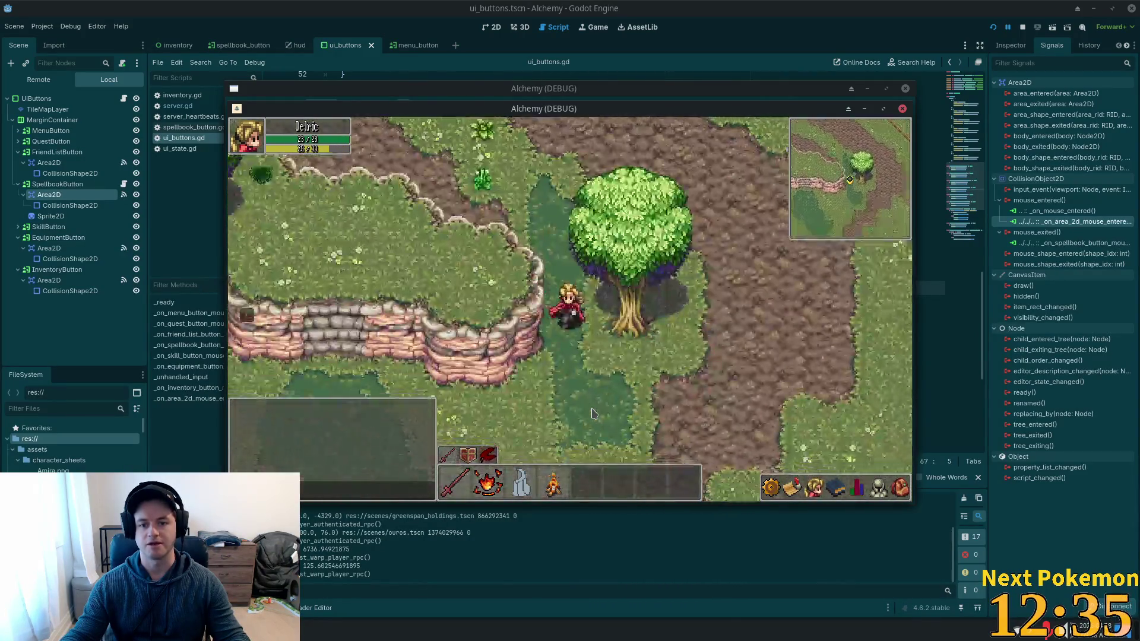
click(536, 413)
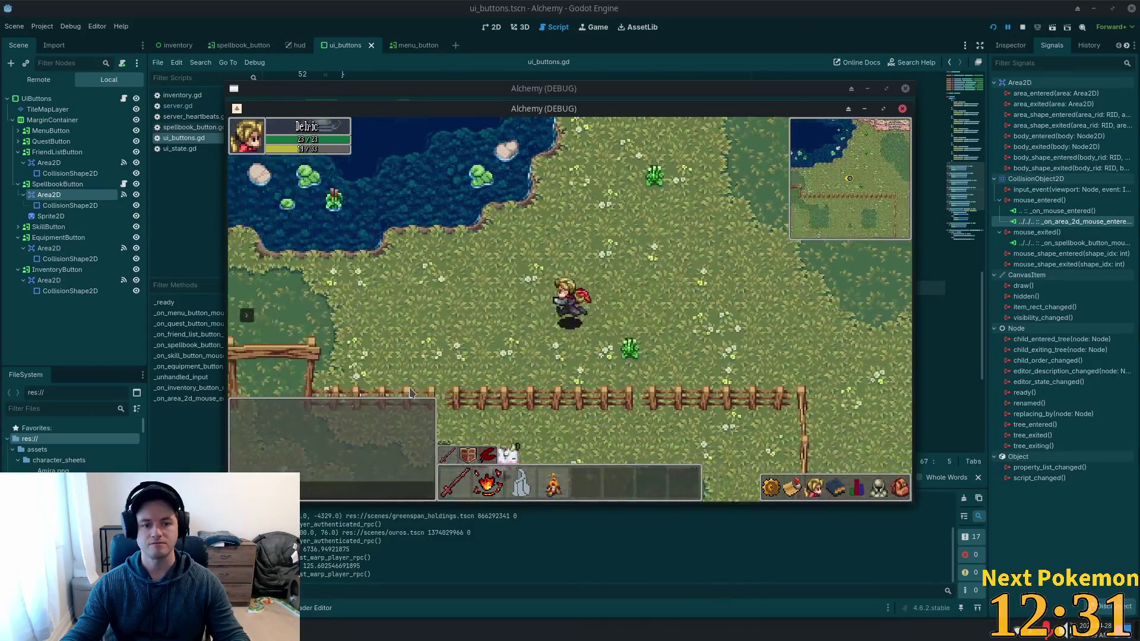
click(549, 413)
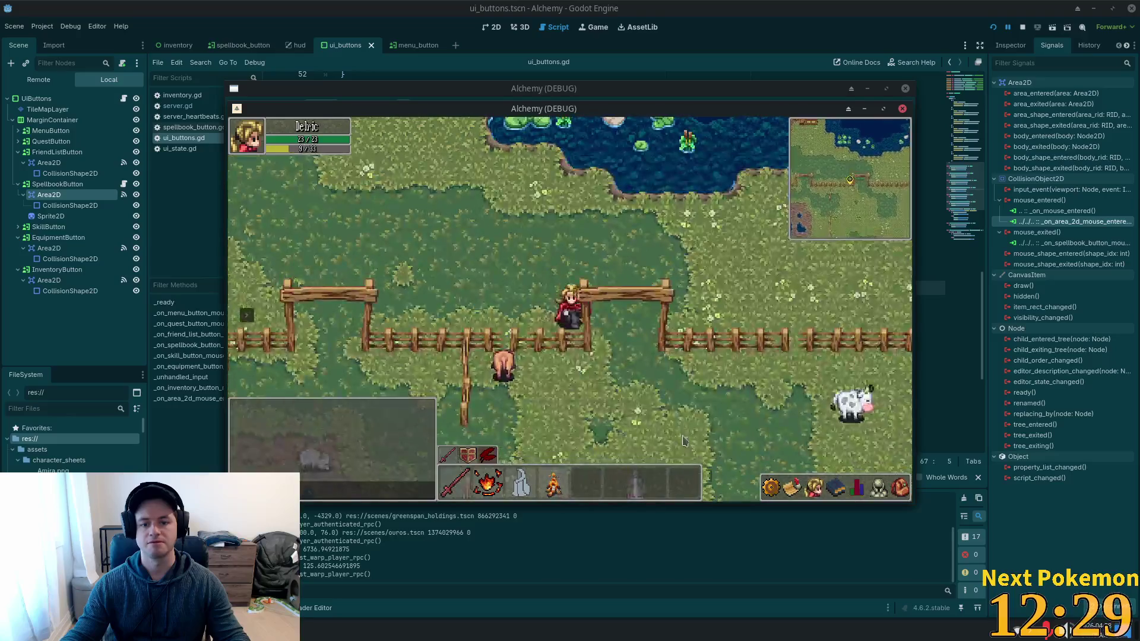
click(725, 404)
click(718, 336)
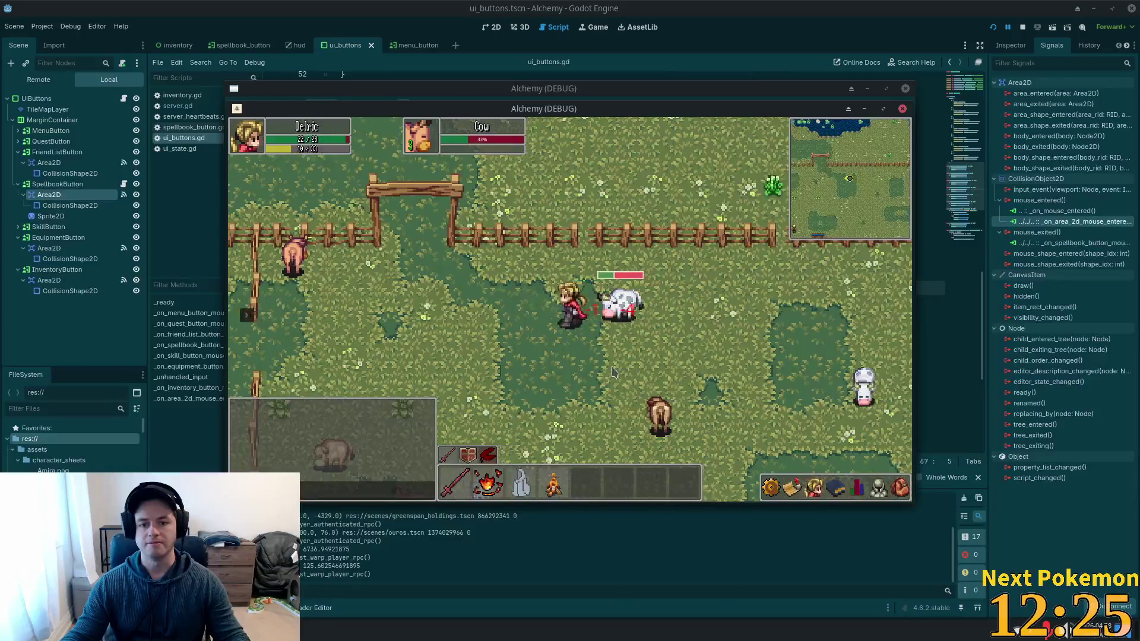
click(607, 306)
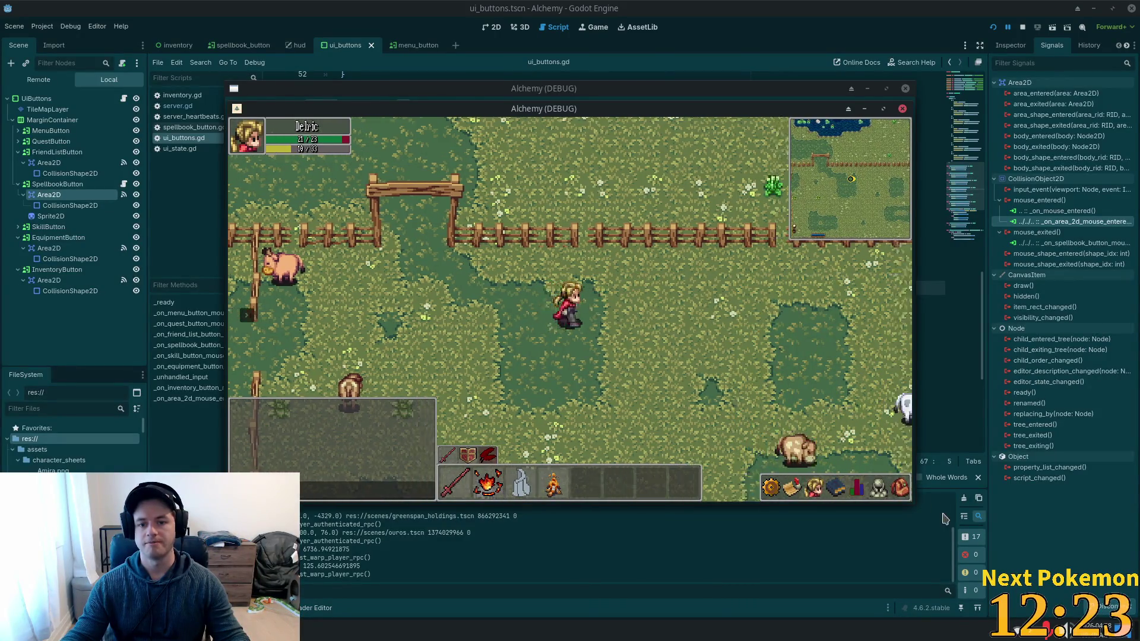
click(619, 312)
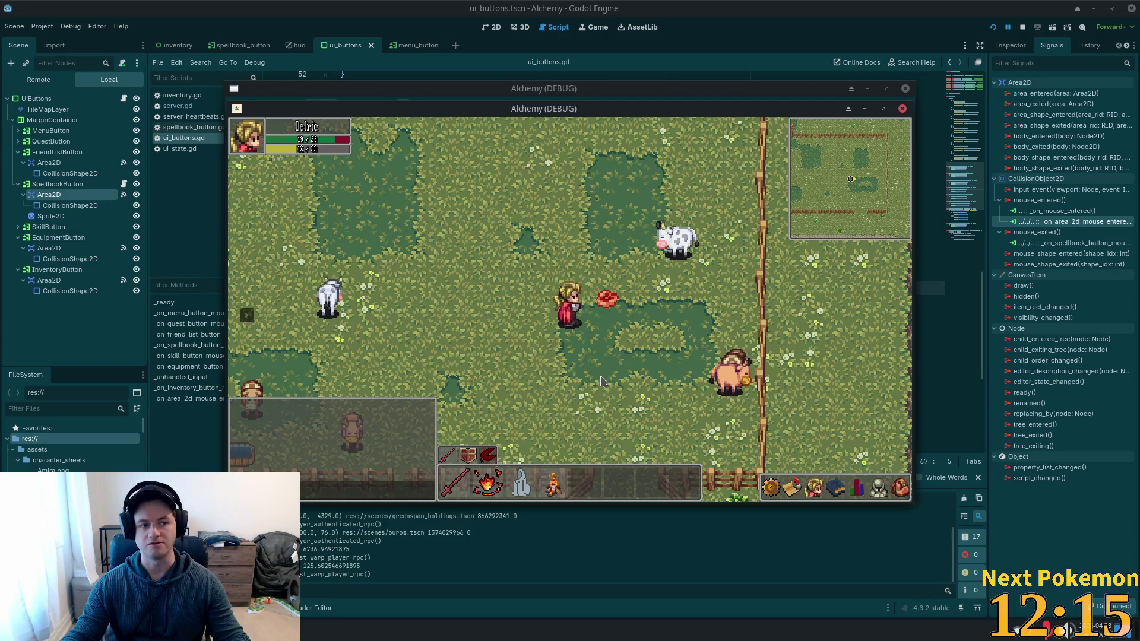
key(c)
key(c)
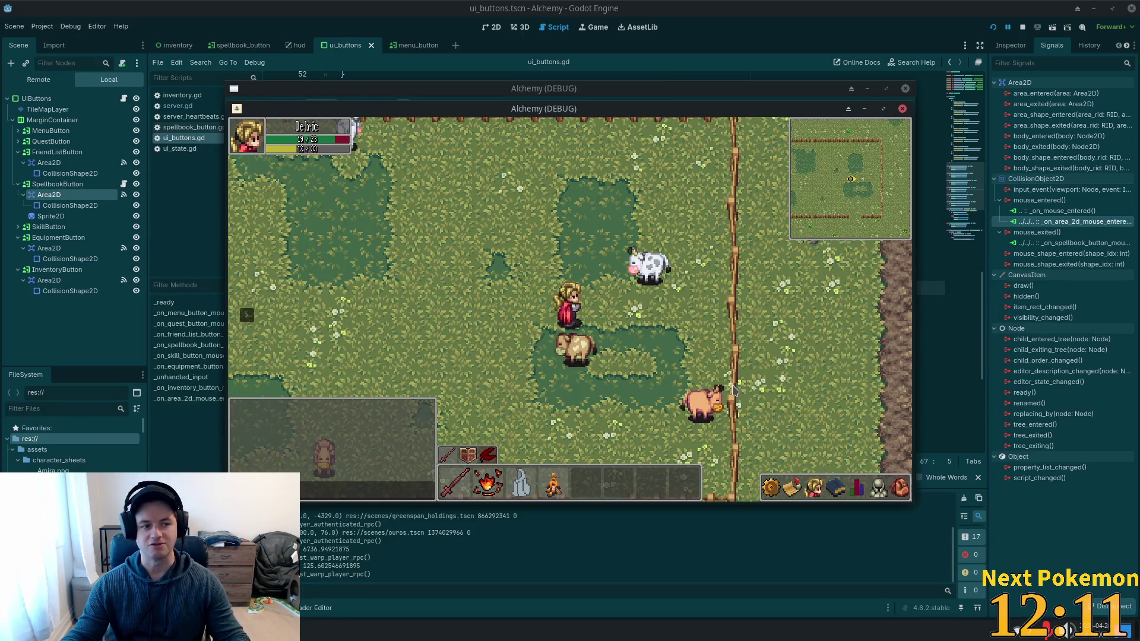
Open the inventory grid and check a meat item's options menu.
key(i)
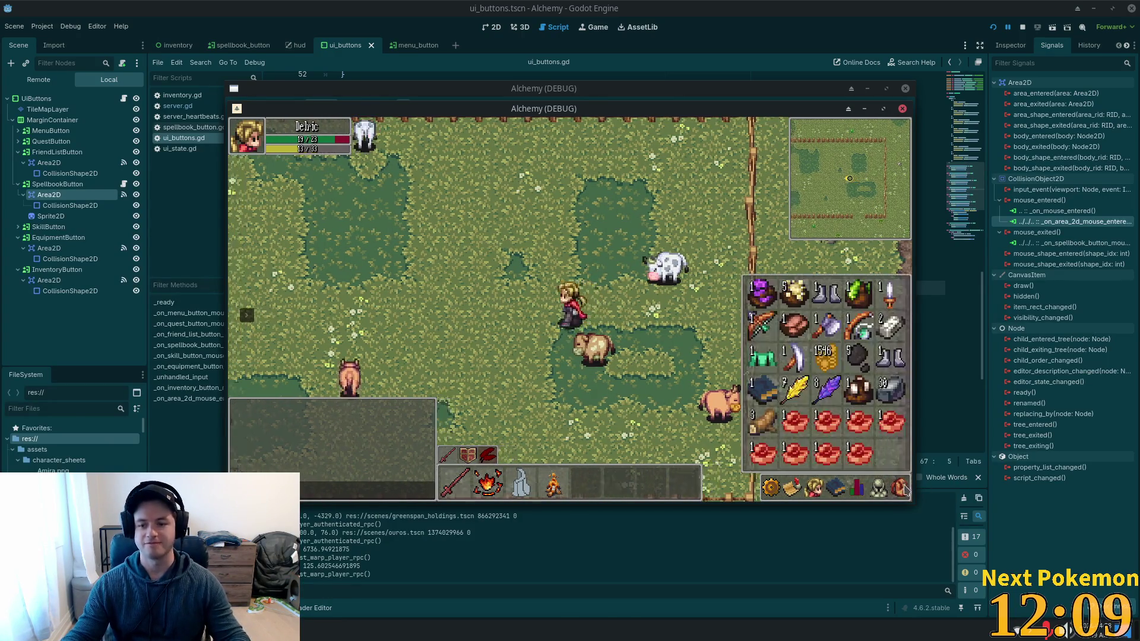
key(Up)
key(Left)
right_click(803, 450)
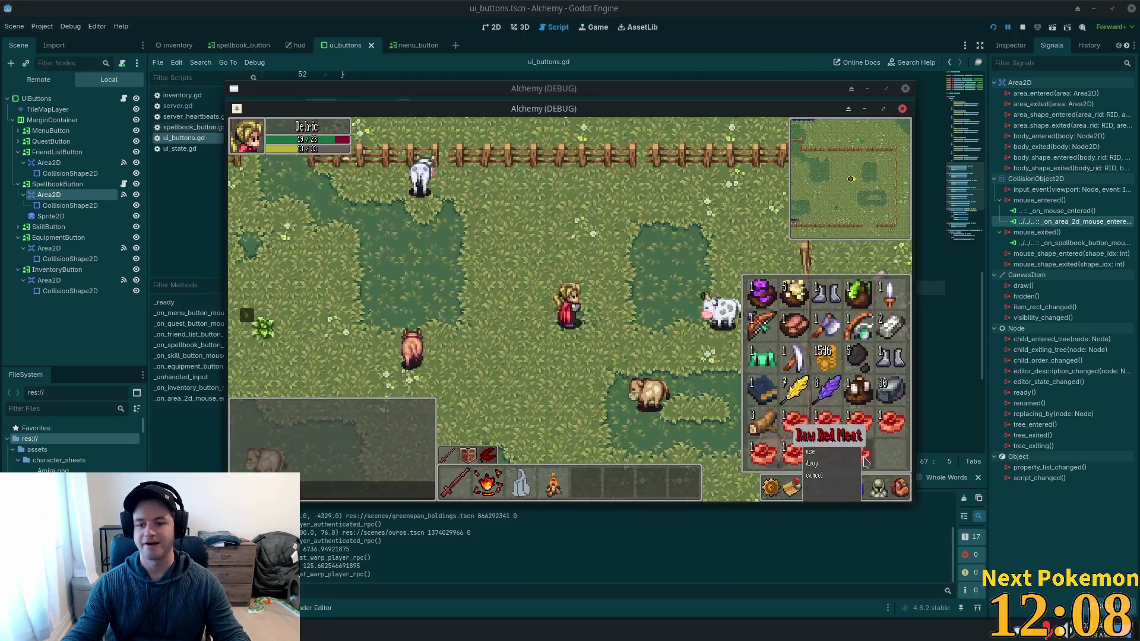
click(847, 482)
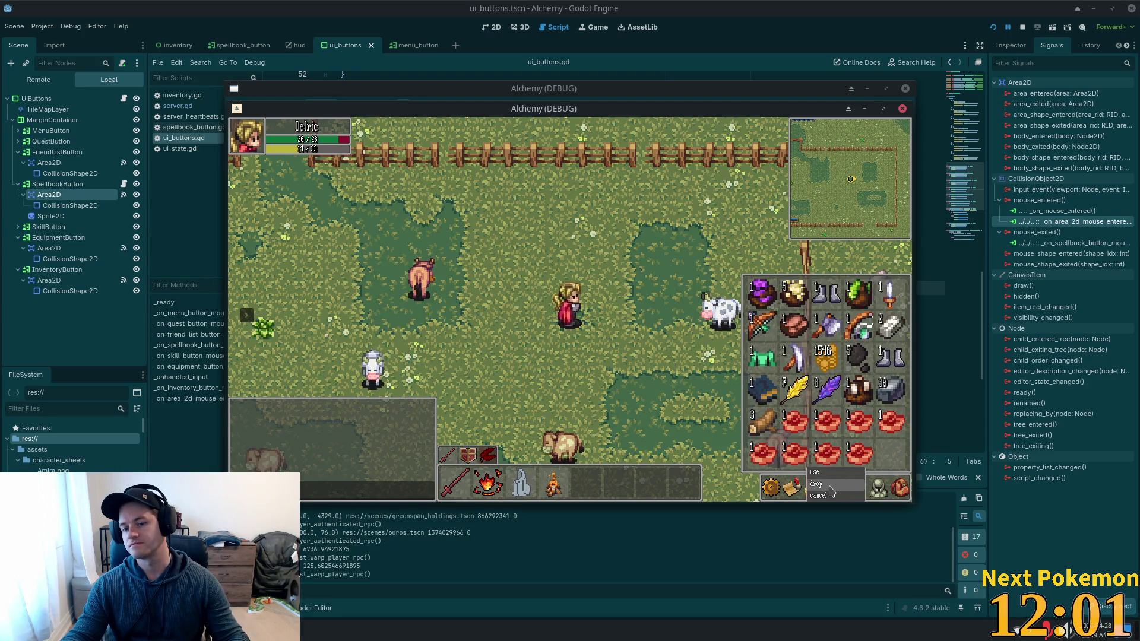
mouse_move(831, 490)
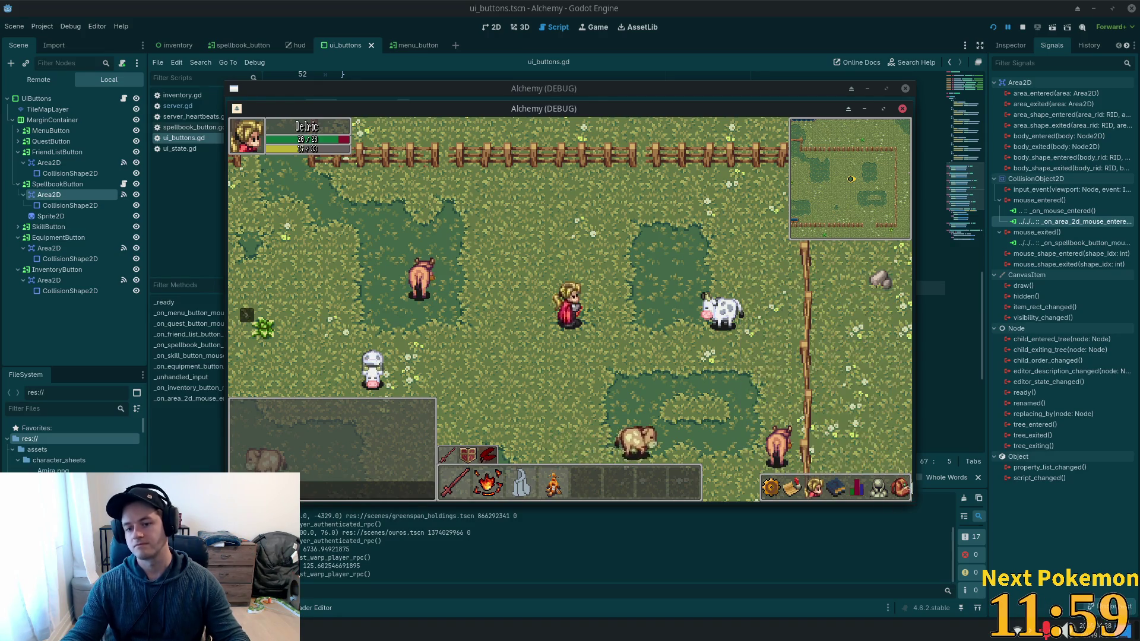
Walk west through the fence gap toward the cobblestone path, then back east past the pig pen.
key(a)
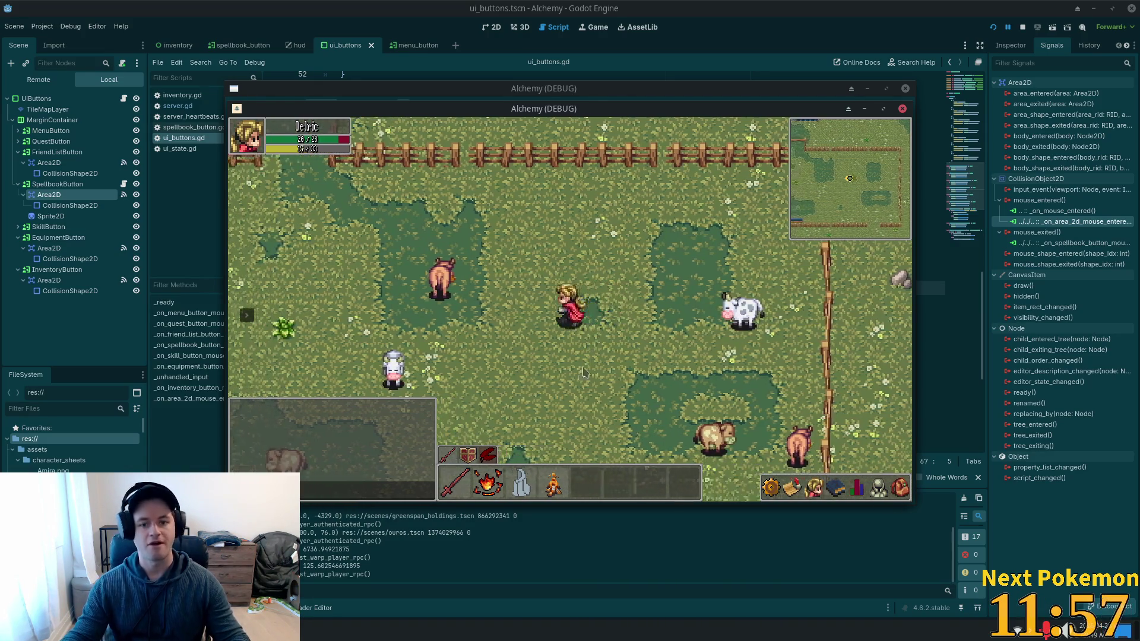
key(w)
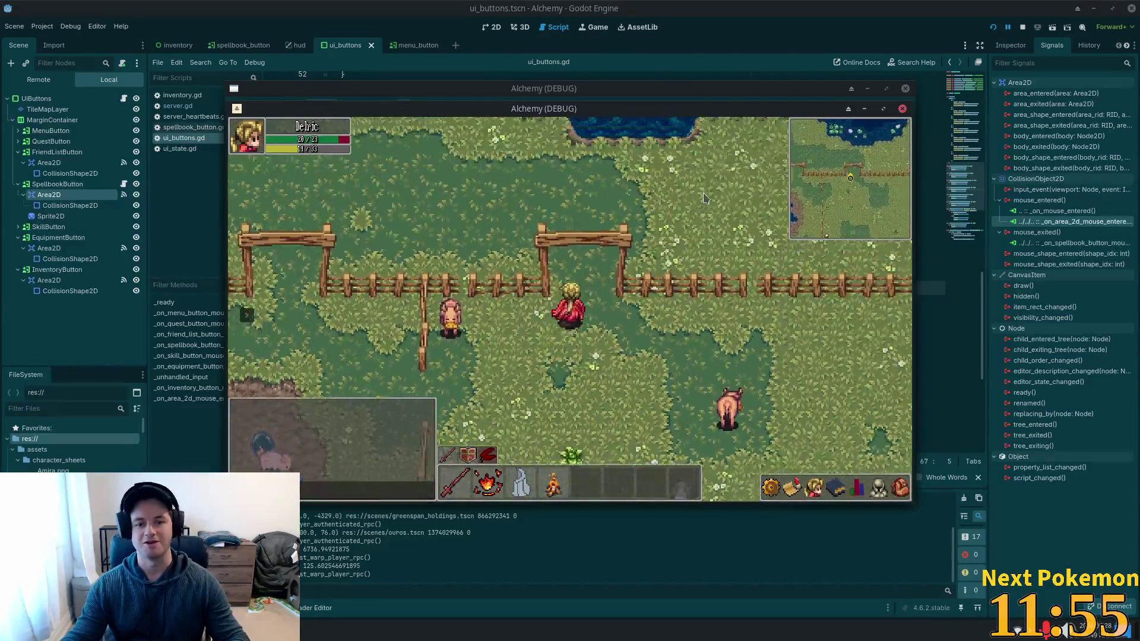
key(a)
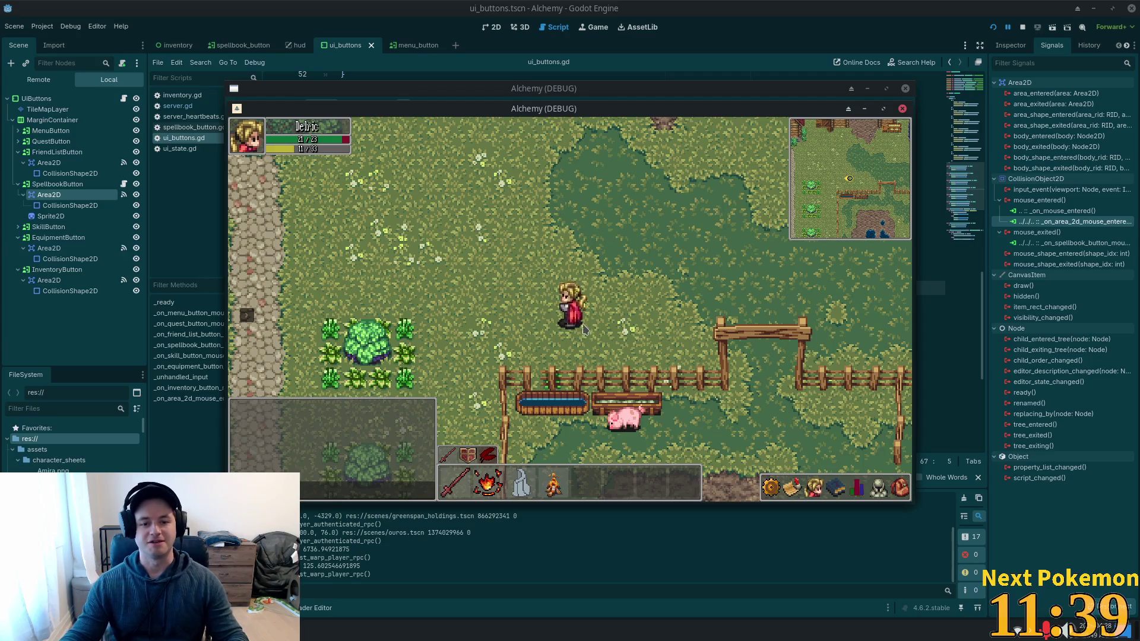
key(a)
key(a)
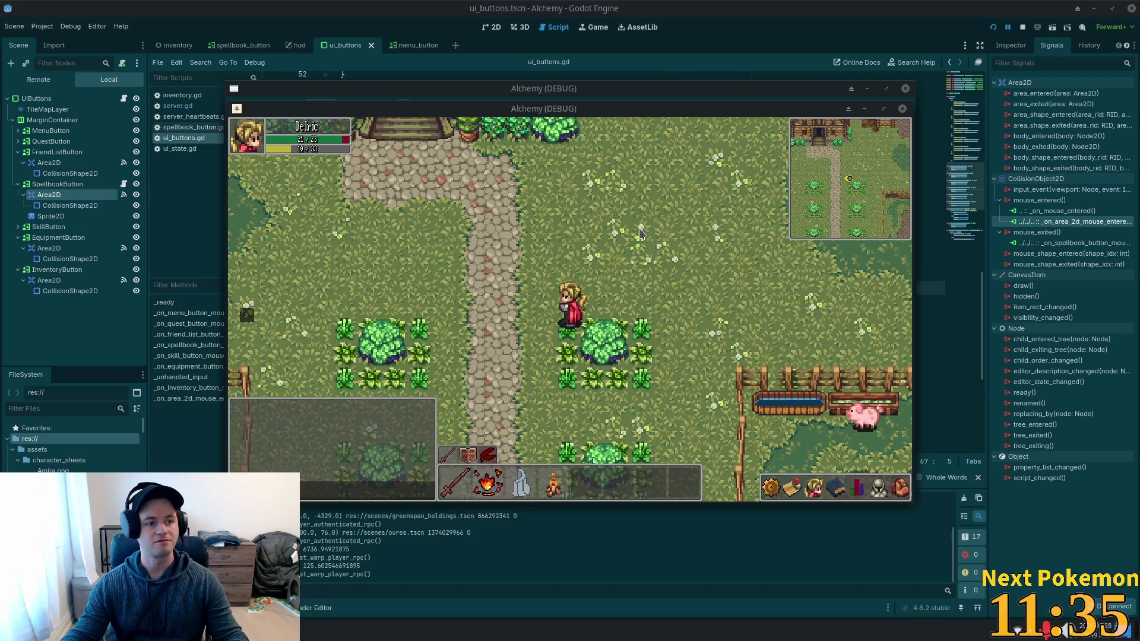
key(d)
Walk along the pond to the large tree and gather the Mindwort beside it.
key(w)
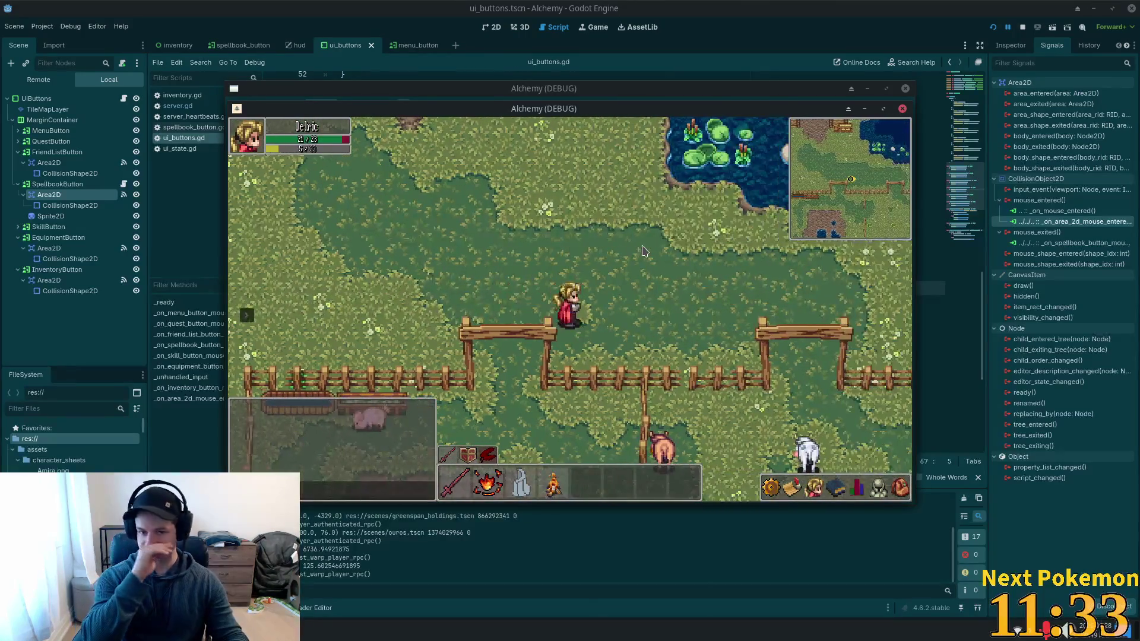
key(w)
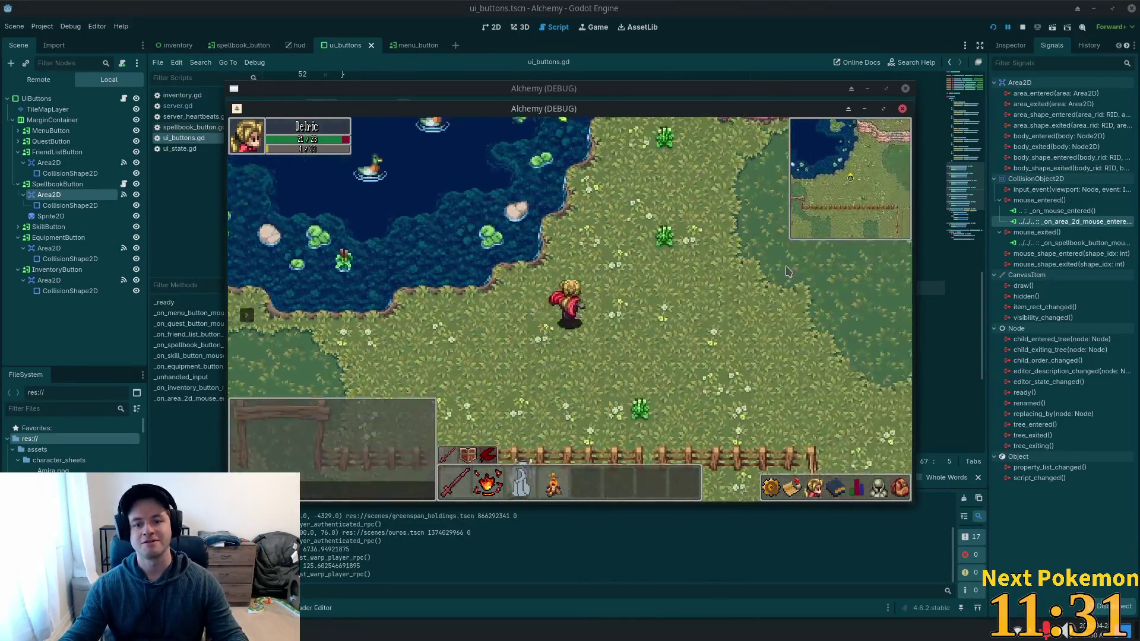
key(w)
key(a)
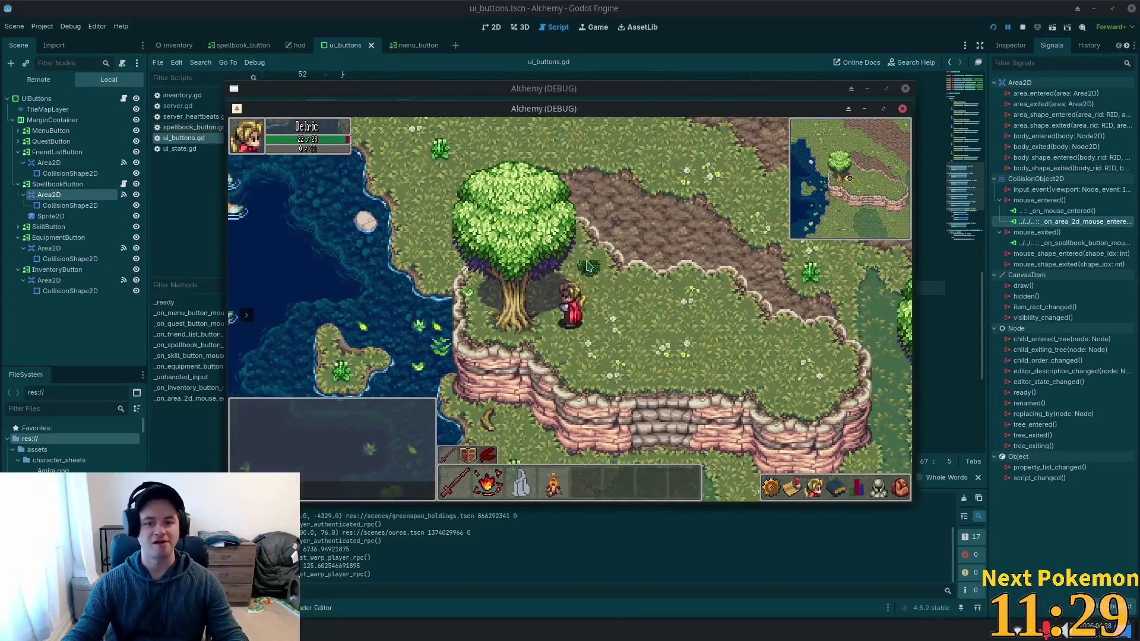
key(w)
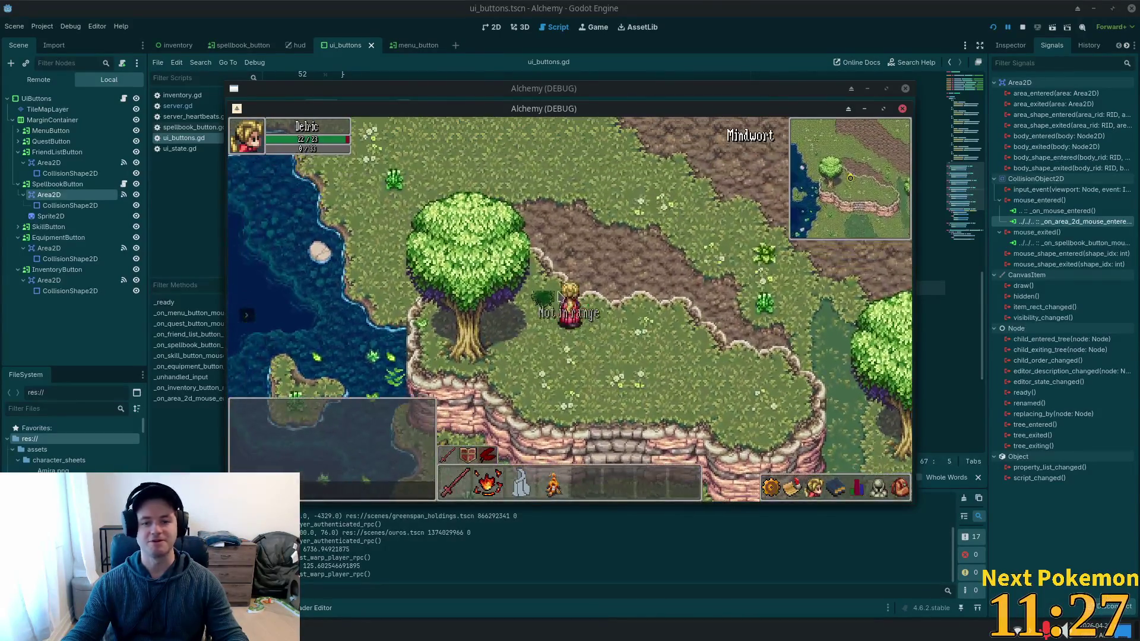
key(s)
key(a)
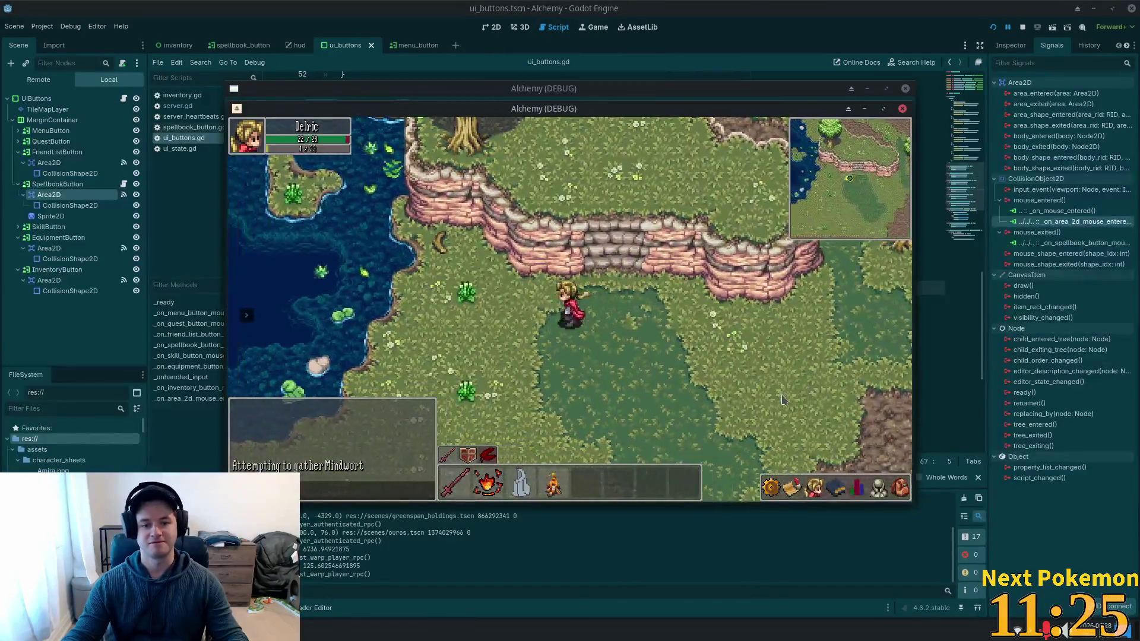
key(w)
click(900, 491)
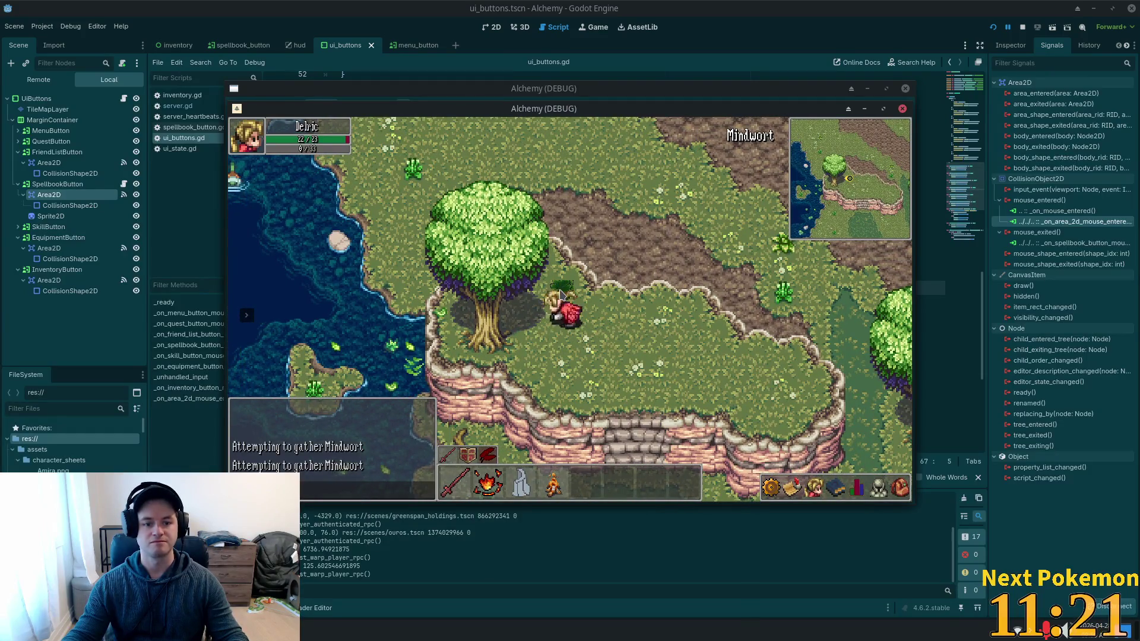
Walk onto the dirt path and light a campfire with hotbar skill 4.
key(e)
key(s)
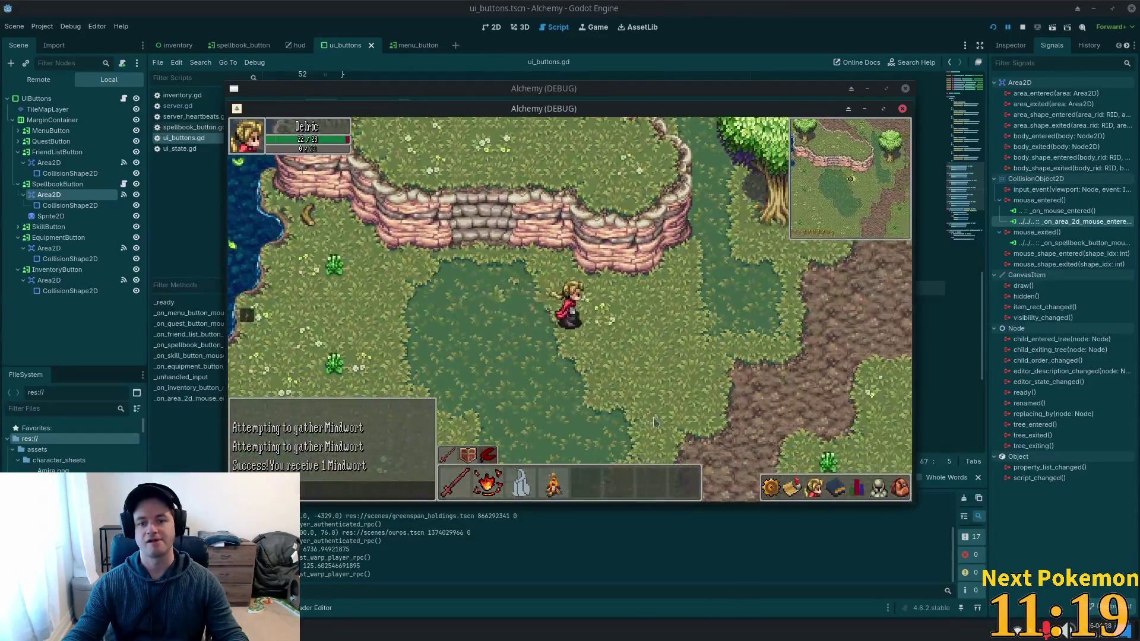
click(900, 490)
key(w)
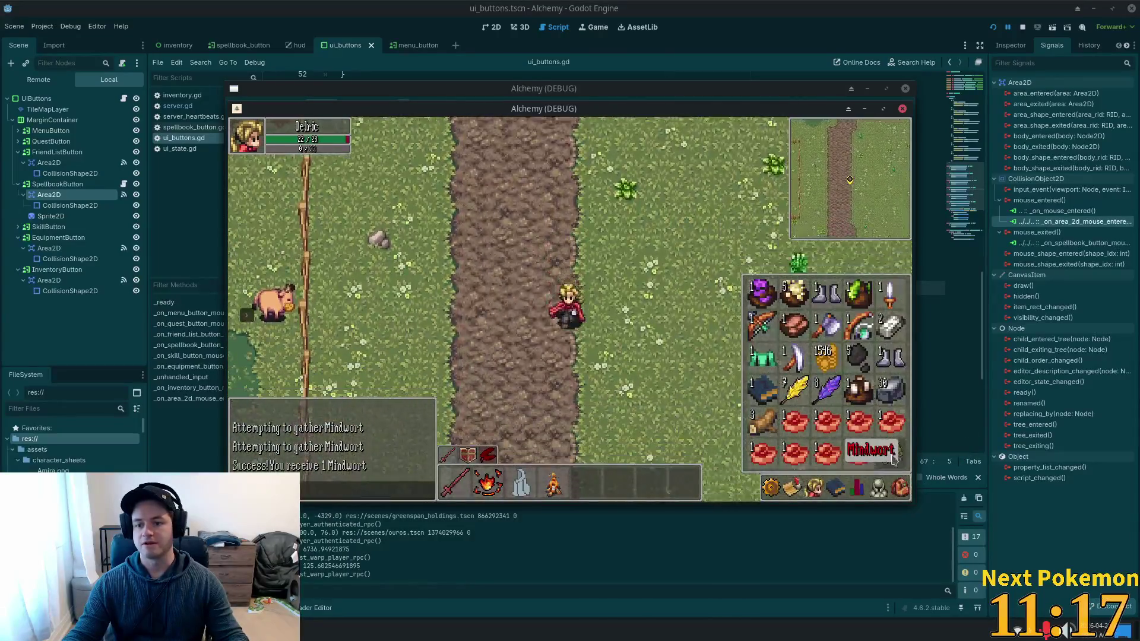
key(w)
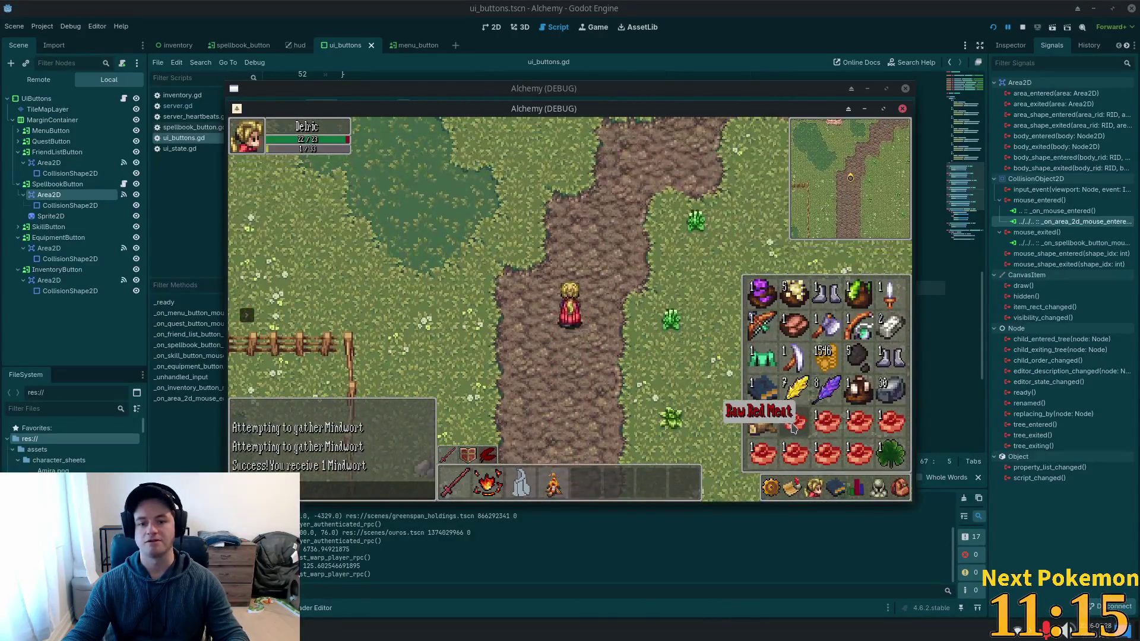
key(4)
key(w)
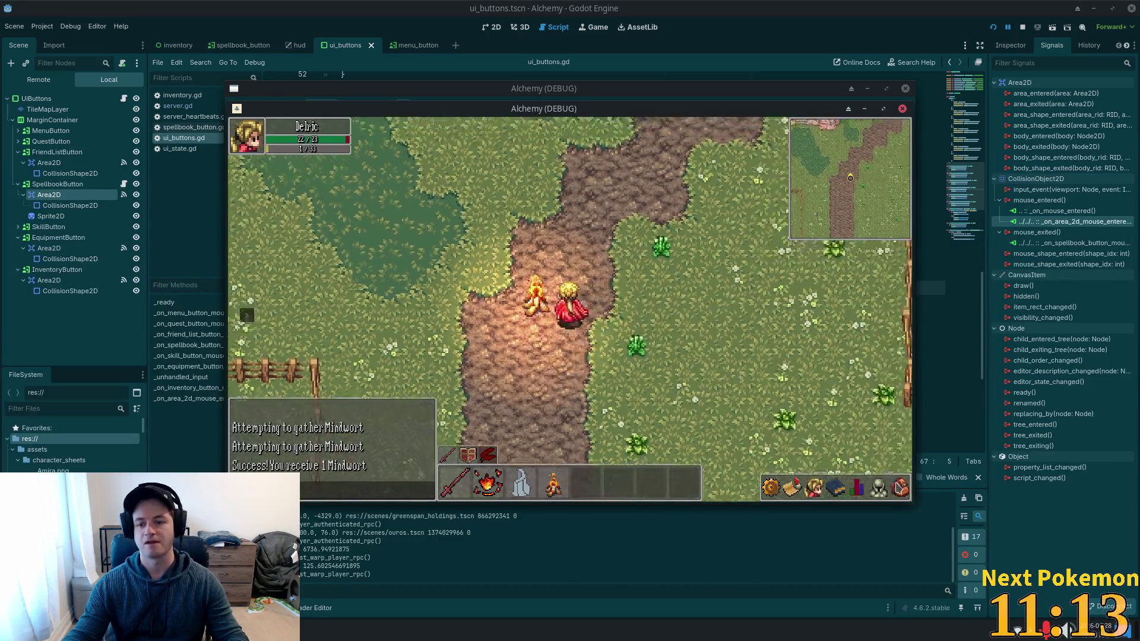
Cook several Raw Red Meat at the campfire from the inventory grid.
click(900, 490)
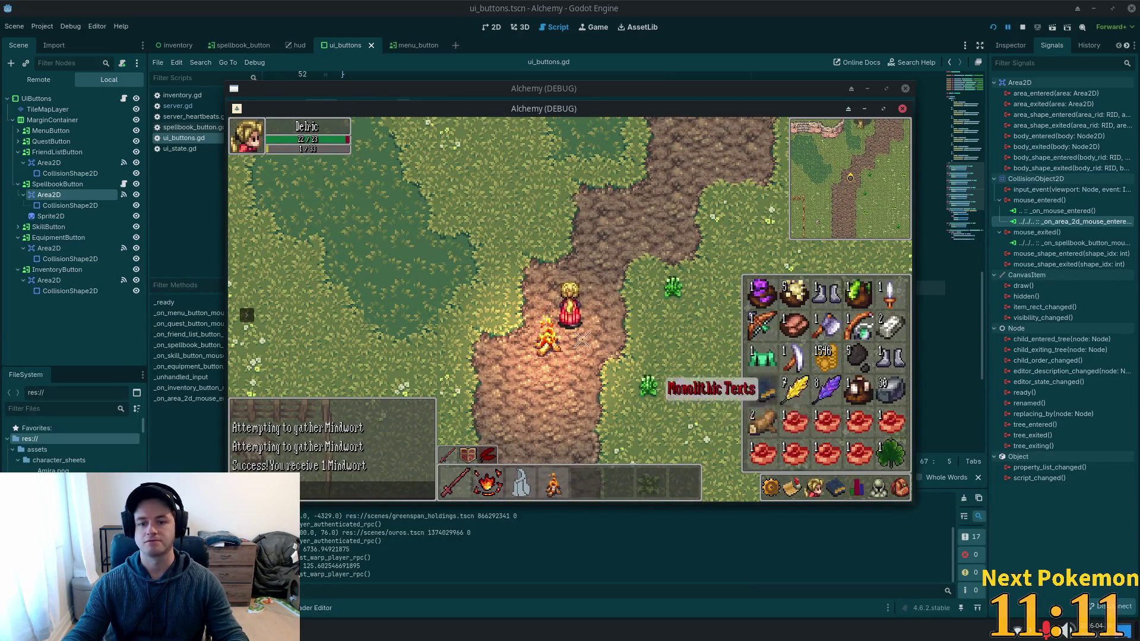
click(817, 426)
click(814, 488)
key(Escape)
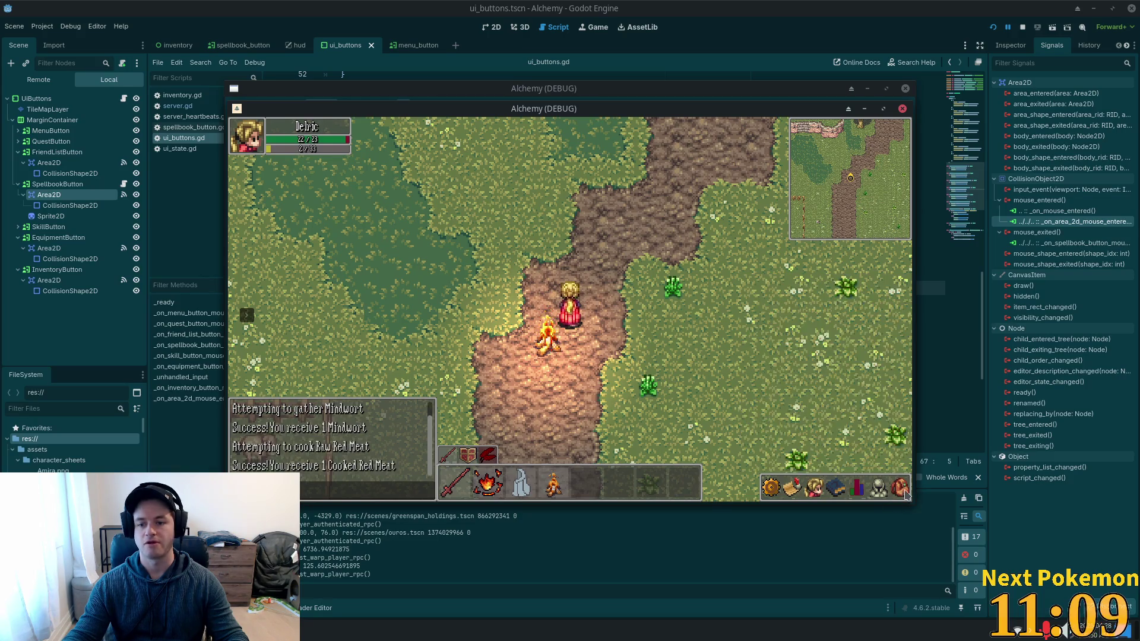
key(i)
click(826, 424)
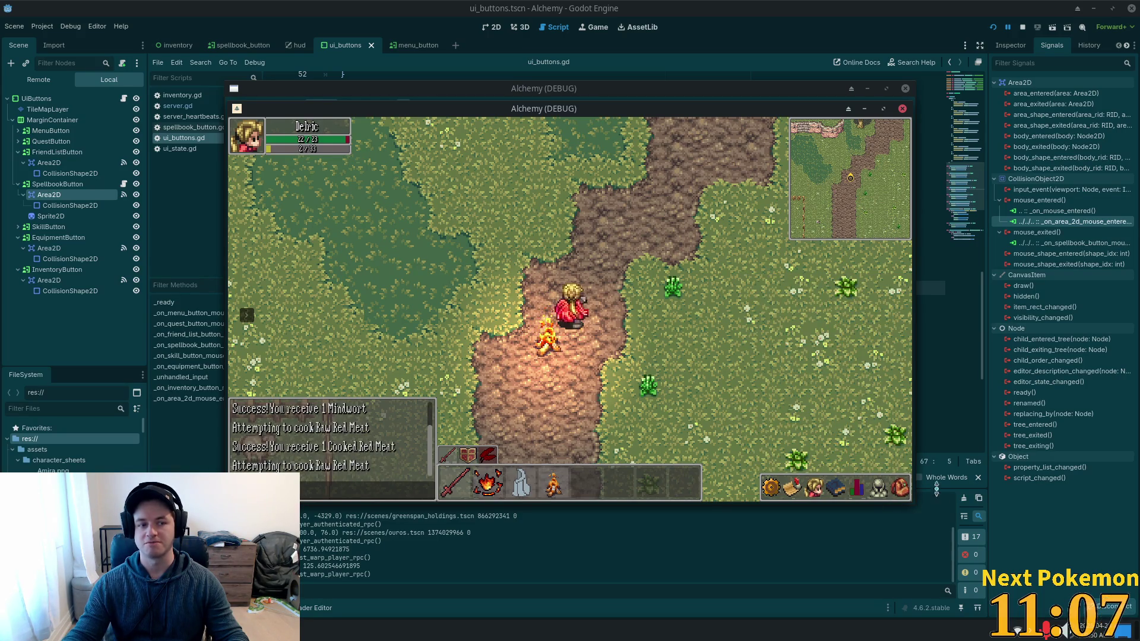
key(i)
click(790, 417)
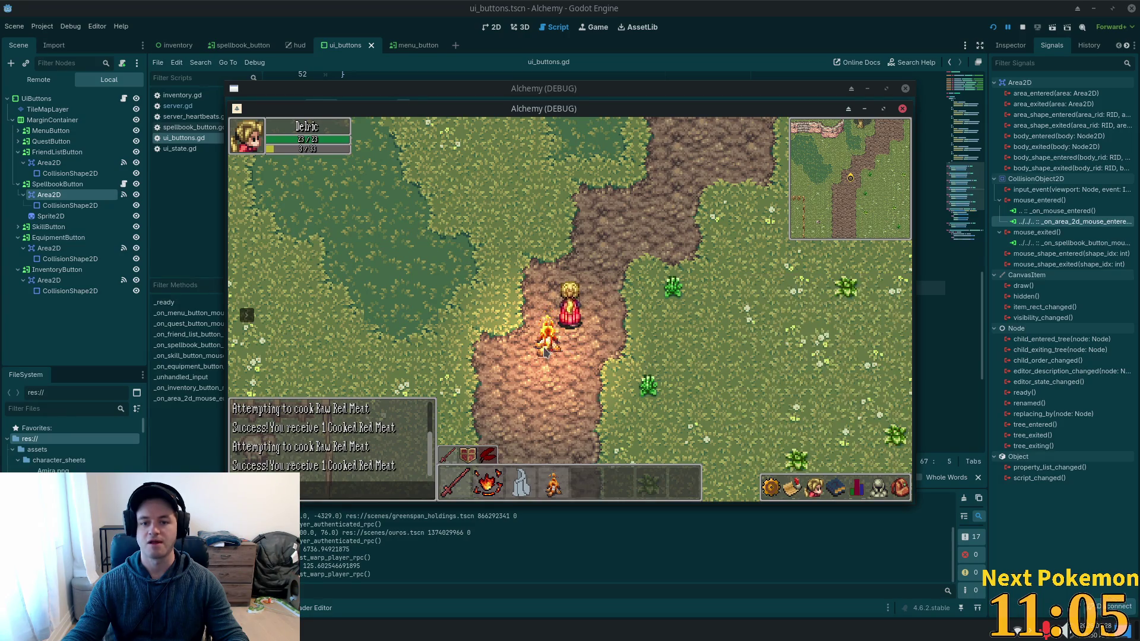
key(i)
click(797, 425)
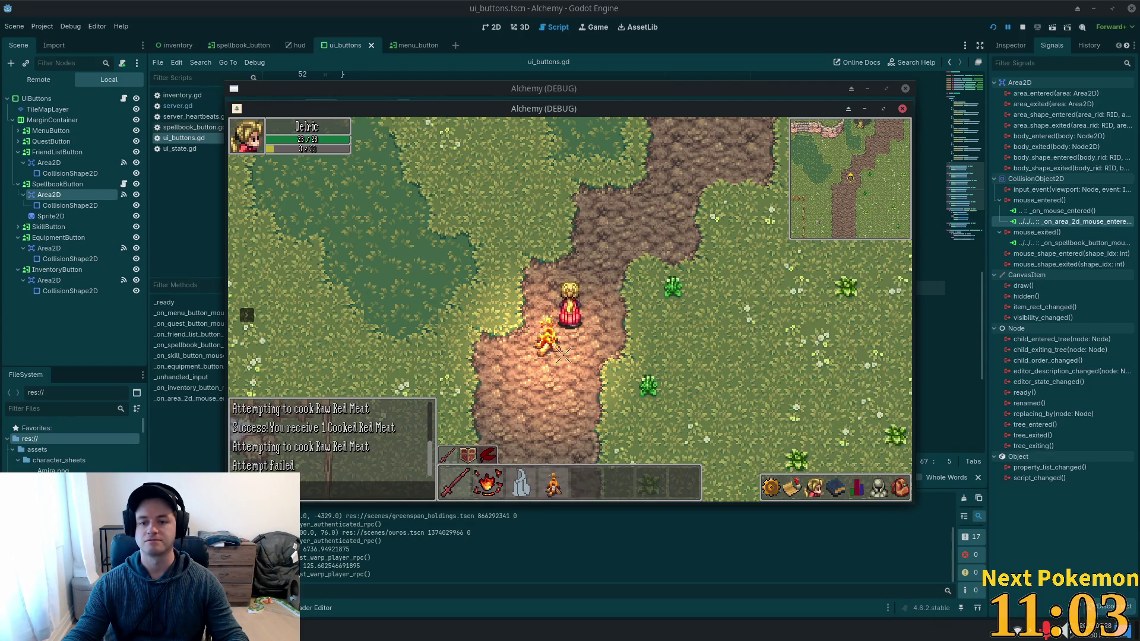
Keep cooking the remaining Raw Red Meat into Cooked Red Meat.
key(i)
click(855, 427)
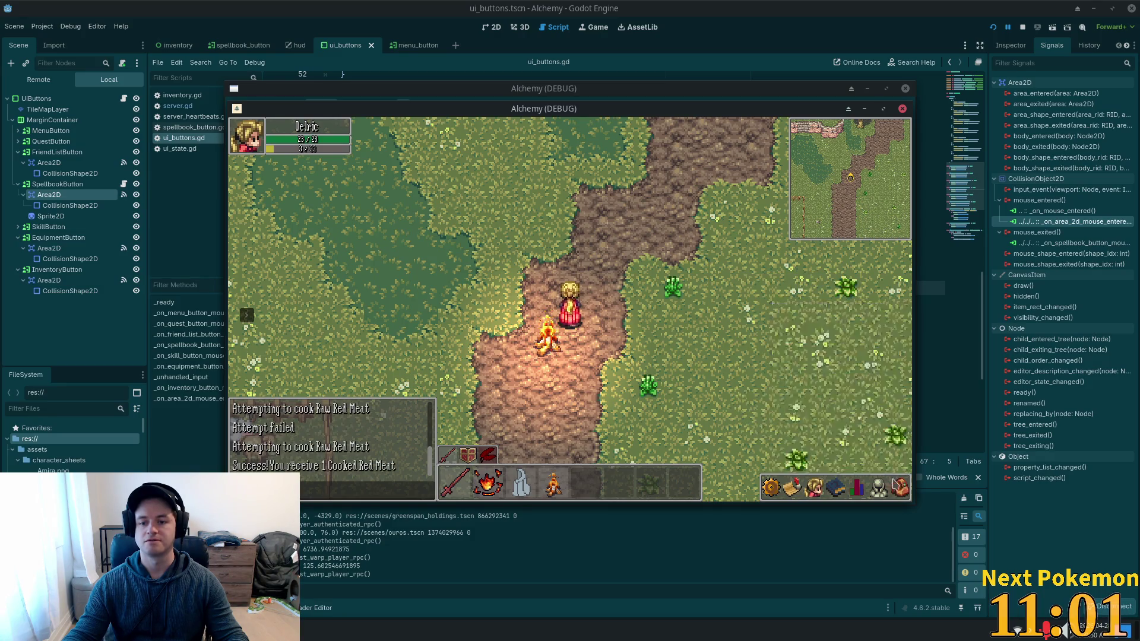
key(i)
click(855, 429)
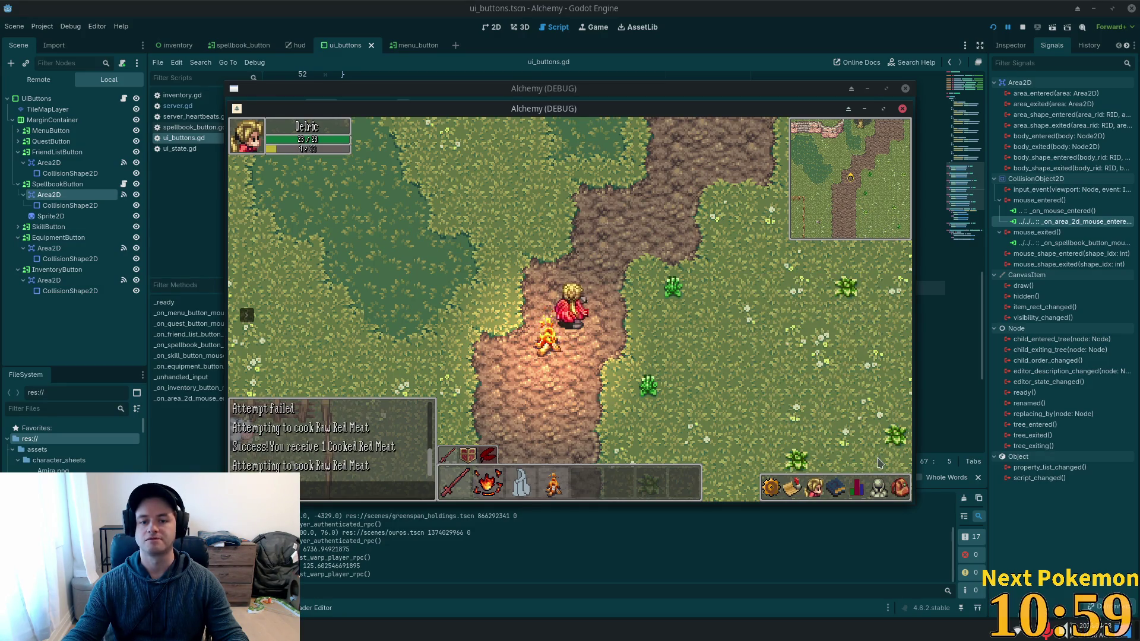
click(901, 493)
click(796, 424)
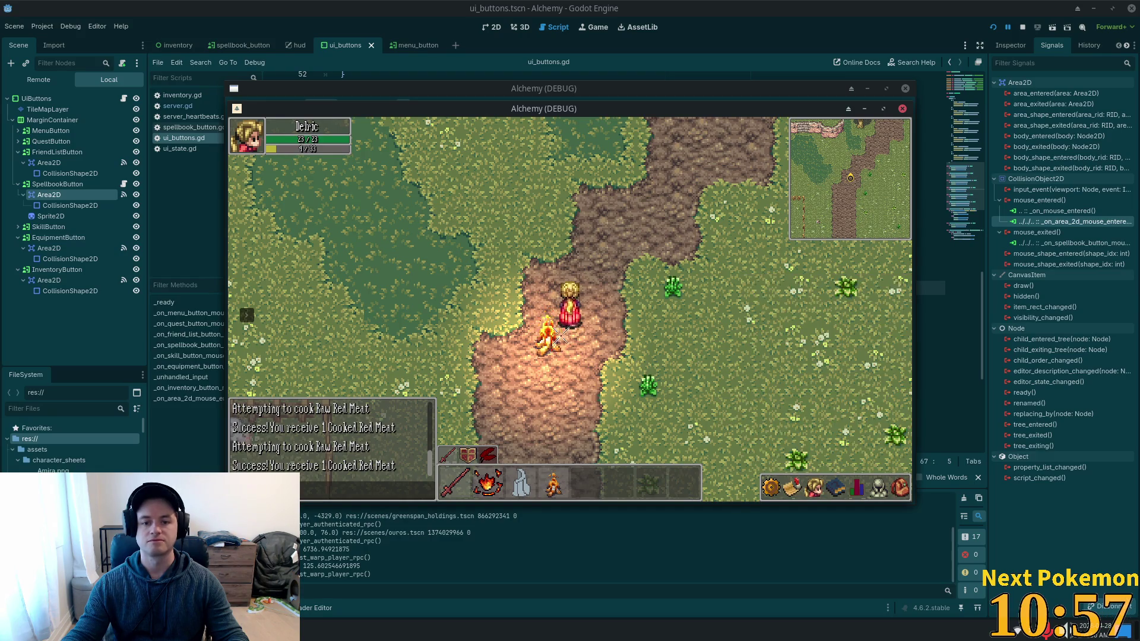
click(905, 488)
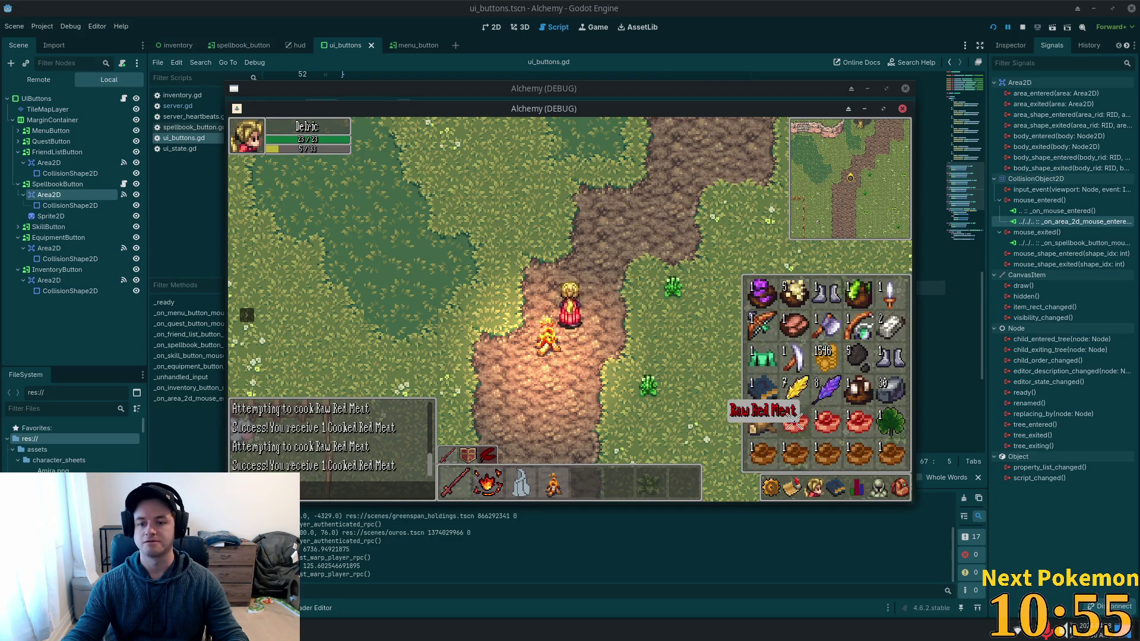
click(855, 428)
click(548, 337)
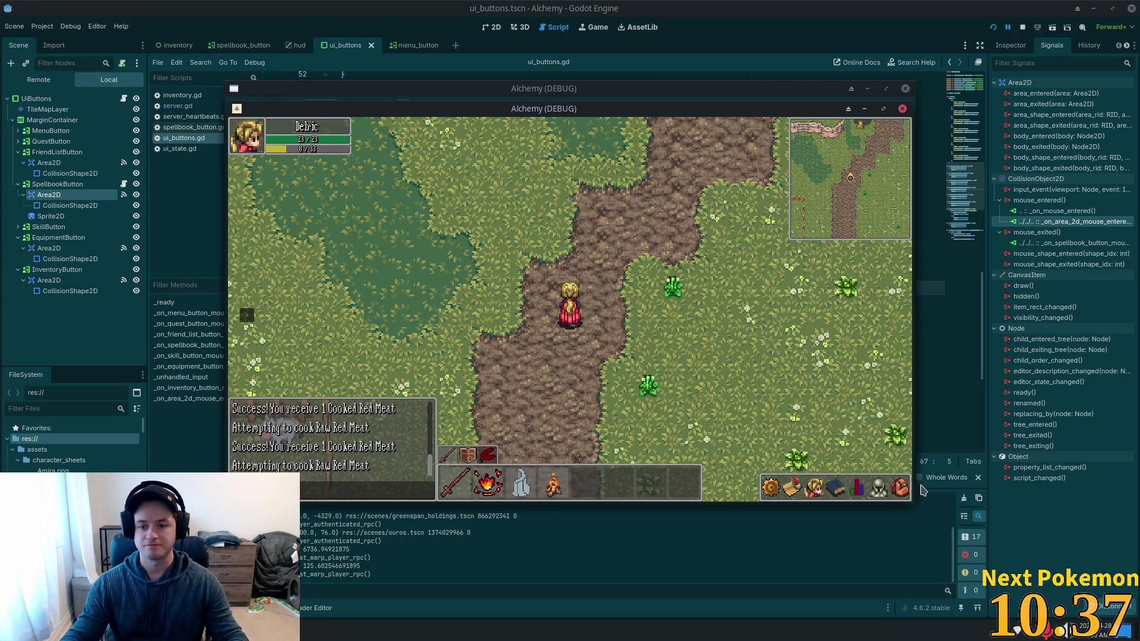
Check the Cooked Red Meat in the inventory, then walk up and left toward the cliffs.
click(900, 488)
click(896, 487)
click(897, 486)
click(896, 487)
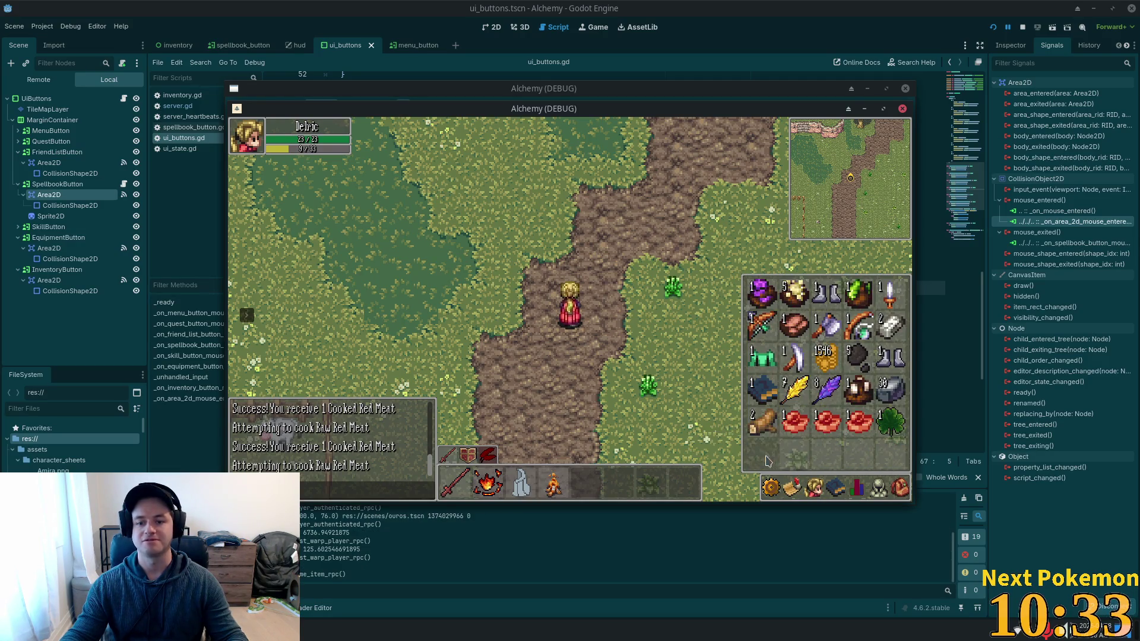
key(Escape)
key(Up)
key(Left)
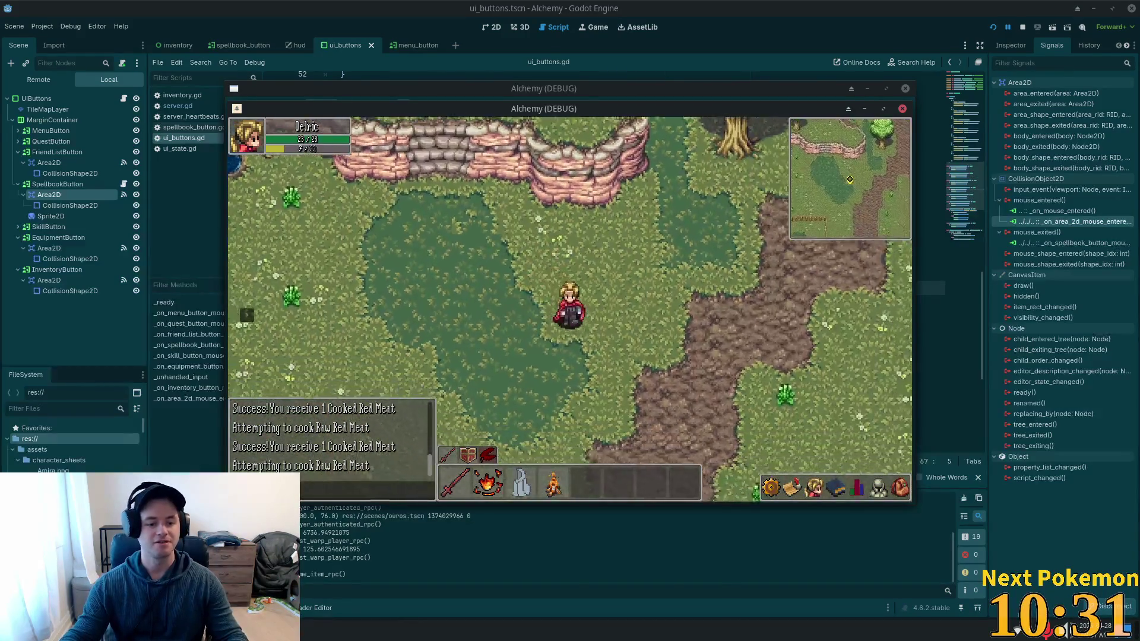
key(super)
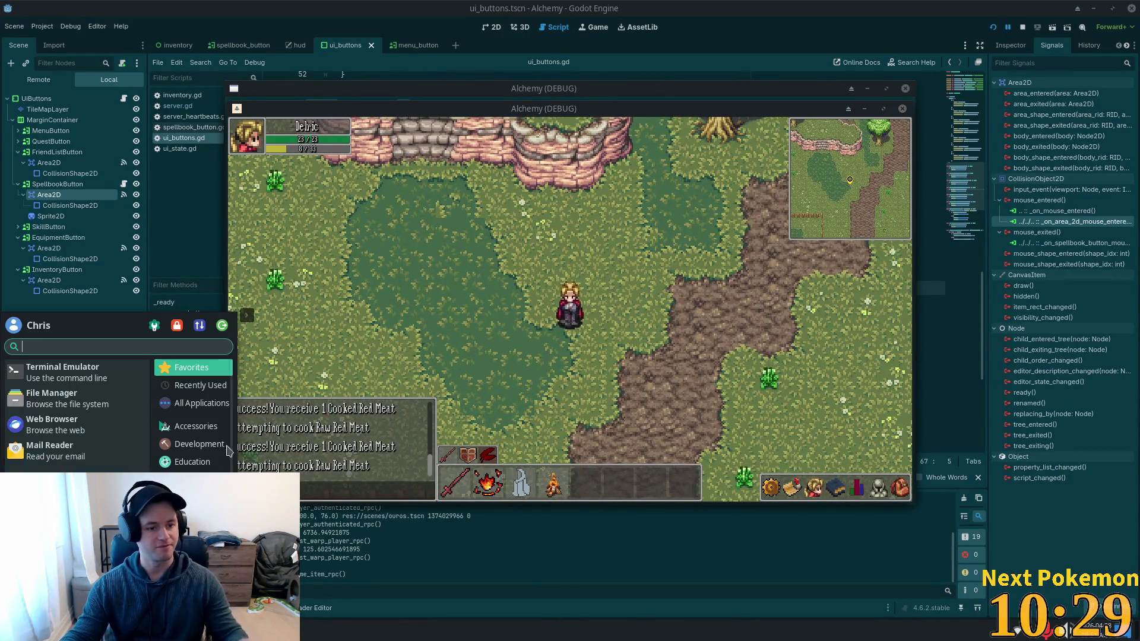
Launch a Terminal window, show the game's spellbook skills list, then minimize the terminal.
key(Return)
click(841, 492)
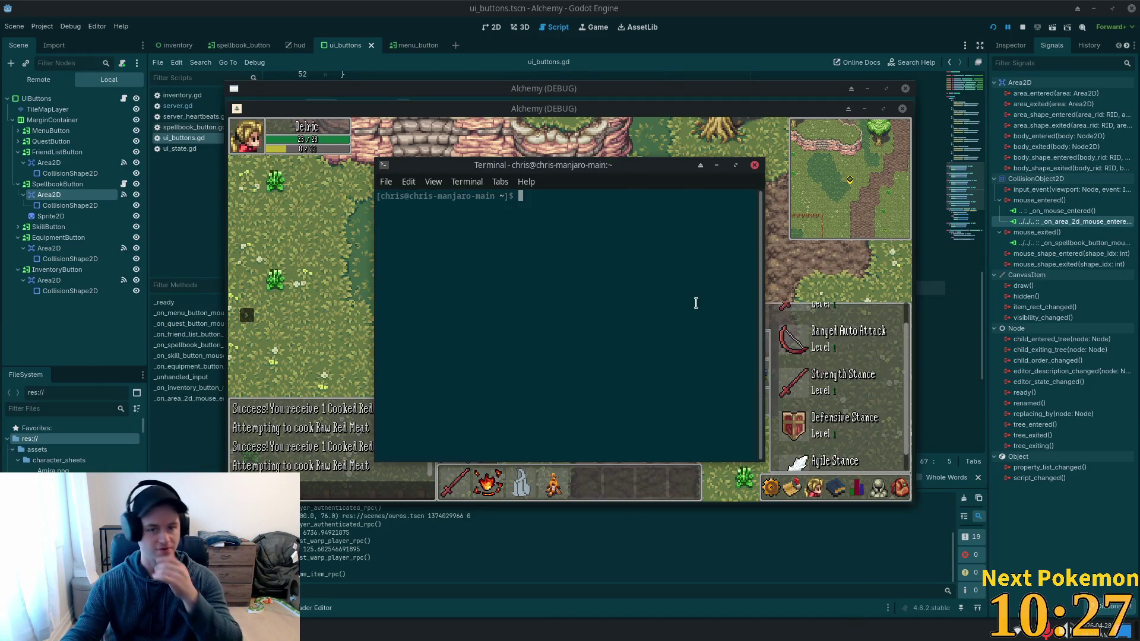
click(716, 165)
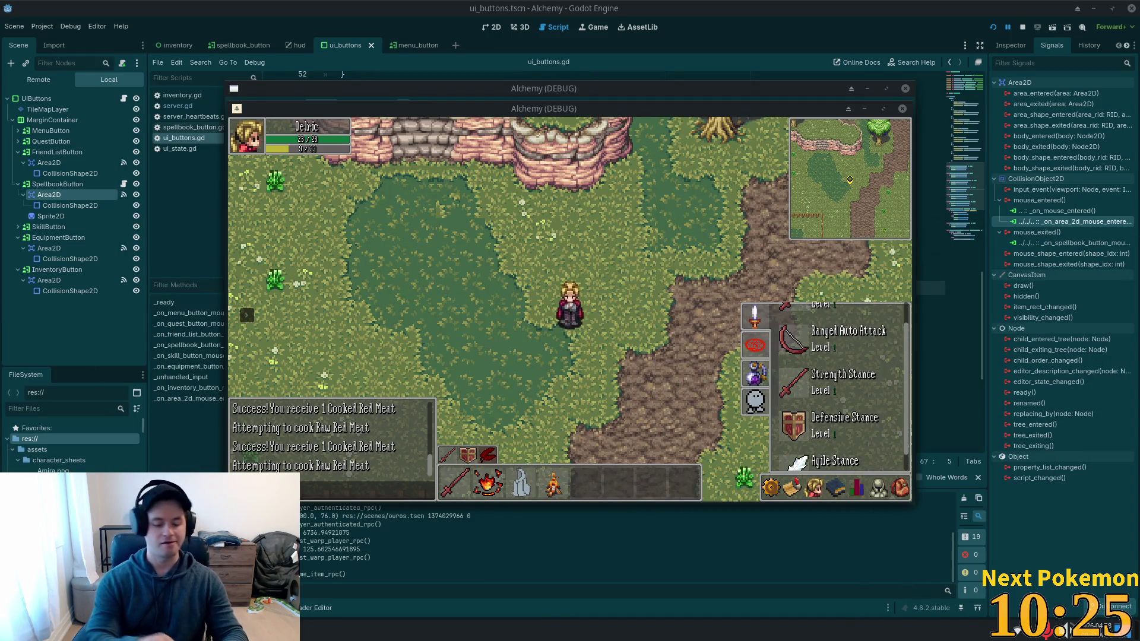
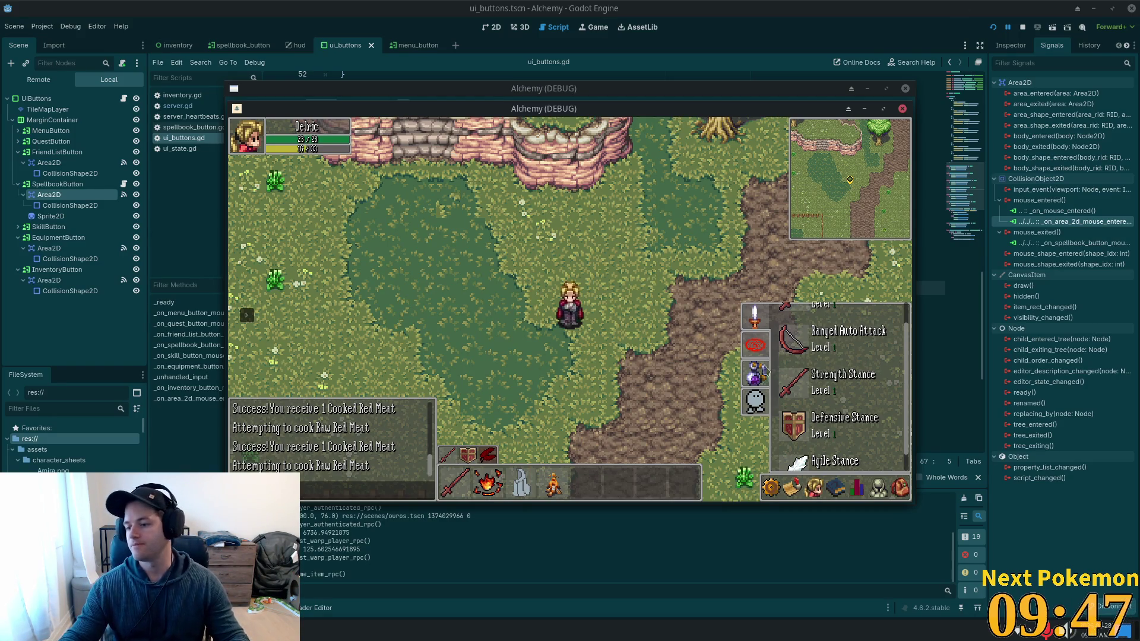
Walk the character south along the dirt path and past the crops into Sunken Pass.
key(s)
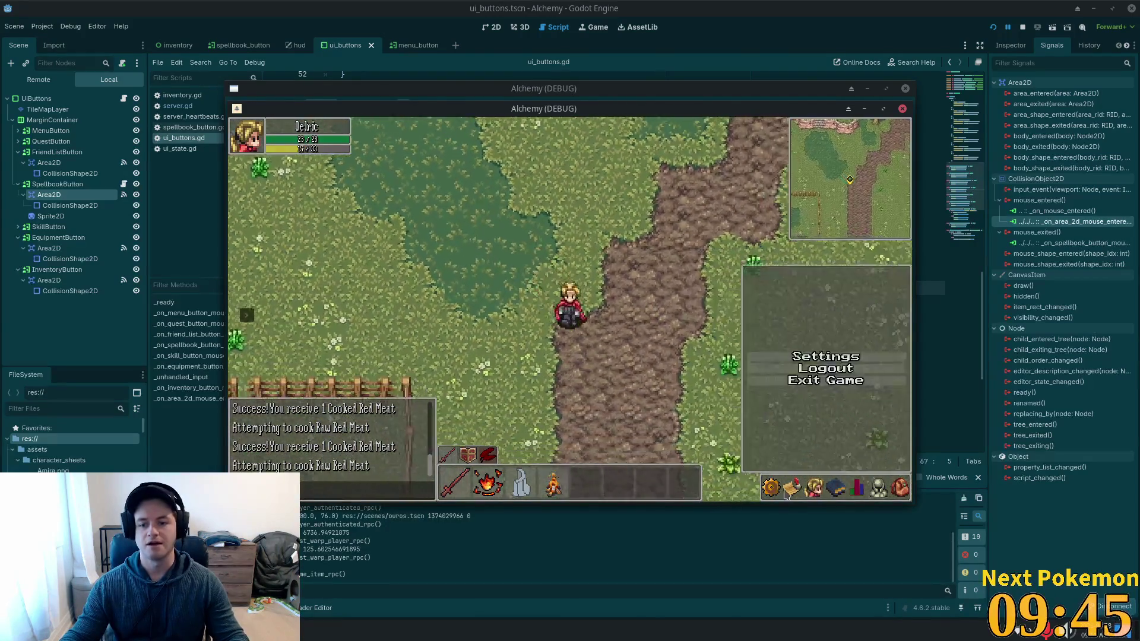
mouse_move(799, 466)
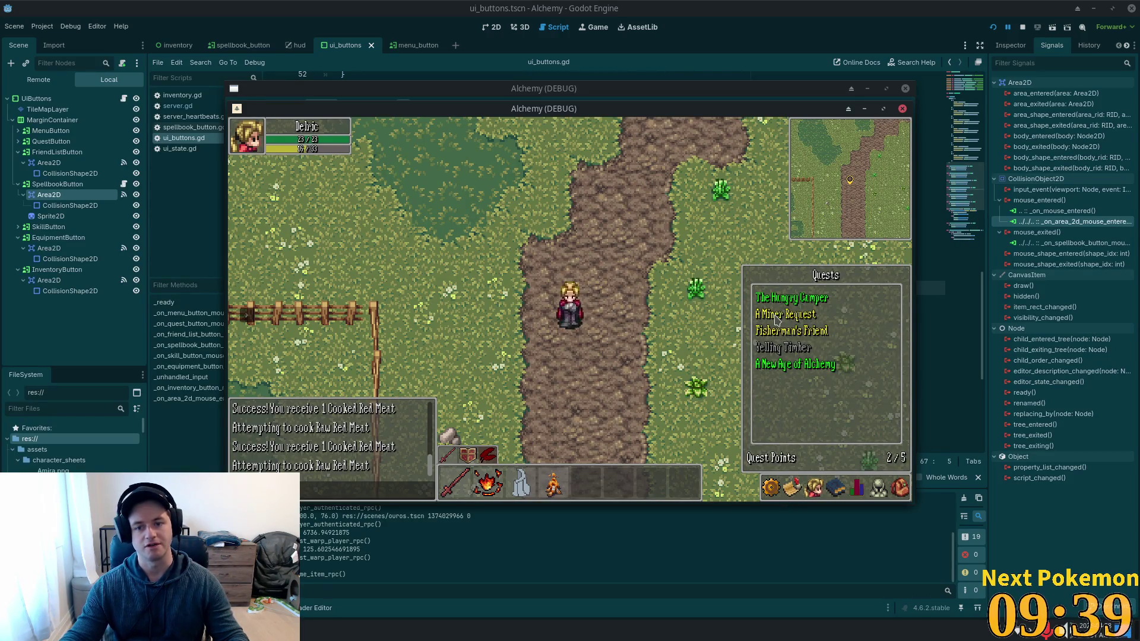
key(Right)
key(Up)
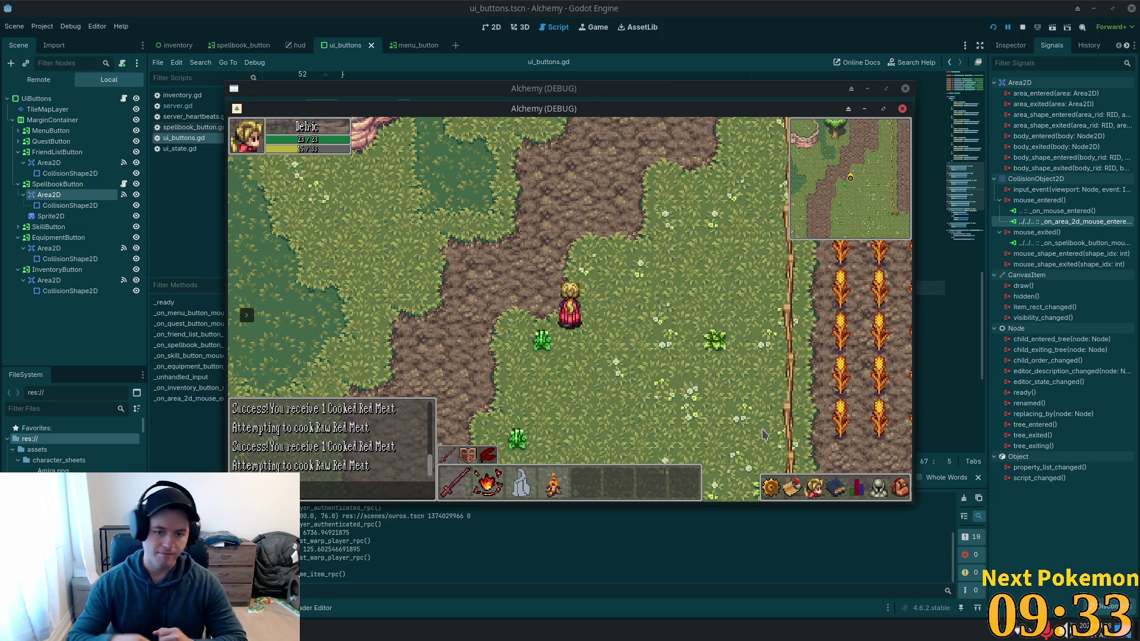
Walk the character south into Sunken Pass, then west and north into Indigo Bog.
key(s)
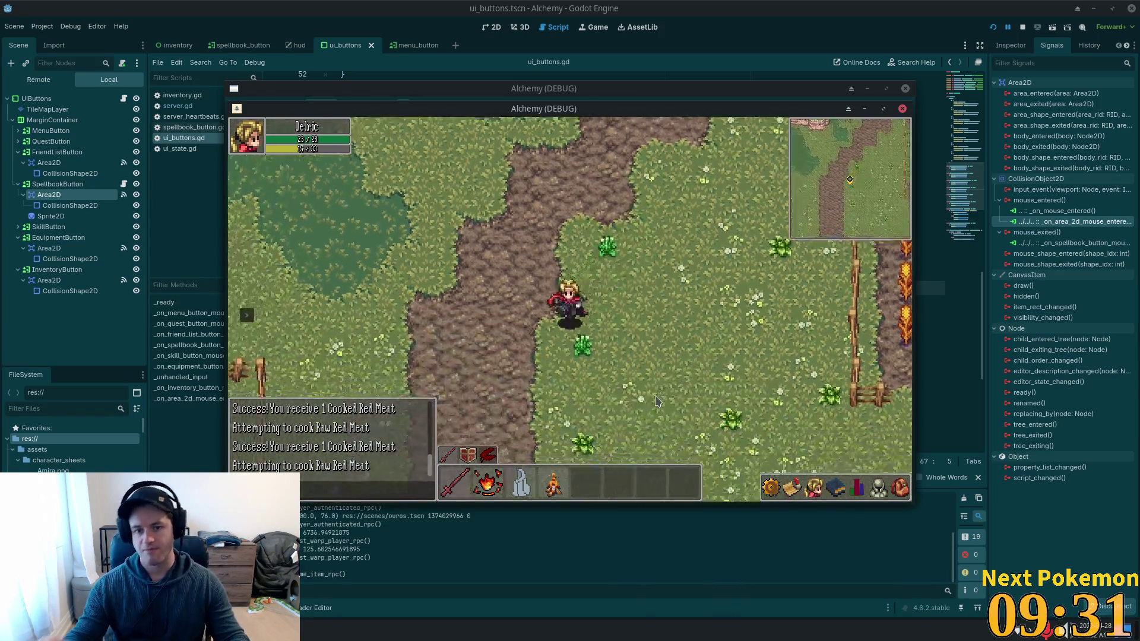
key(d)
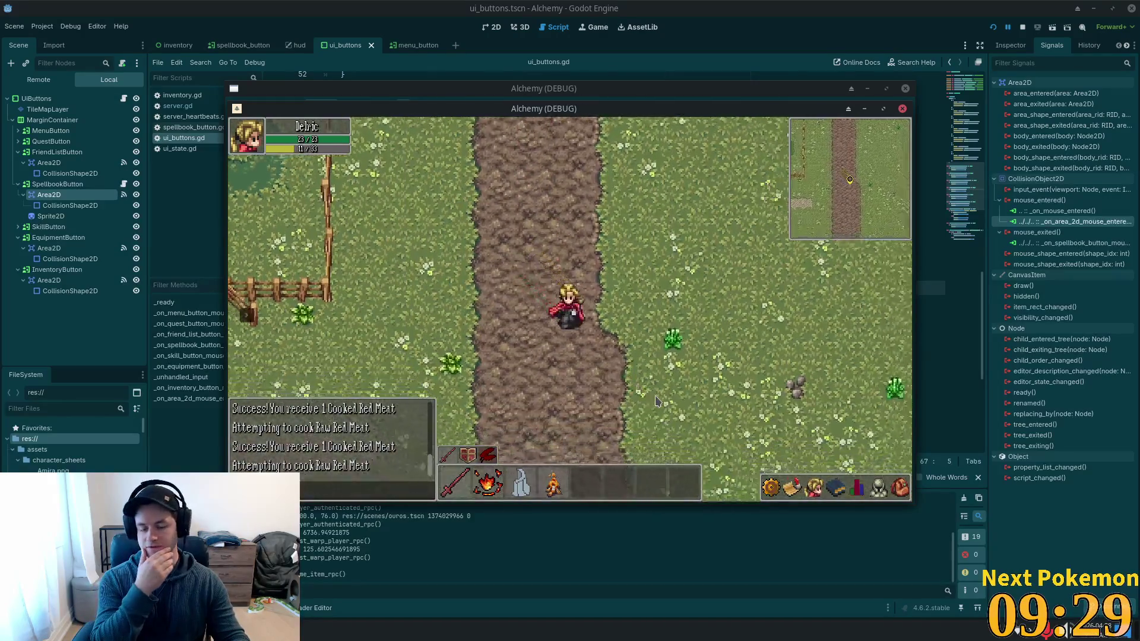
key(s)
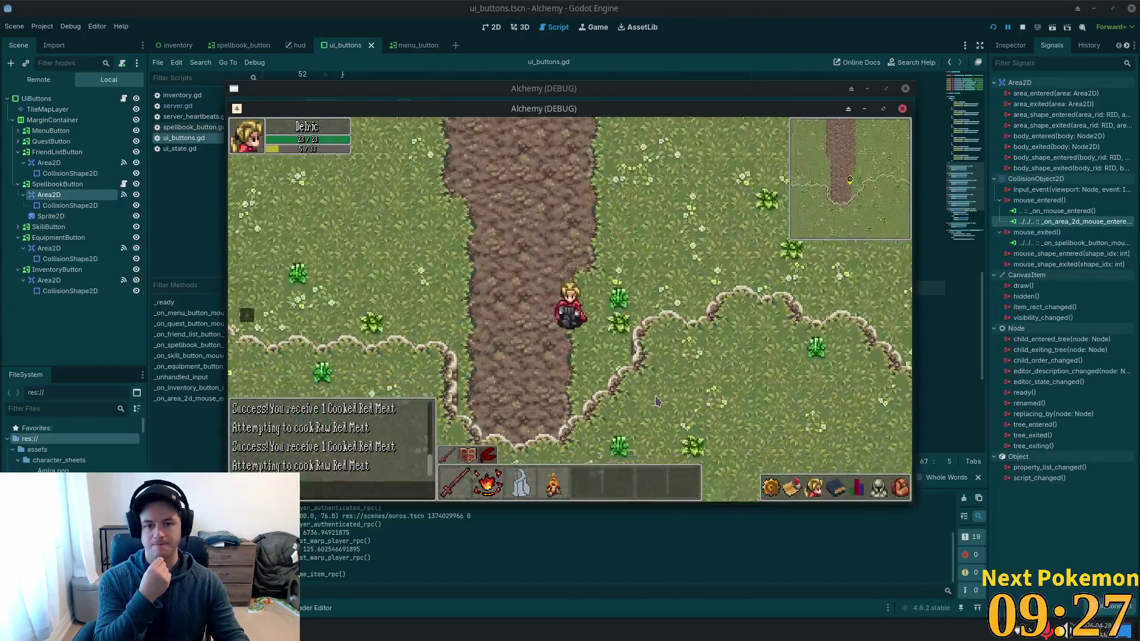
key(a)
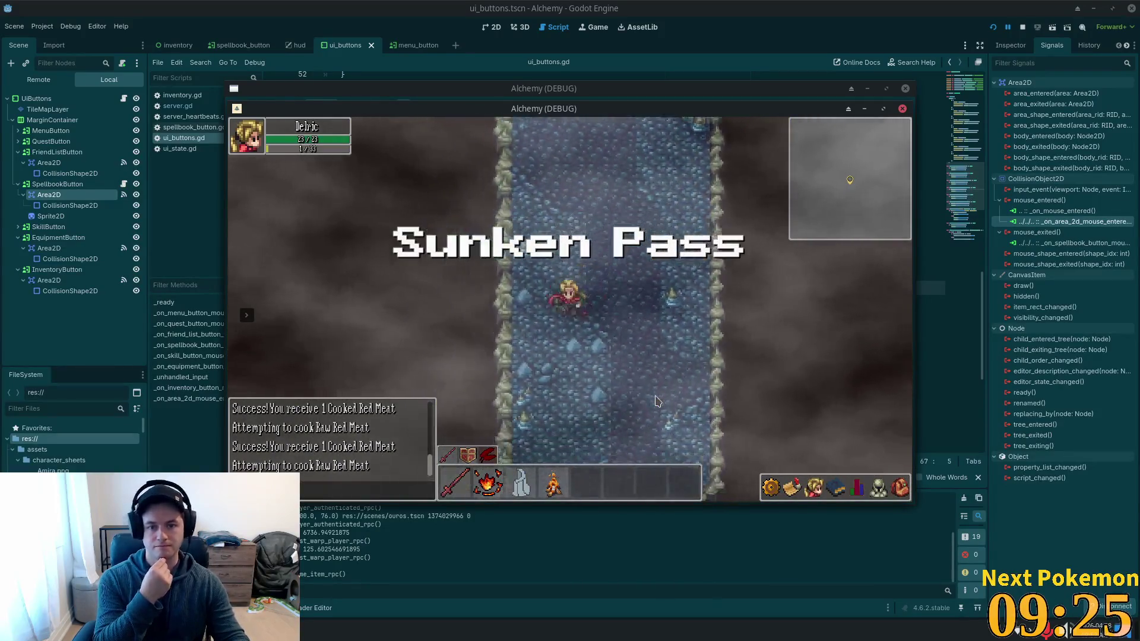
key(a)
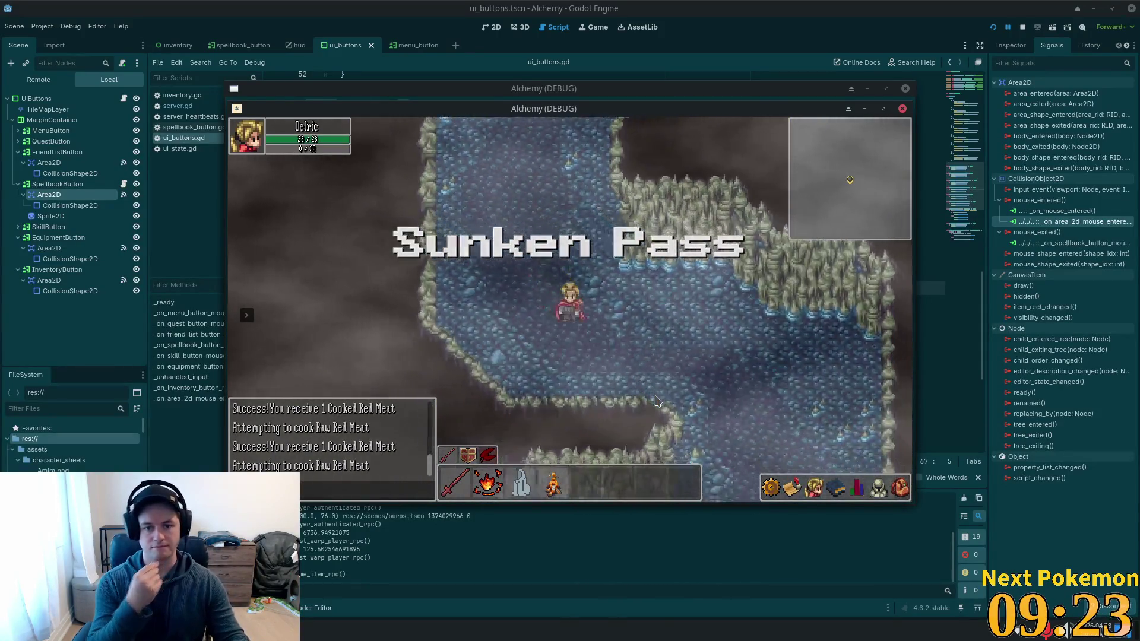
key(w)
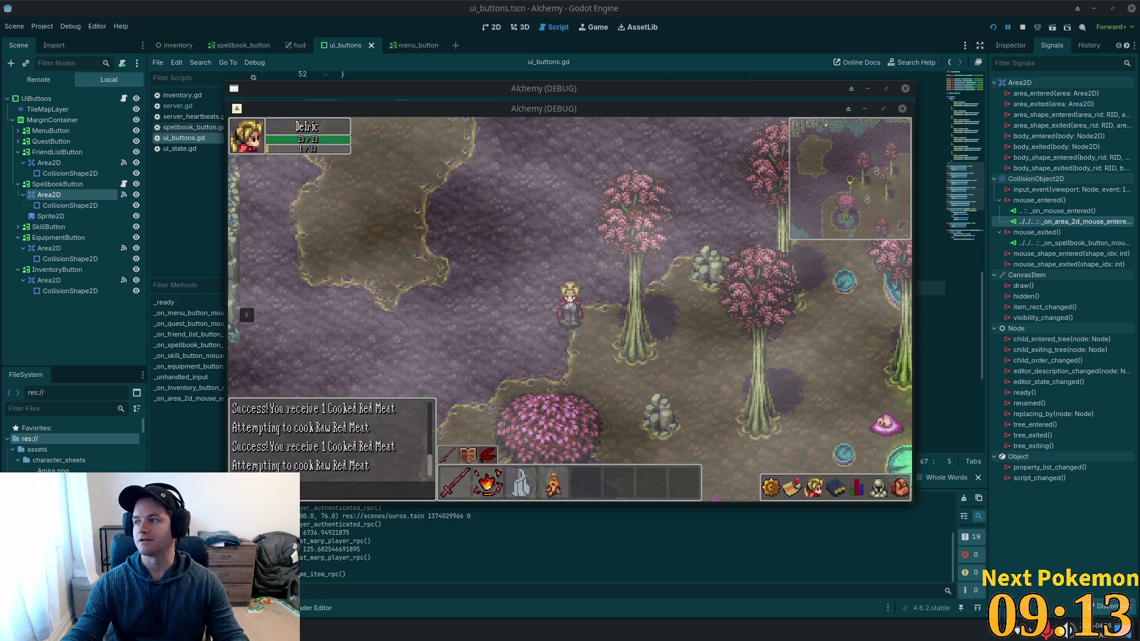
Walk north from the bog to the cliffs and line up in front of the cave entrance.
click(663, 281)
key(w)
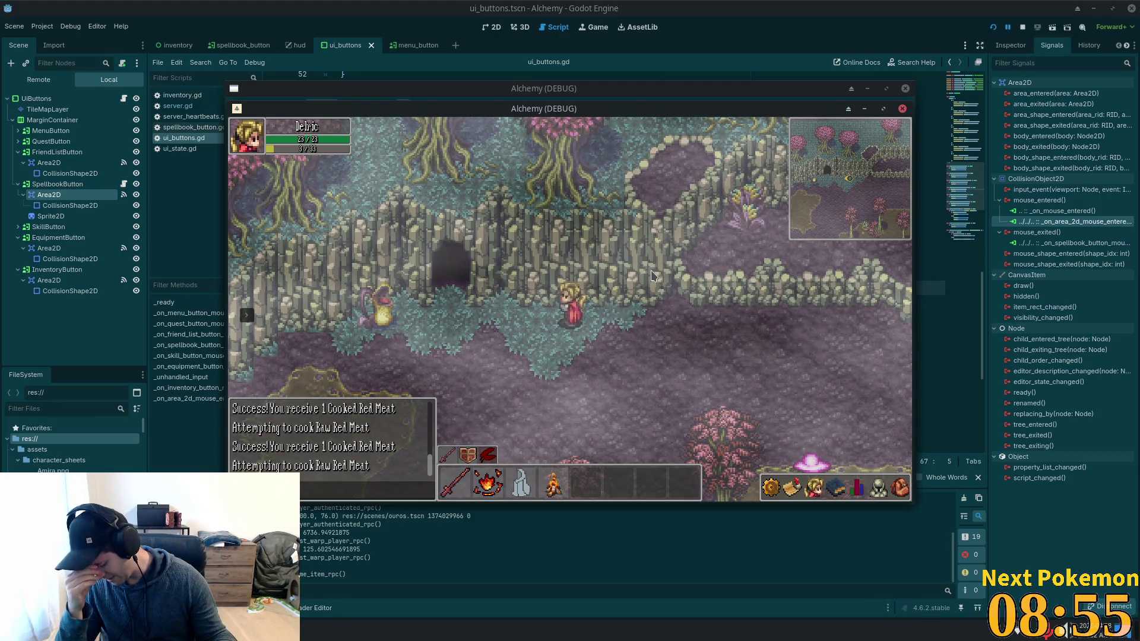
key(Left)
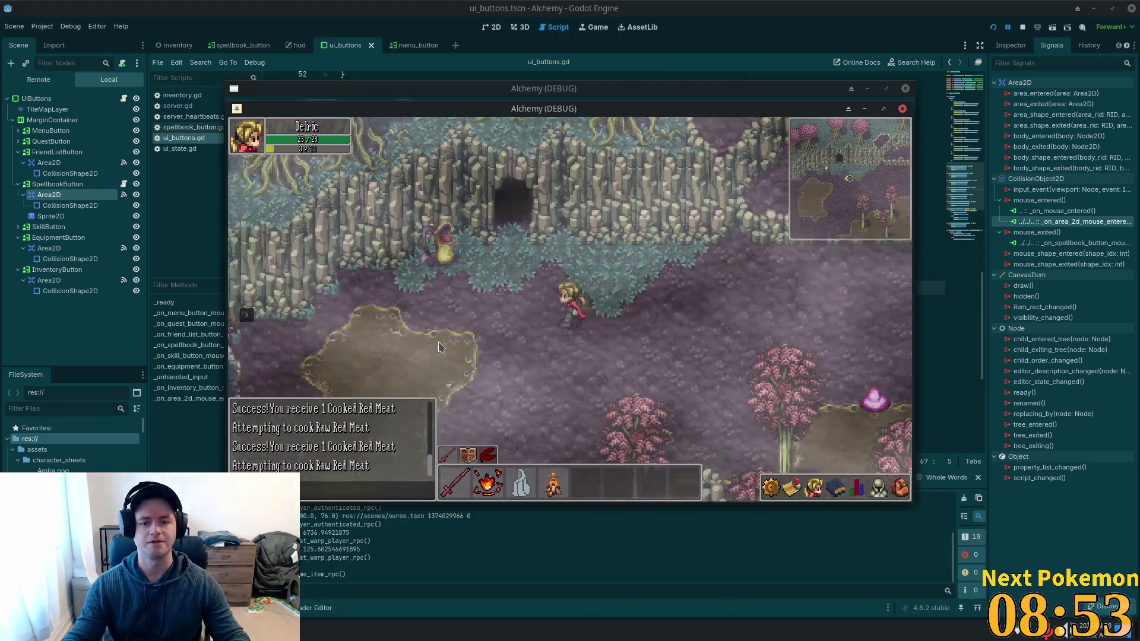
key(Down)
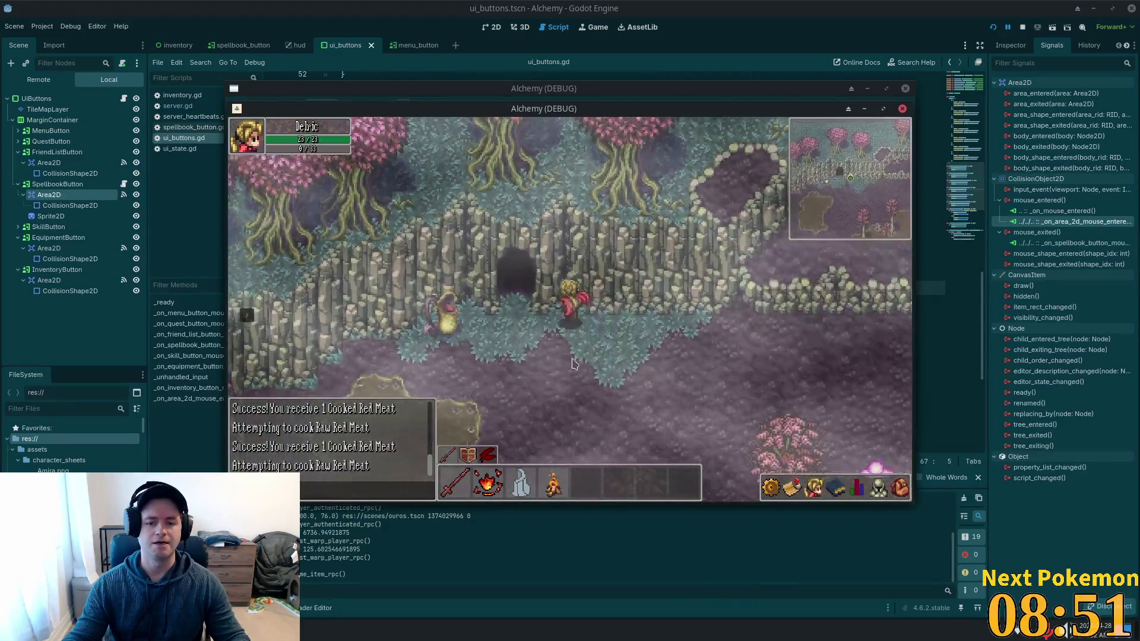
key(Right)
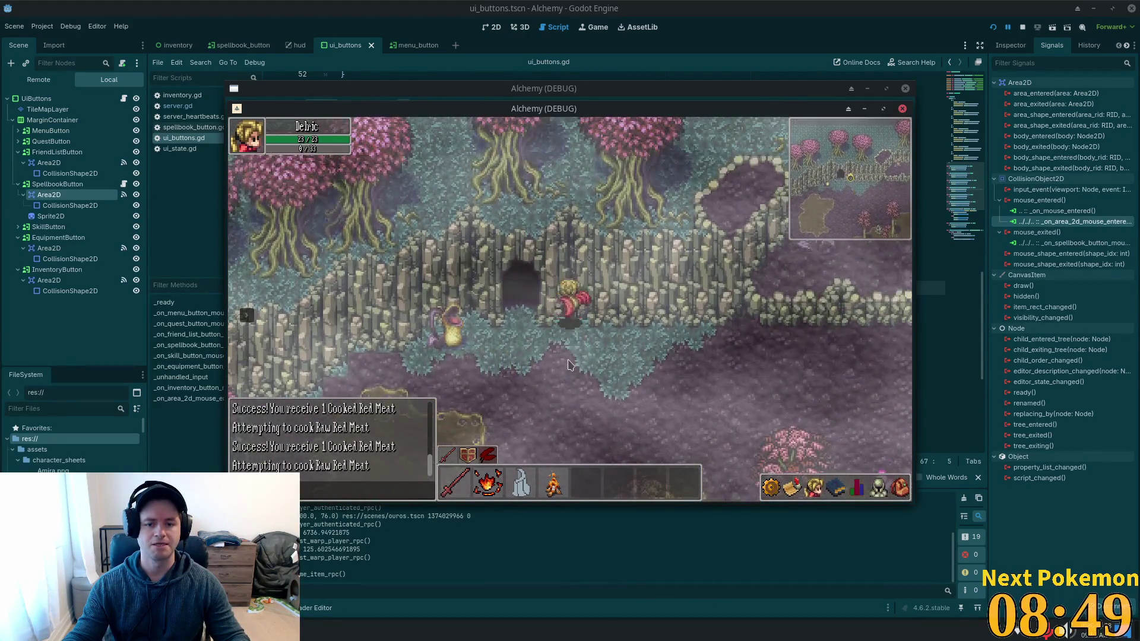
key(Left)
Go up through the cave water, trigger auto attack, and exit north into Greenspan Holdings.
key(Up)
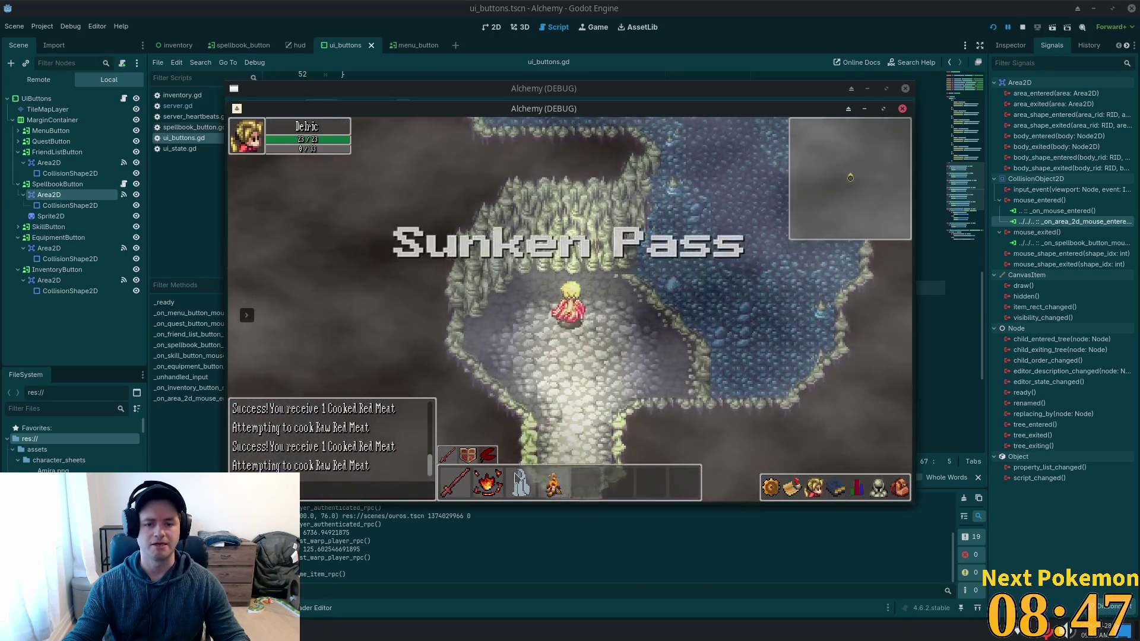
key(Up)
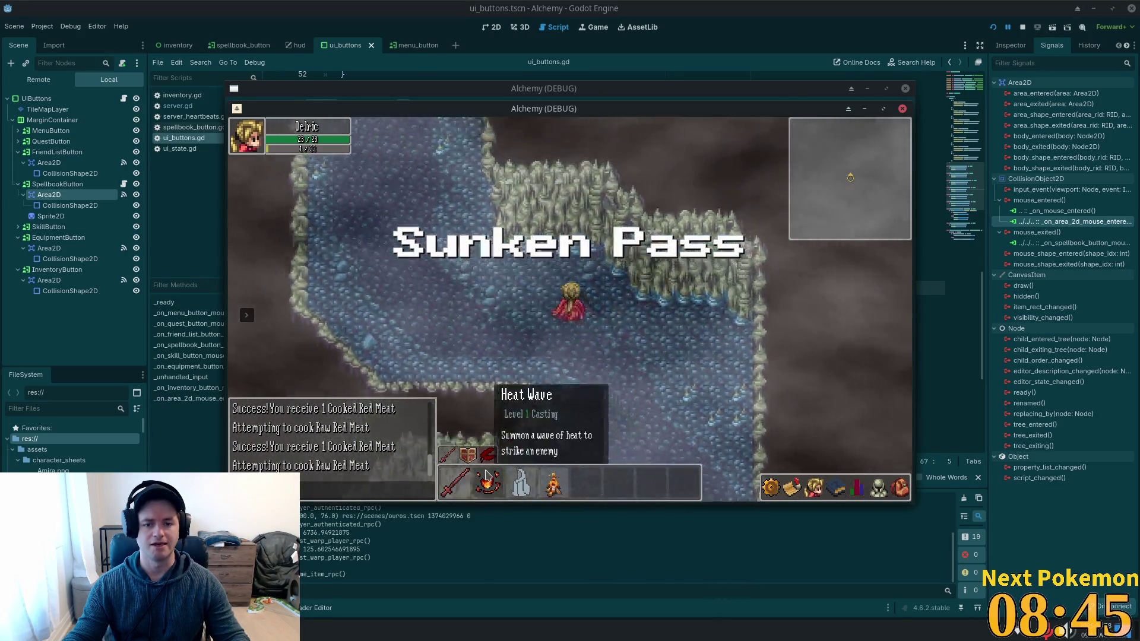
key(Up)
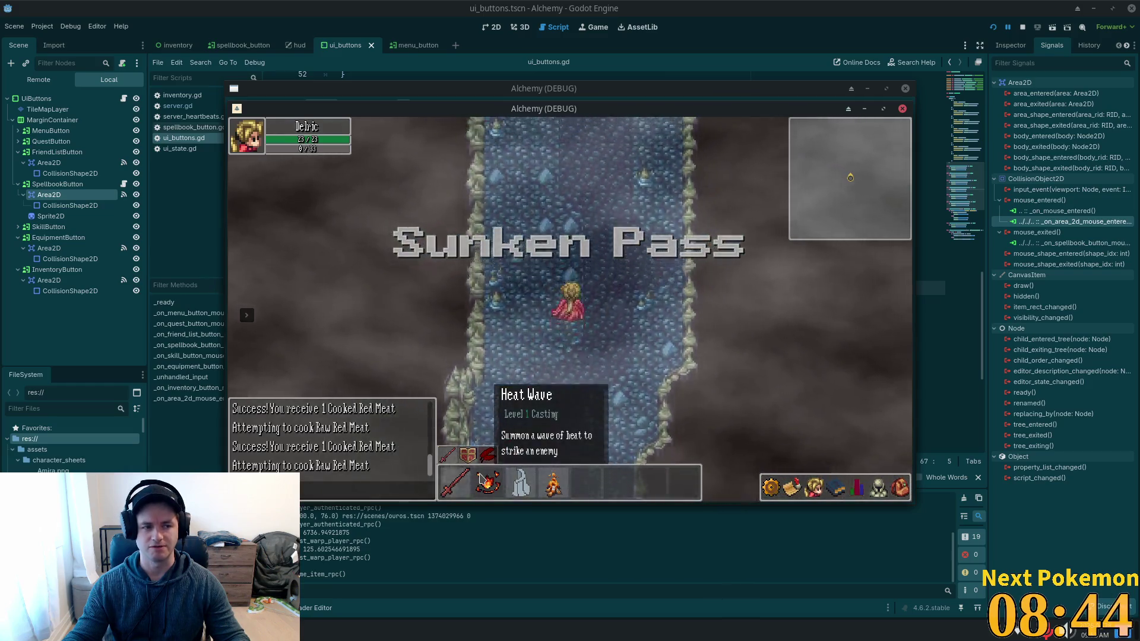
key(Up)
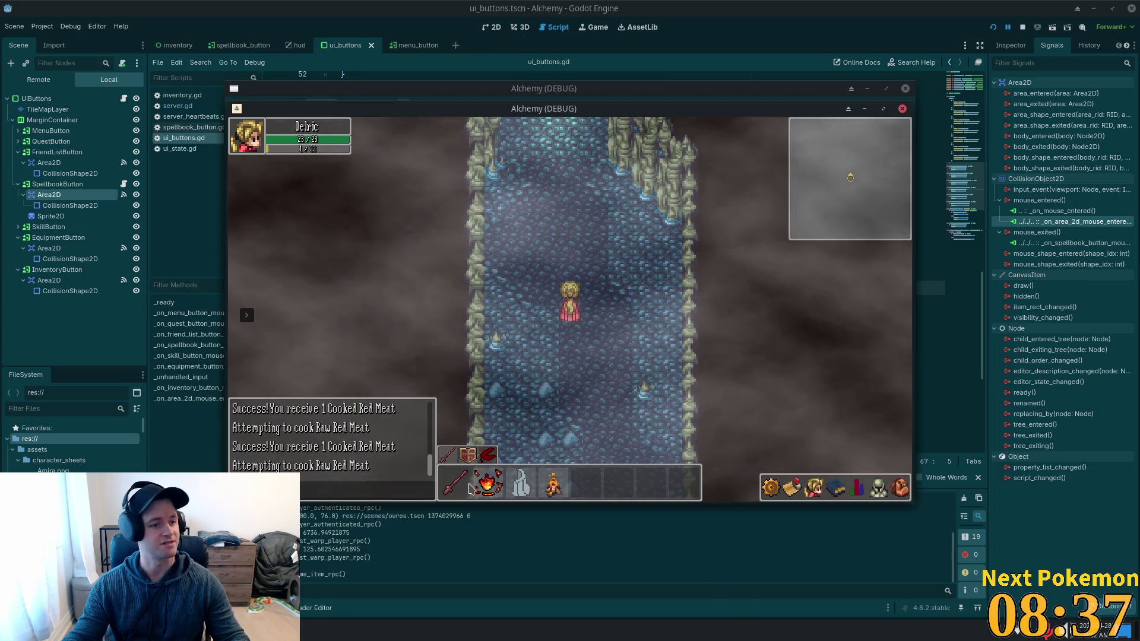
click(469, 488)
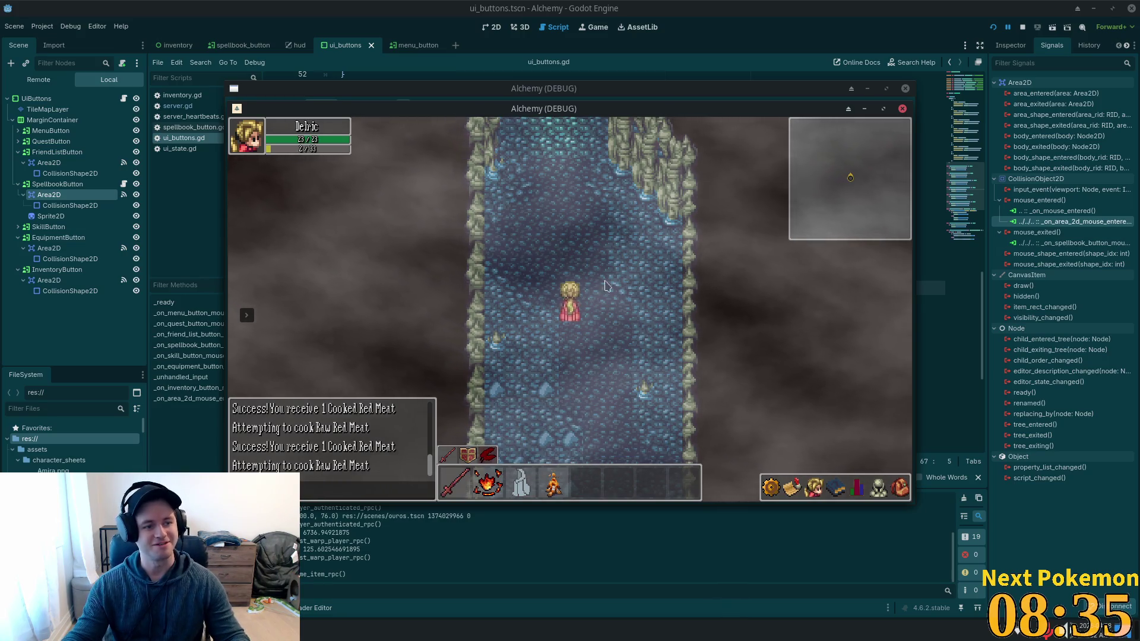
key(Up)
key(Up)
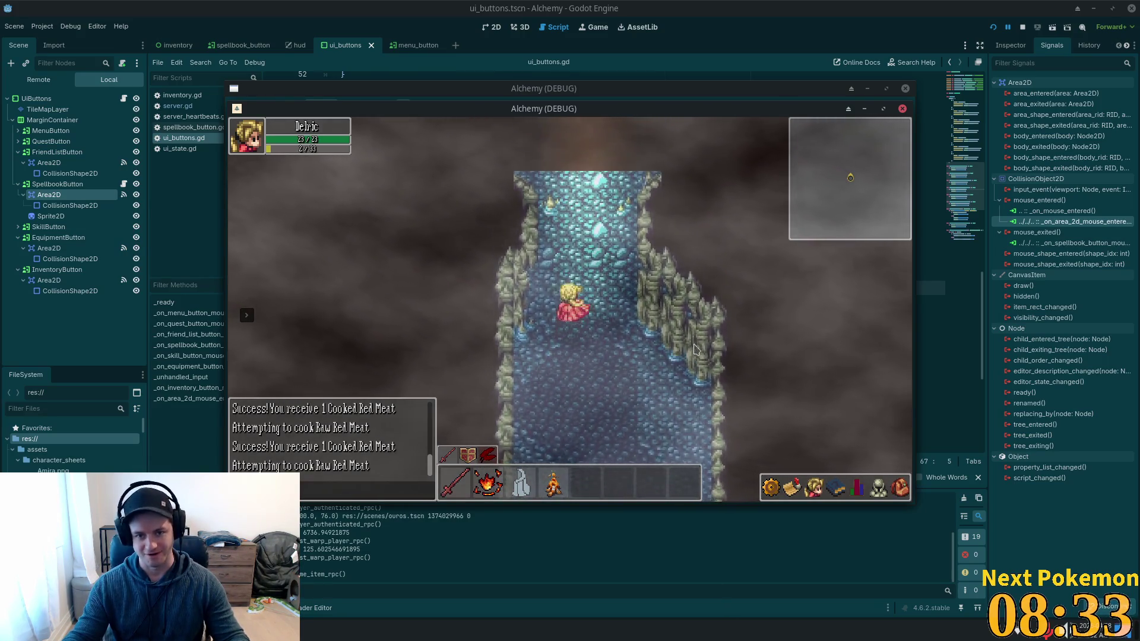
key(Up)
key(Up)
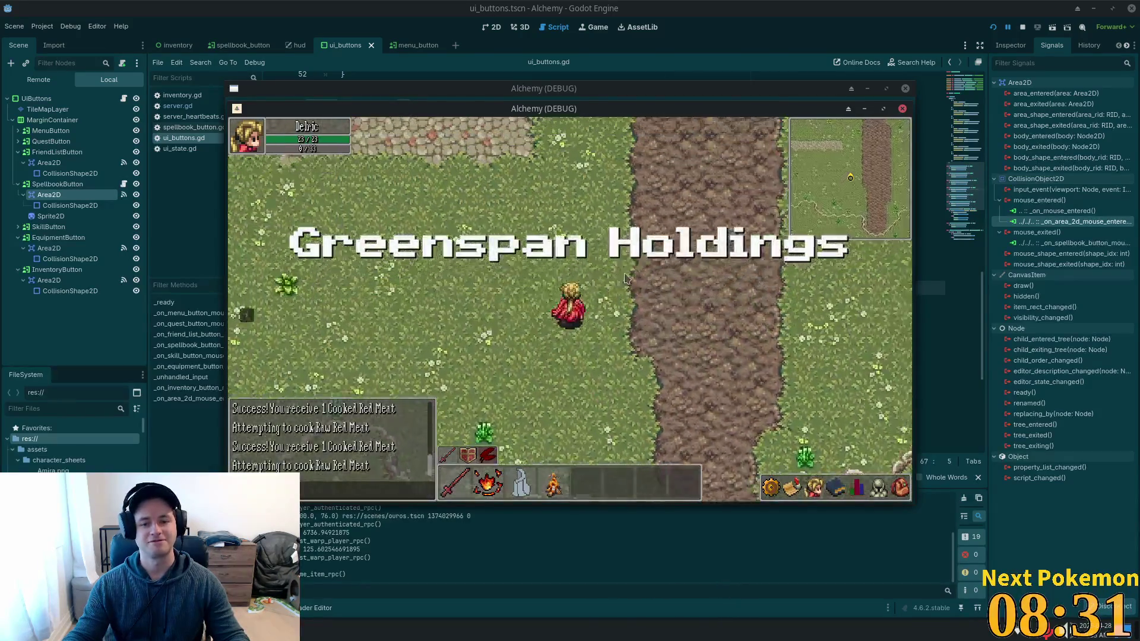
key(Up)
Walk the character west along the Greenspan Holdings cobblestone path.
key(Down)
key(Left)
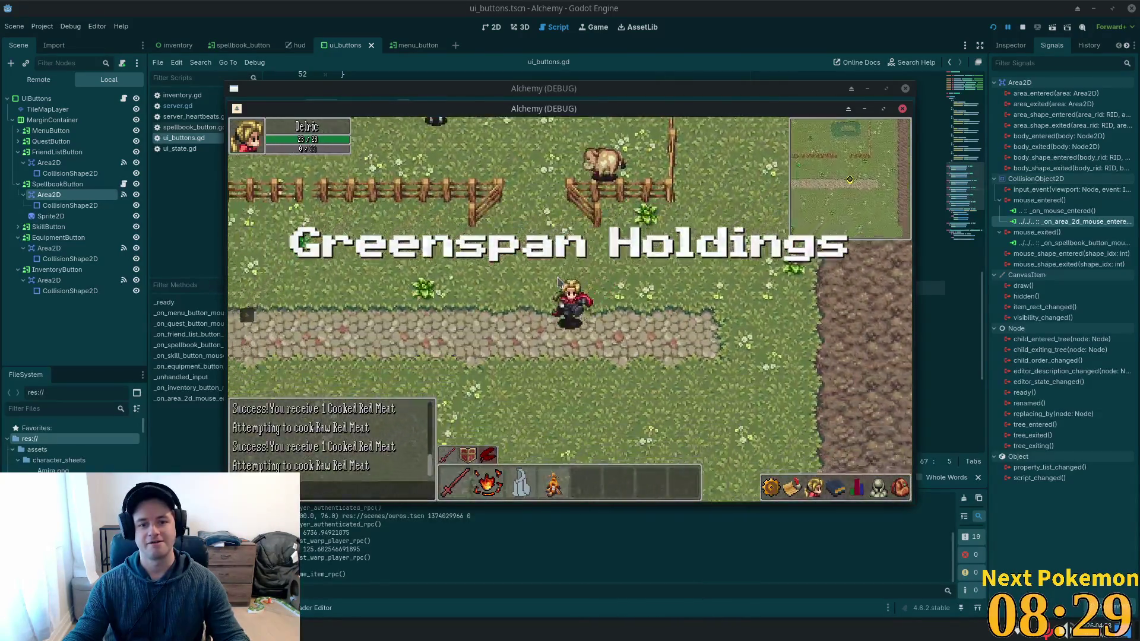
key(Up)
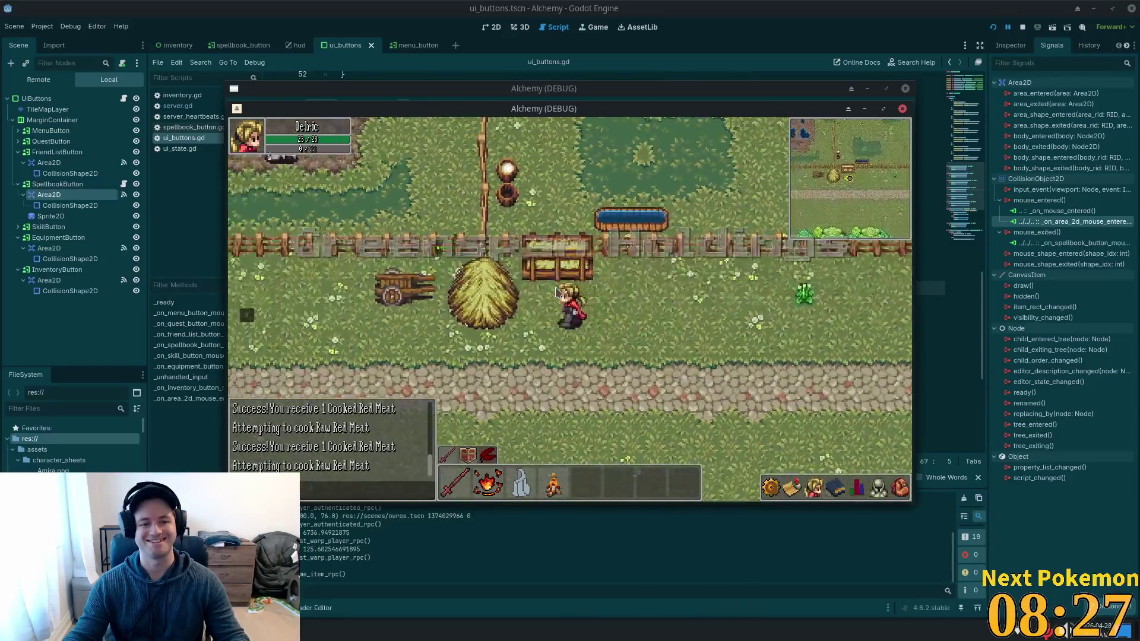
key(Left)
key(Left)
key(Down)
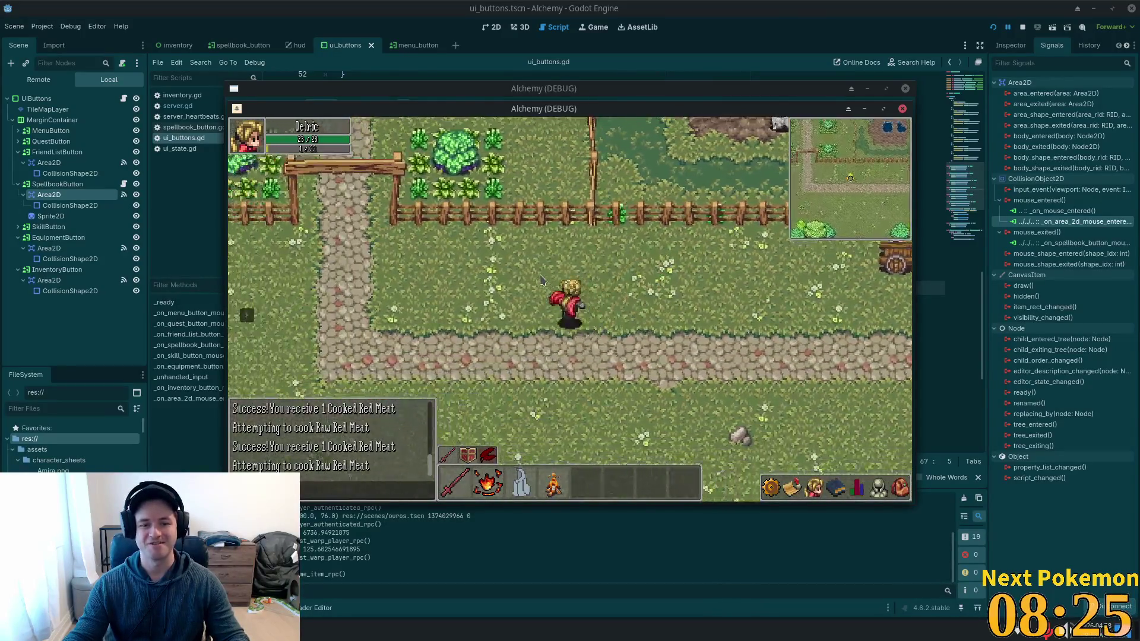
key(Left)
Go through the garden gate into the farmhouse and back out, then switch to Cursor.
key(Up)
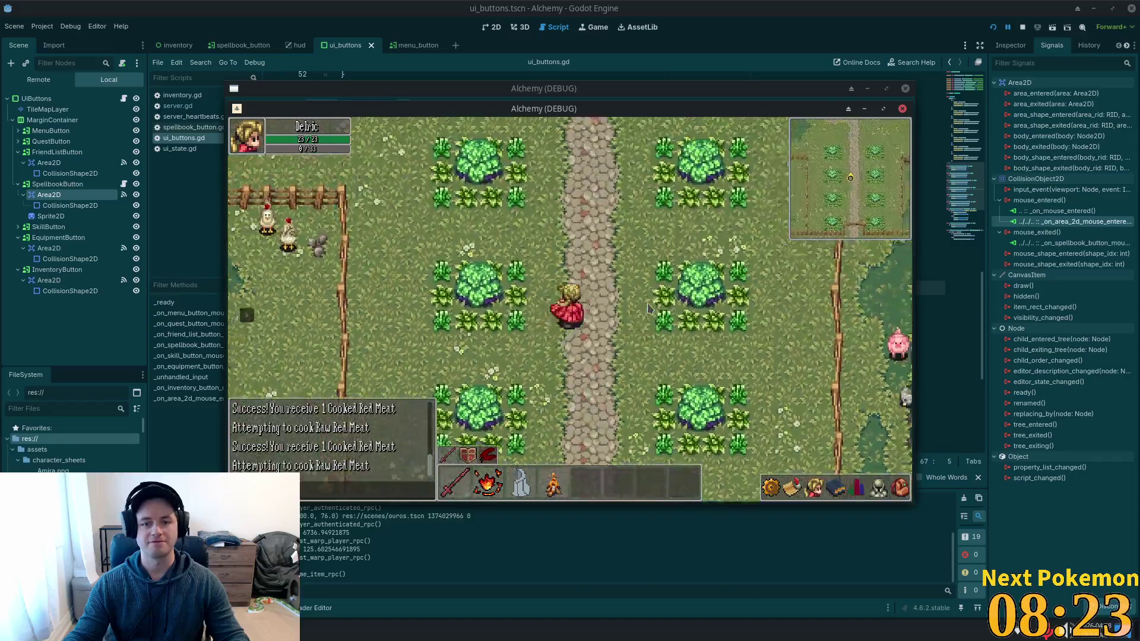
key(Up)
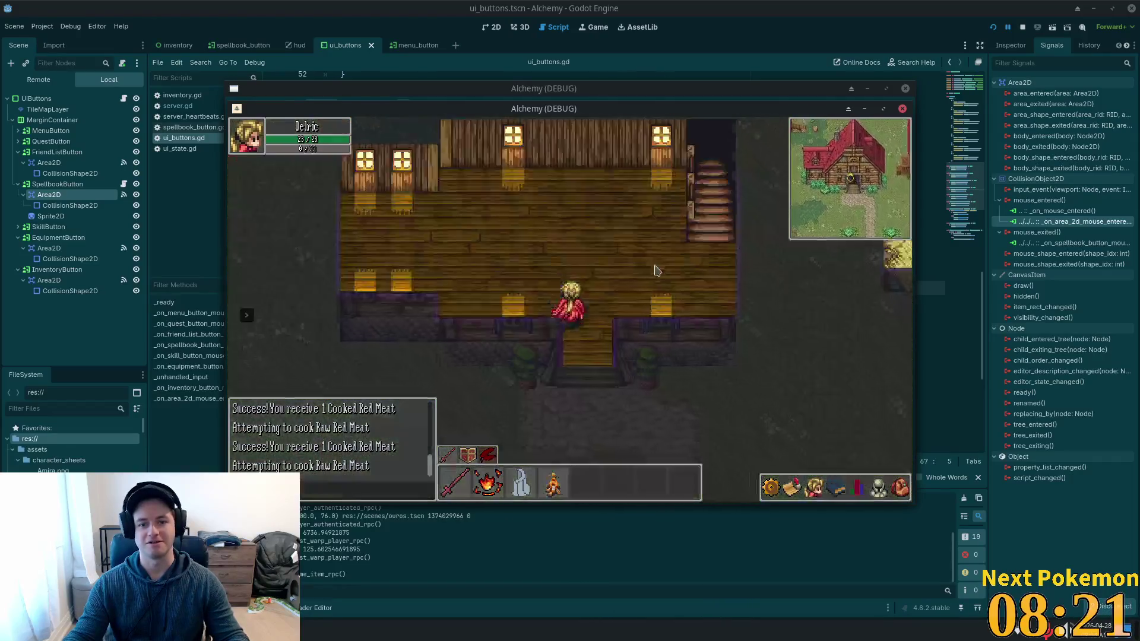
key(Down)
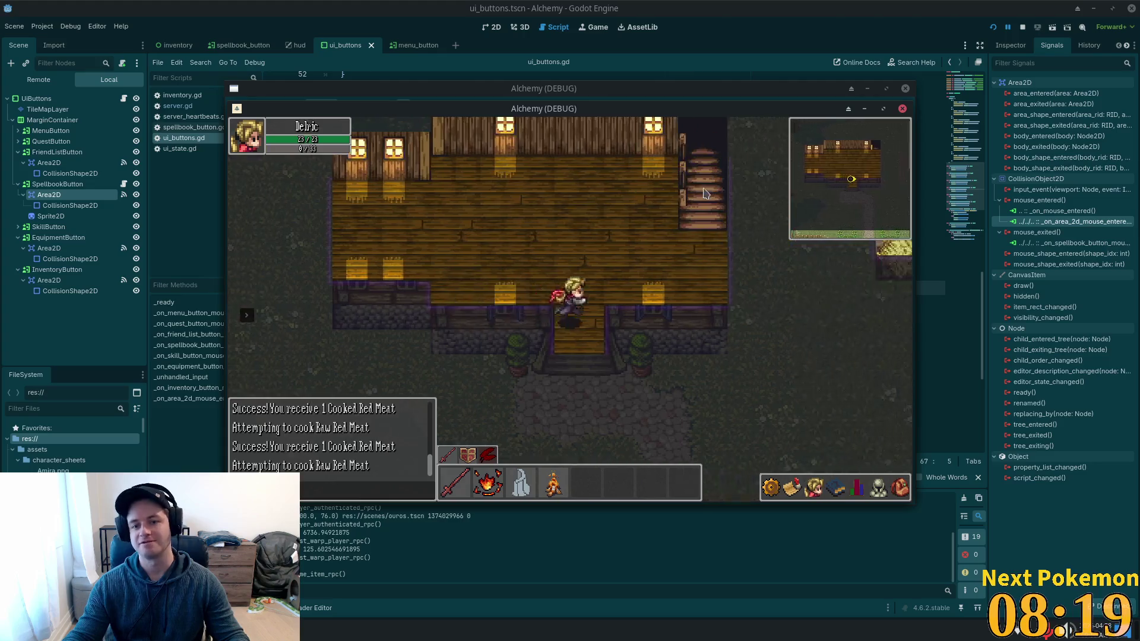
key(Down)
key(Left)
key(Right)
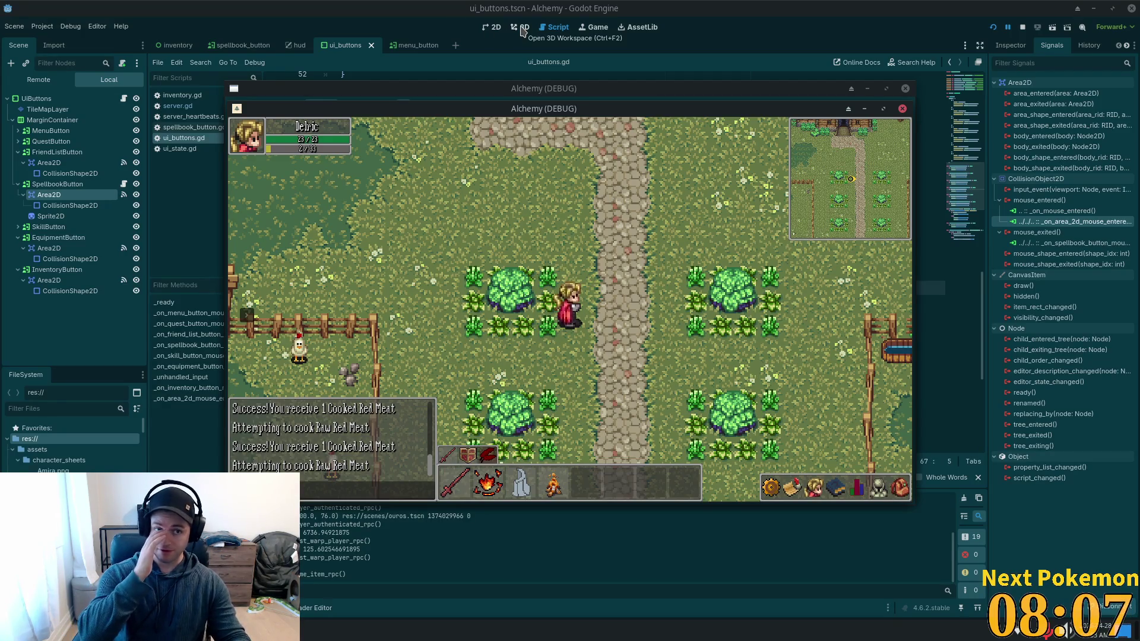
click(552, 27)
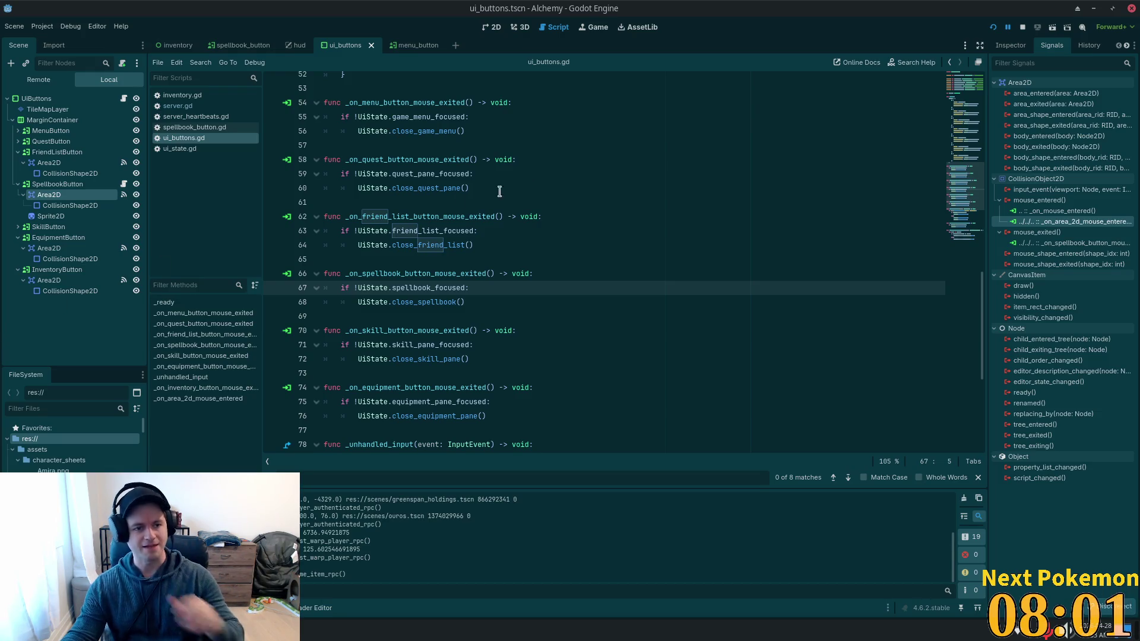
key(alt+Tab)
Open quests/yelling_timber.json with Quick Open and scroll to the top of the file.
click(427, 147)
key(ctrl+p)
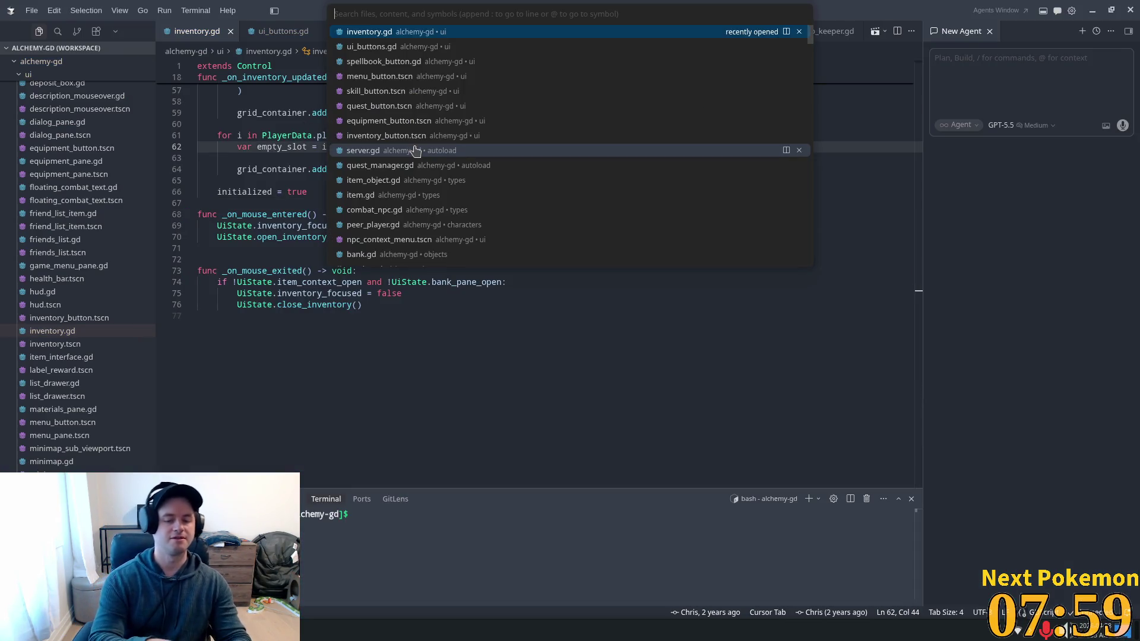
text(quests/)
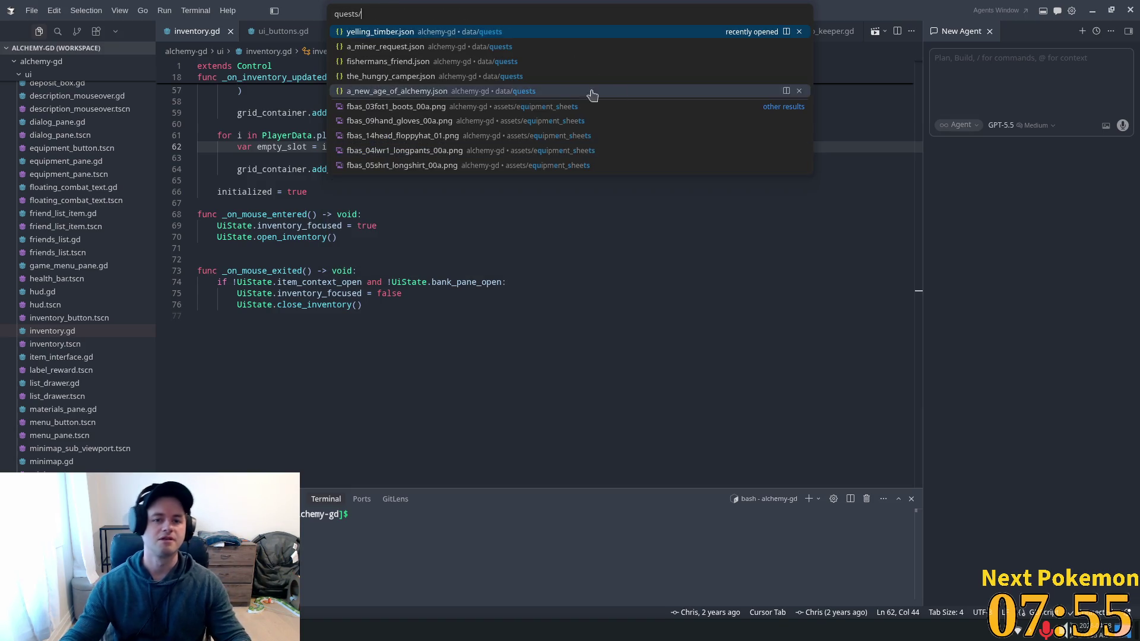
click(408, 34)
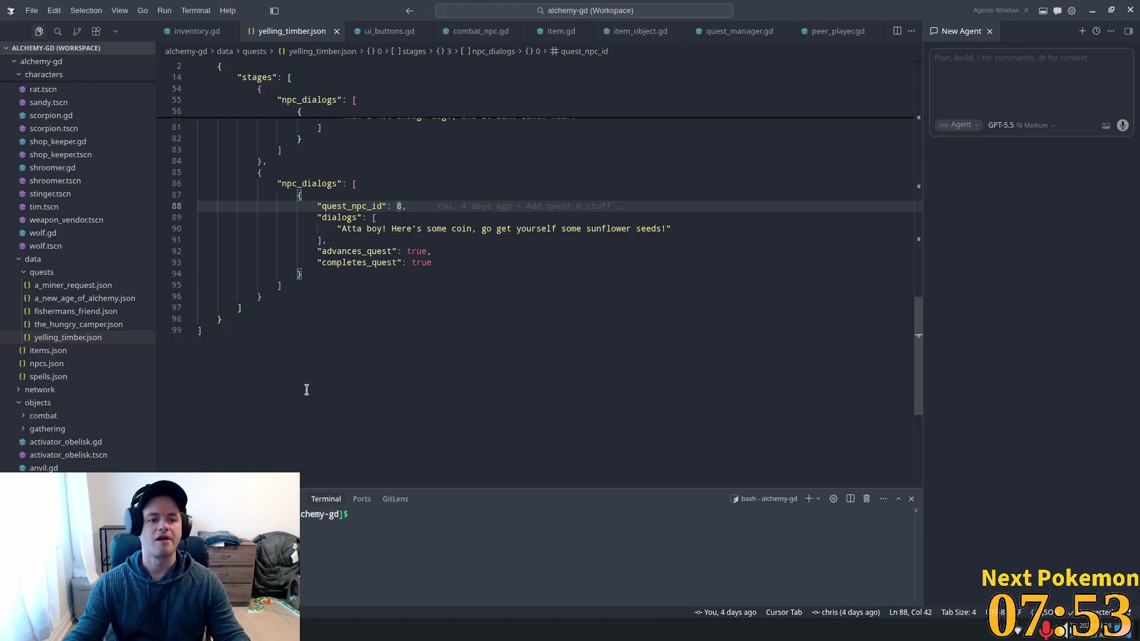
scroll(921, 364, up, 1)
mouse_move(921, 364)
mouse_down()
mouse_move(921, 226)
mouse_move(957, 82)
mouse_up()
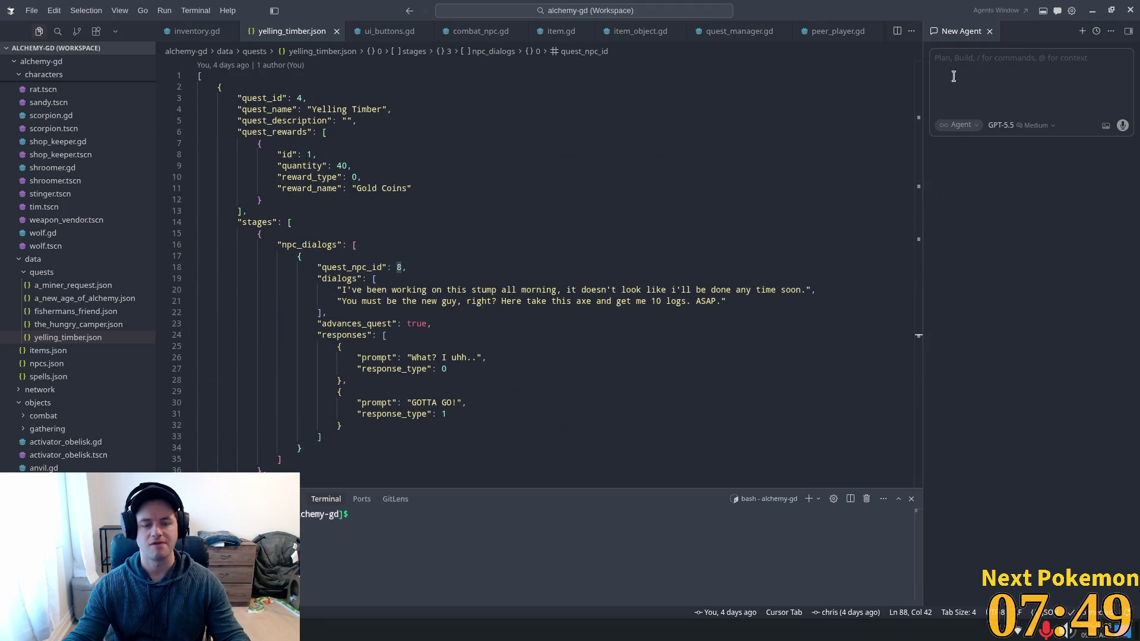
Select and read the lumberjack's two opening dialog lines, then move to the responses list.
double_click(537, 301)
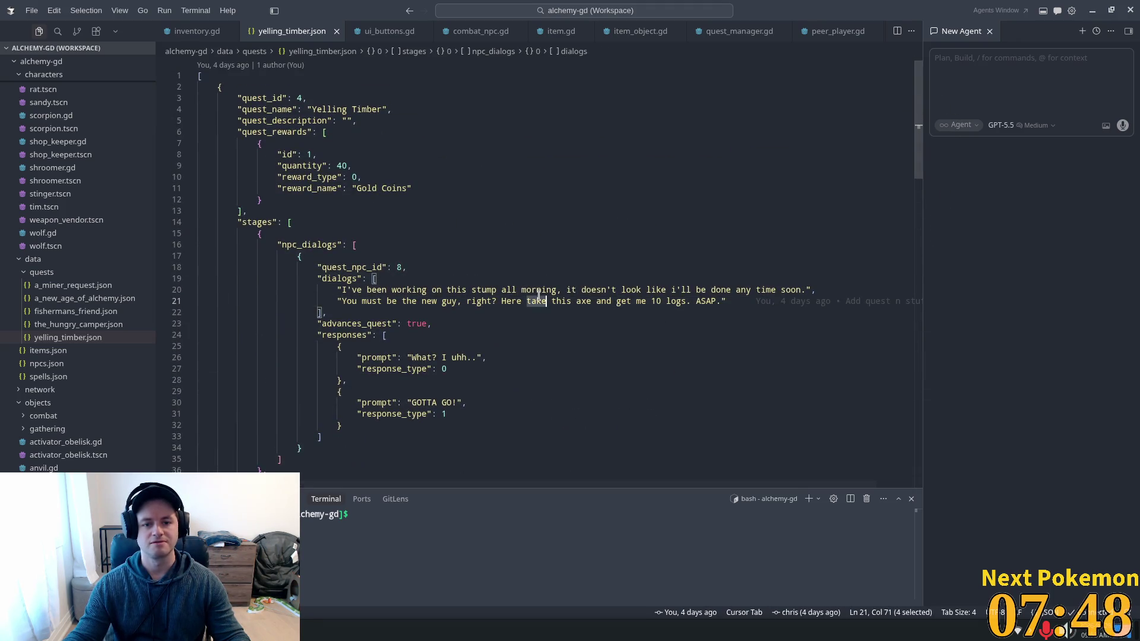
drag(395, 279, 787, 306)
click(597, 290)
mouse_move(325, 284)
mouse_down()
mouse_move(670, 313)
mouse_move(699, 300)
mouse_move(617, 301)
mouse_up()
click(699, 300)
shift+click(336, 290)
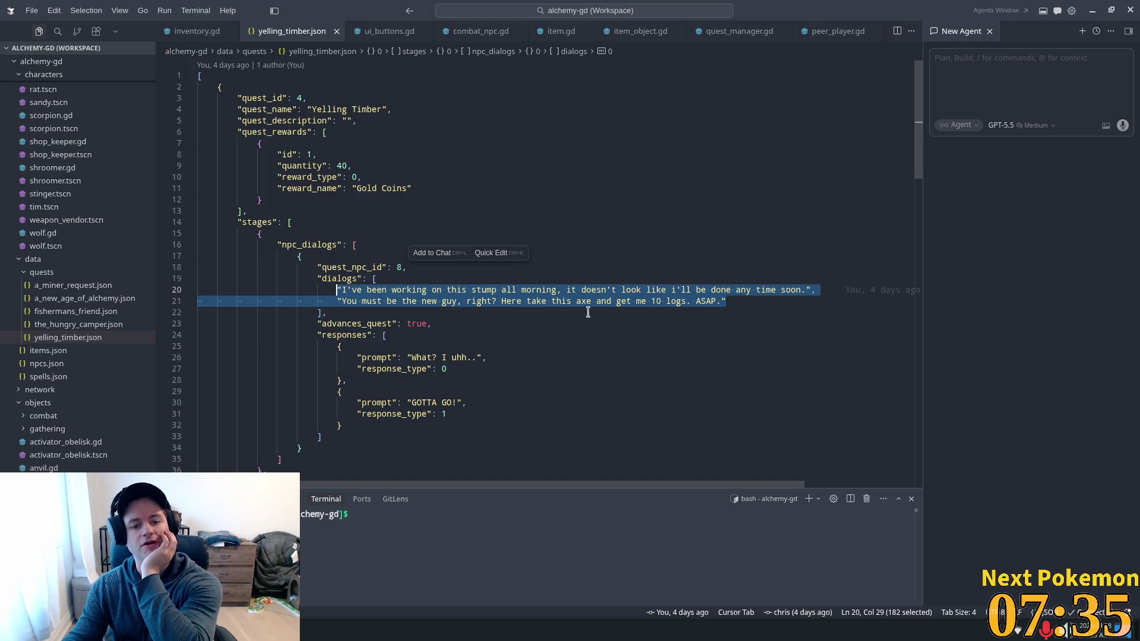
scroll(618, 311, down, 3)
scroll(611, 293, down, 4)
mouse_move(920, 190)
mouse_down()
mouse_move(929, 377)
mouse_move(947, 103)
mouse_up()
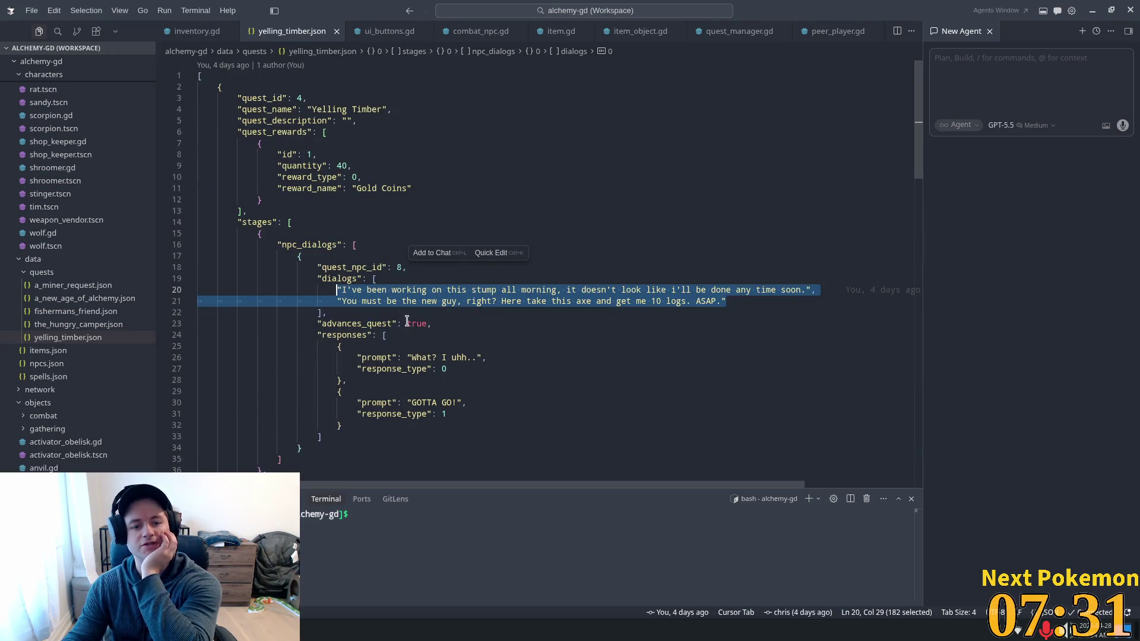
click(312, 302)
click(351, 434)
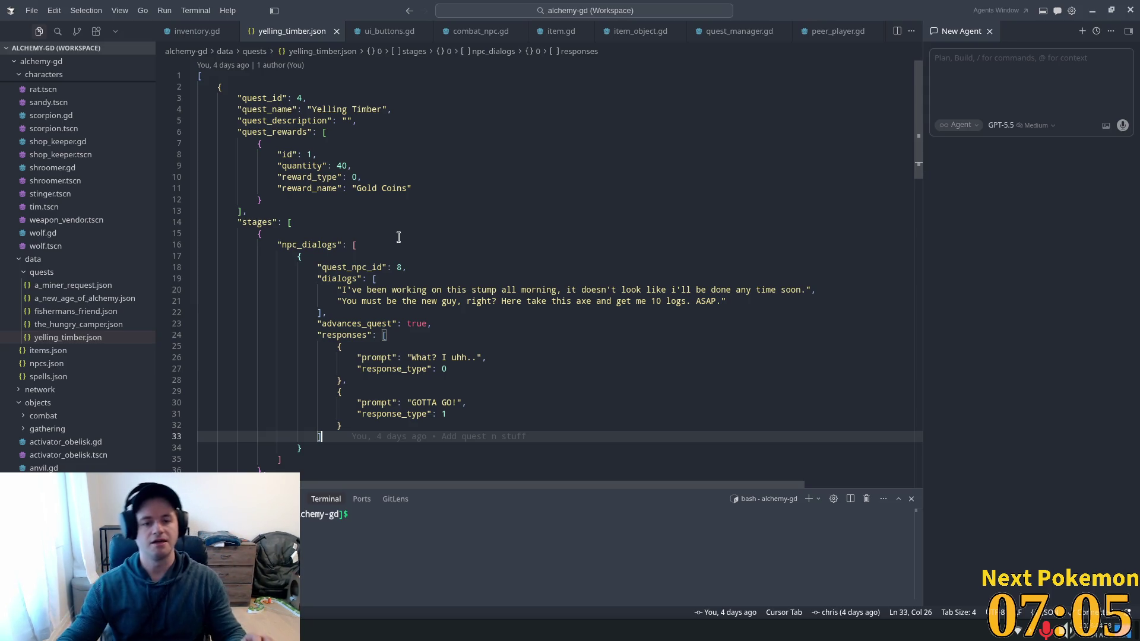
click(304, 196)
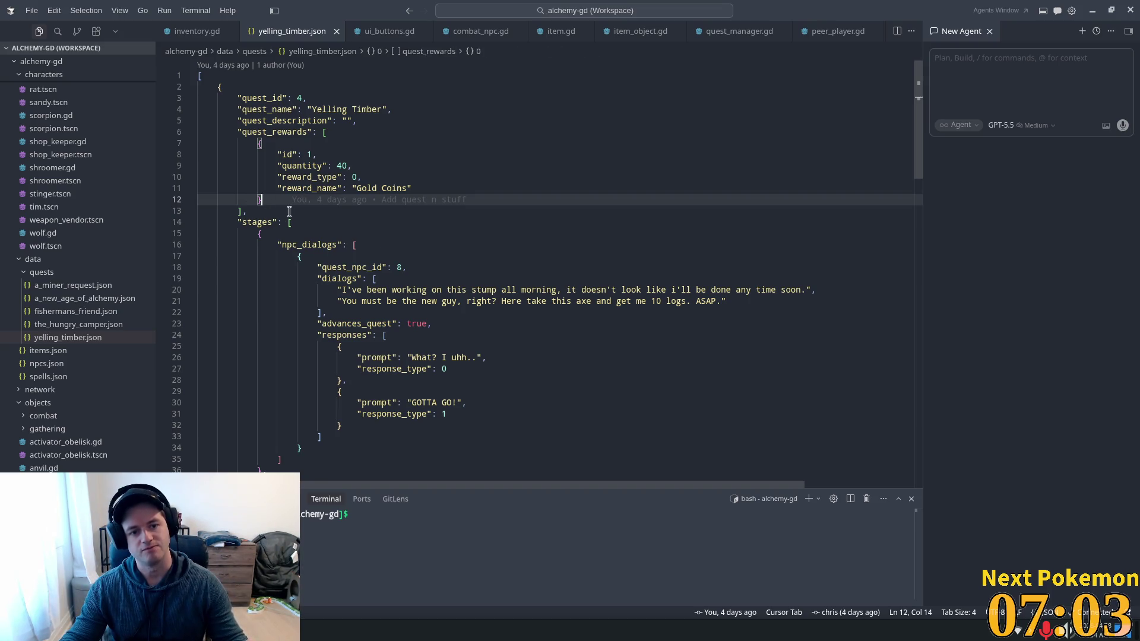
mouse_move(254, 210)
mouse_down()
mouse_move(730, 301)
mouse_move(433, 323)
mouse_up()
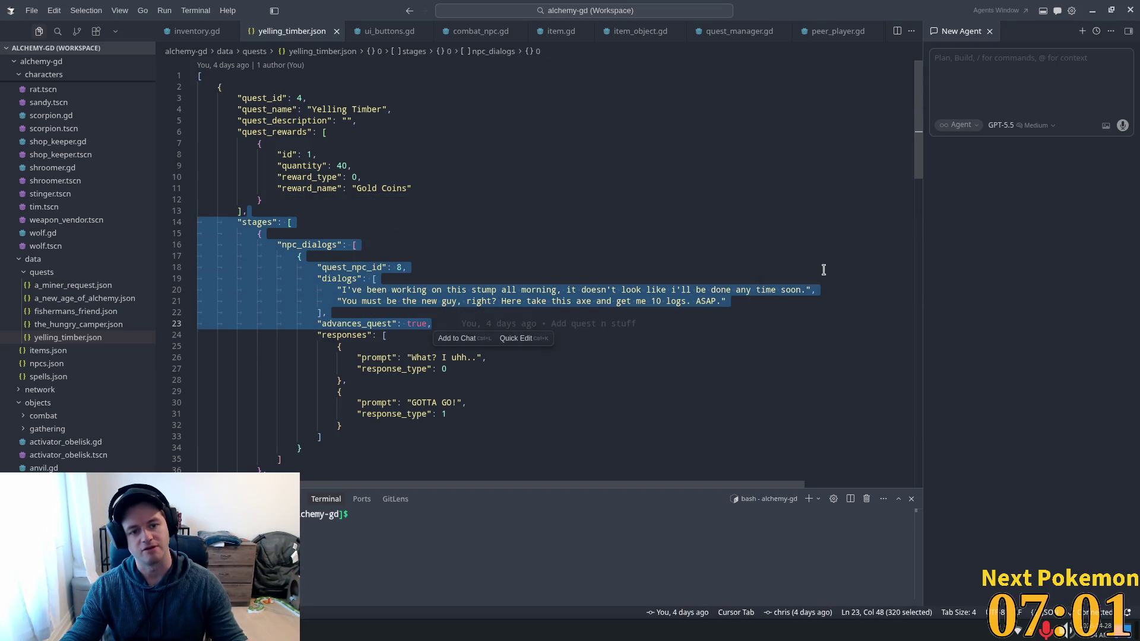
drag(704, 242, 262, 143)
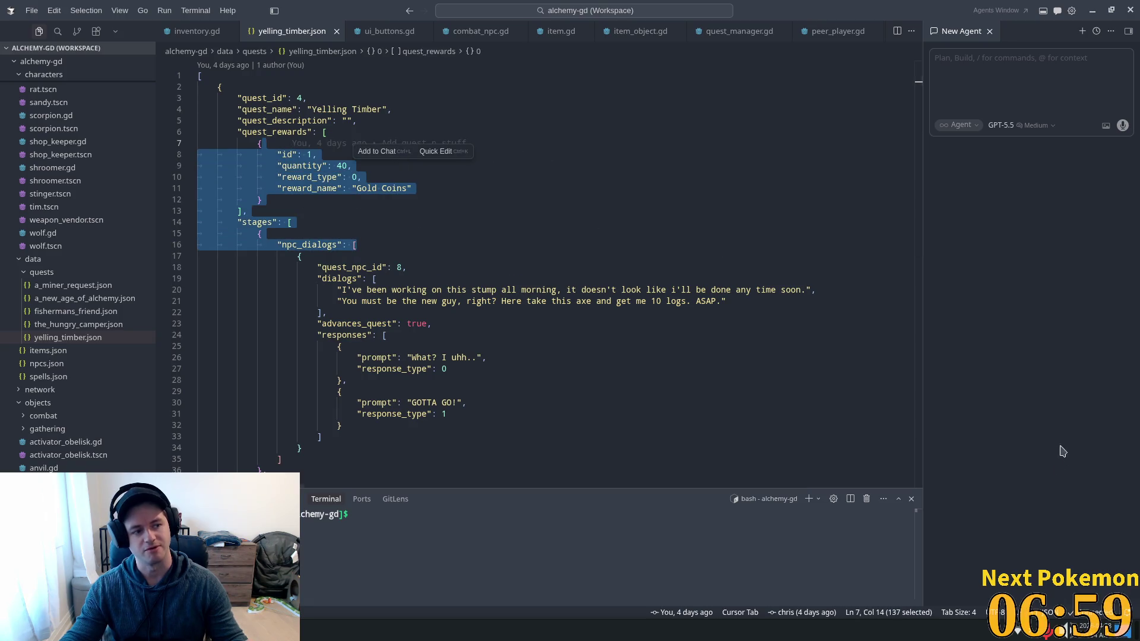
click(336, 232)
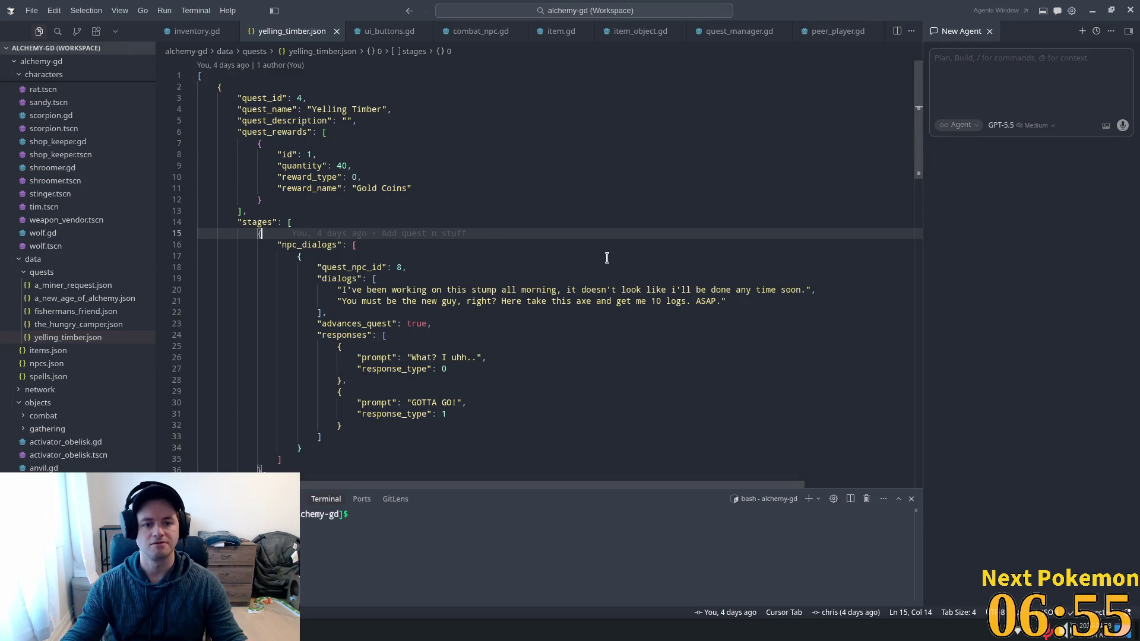
click(398, 278)
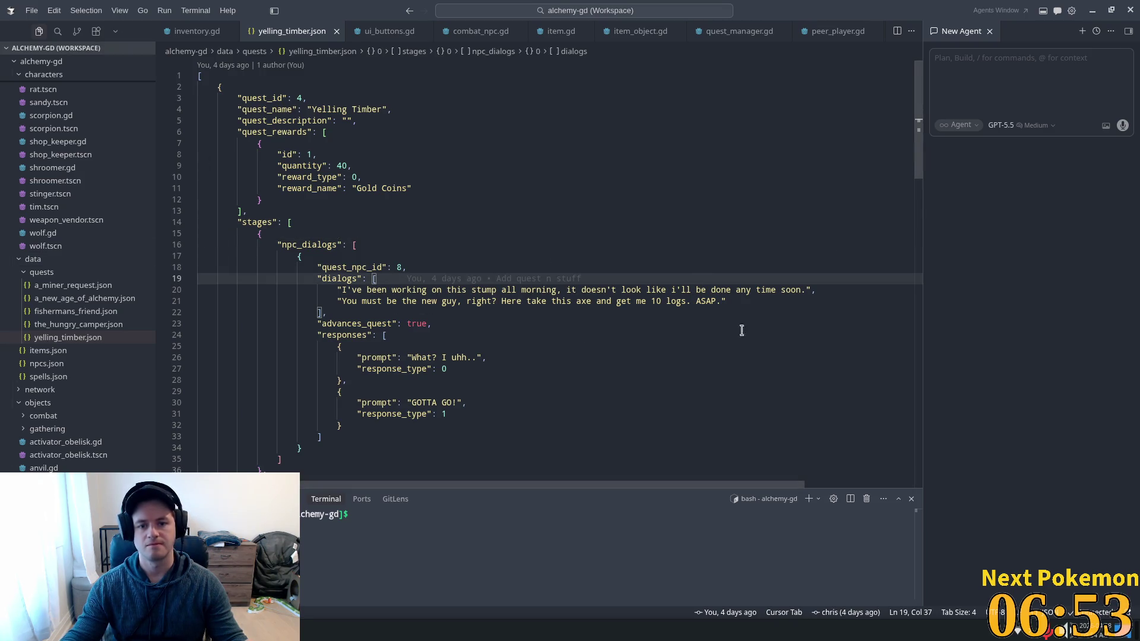
scroll(420, 283, down, 2)
drag(437, 226, 442, 225)
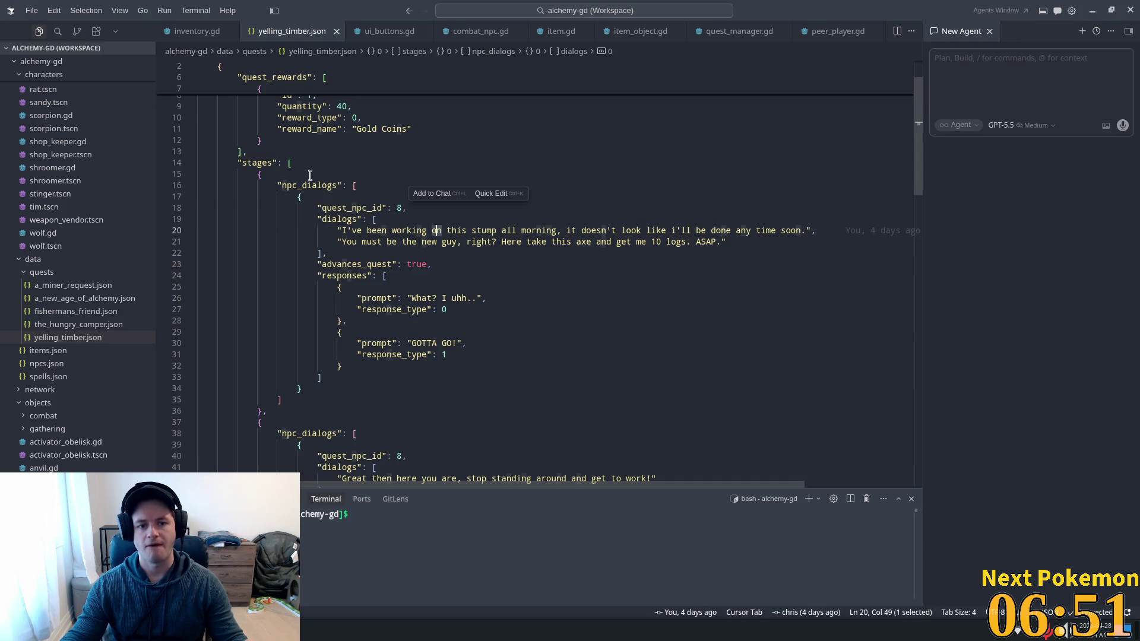
scroll(371, 241, up, 2)
click(318, 267)
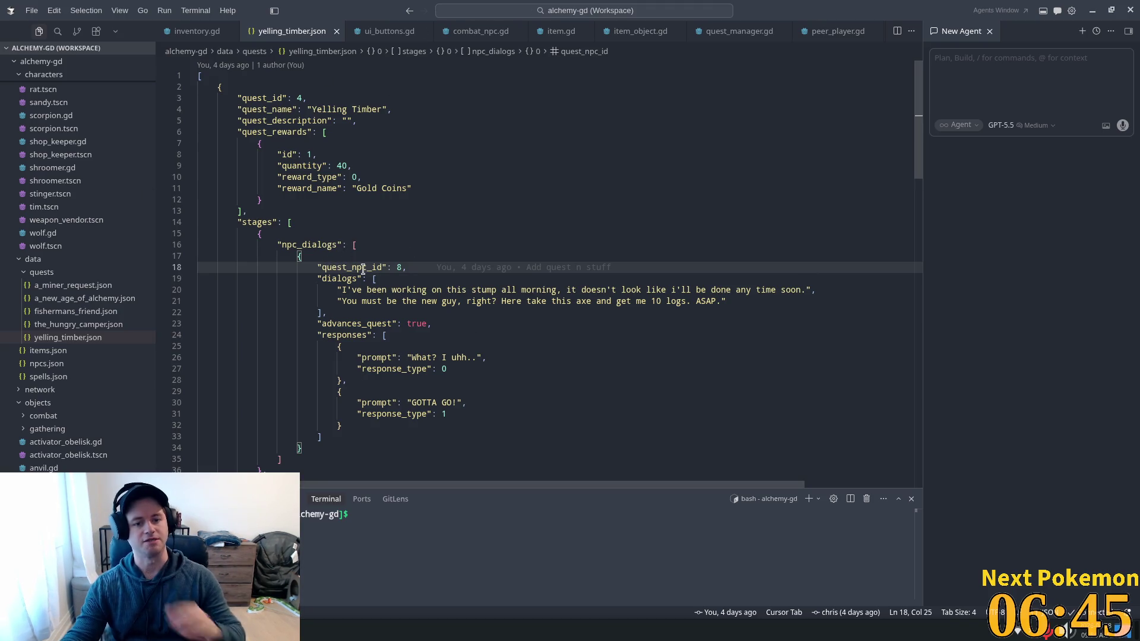
scroll(335, 311, down, 1)
scroll(336, 311, down, 2)
click(436, 313)
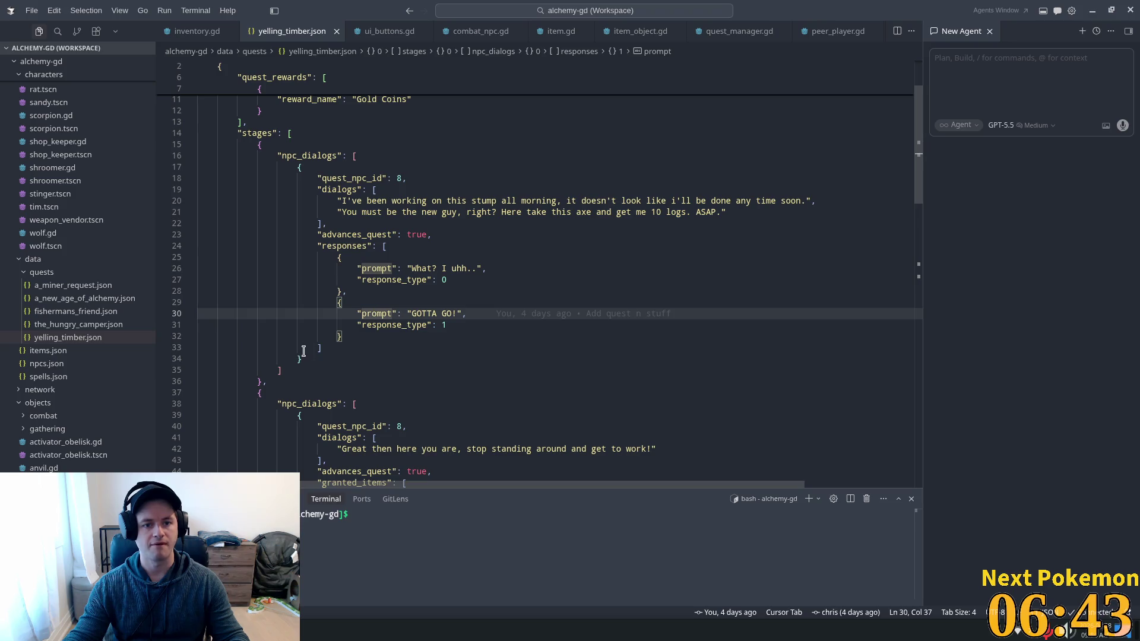
double_click(264, 134)
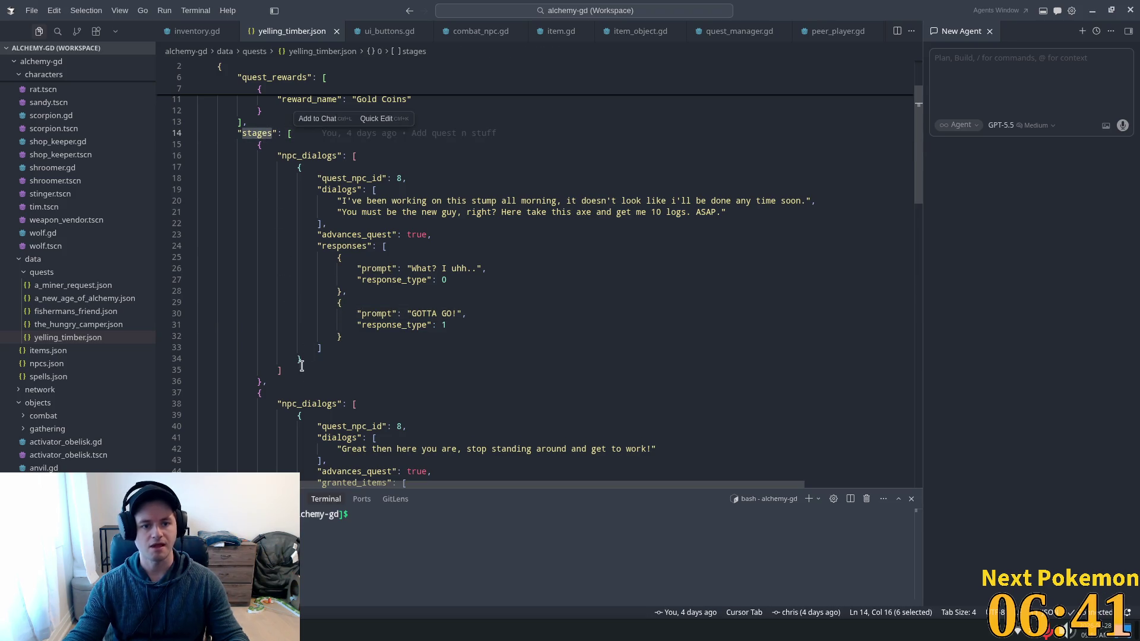
click(304, 156)
click(340, 366)
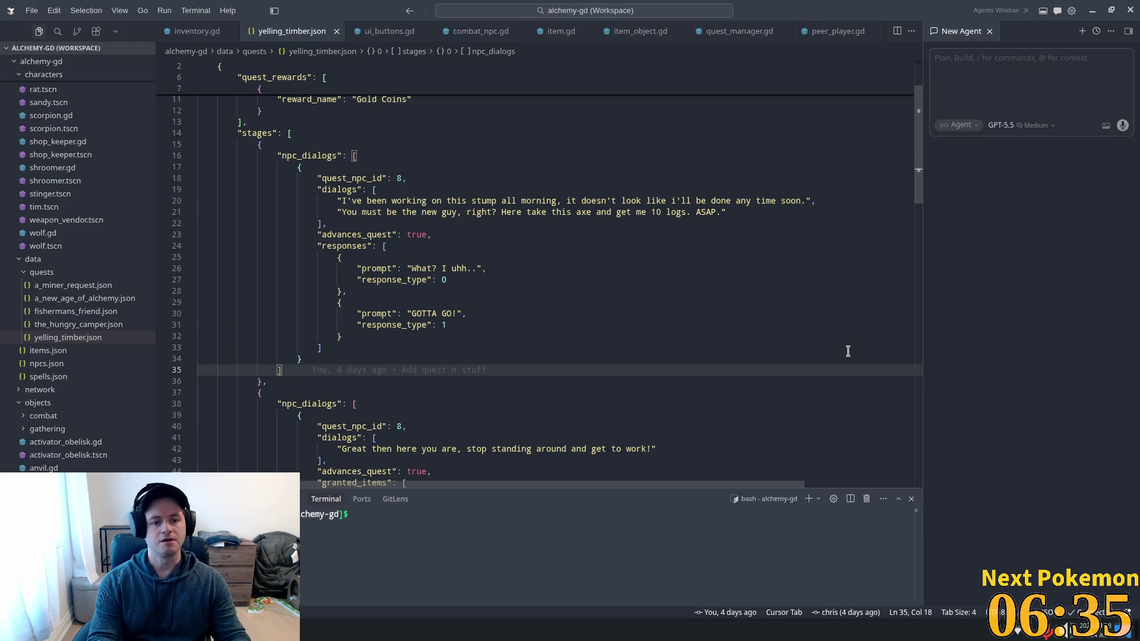
Add a "stage_hint": key after the first stage's dialogs, rejecting the required_items suggestion.
key(Return)
text("Sta)
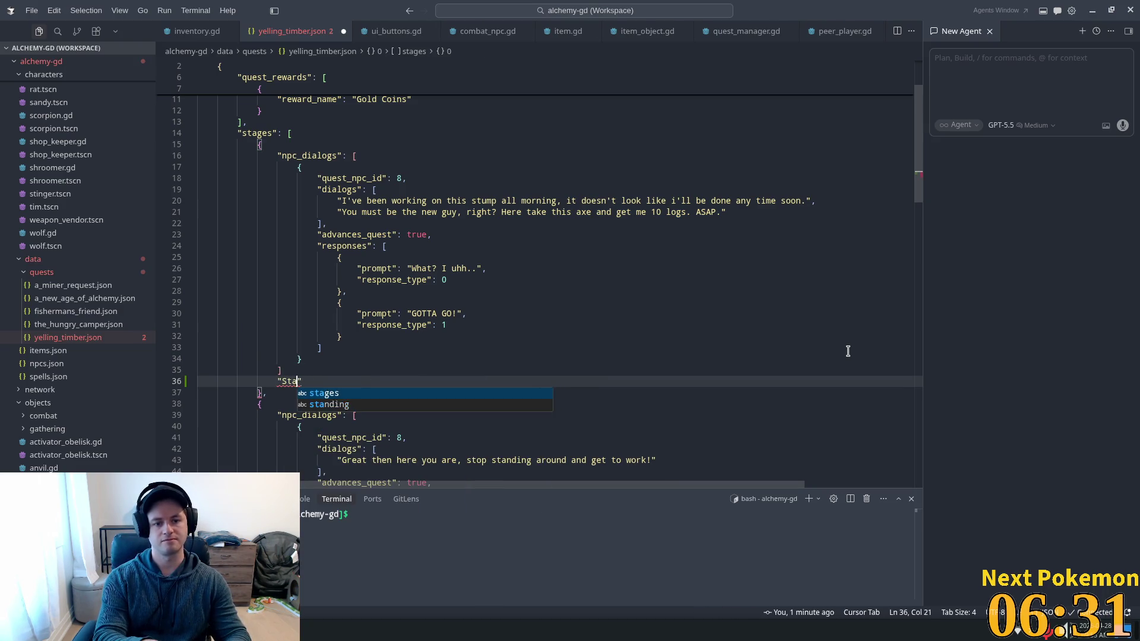
key(Escape)
text(stage_hint)
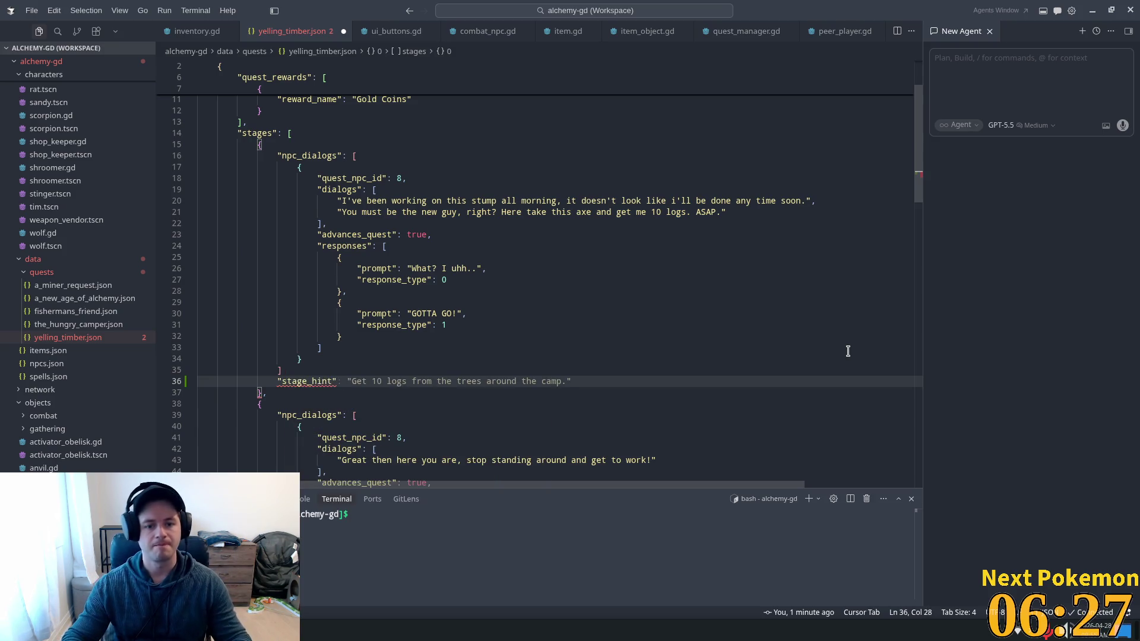
text(":)
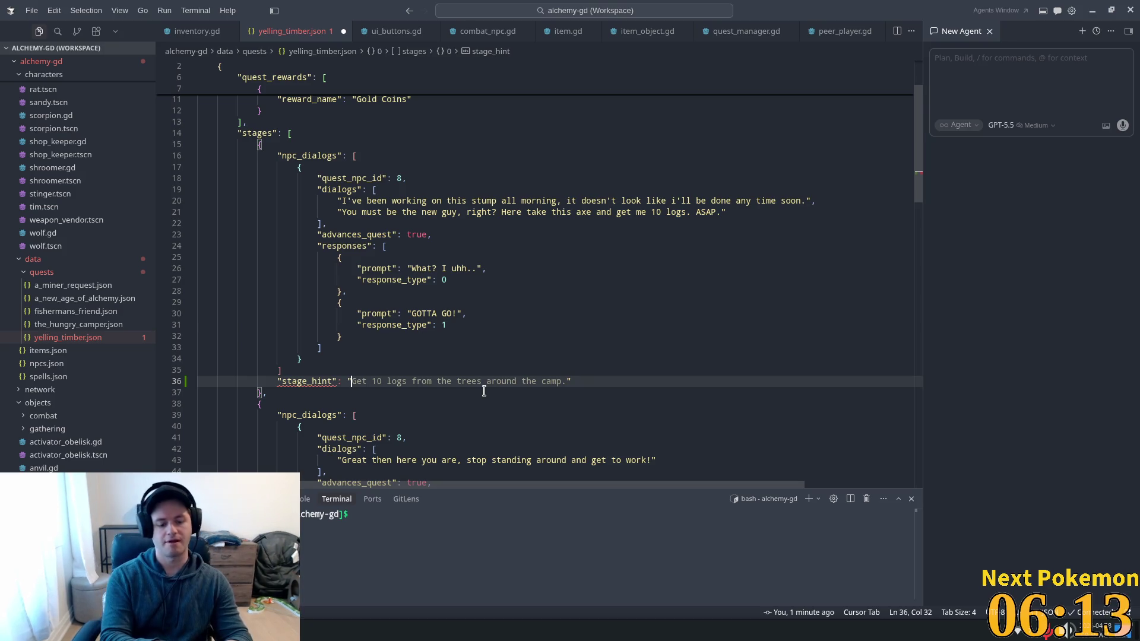
Write the hint 'Tim the lumberjack, in the fields south of Ouros is looking for…' with the suggested ending.
text(Tim)
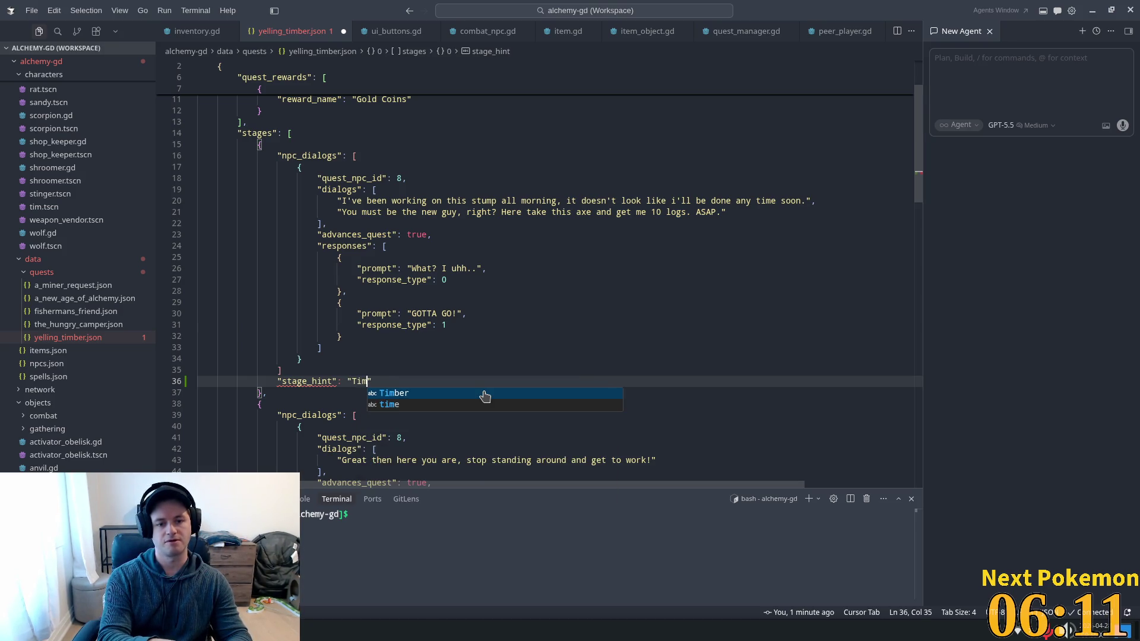
text( the )
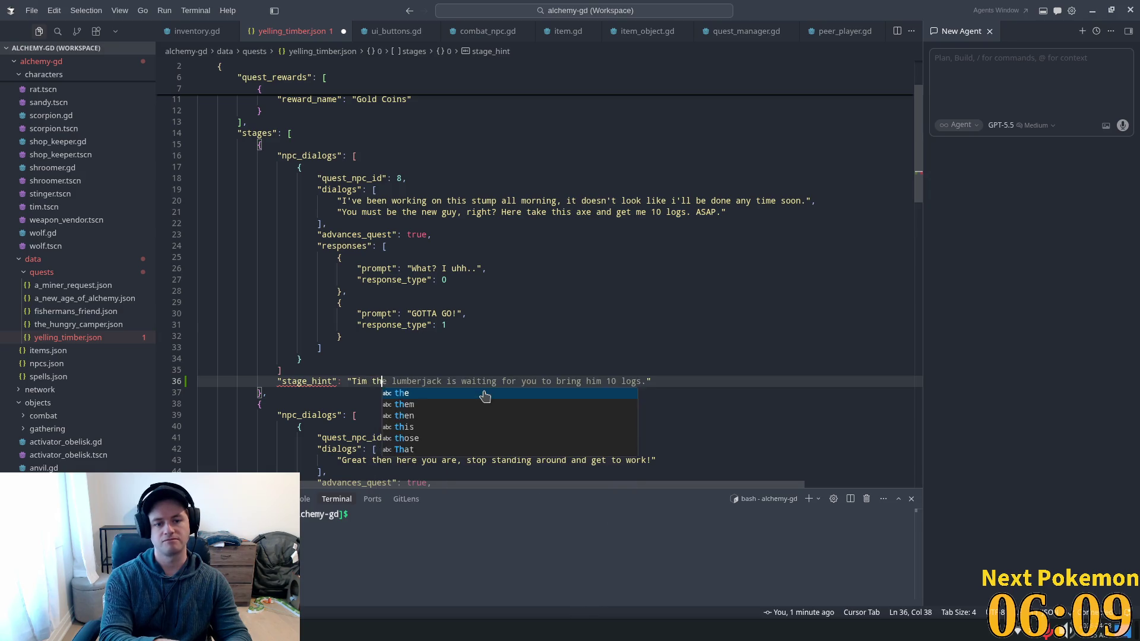
text(lumb)
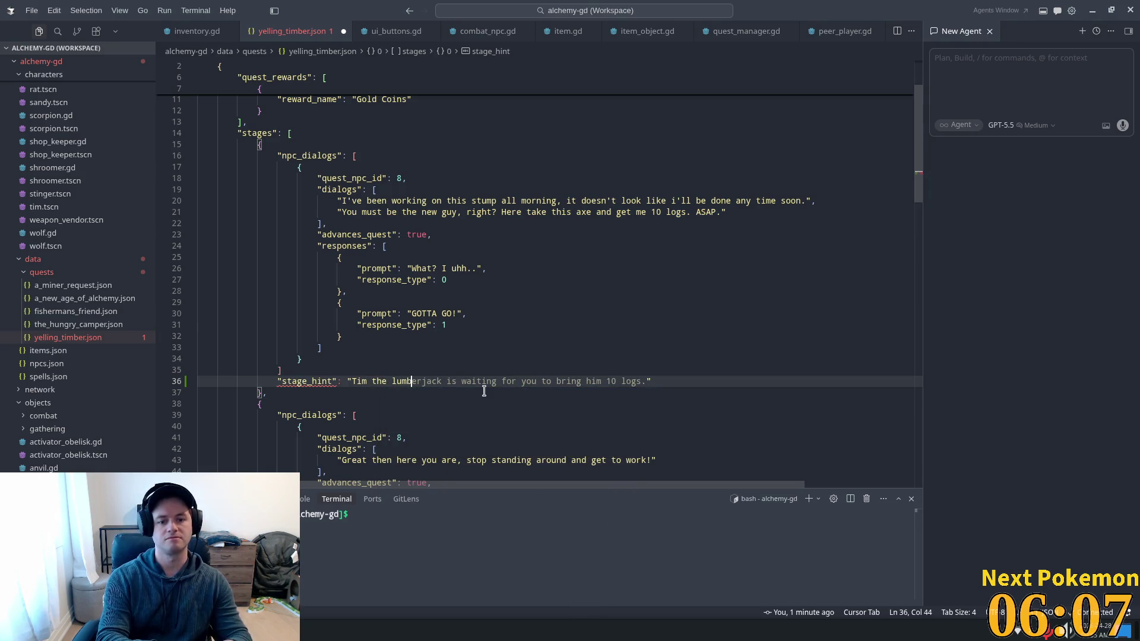
text(erjack is looking)
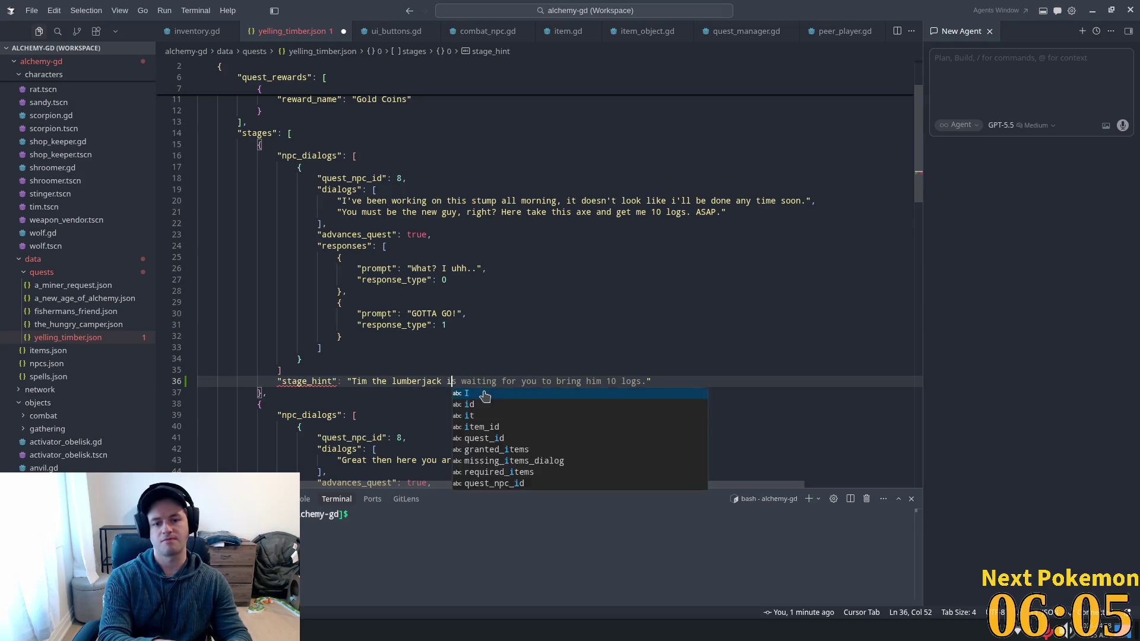
text( for hand)
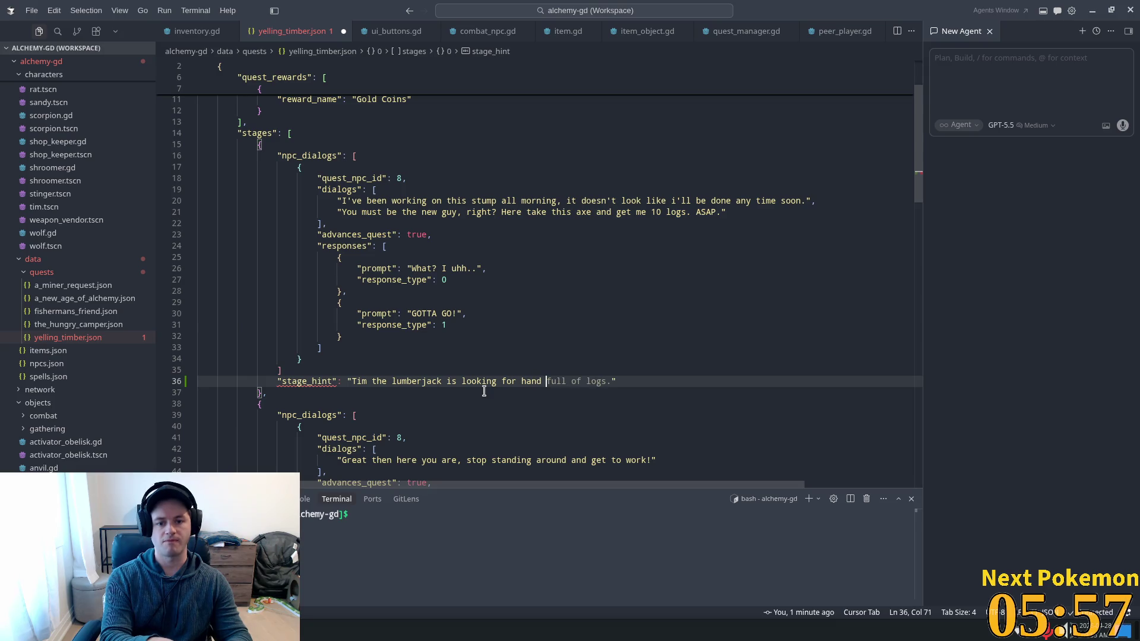
key(ctrl+Left)
key(ctrl+Left)
key(ctrl+Left)
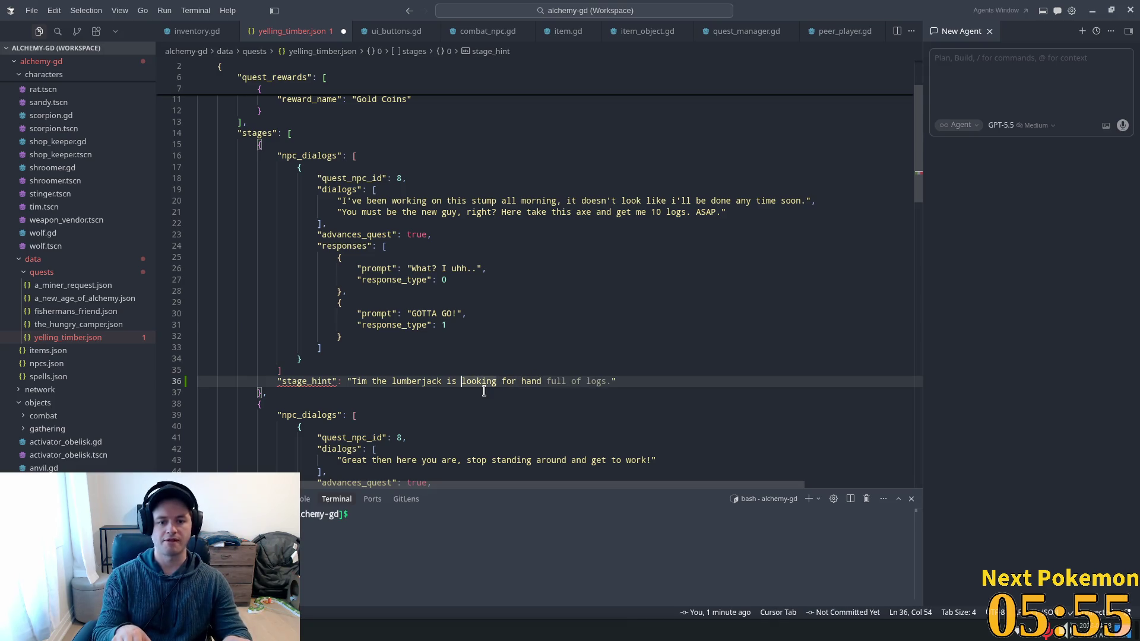
key(Left)
text(, in the)
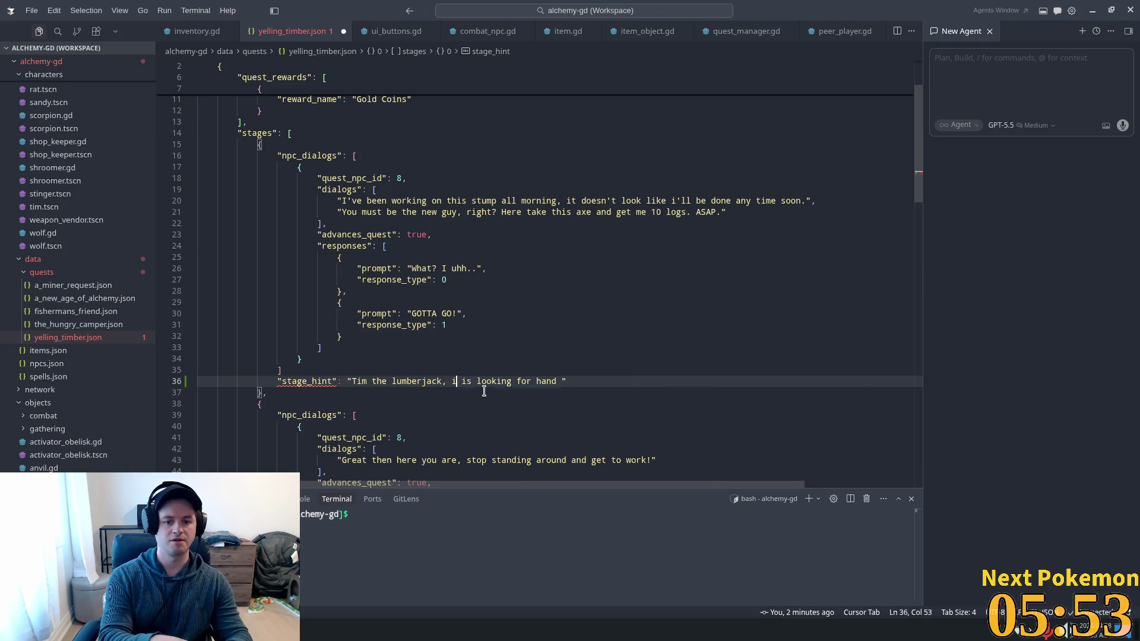
text( fiel)
text(ds south of ou)
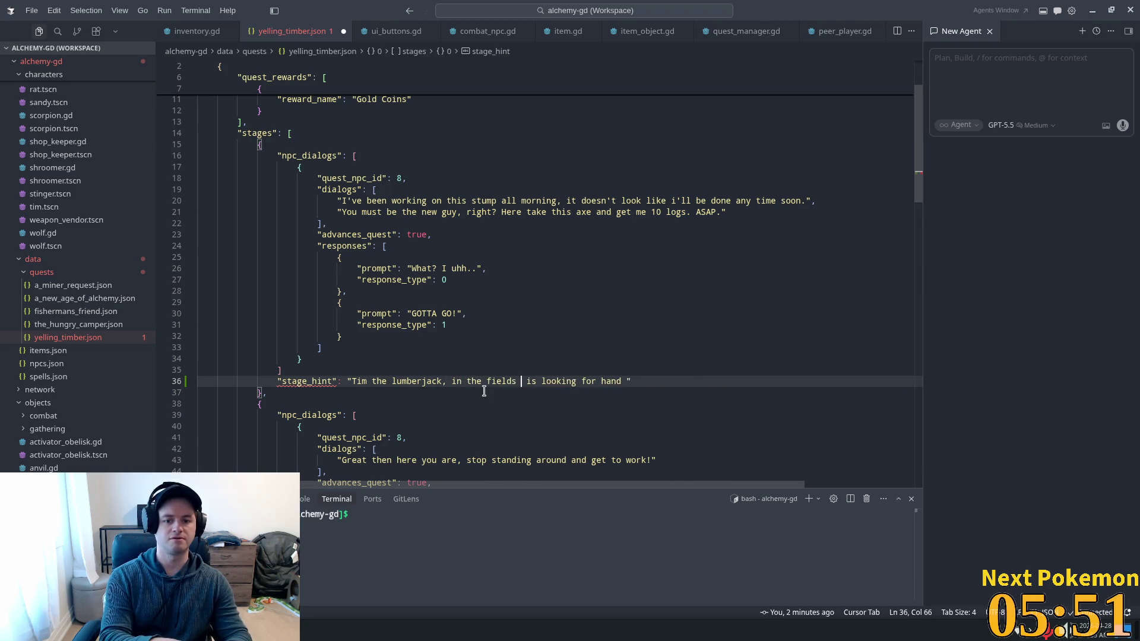
key(BackSpace)
key(BackSpace)
text(Ouro)
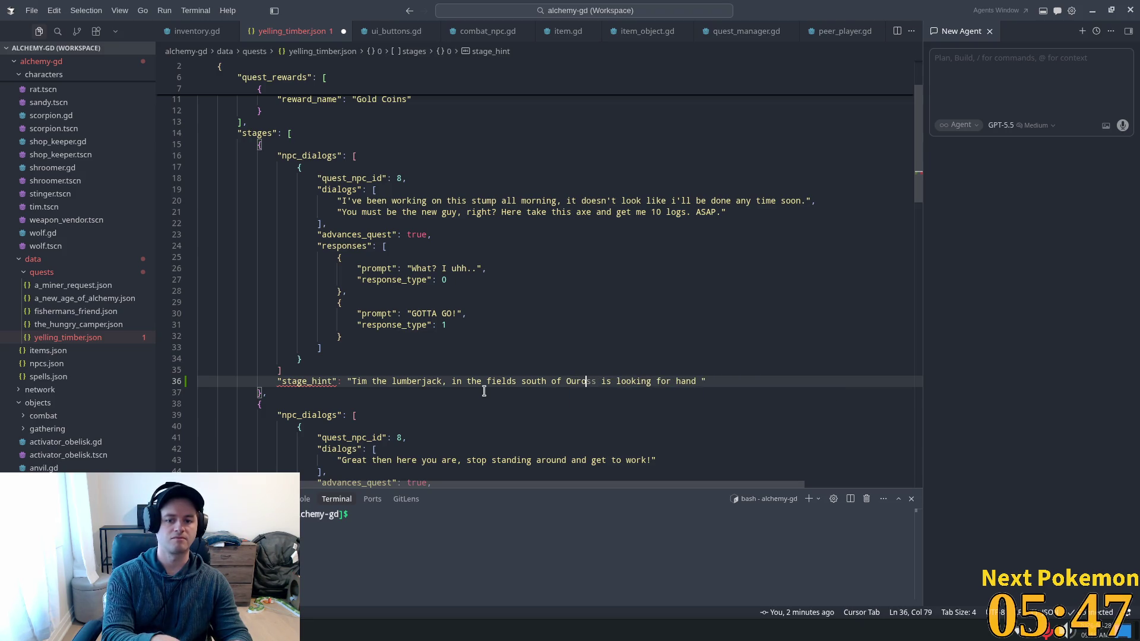
text(s)
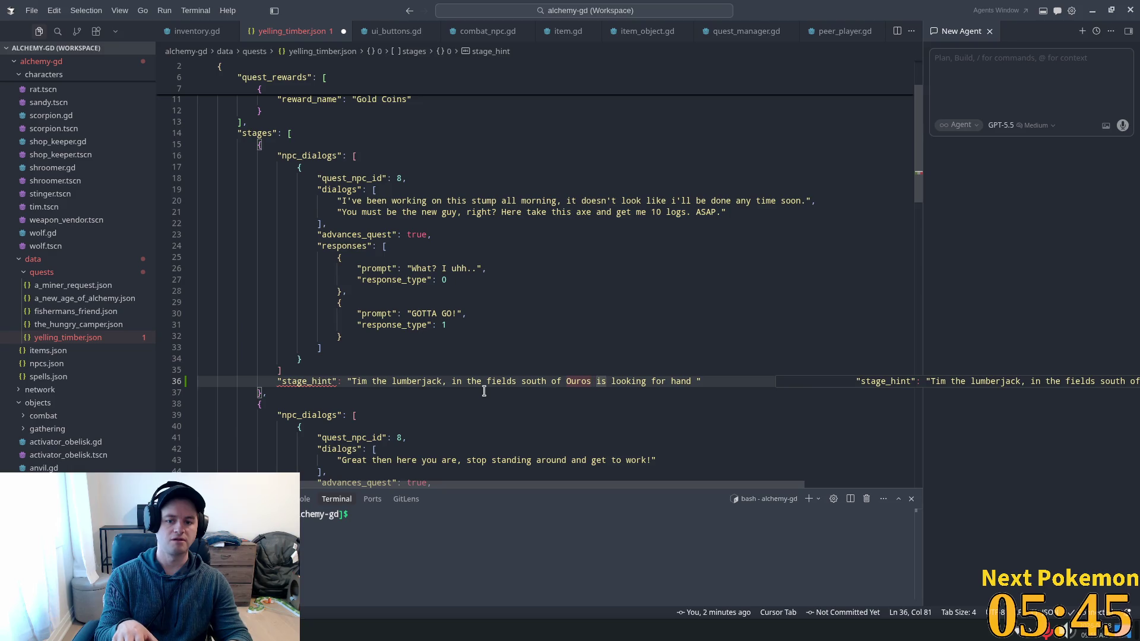
key(Tab)
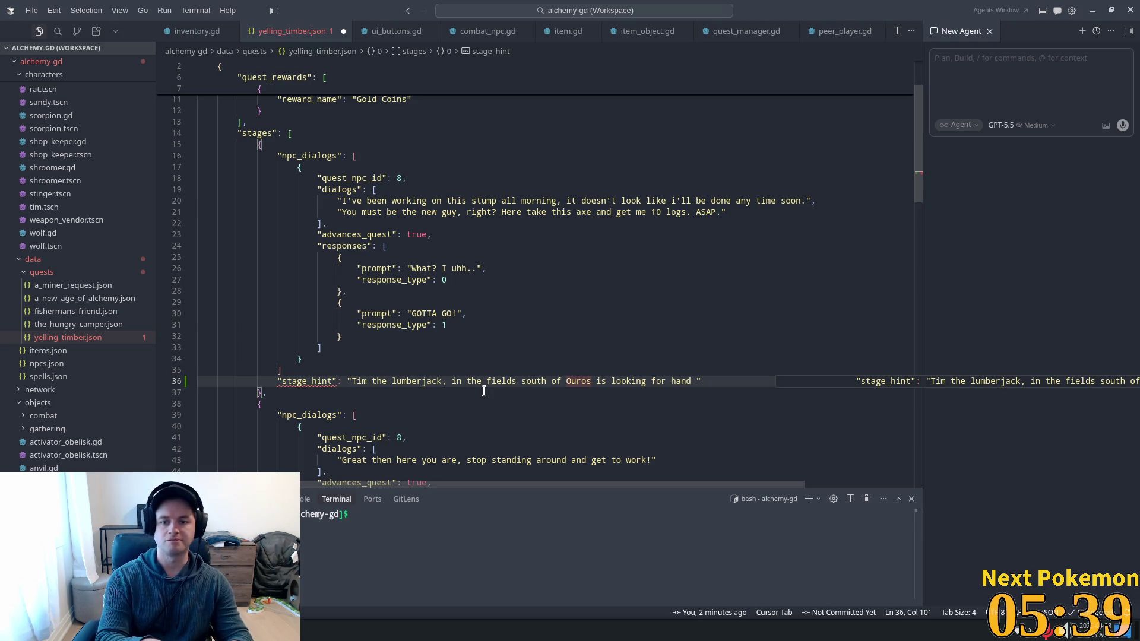
Trim the hint to end with 'looking for hand.' and restart the game in Godot.
key(BackSpace)
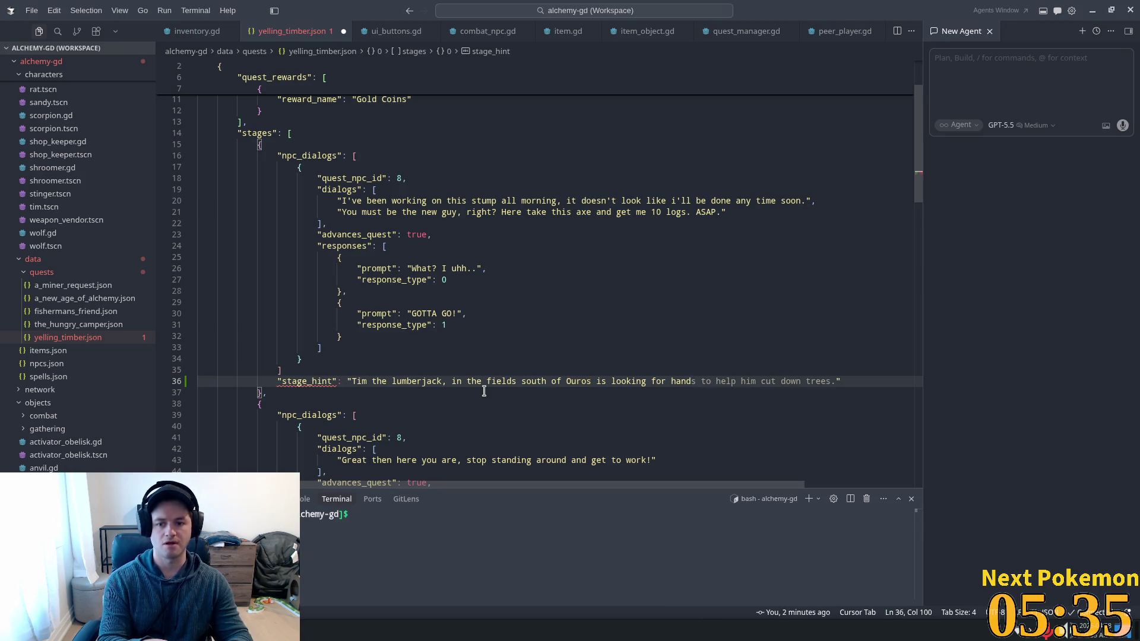
text(with )
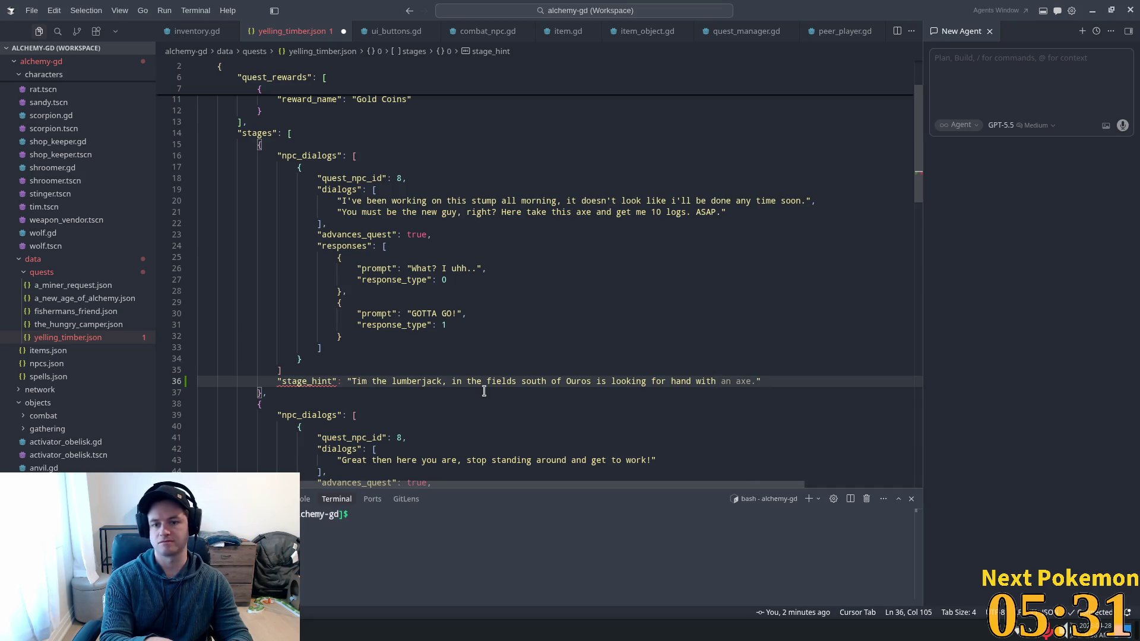
text(some)
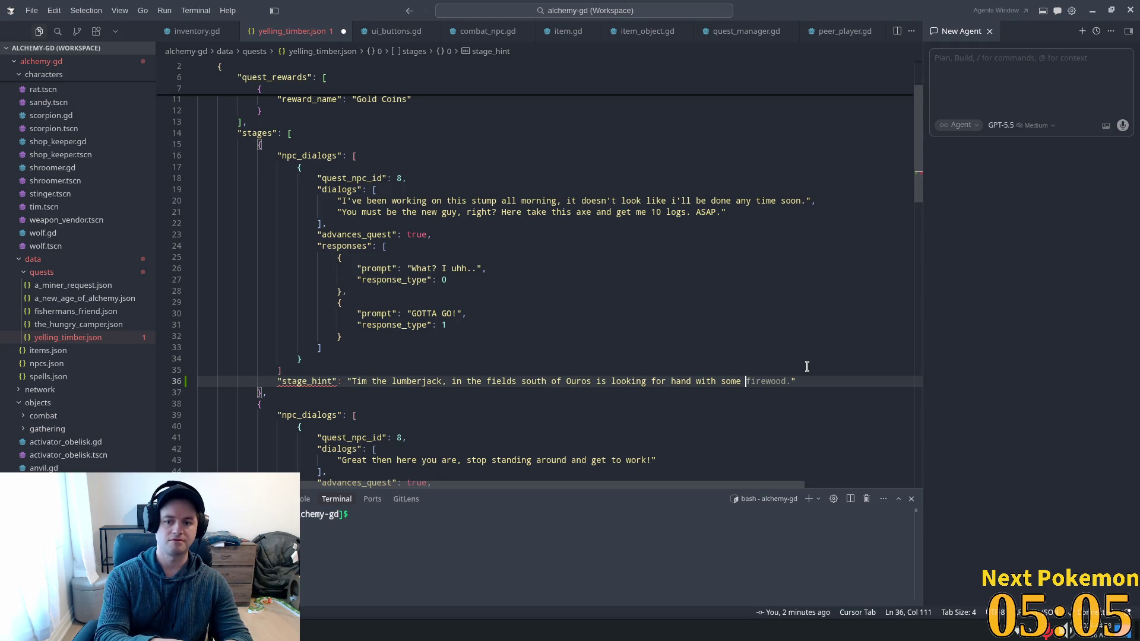
key(BackSpace)
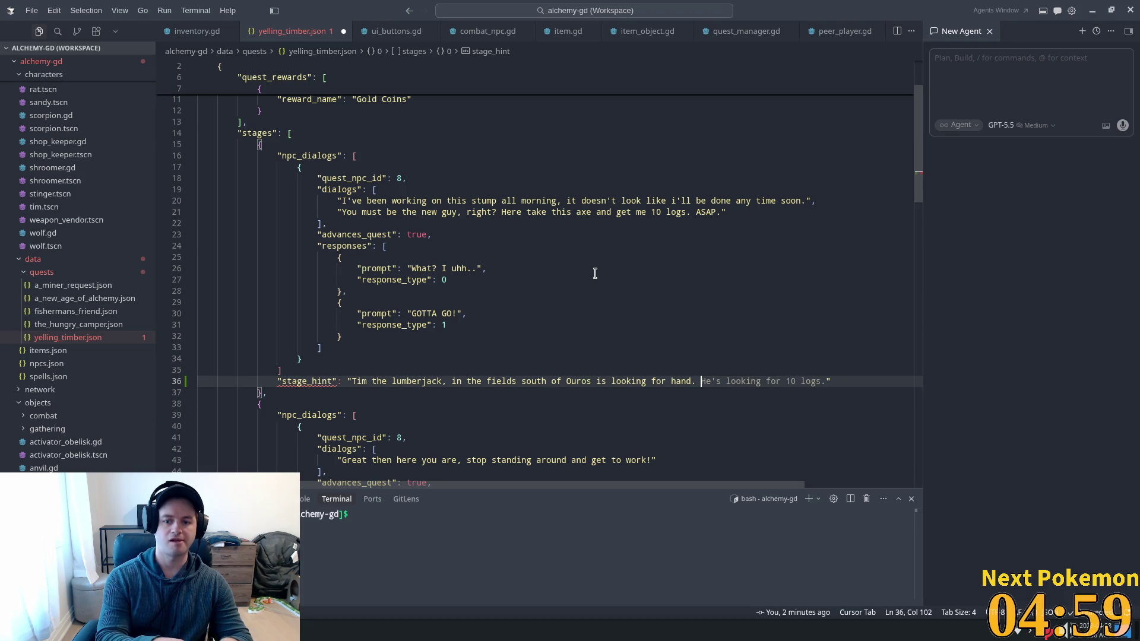
key(BackSpace)
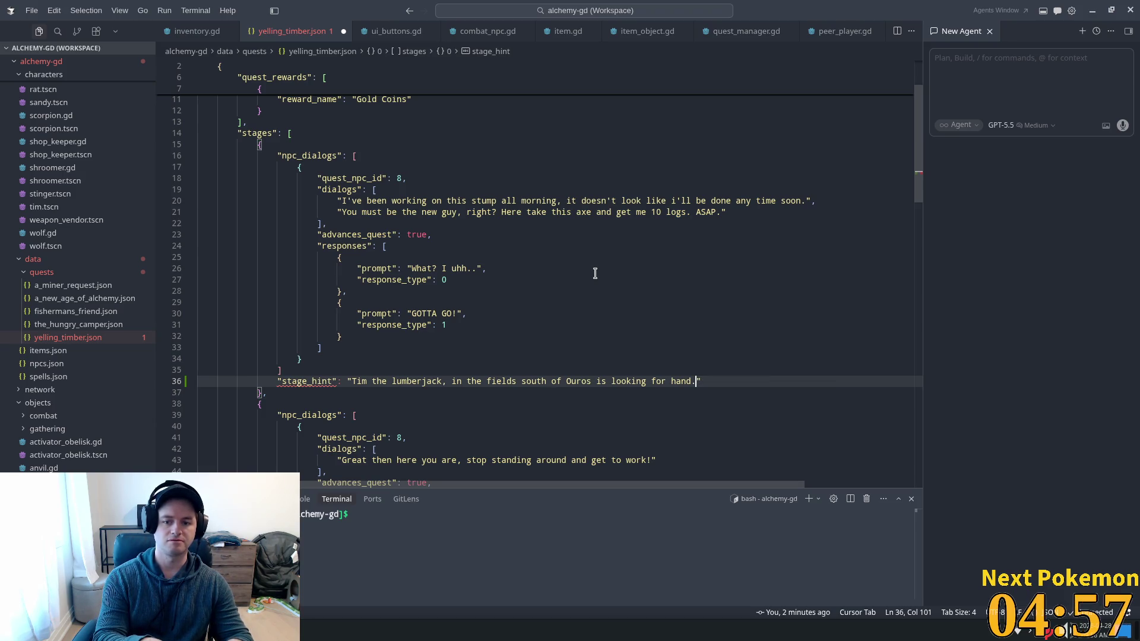
click(613, 259)
click(376, 356)
click(288, 379)
click(289, 371)
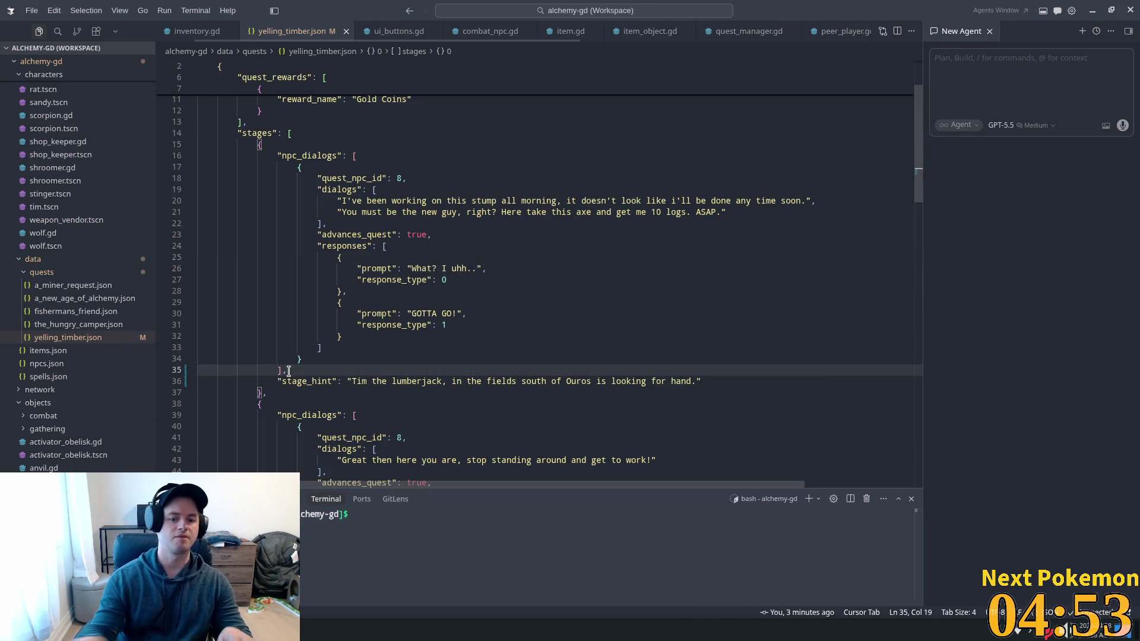
key(alt+Tab)
click(993, 27)
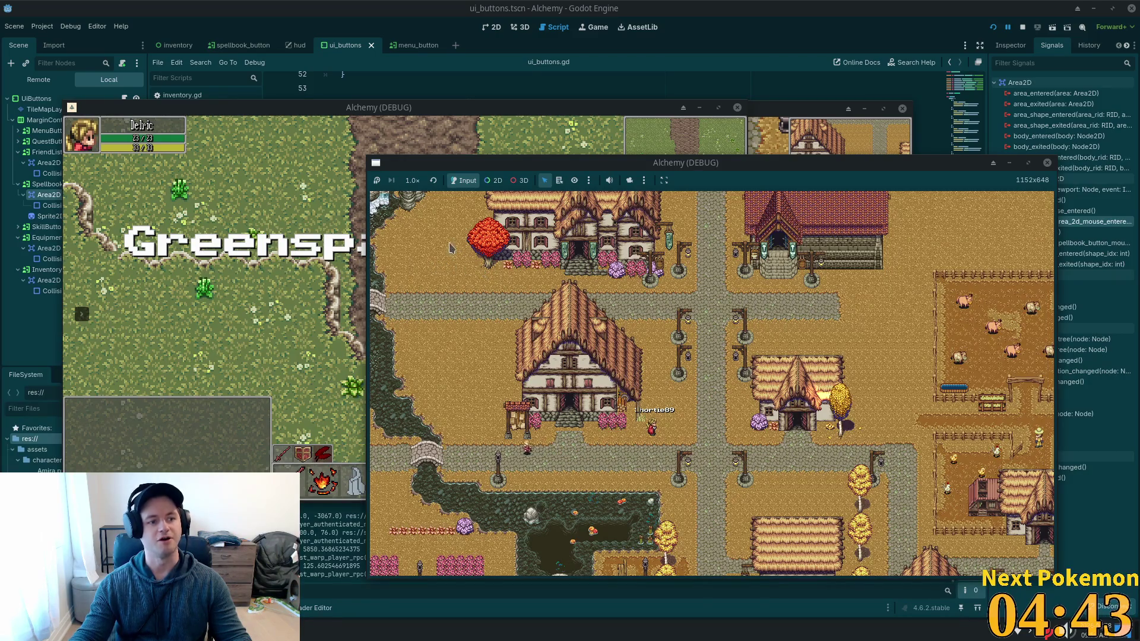
Rearrange the two game windows and bring the second player's window to the front.
drag(424, 107, 415, 89)
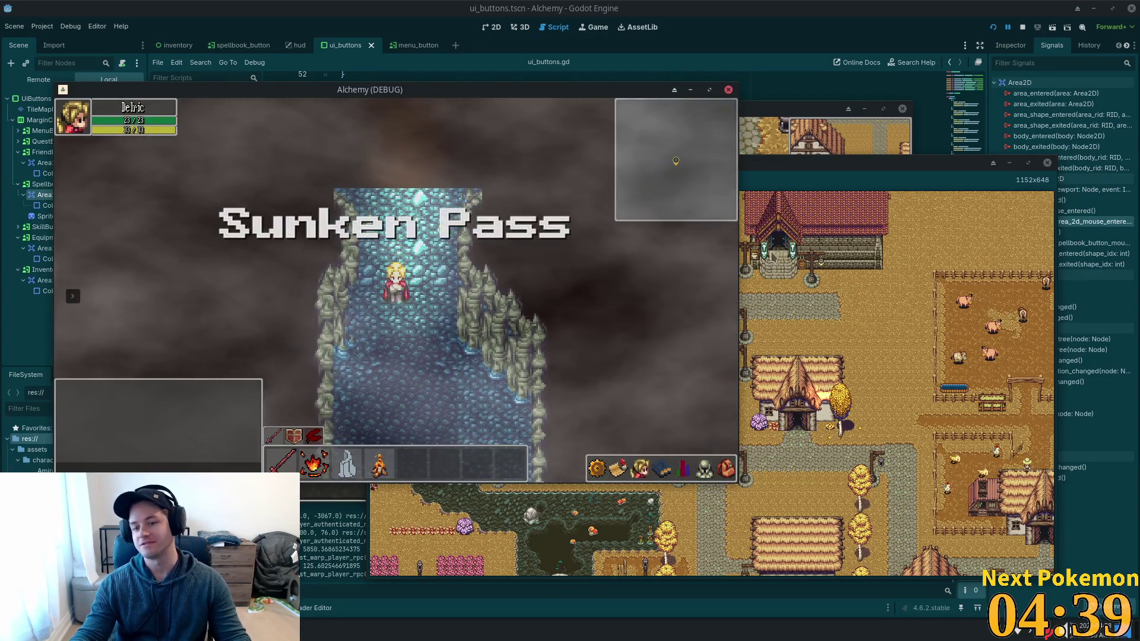
drag(831, 163, 913, 174)
click(772, 142)
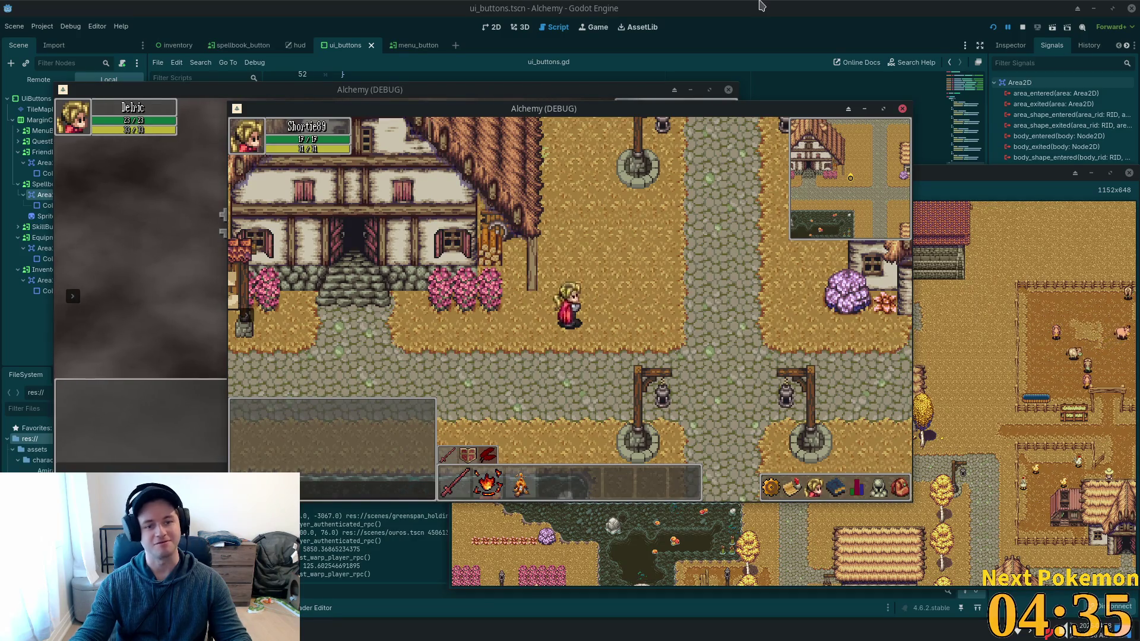
Walk south out of town down to the Fields of Ouros and talk to Tim.
key(s)
key(d)
key(s)
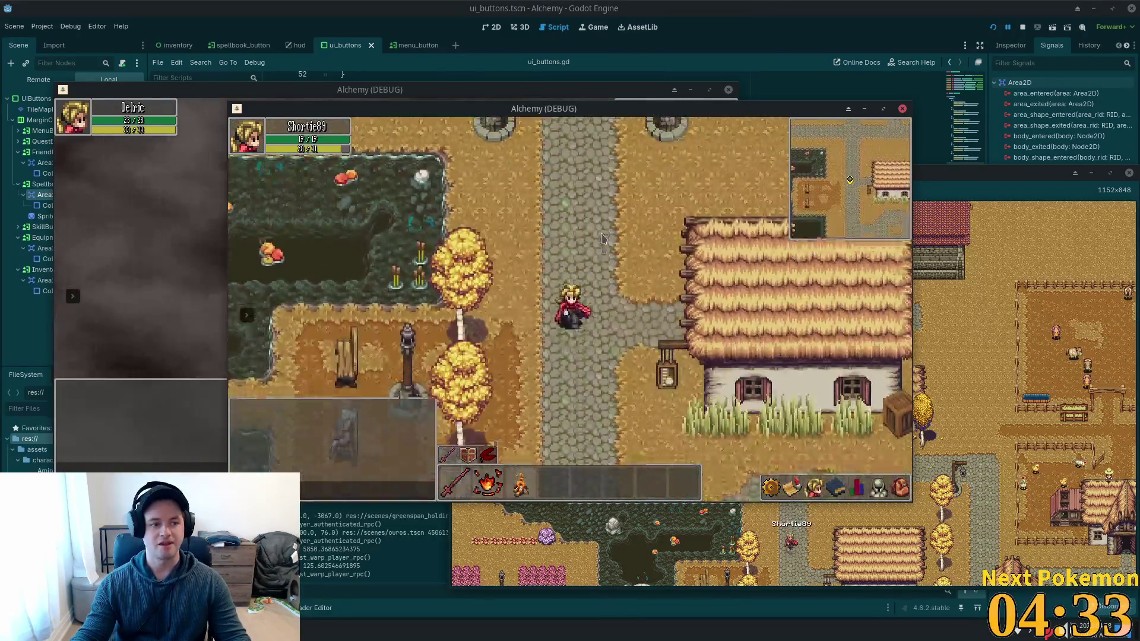
key(s)
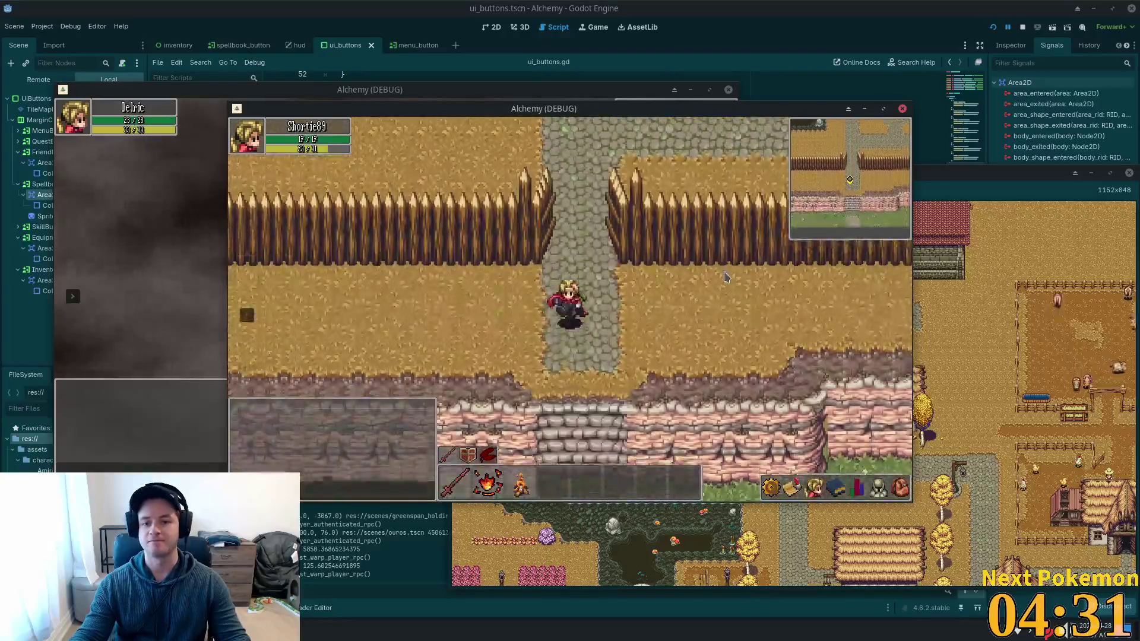
key(s)
key(d)
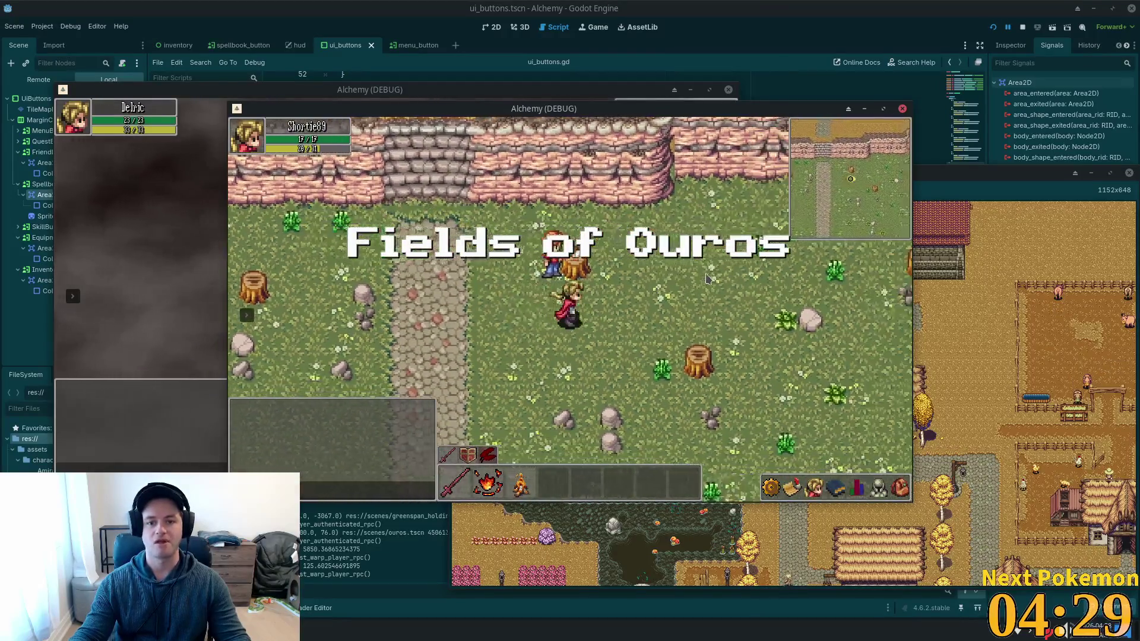
key(w)
click(666, 345)
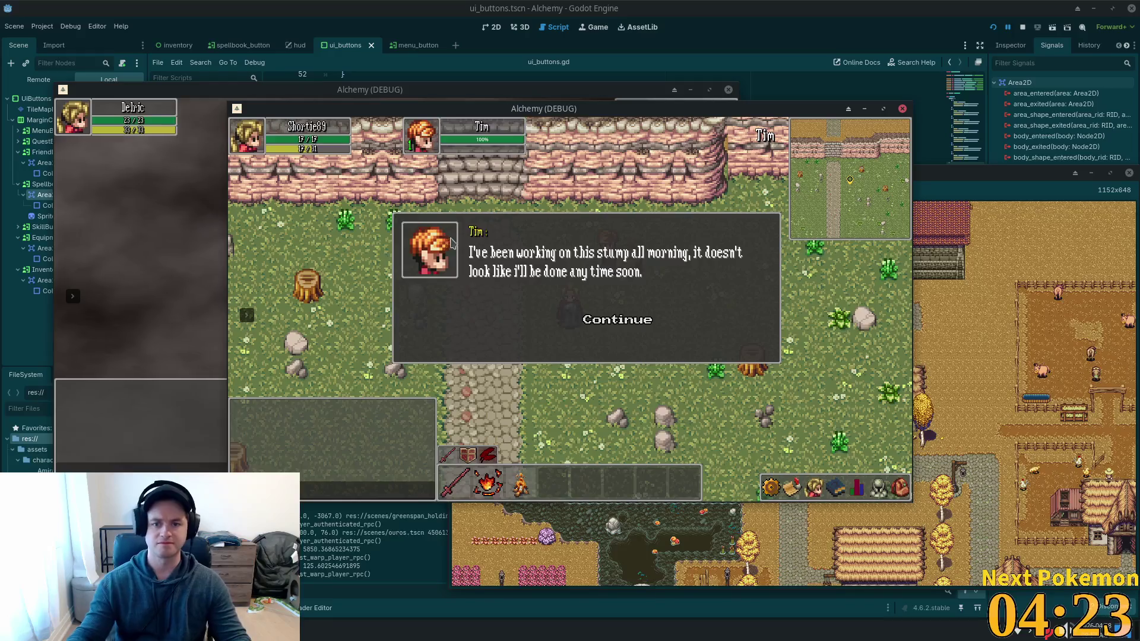
Close and reopen Tim's dialogue to recheck his first line, then step back into the field.
key(s)
click(737, 135)
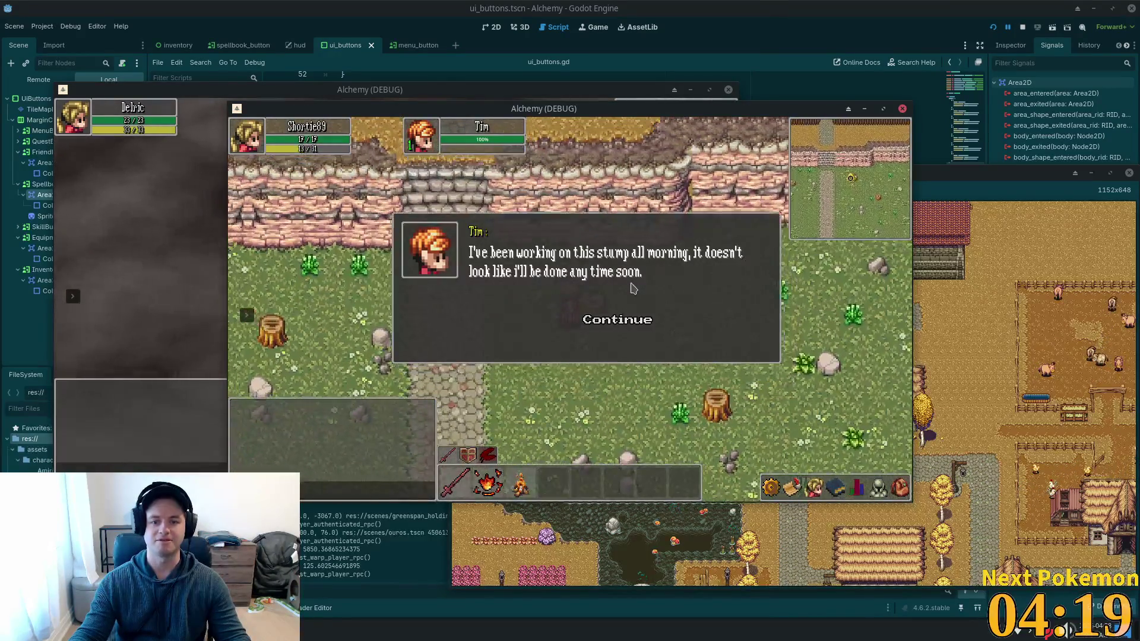
key(s)
key(a)
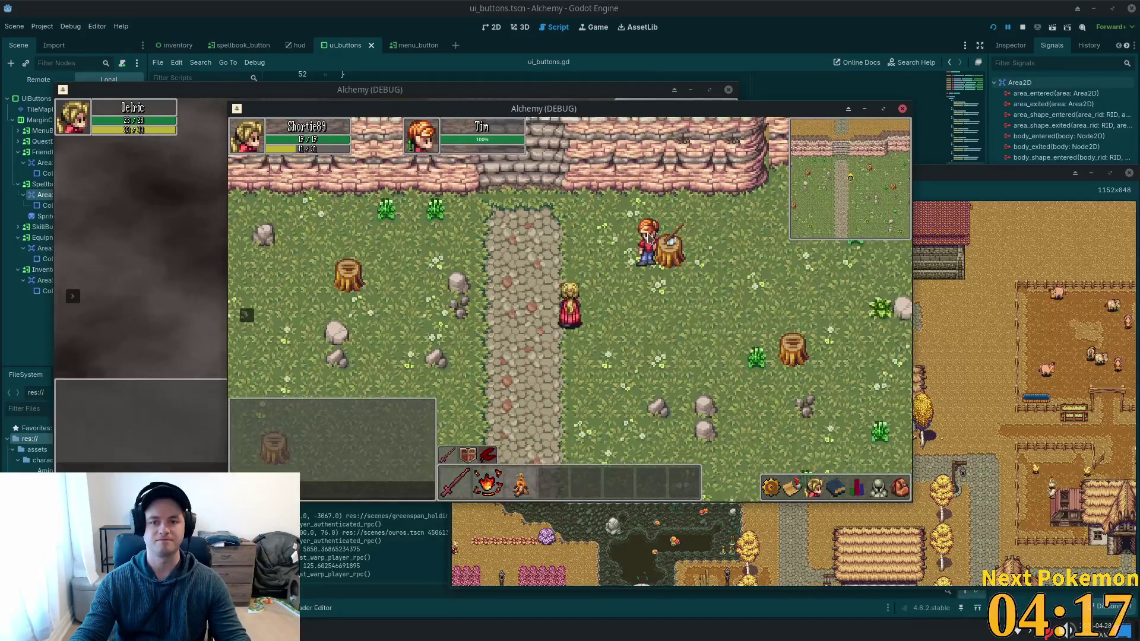
click(651, 244)
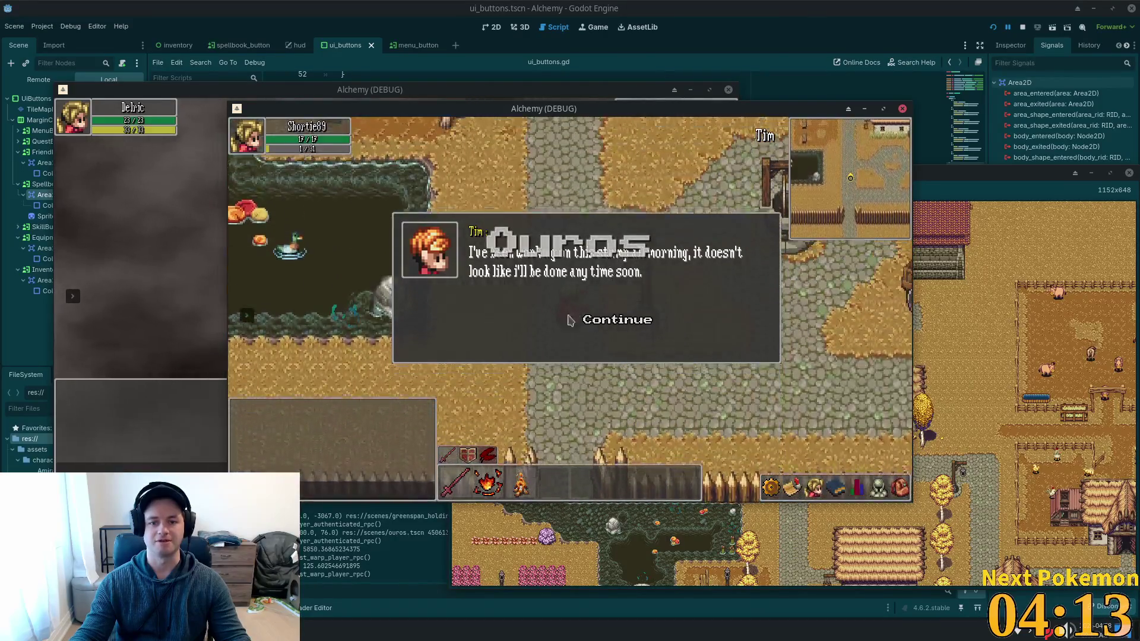
click(617, 318)
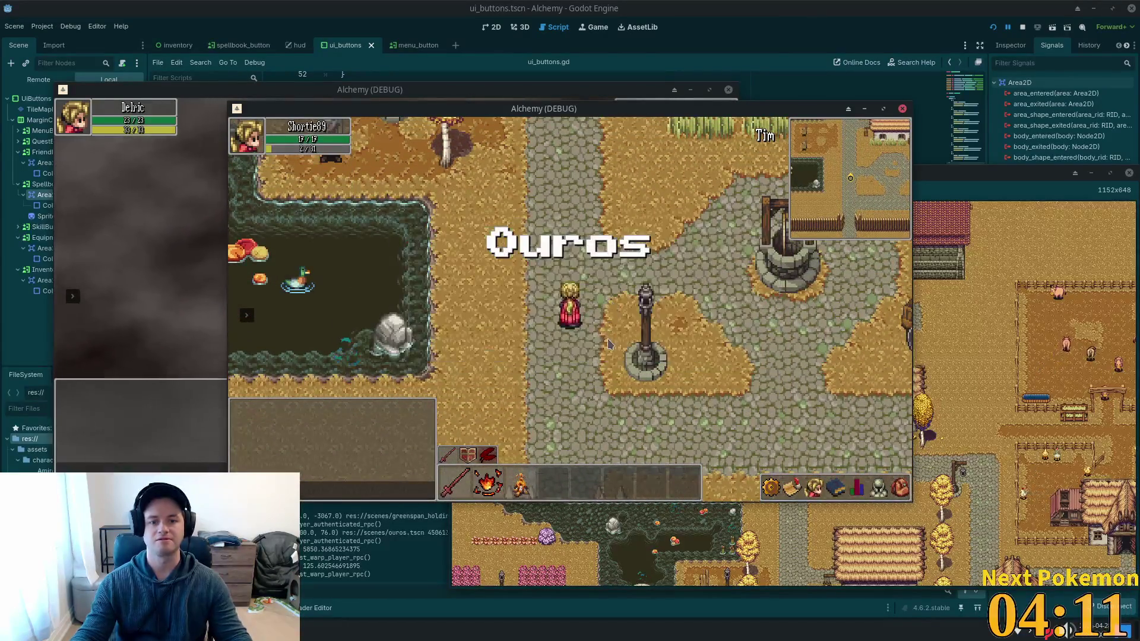
key(Down)
key(Down)
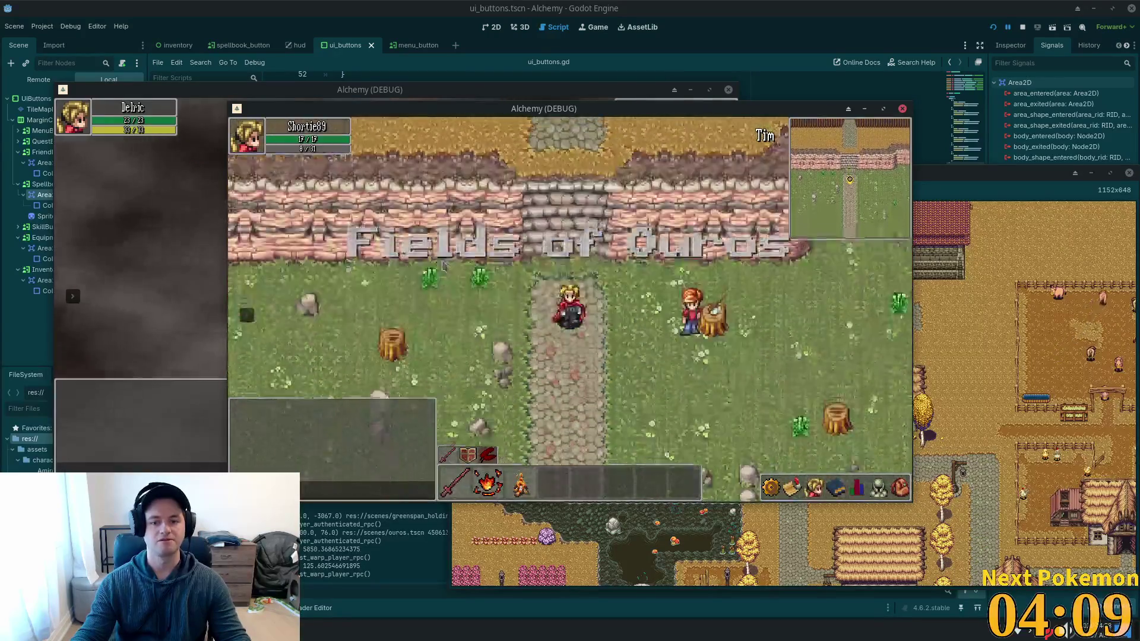
key(Up)
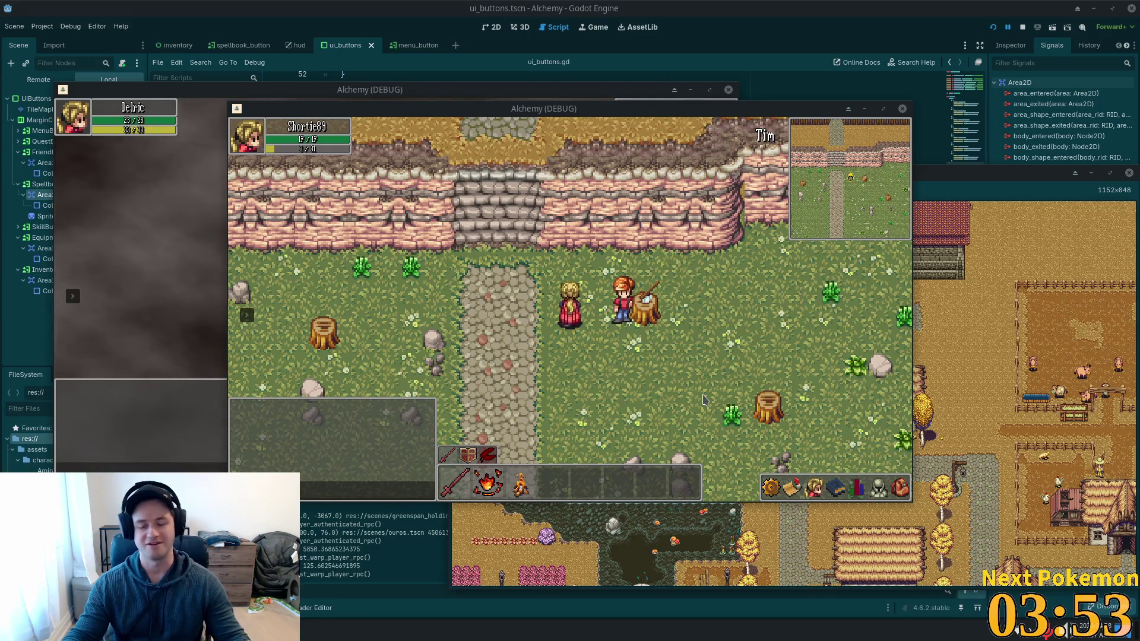
Walk up into Ouros town, past the lamp posts, to the river bridge and path.
click(612, 243)
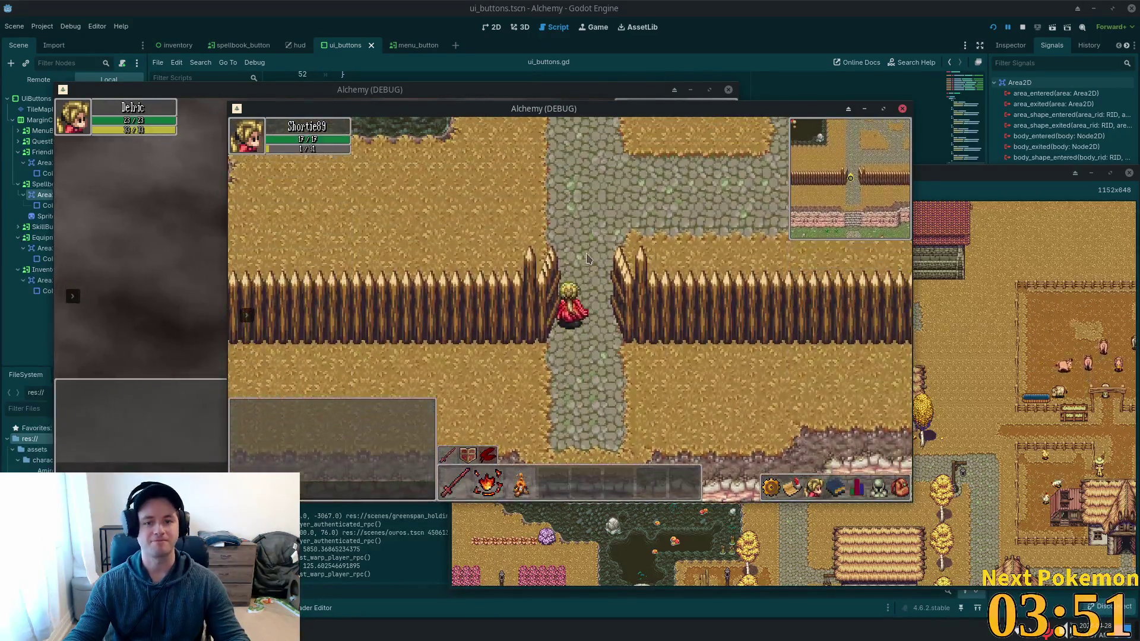
key(Up)
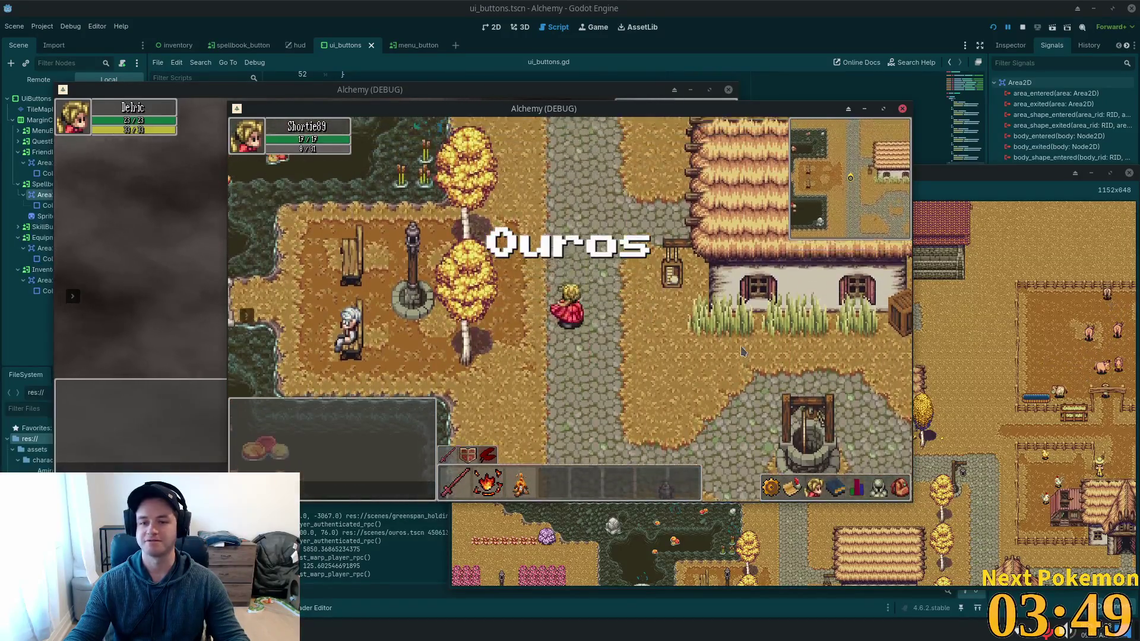
key(Up)
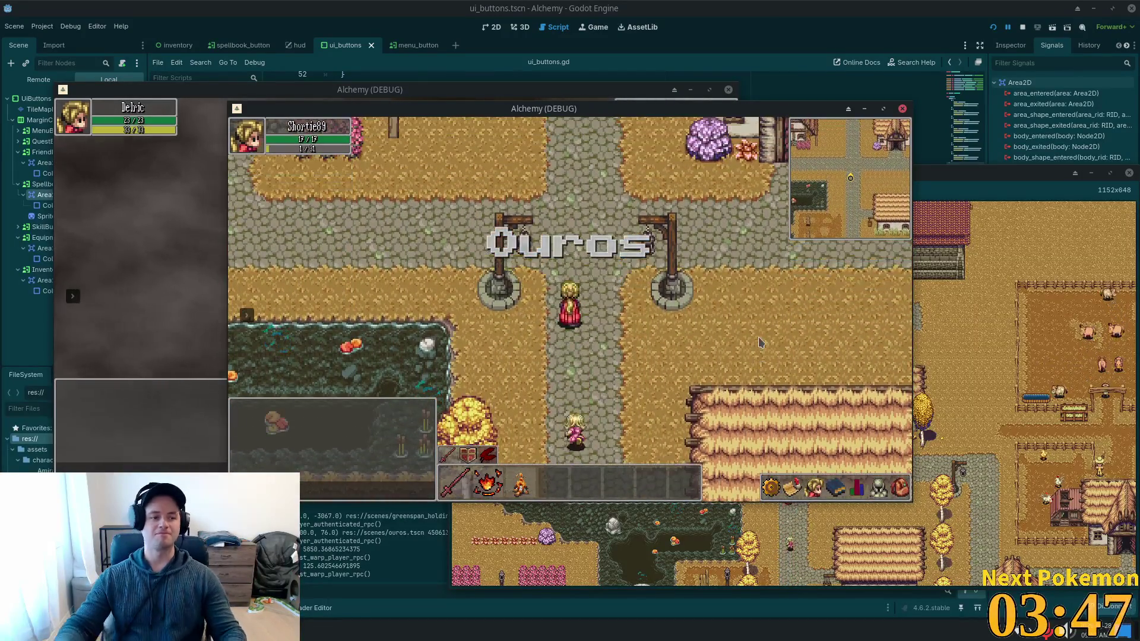
key(Up)
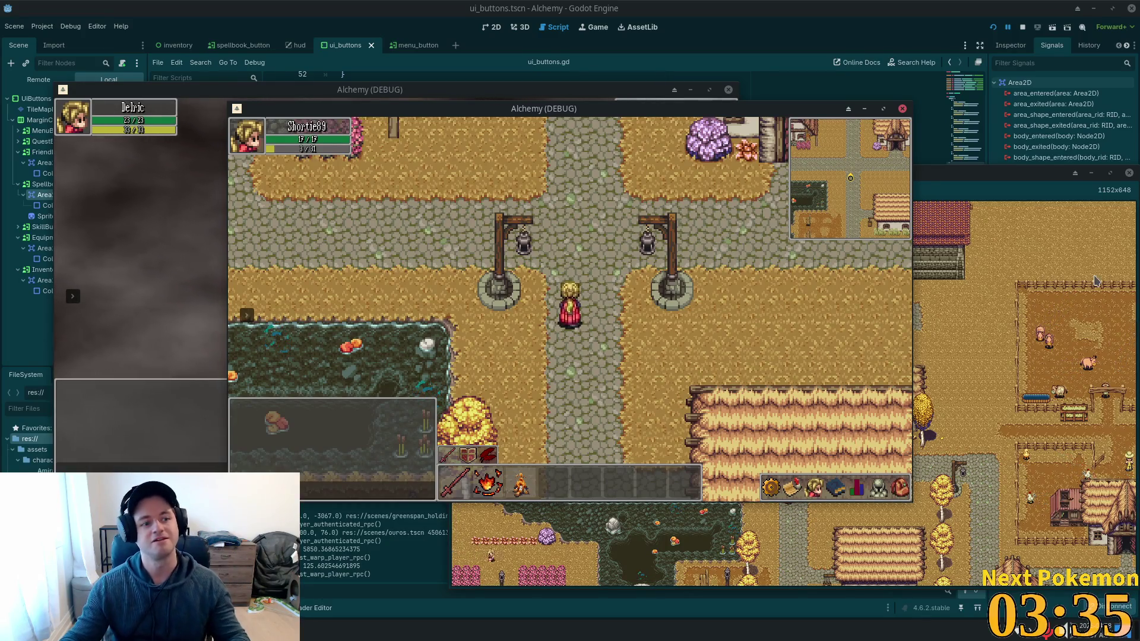
key(w)
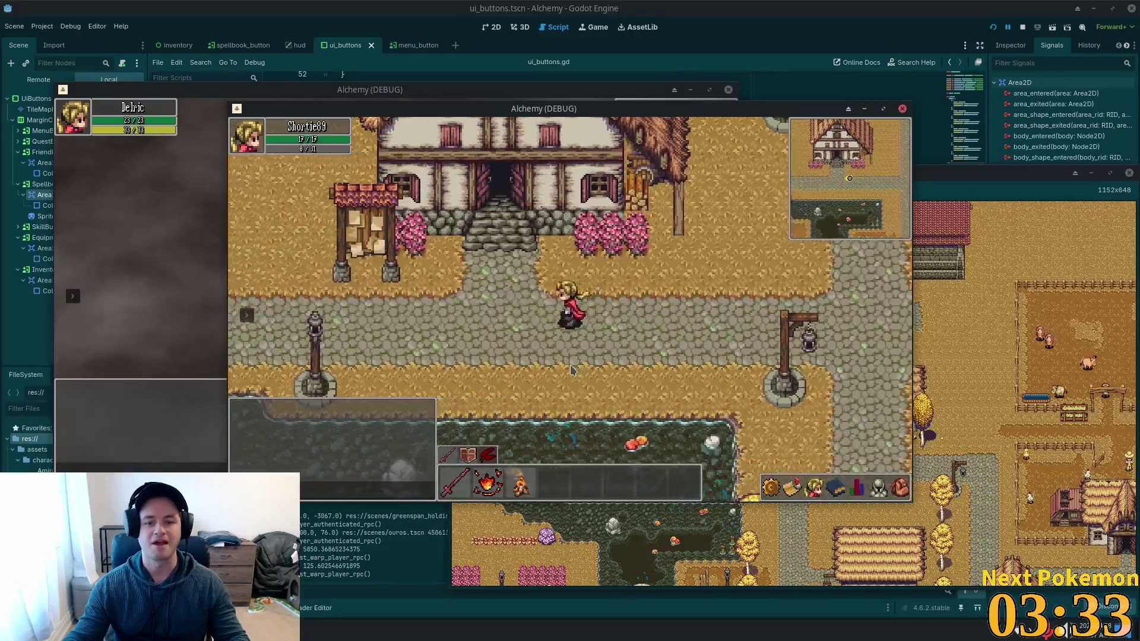
key(a)
key(a)
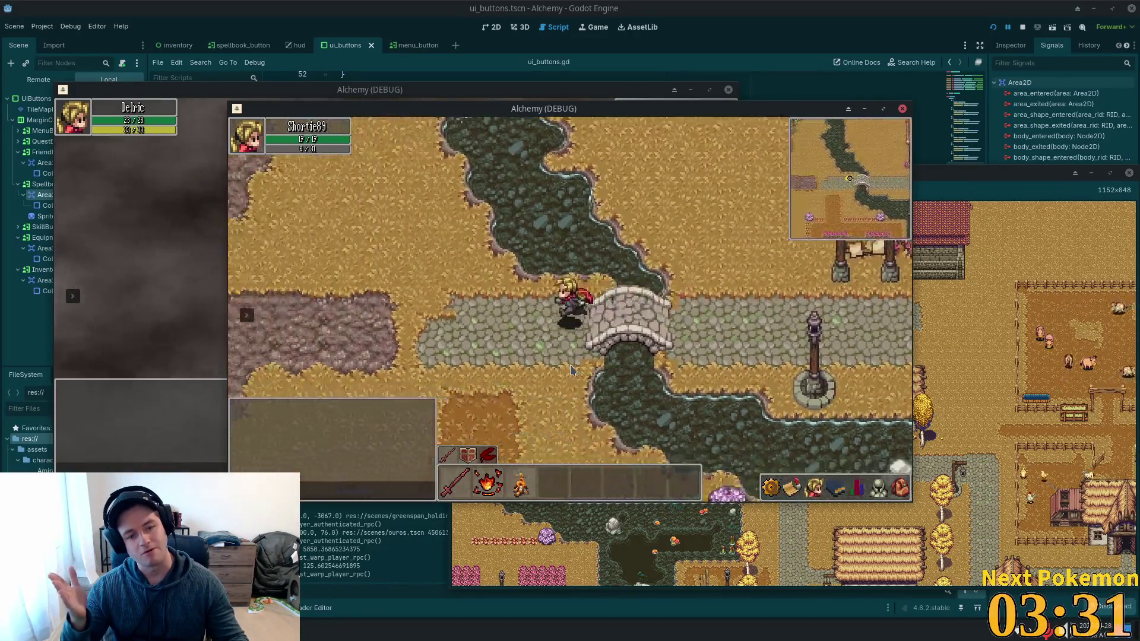
key(a)
key(s)
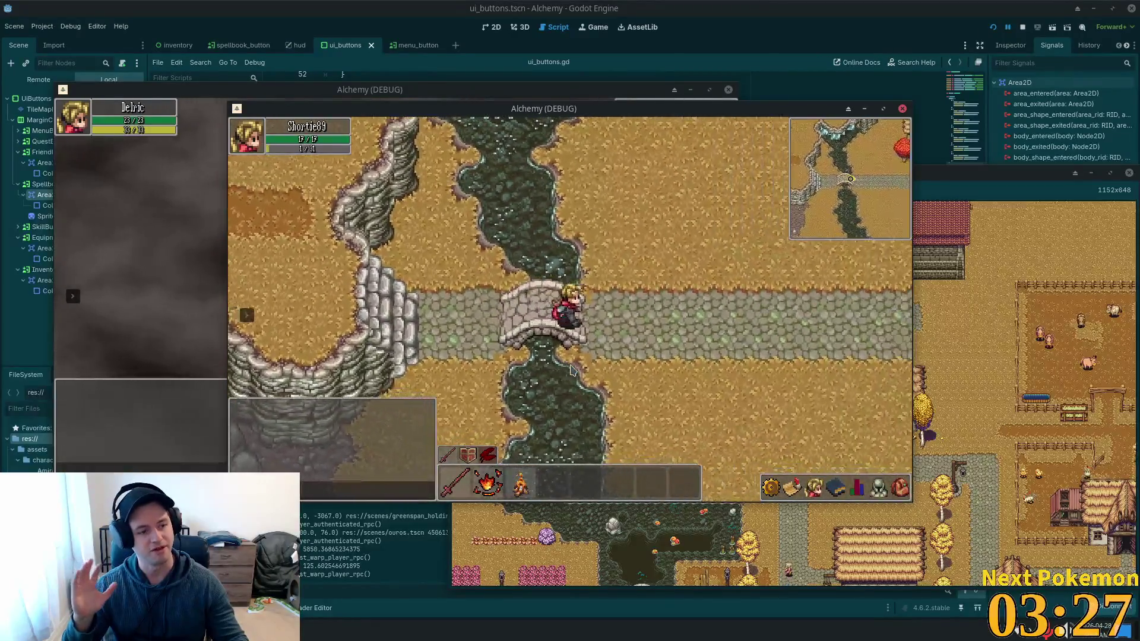
key(d)
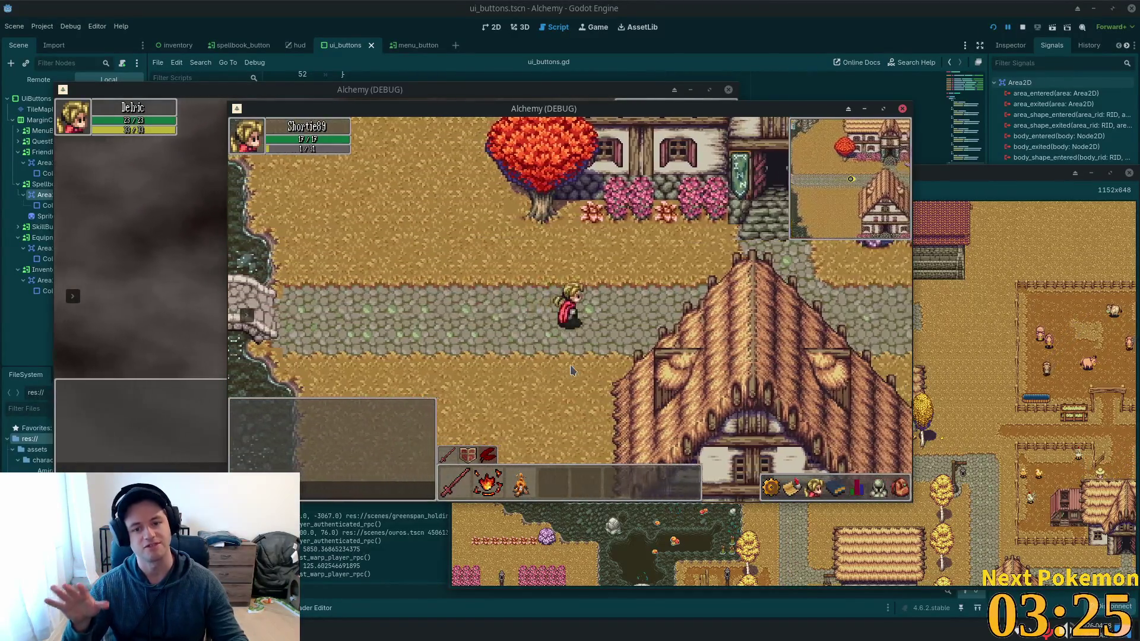
key(a)
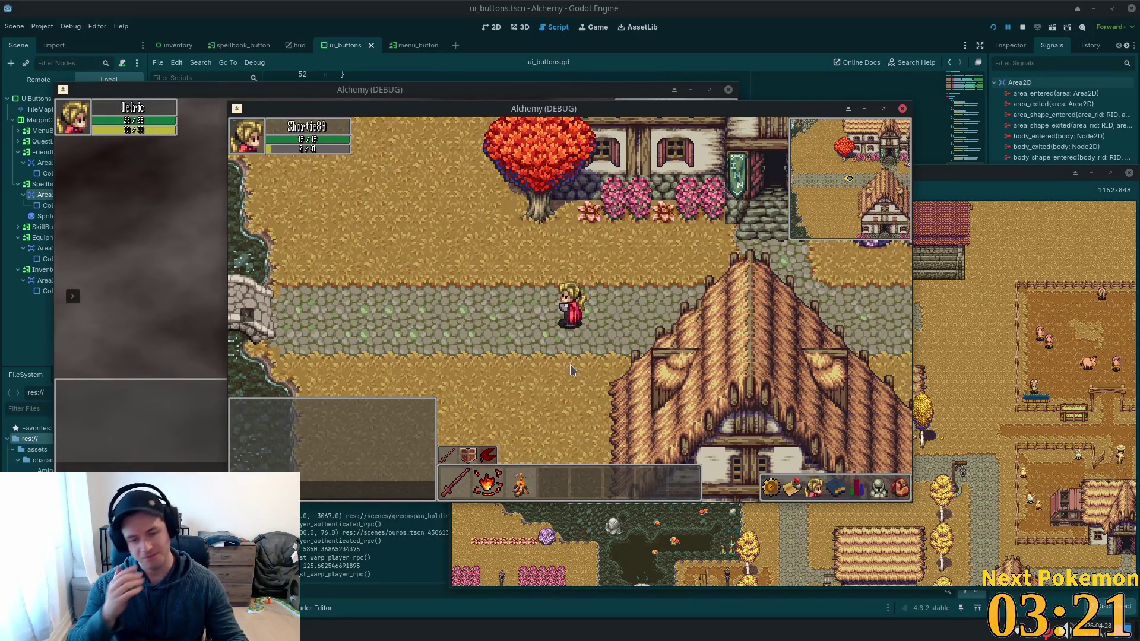
Walk east past the inn to the pig farm gate and the rocky pen.
key(d)
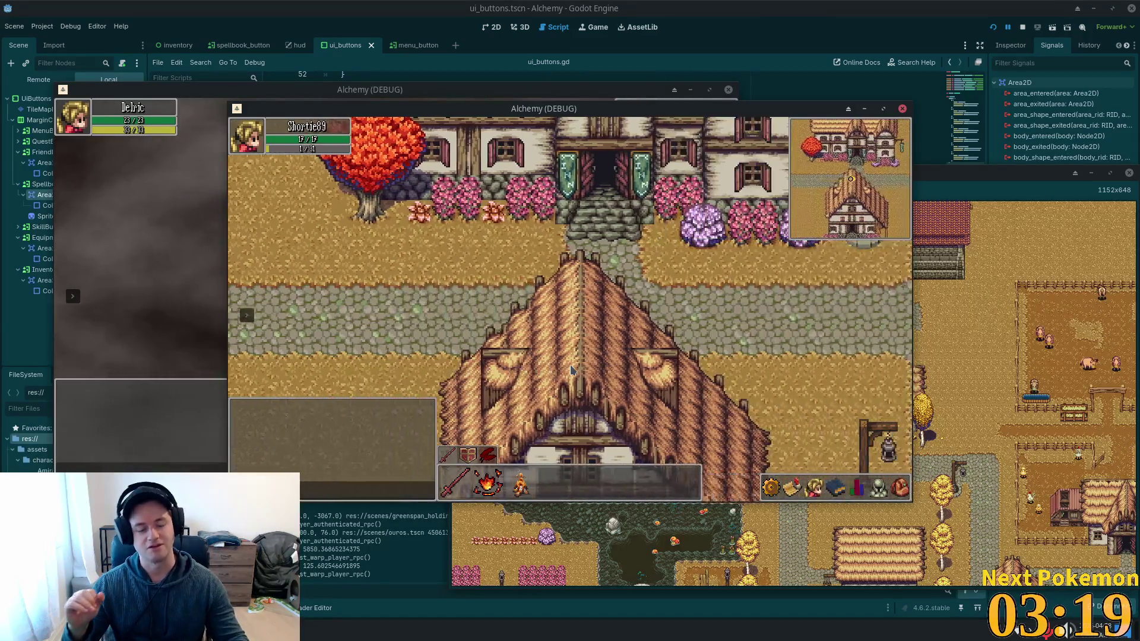
key(d)
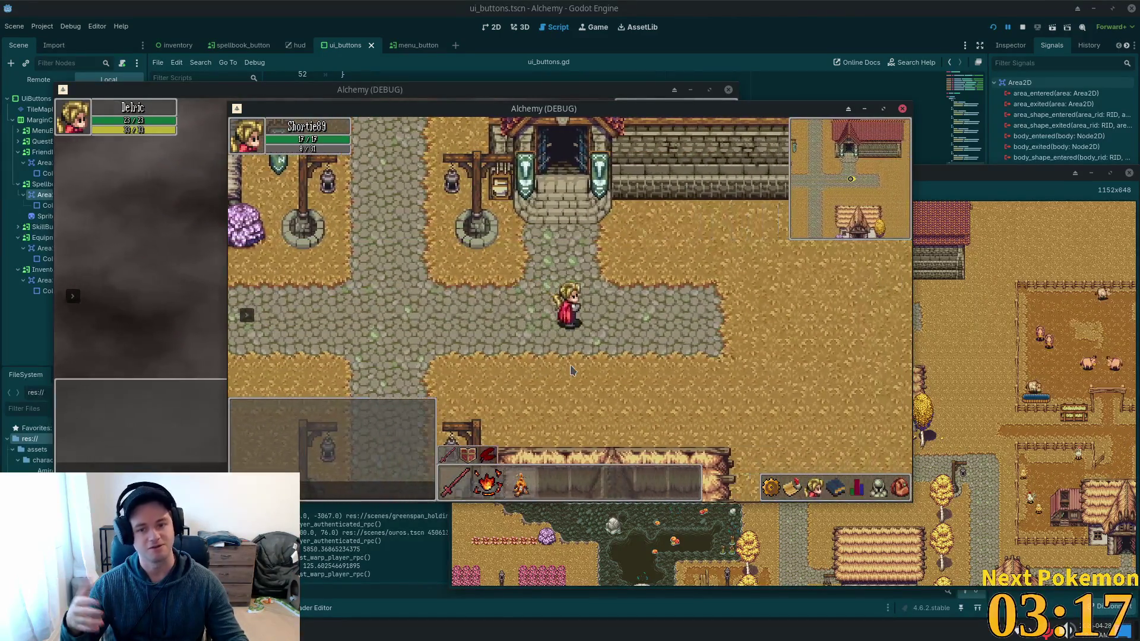
key(d)
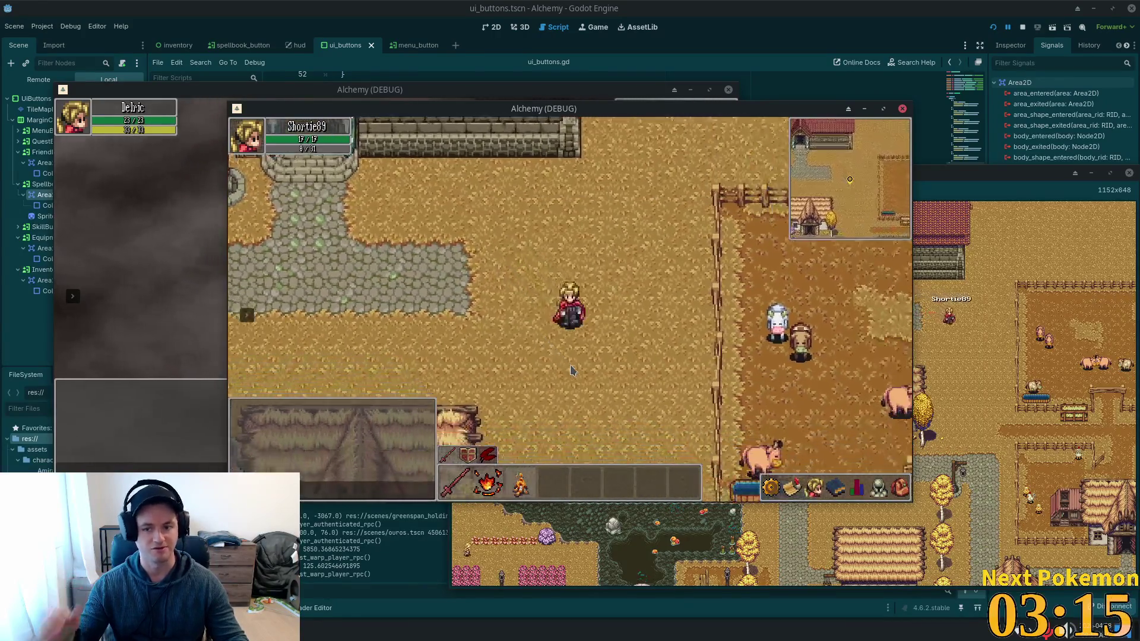
key(s)
key(w)
key(d)
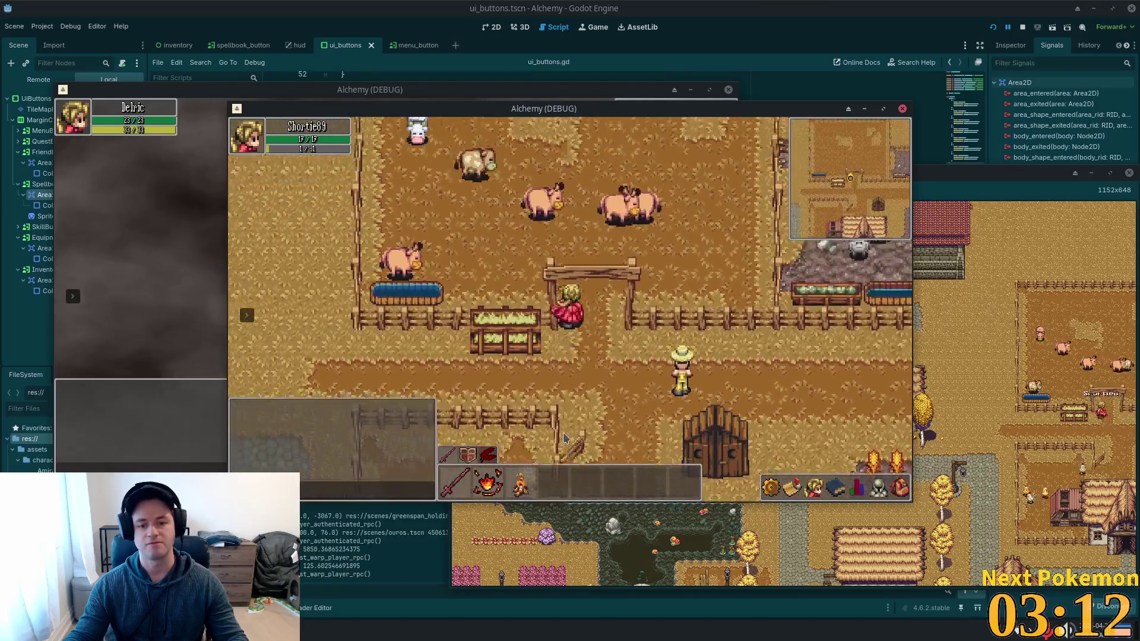
key(d)
key(w)
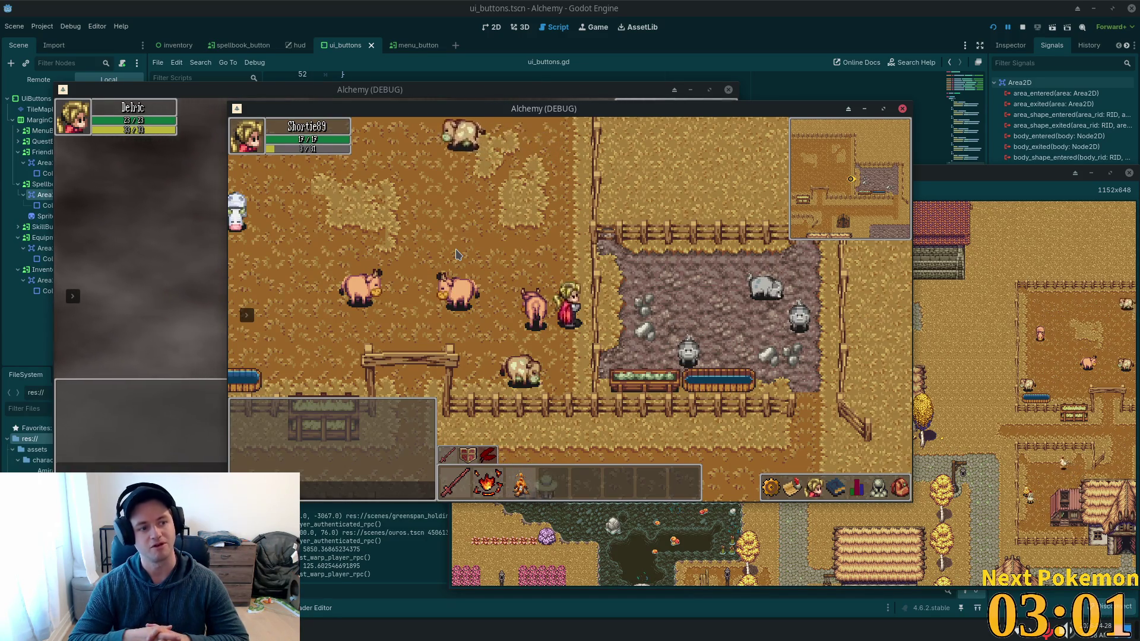
Walk back down-left across the farm and west along the cobblestone path.
key(s)
key(a)
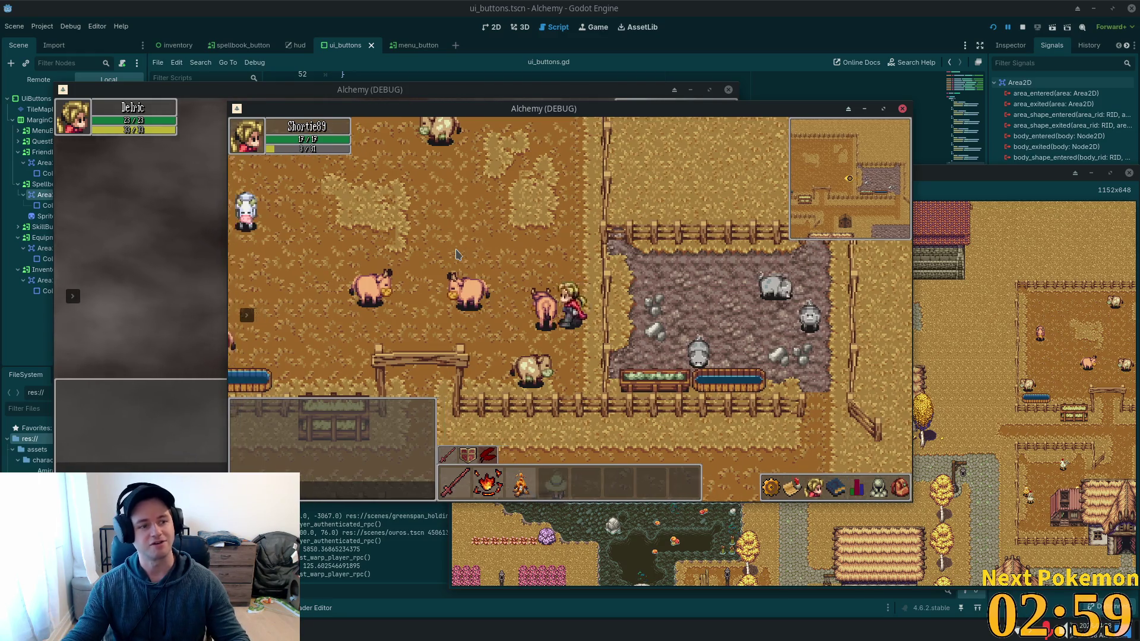
key(s)
key(a)
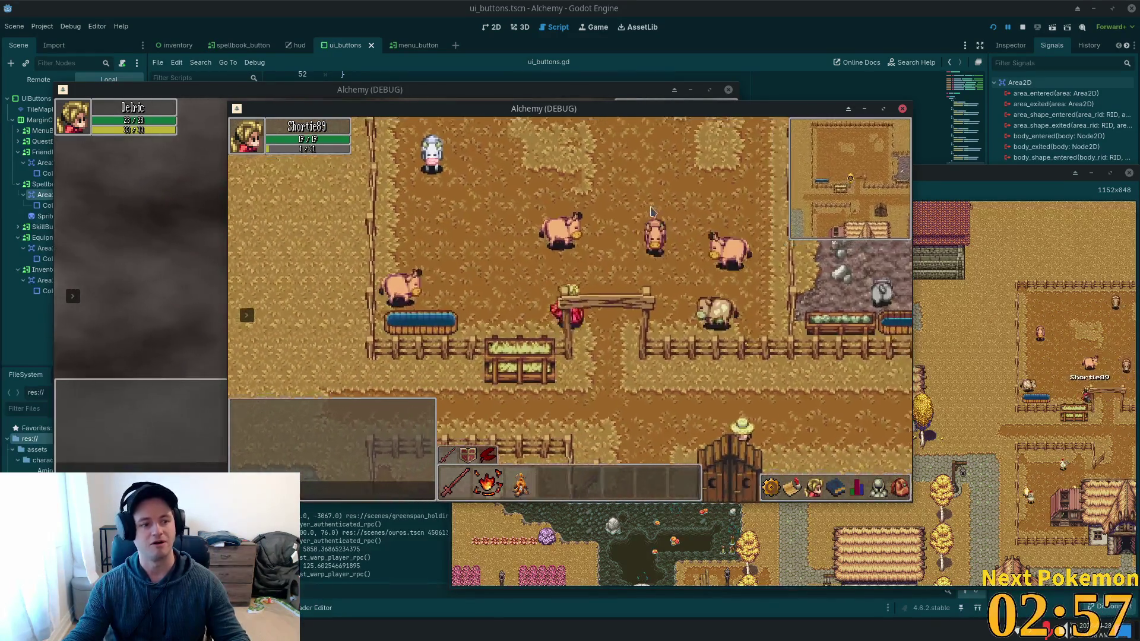
key(s)
key(a)
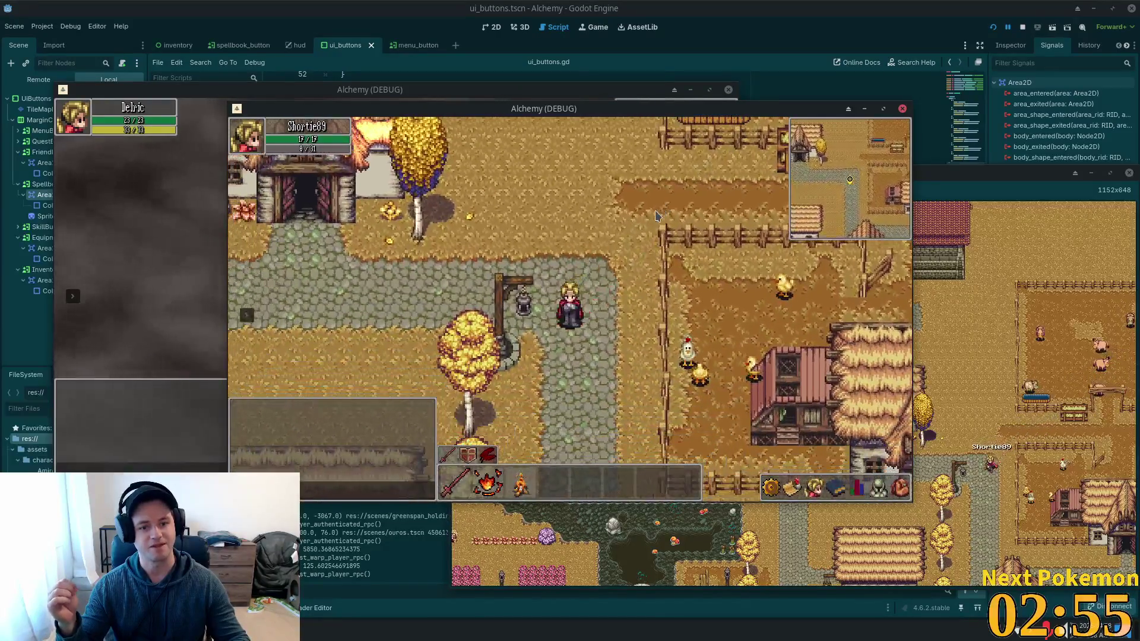
key(a)
key(a)
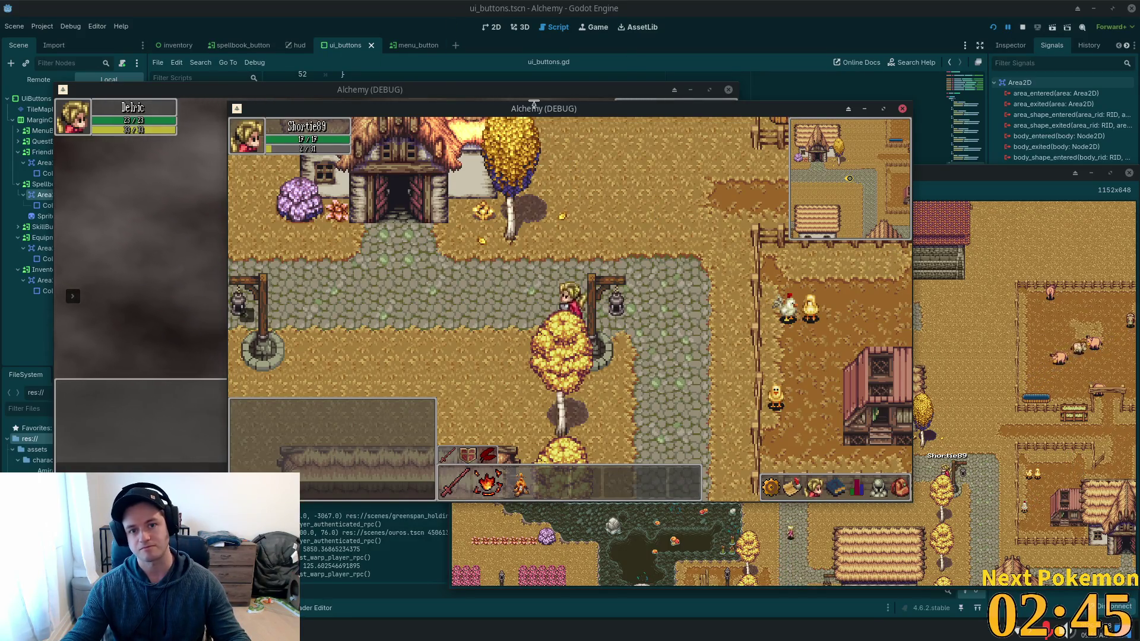
Arrange the Delric and Shortie89 game windows so both are visible, with Delric's on the right.
mouse_move(554, 107)
mouse_down()
mouse_move(316, 232)
mouse_move(372, 191)
mouse_up()
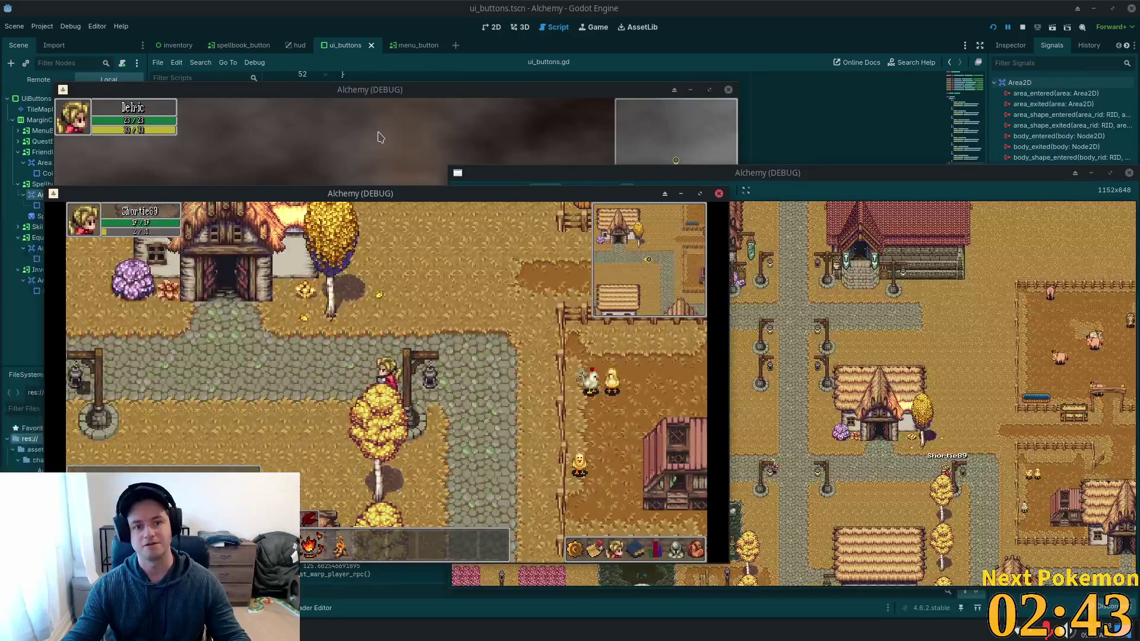
mouse_move(367, 94)
mouse_down()
mouse_move(484, 82)
mouse_move(467, 80)
mouse_up()
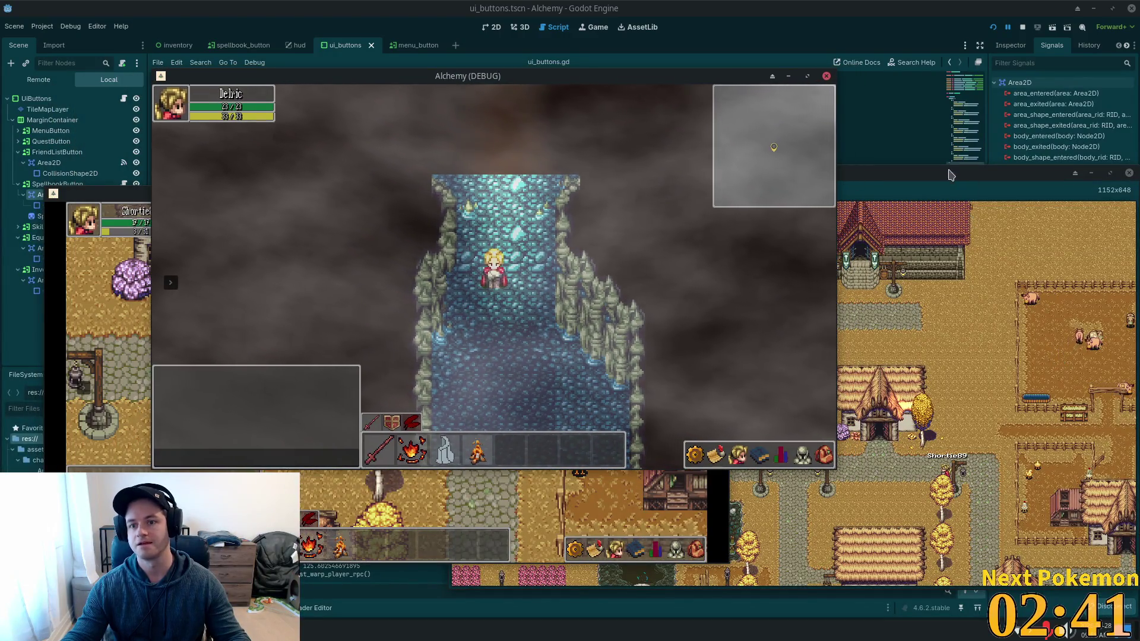
click(998, 239)
click(382, 247)
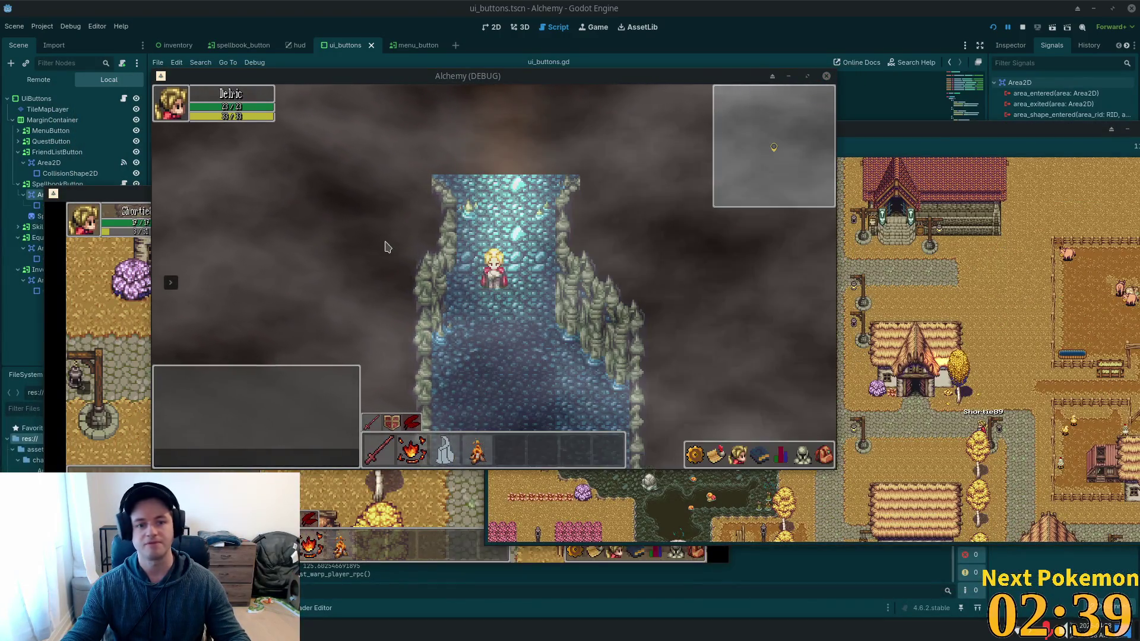
click(155, 281)
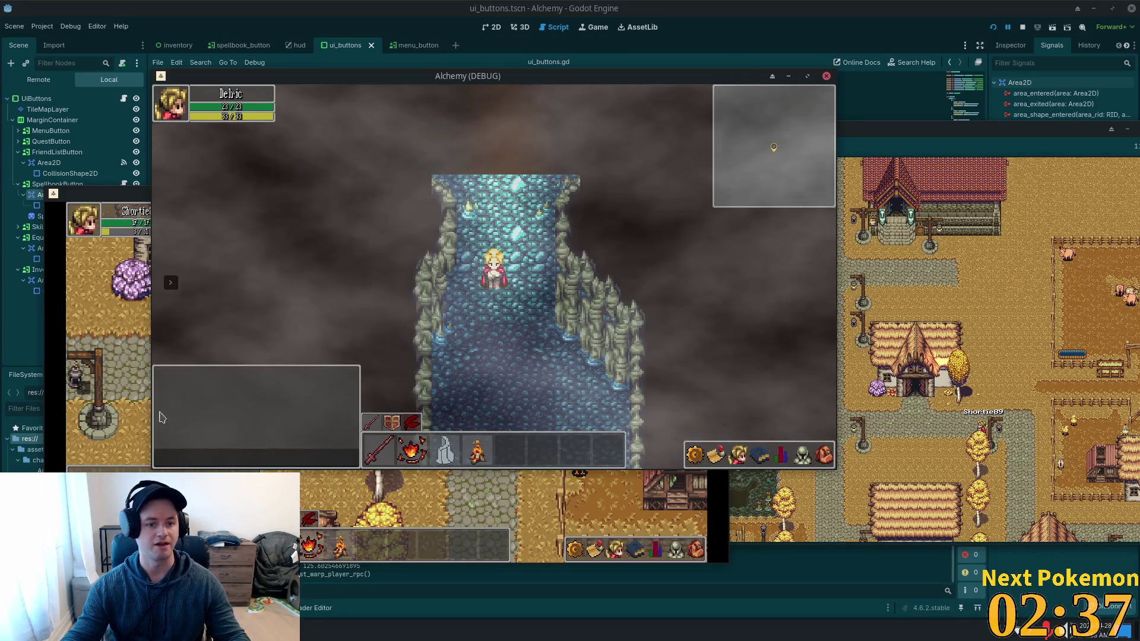
click(308, 177)
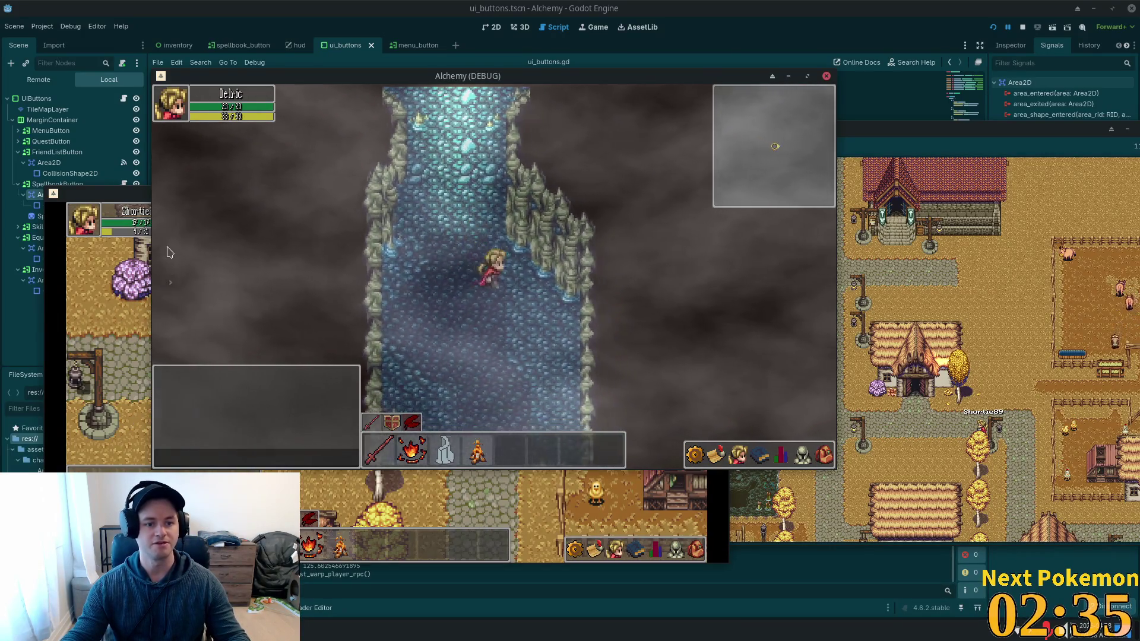
drag(308, 76, 637, 93)
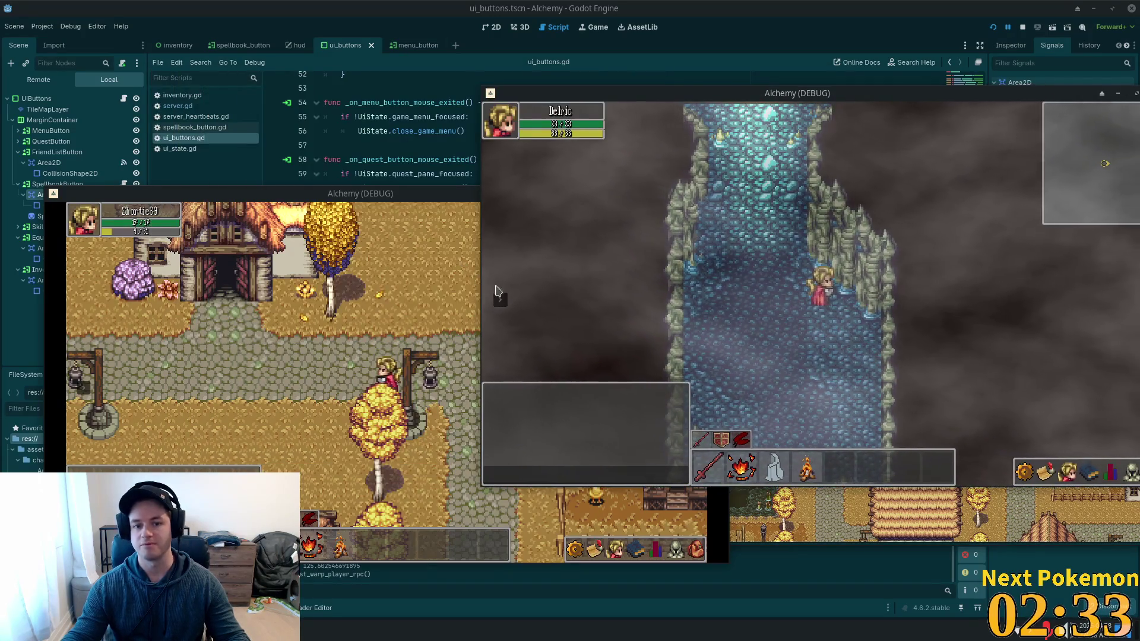
Warp Delric to Ouros, walk around the town, and send 'hey' in chat.
click(557, 289)
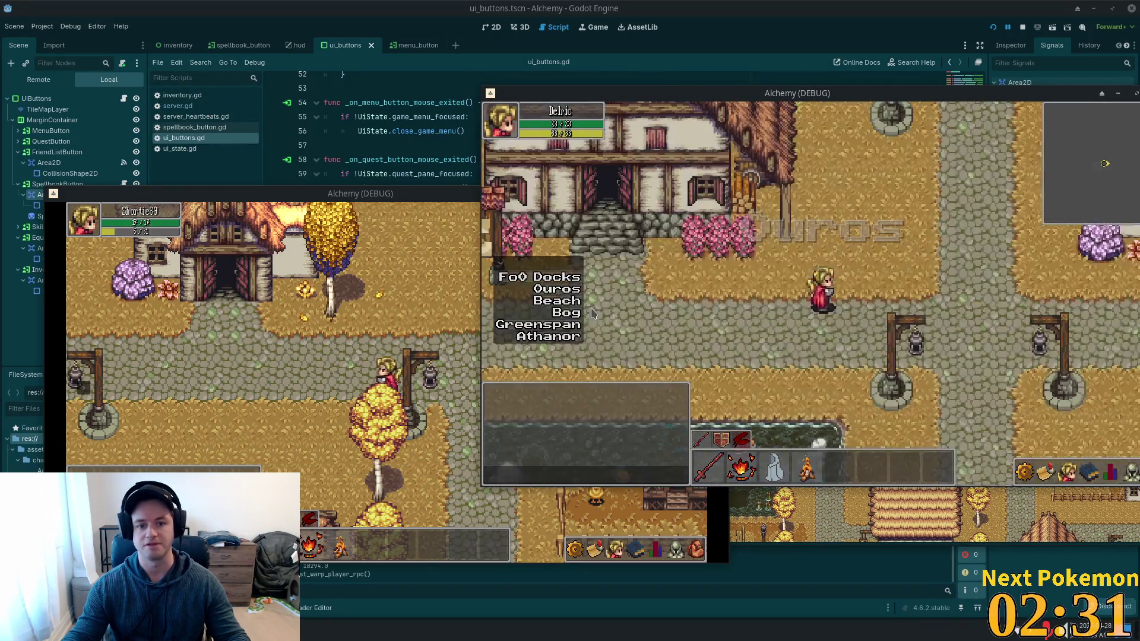
key(Right)
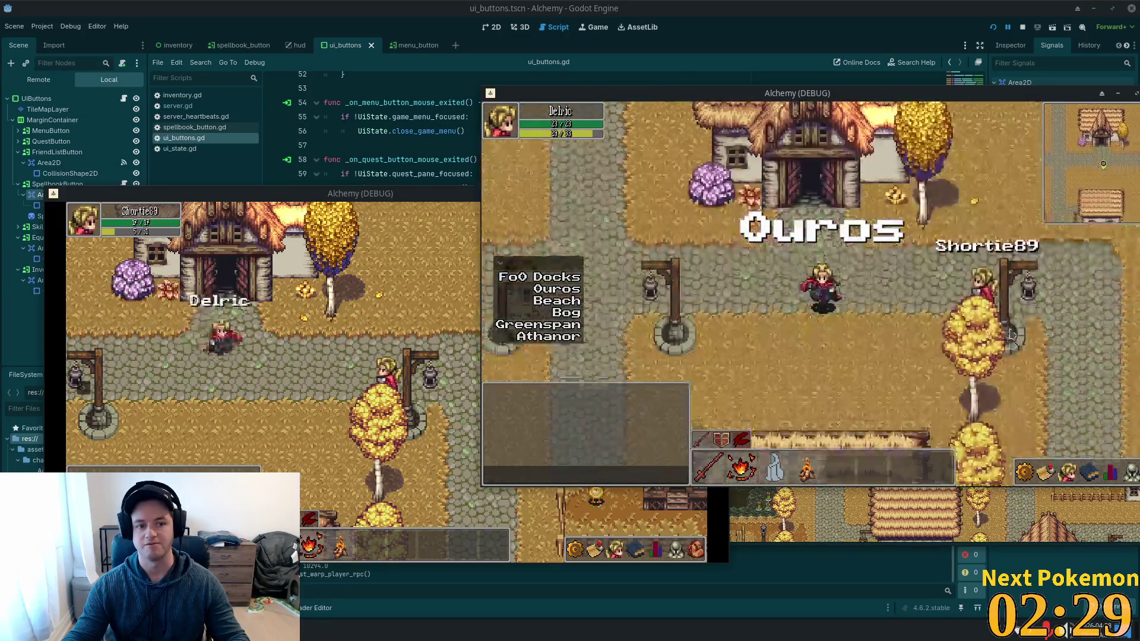
key(Left)
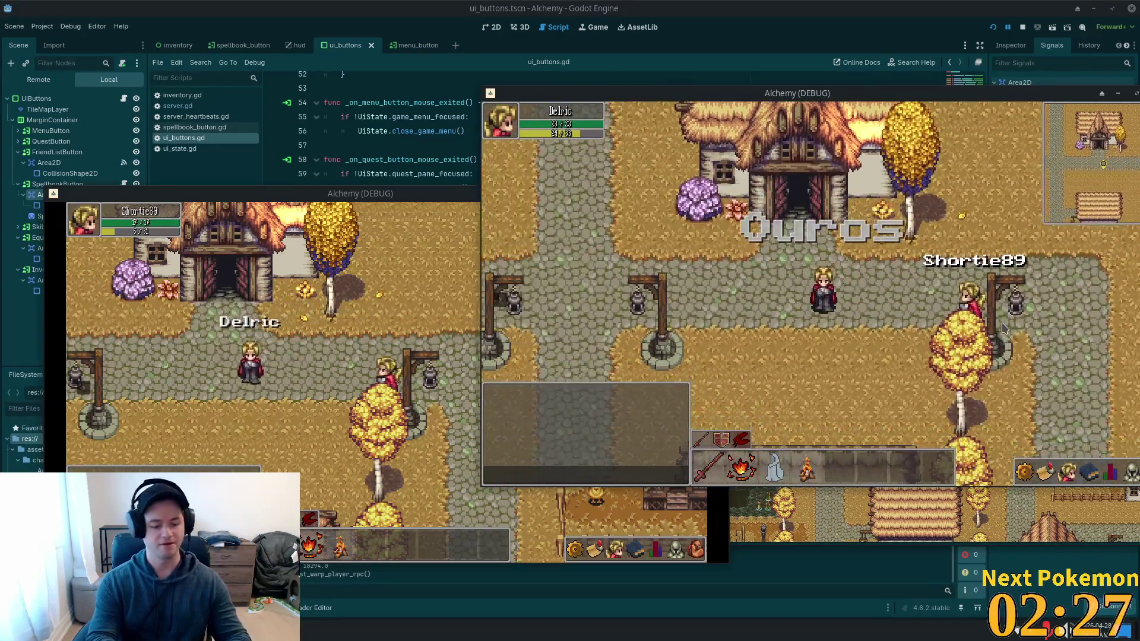
key(i)
key(Down)
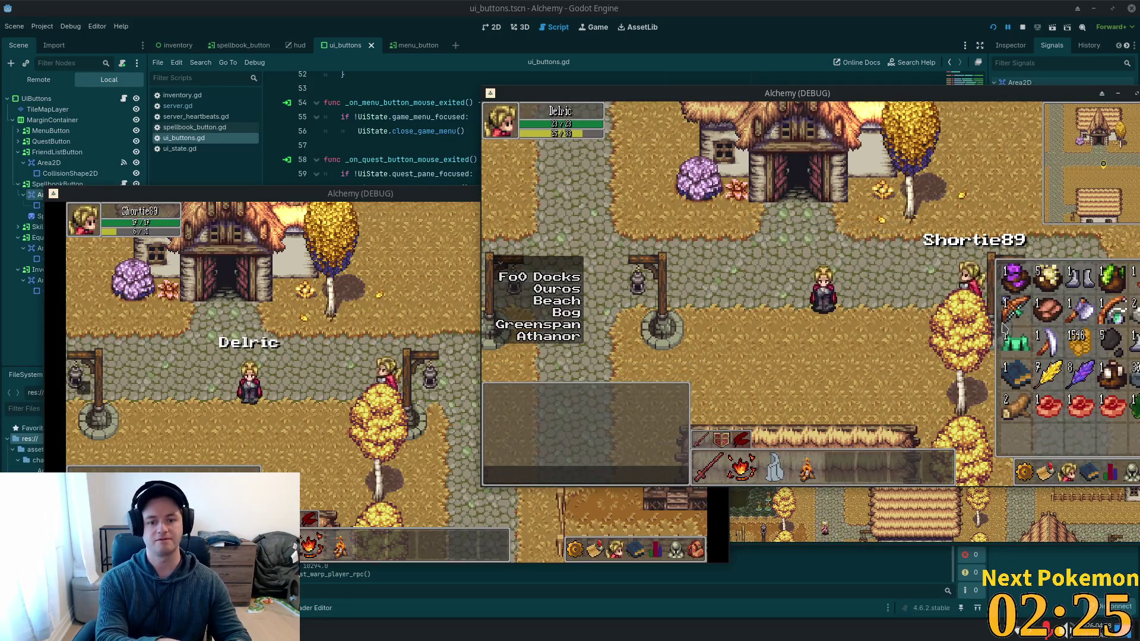
key(i)
click(576, 477)
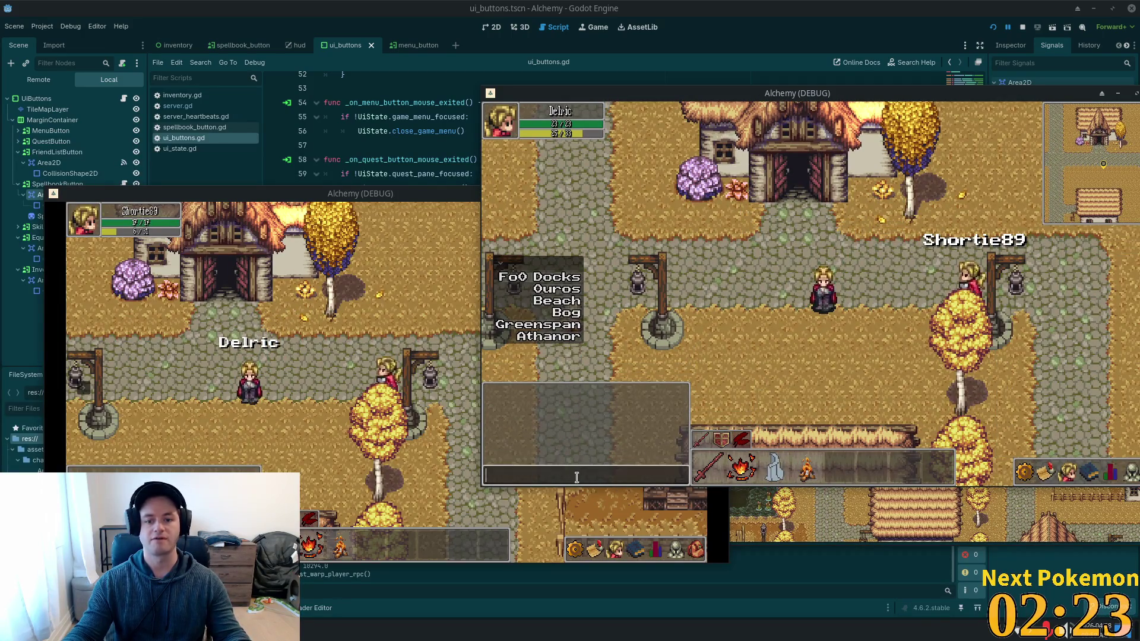
text(hey)
key(Return)
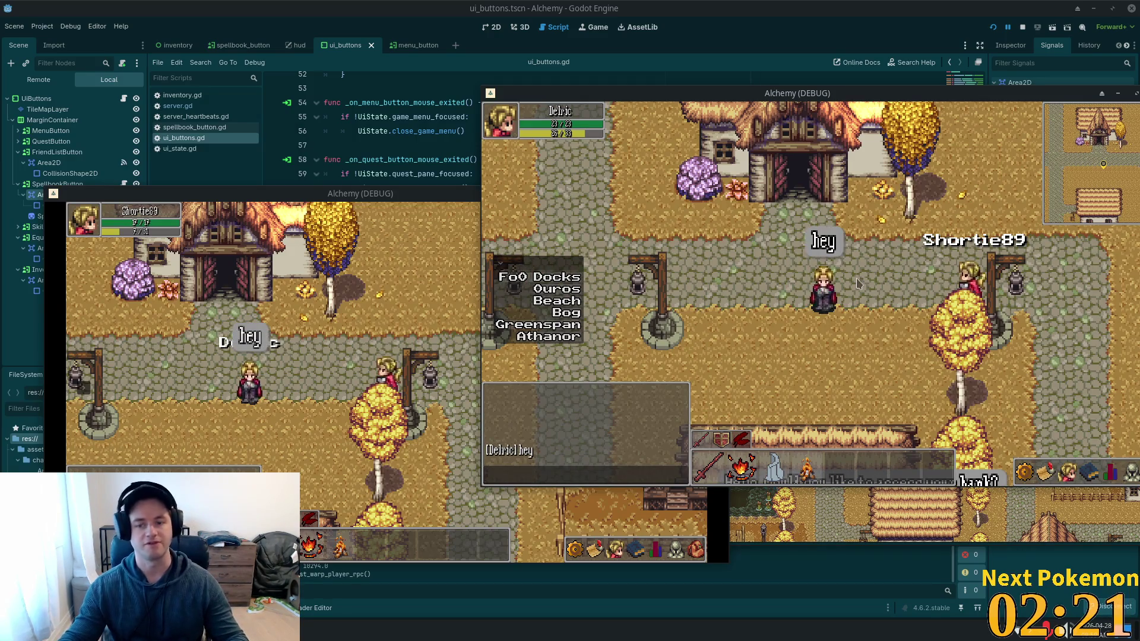
Walk Delric beside Shortie89, request a trade, accept it in Shortie89's client, and offer an item.
key(d)
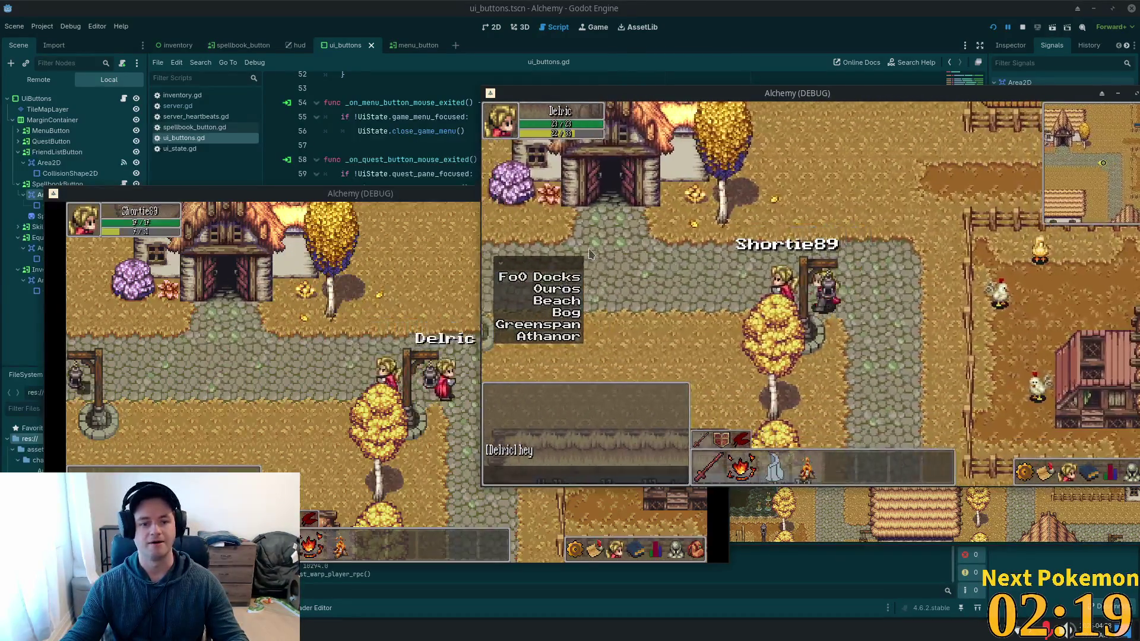
key(a)
key(i)
key(i)
key(i)
key(i)
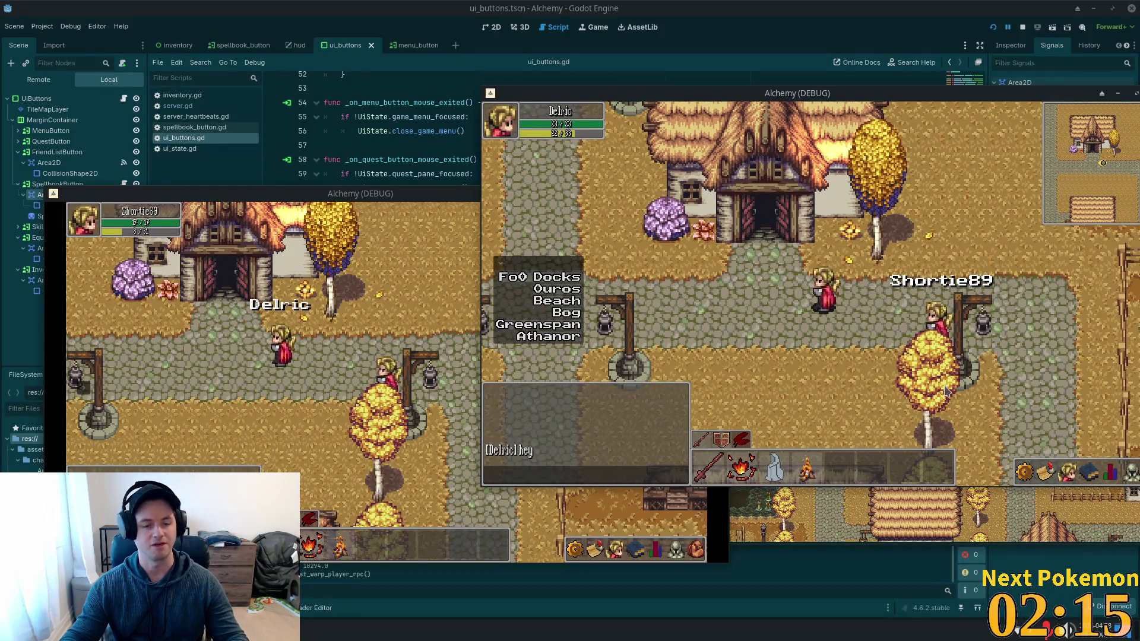
key(d)
right_click(894, 294)
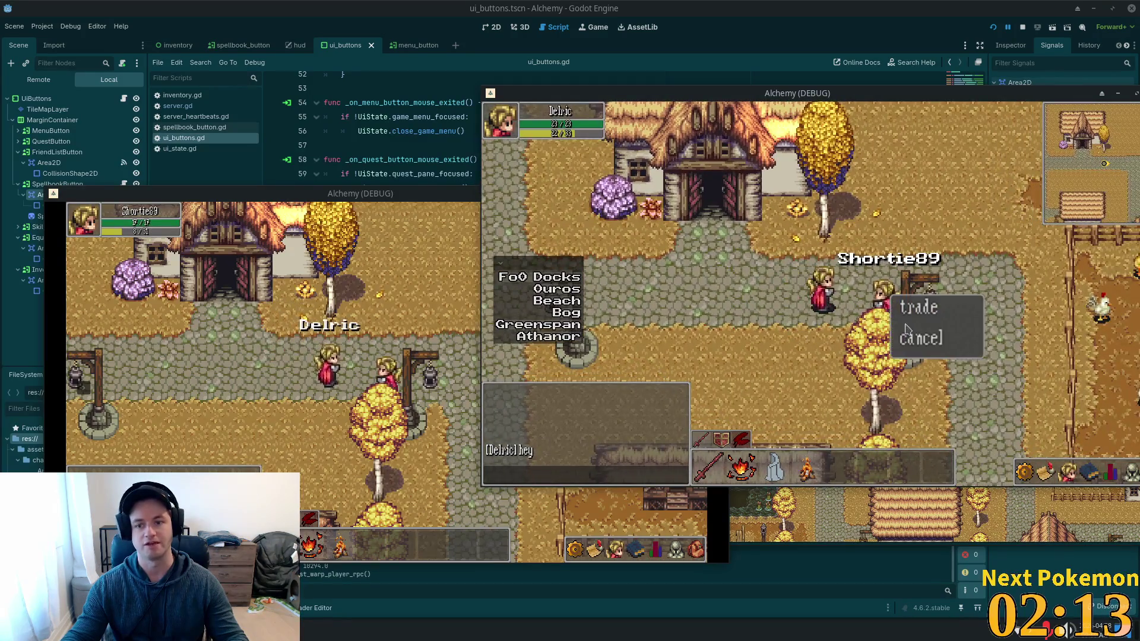
click(920, 311)
click(102, 416)
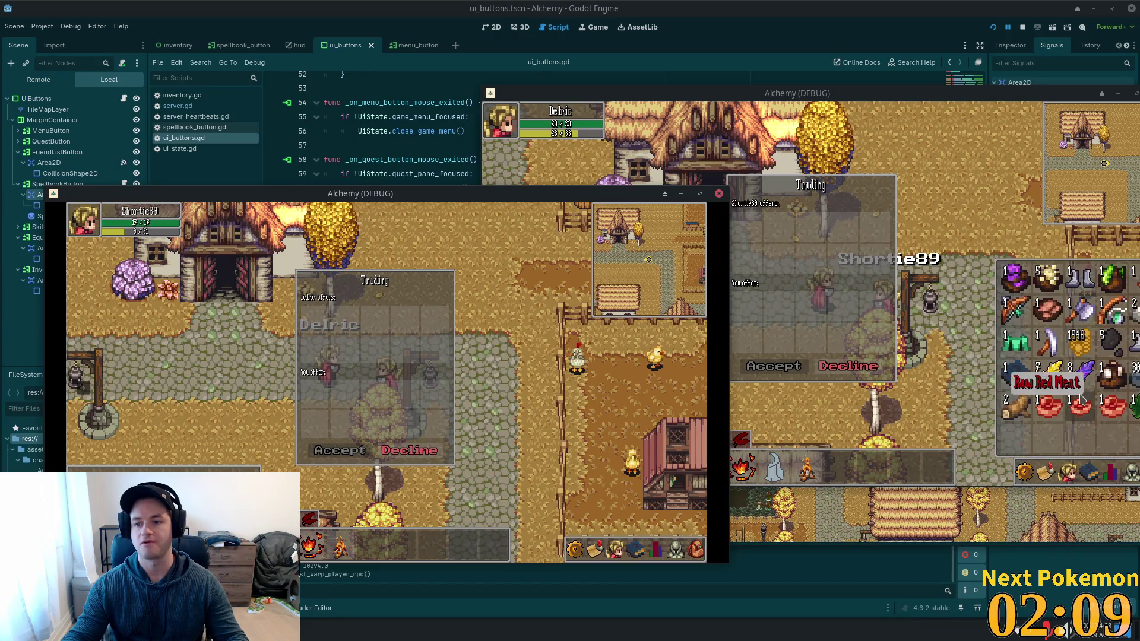
click(1020, 361)
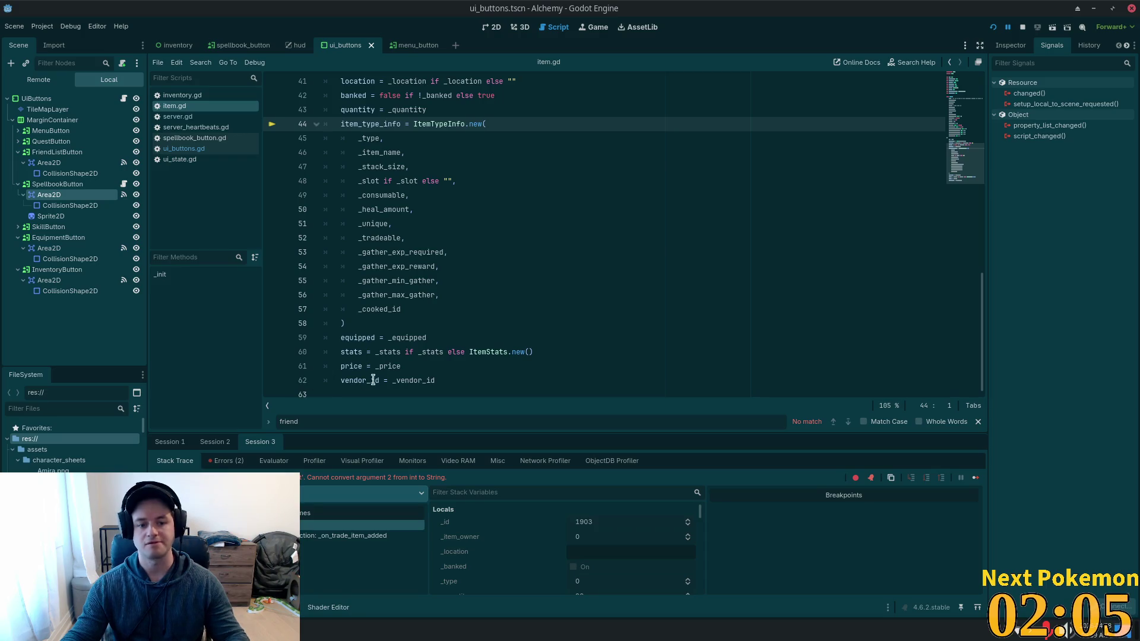
Check the _item_name argument on item.gd line 46, resume the game, and restart the debug run.
click(404, 158)
key(alt+Tab)
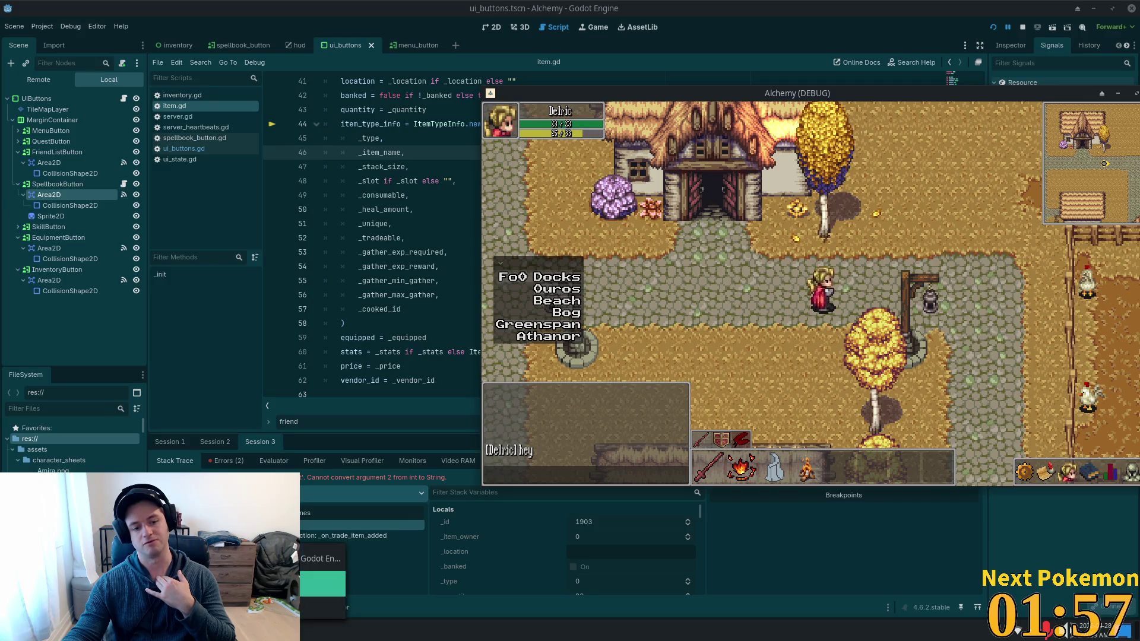
click(992, 28)
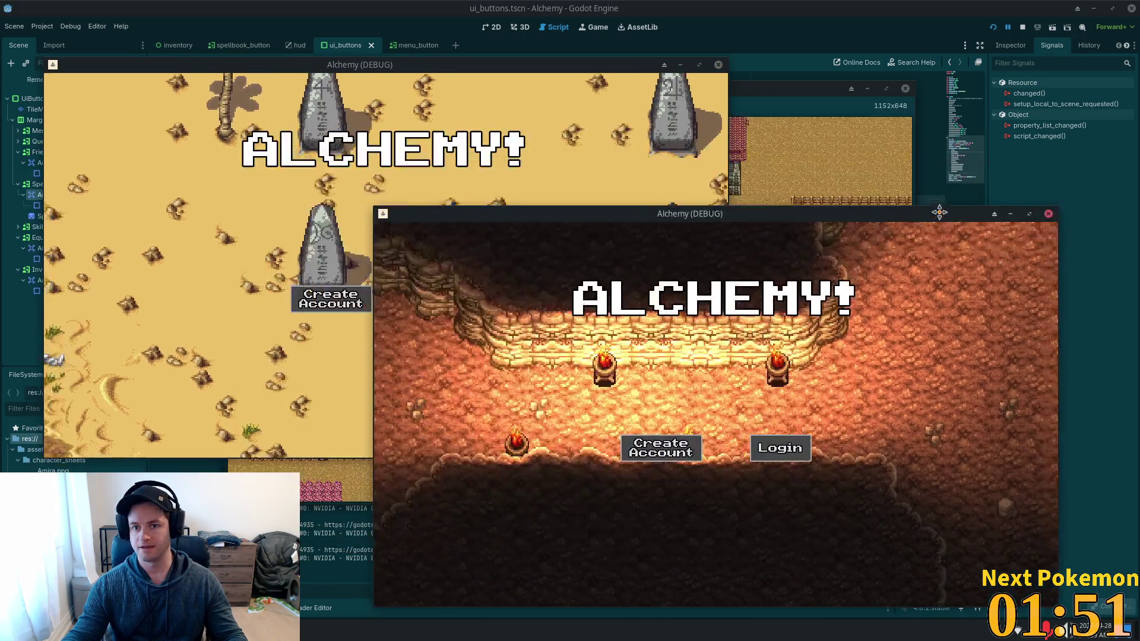
drag(939, 212, 997, 213)
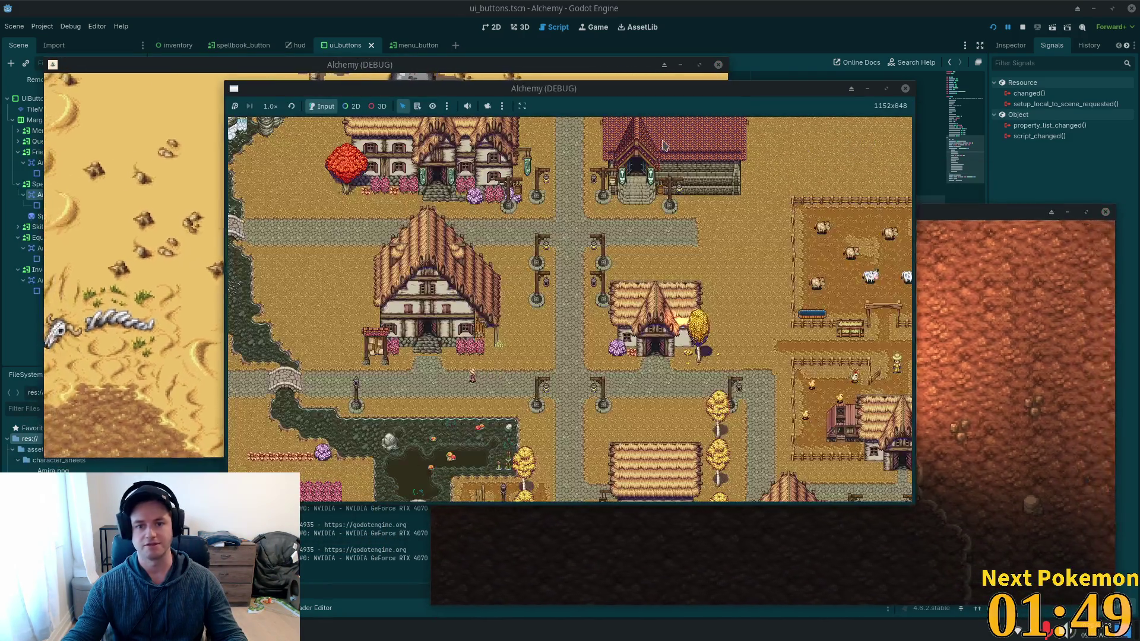
Zoom the middle game window's map from the world overview into the farm's animal pen and pond.
scroll(641, 379, up, 5)
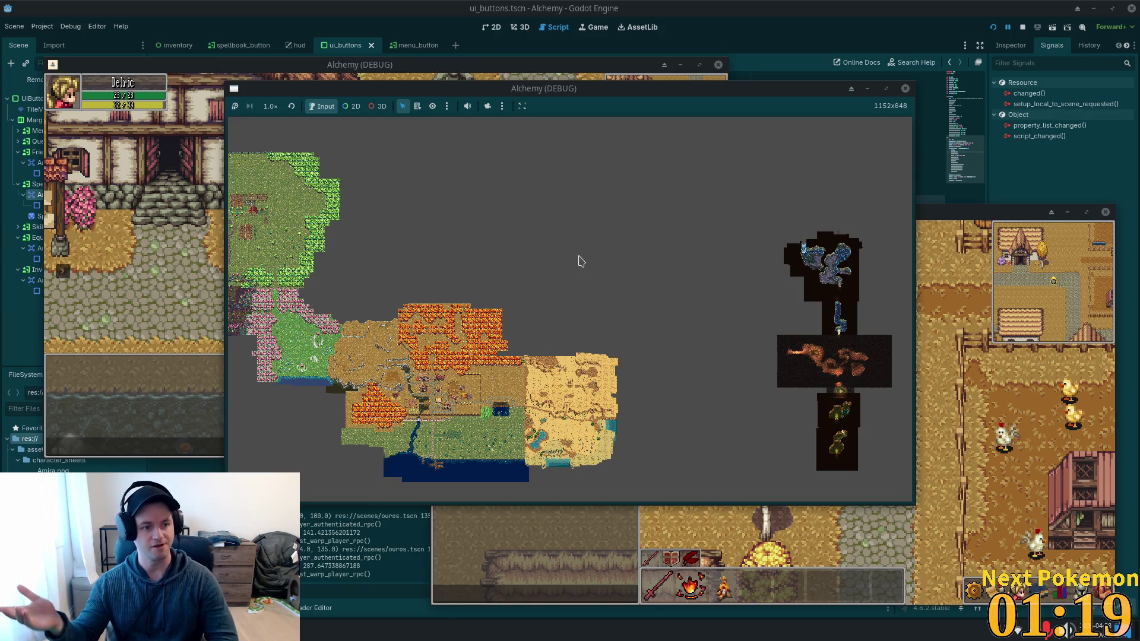
scroll(546, 239, up, 5)
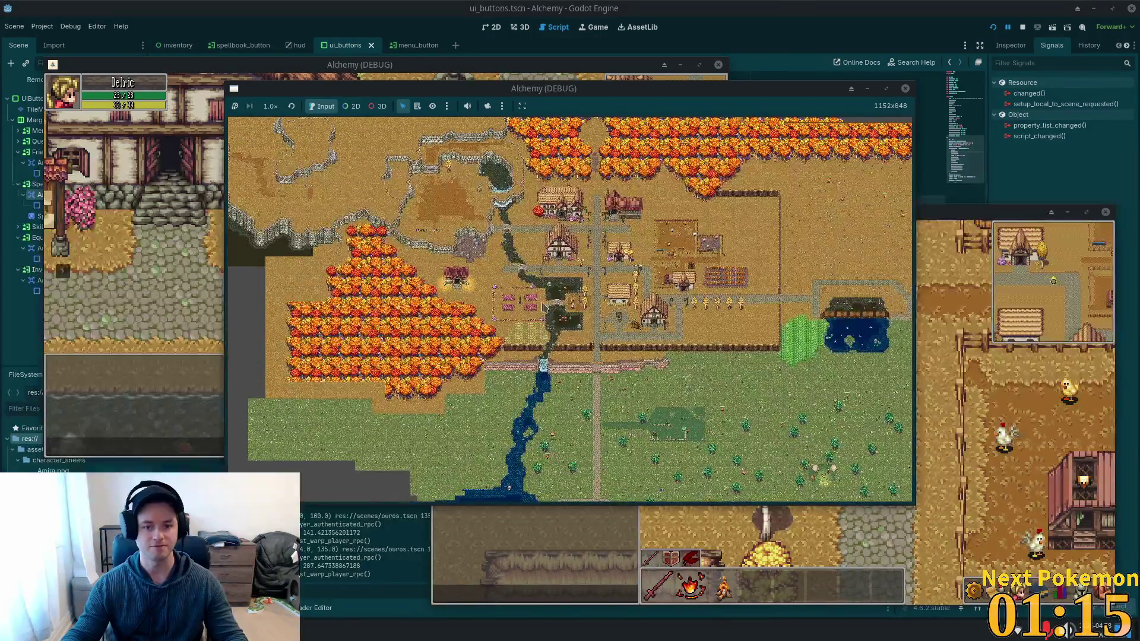
scroll(544, 315, up, 3)
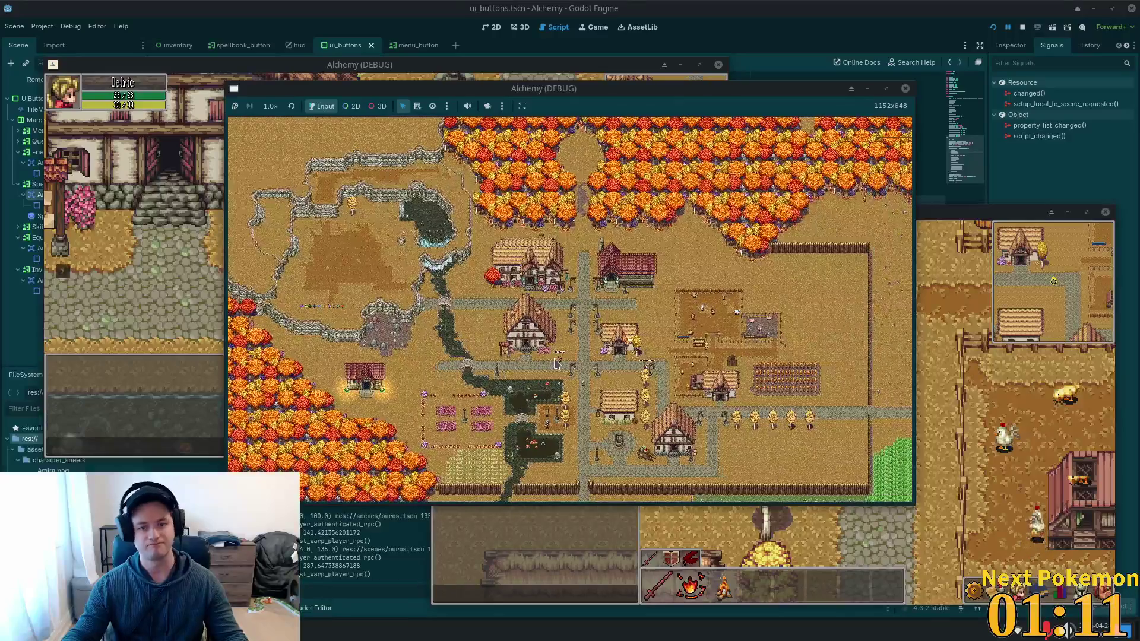
scroll(552, 367, up, 1)
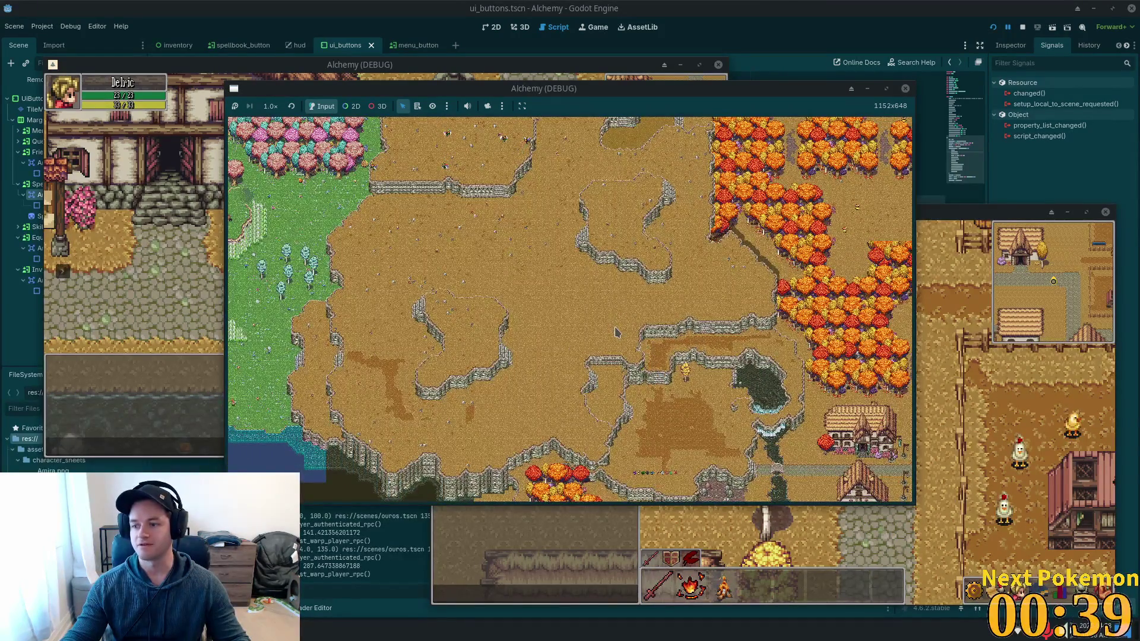
scroll(596, 330, up, 3)
scroll(597, 330, up, 10)
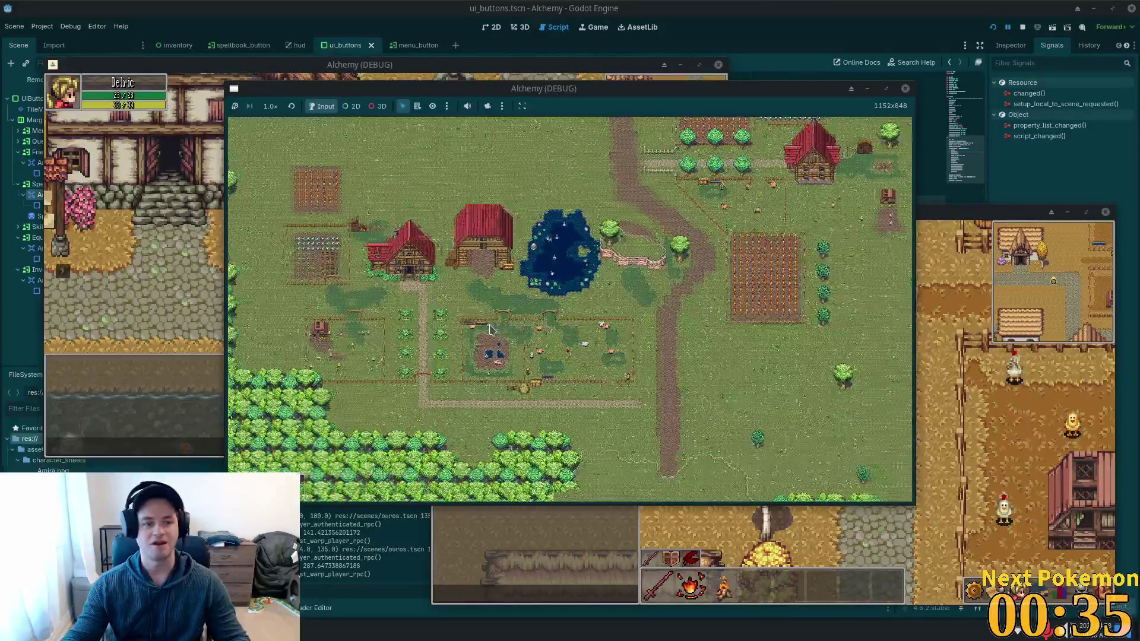
scroll(523, 348, up, 5)
scroll(522, 347, down, 5)
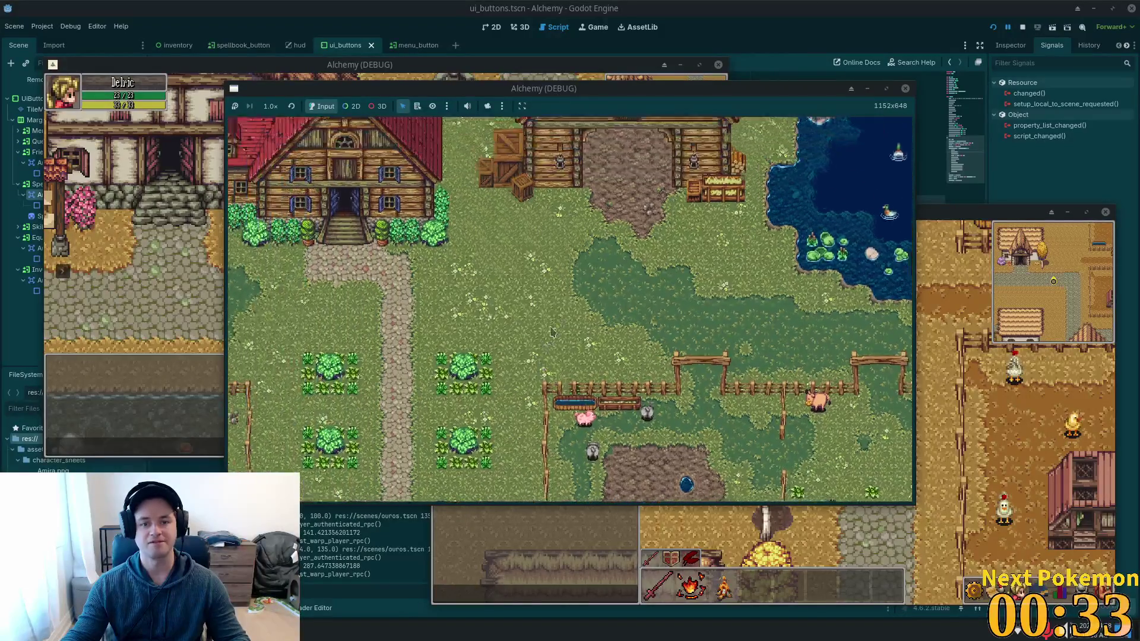
click(950, 416)
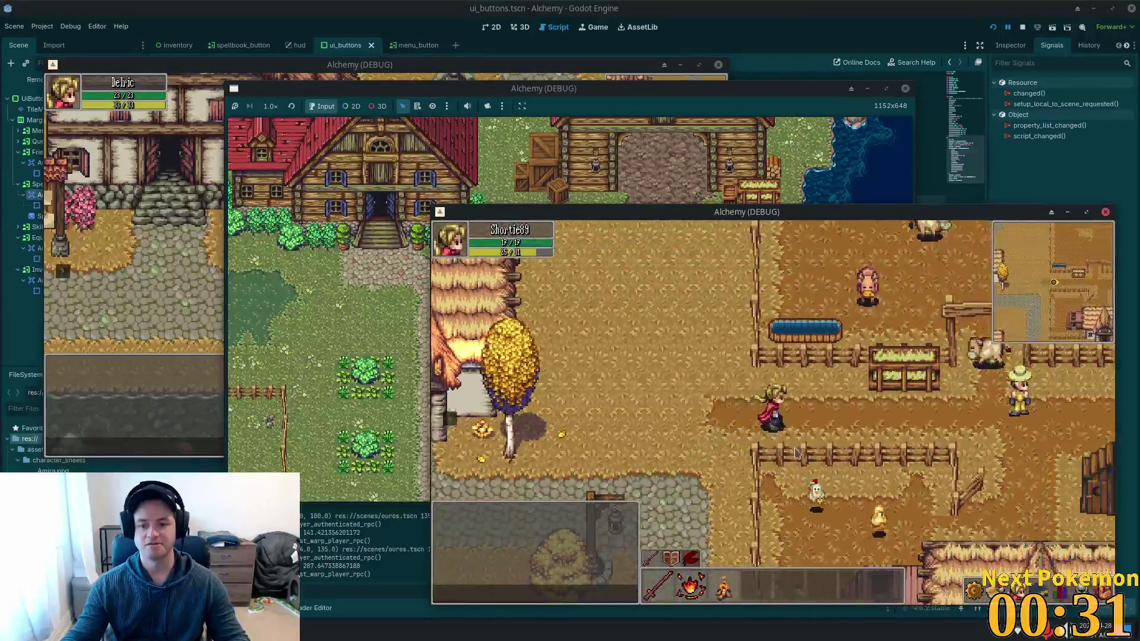
Walk the first player from the village down to the farm's stone pig pen and around the pens.
click(224, 339)
key(d)
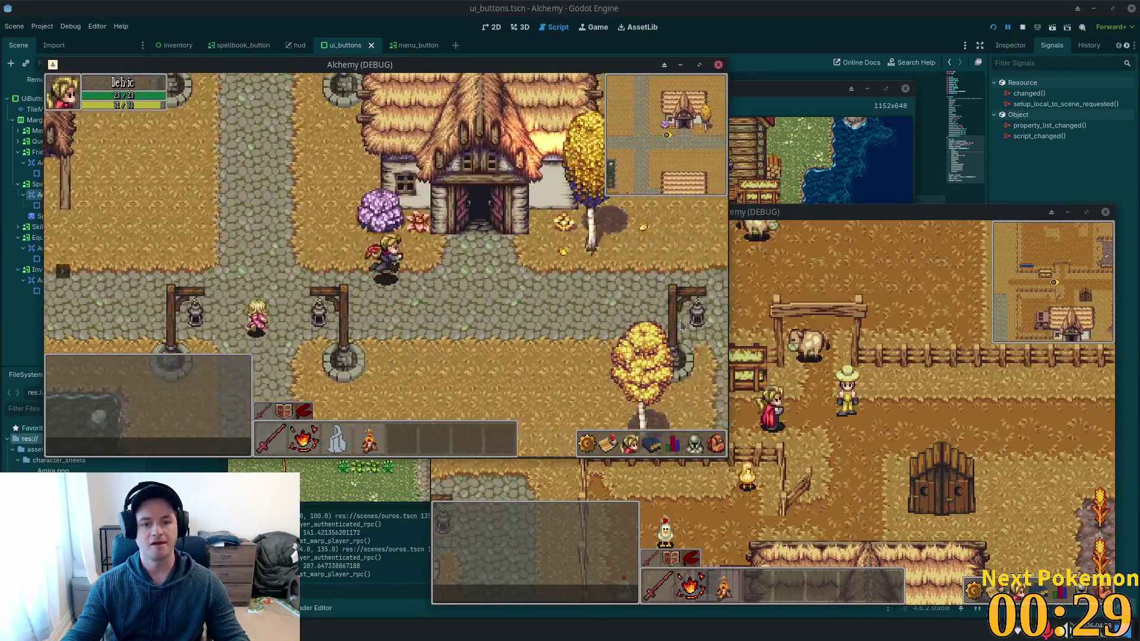
key(s)
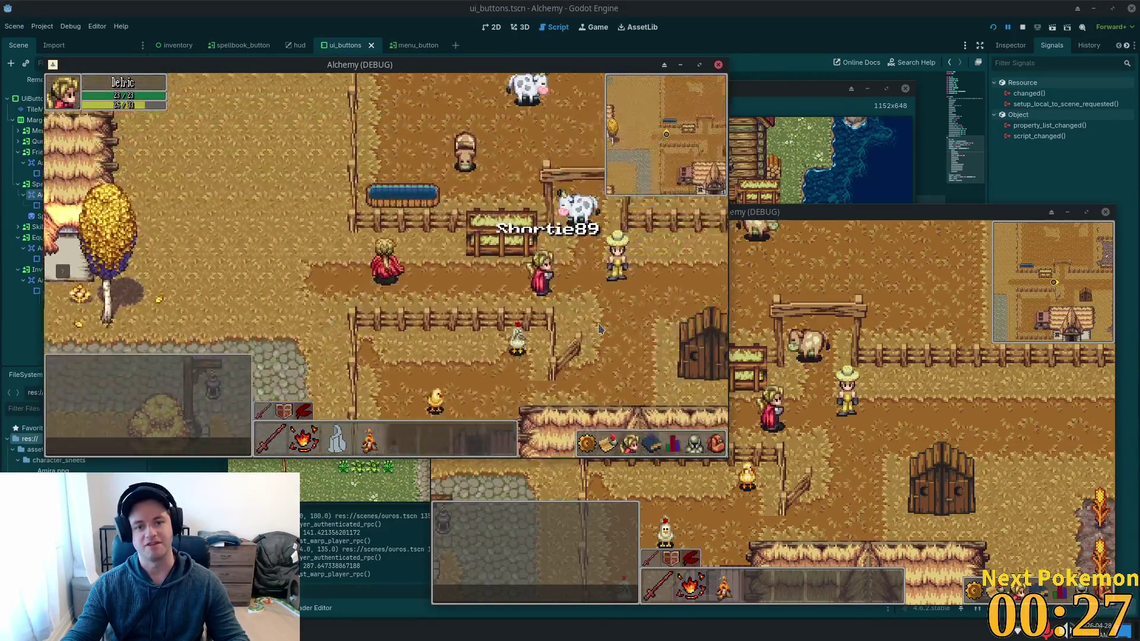
key(w)
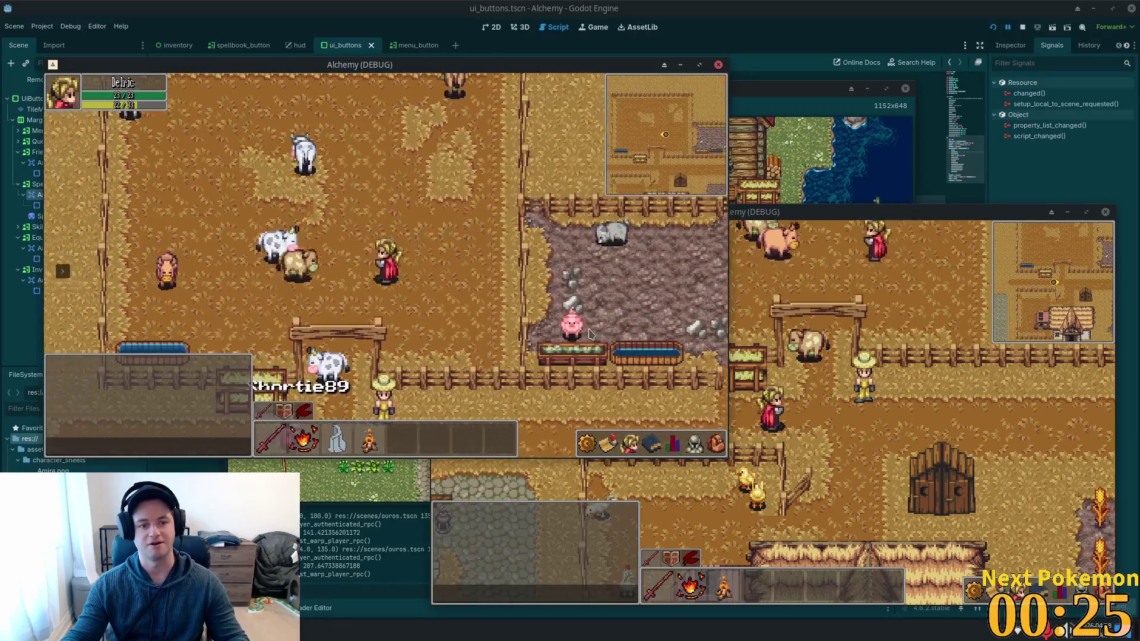
key(w)
key(a)
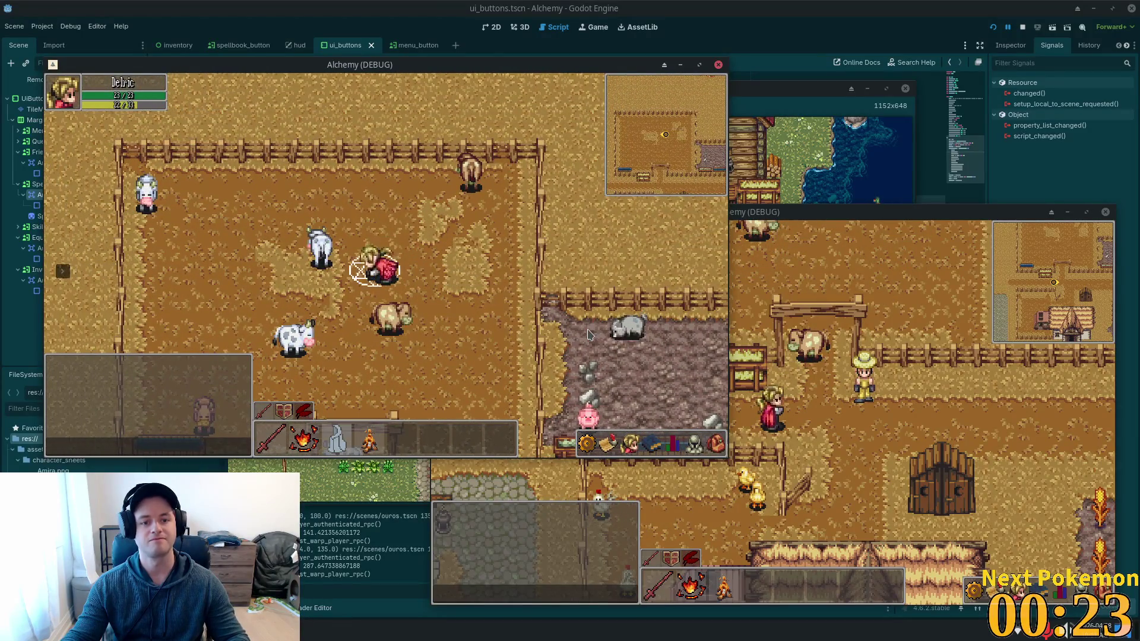
key(s)
key(d)
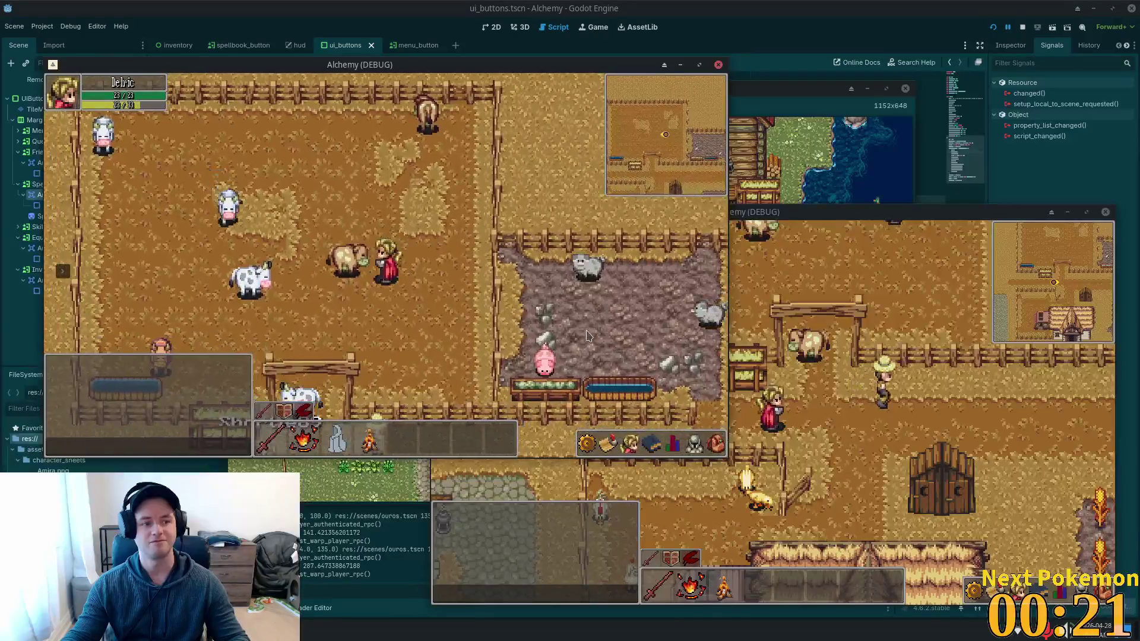
key(a)
key(s)
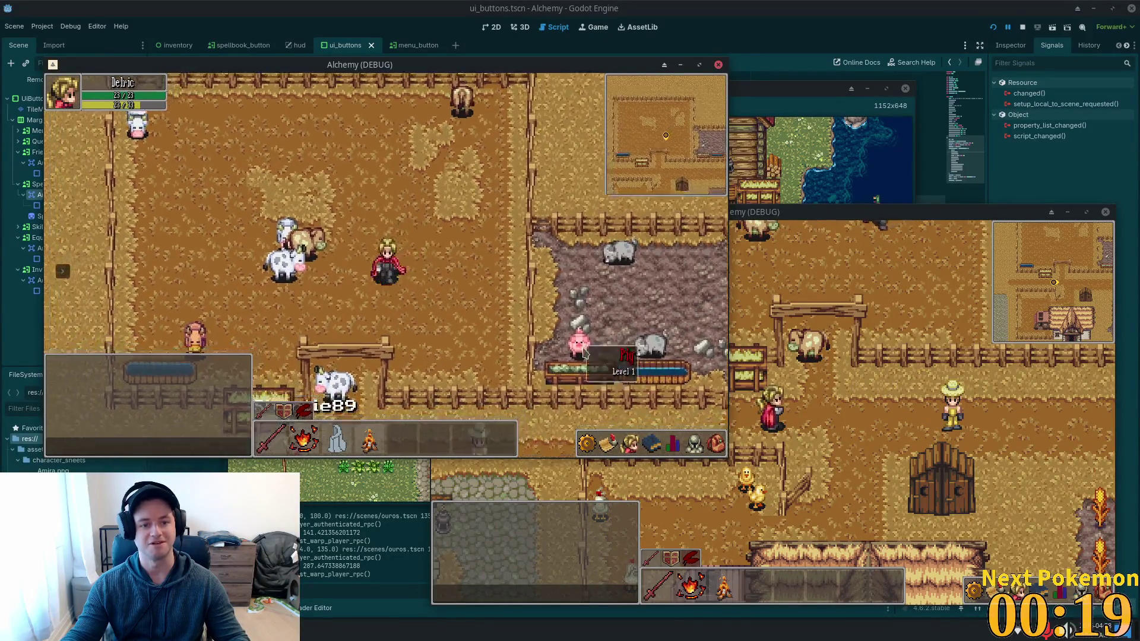
Walk the player back along the cobblestone path through the village to the crossroads by the river.
key(s)
key(a)
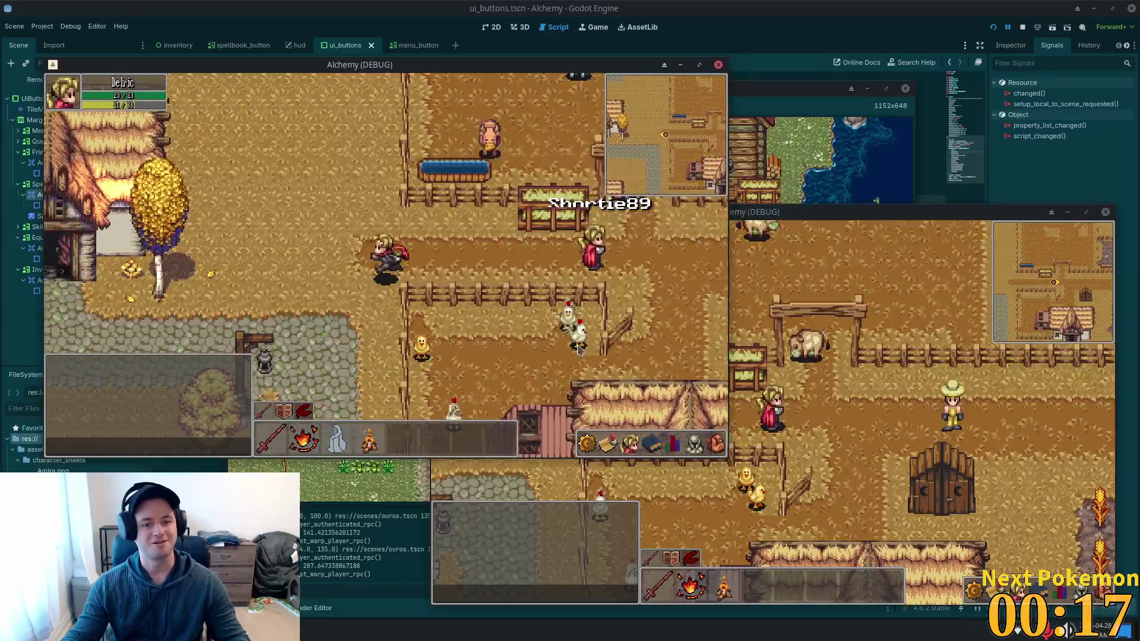
key(a)
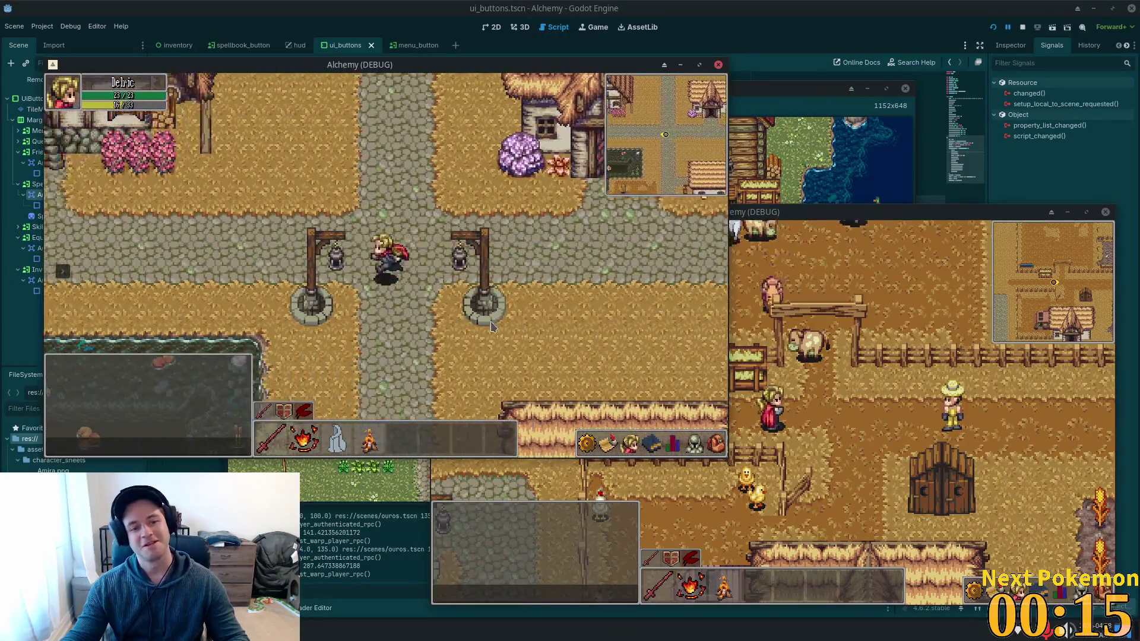
key(a)
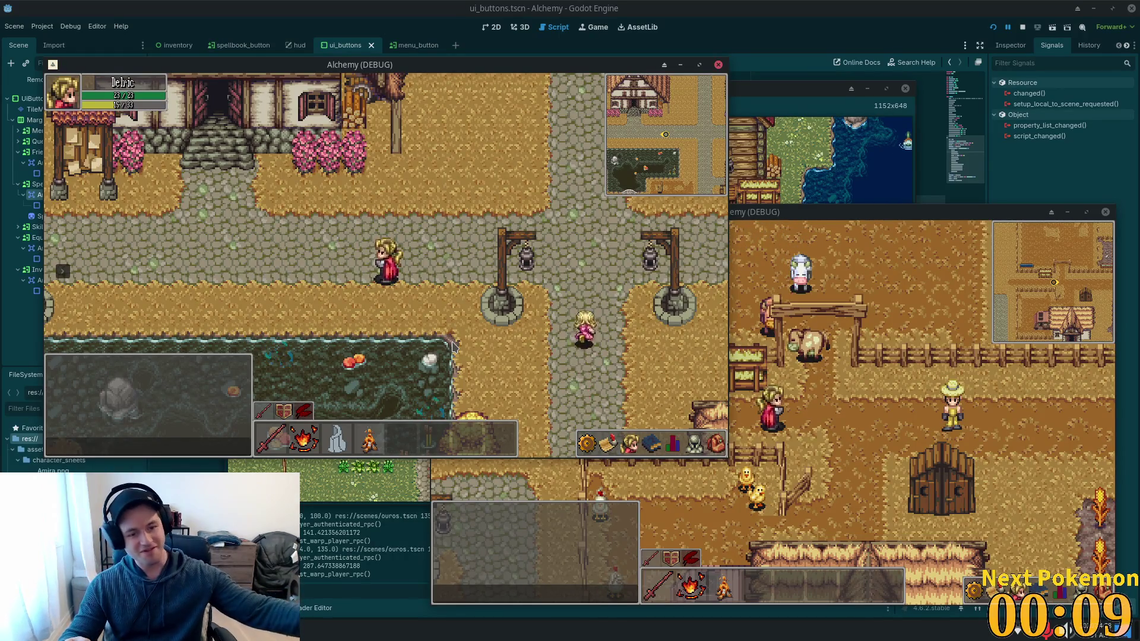
key(a)
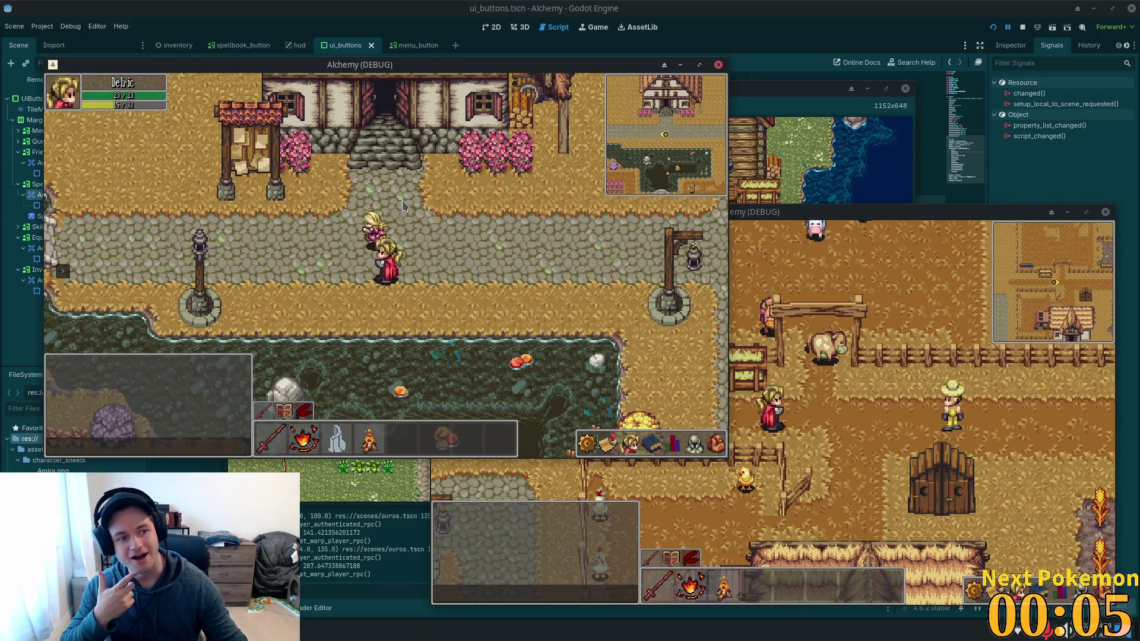
key(d)
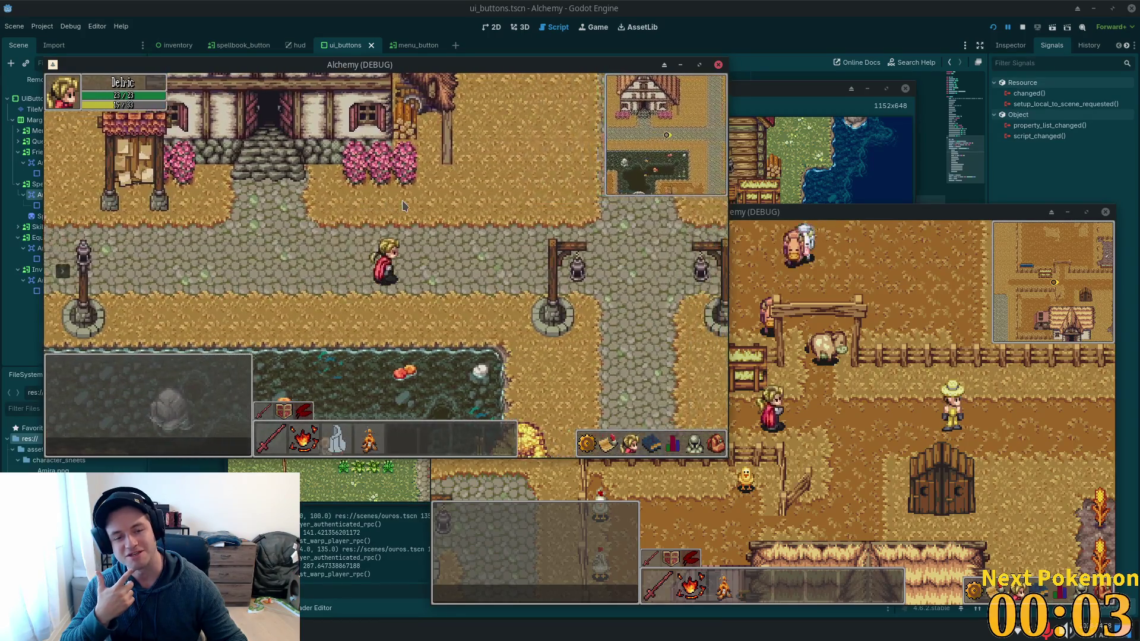
key(d)
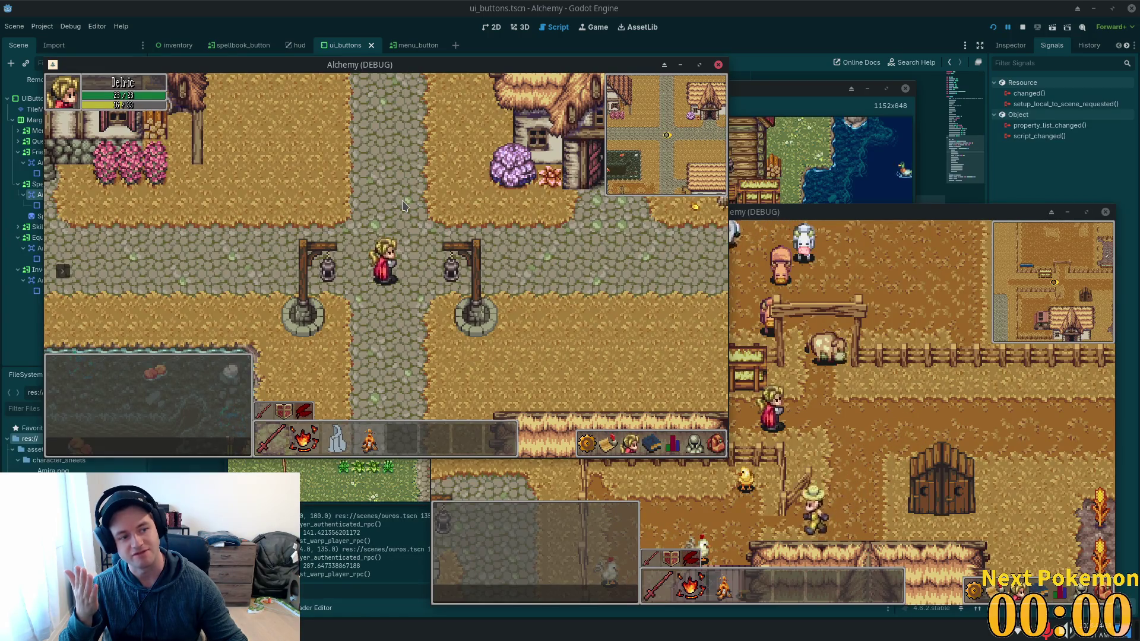
key(a)
key(w)
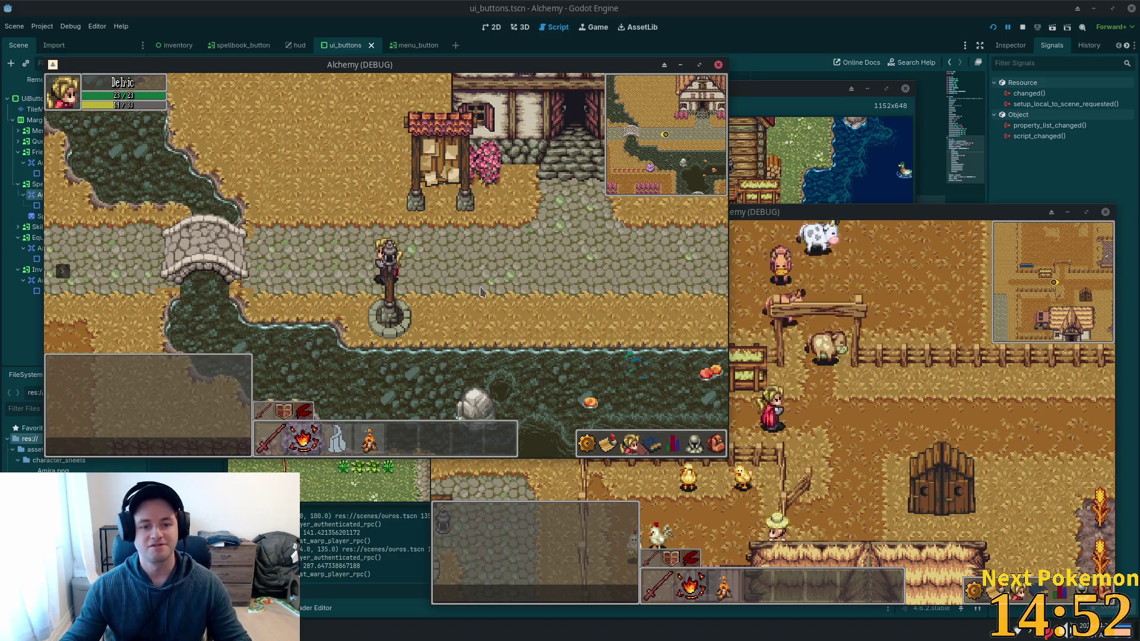
key(d)
key(d)
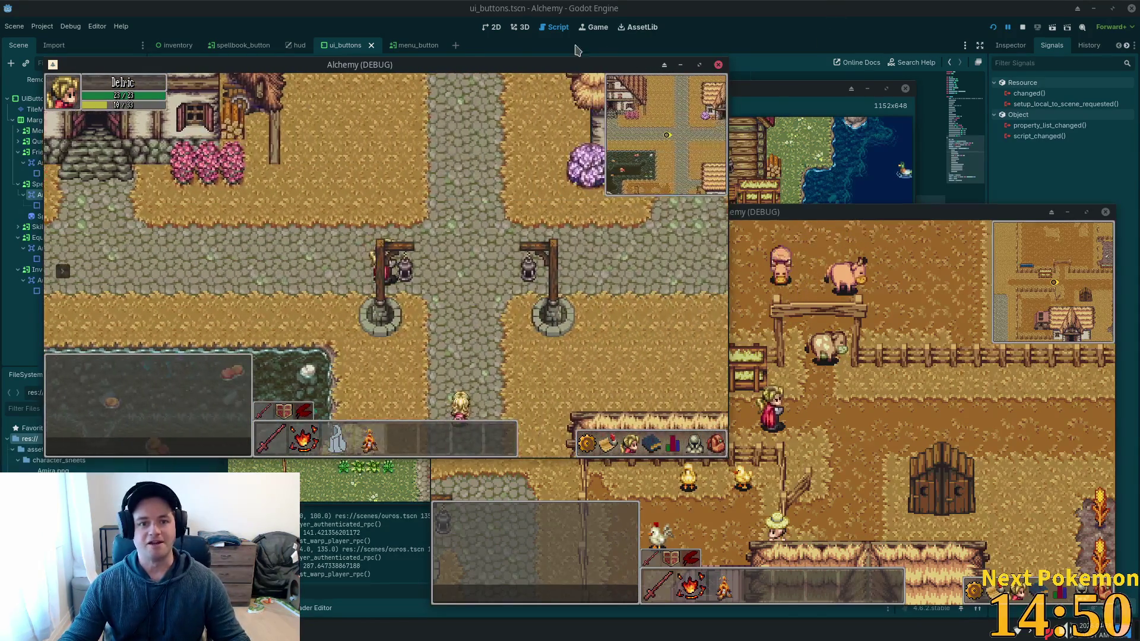
key(alt+Tab)
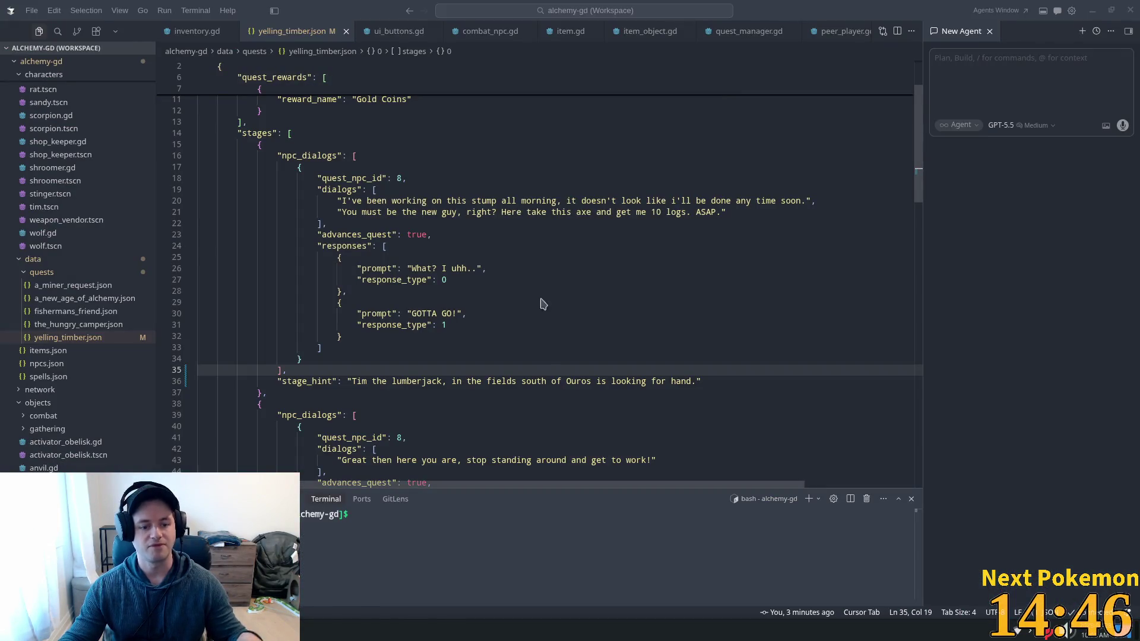
Review the item_type_info and _item_name lines 44–46 in item.gd, then raise the second game window.
key(alt+Tab)
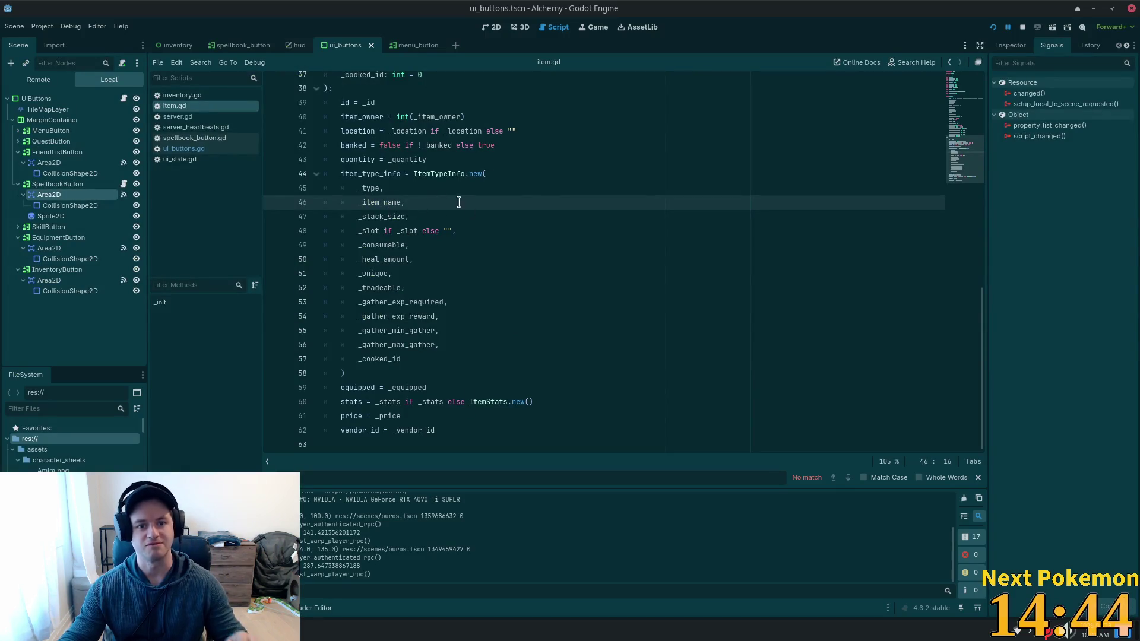
click(361, 174)
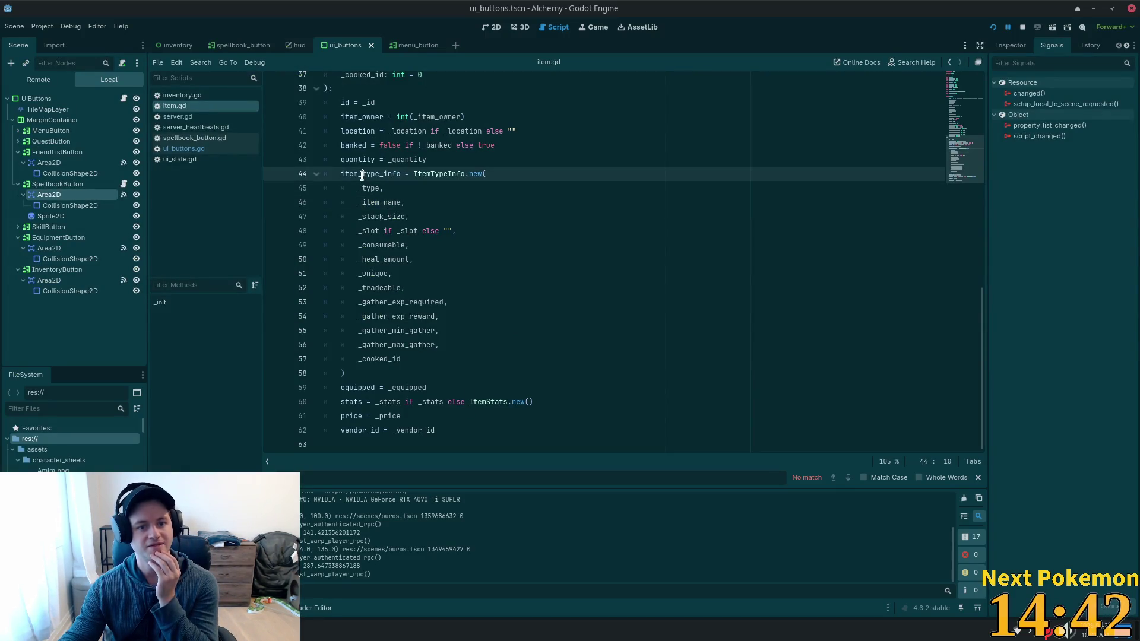
click(388, 190)
click(395, 202)
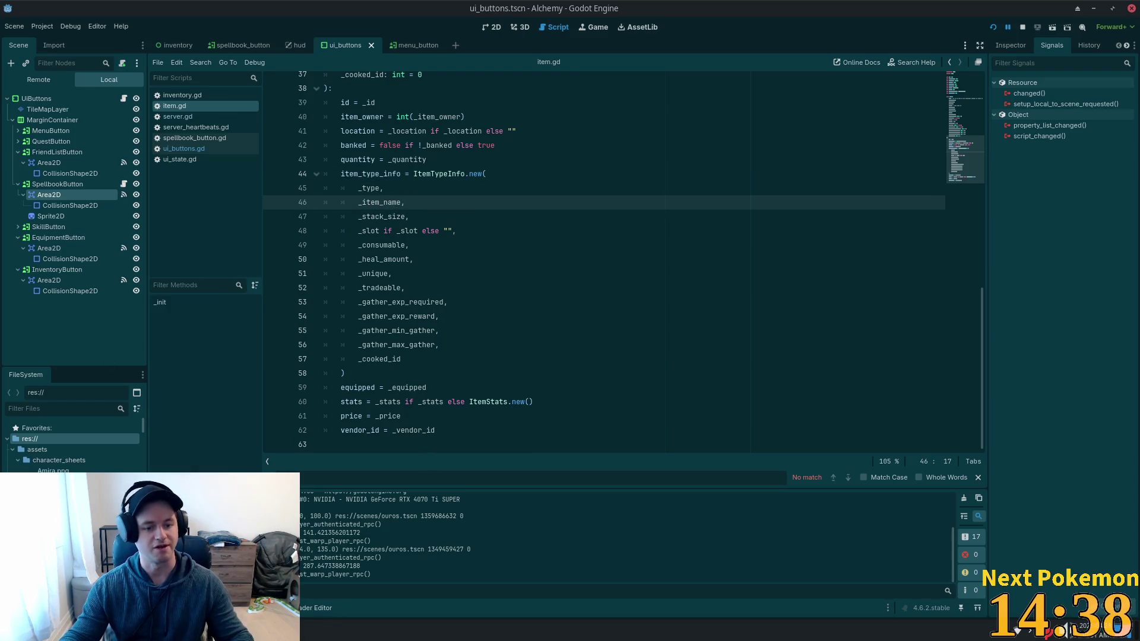
right_click(301, 569)
click(315, 584)
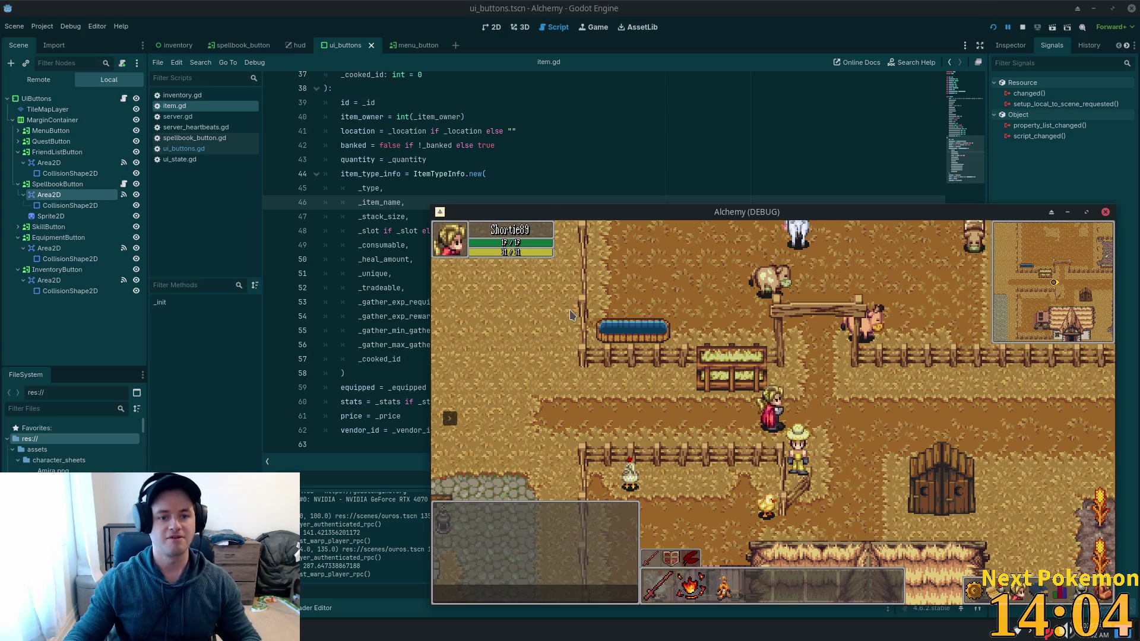
Have the second player request a trade, accept it in the other client, and offer an inventory item.
key(a)
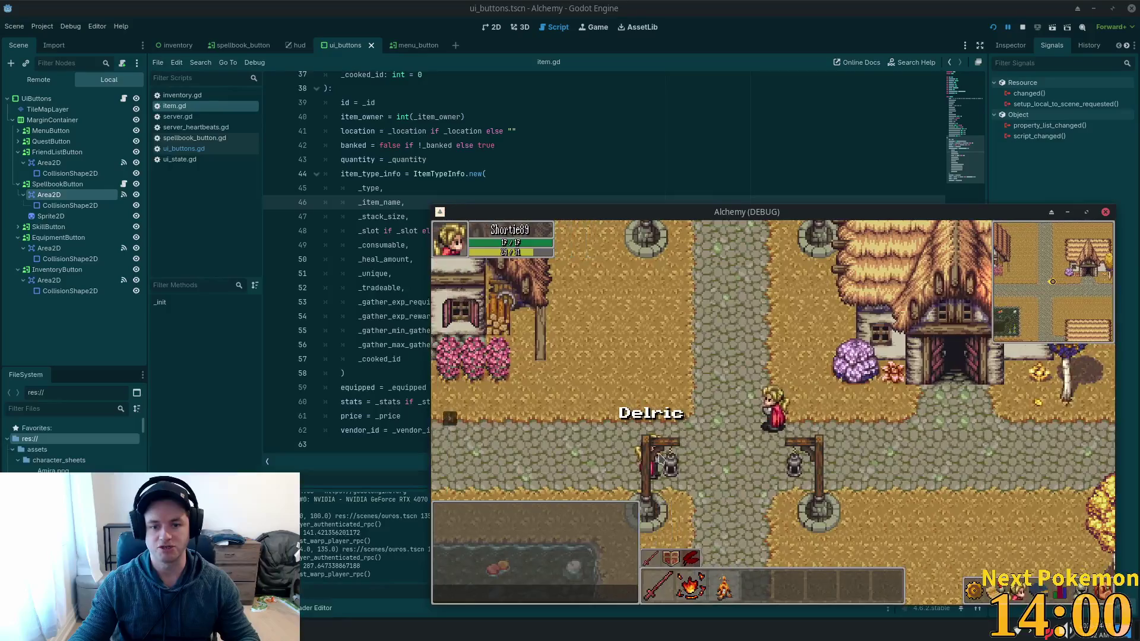
click(659, 462)
click(704, 477)
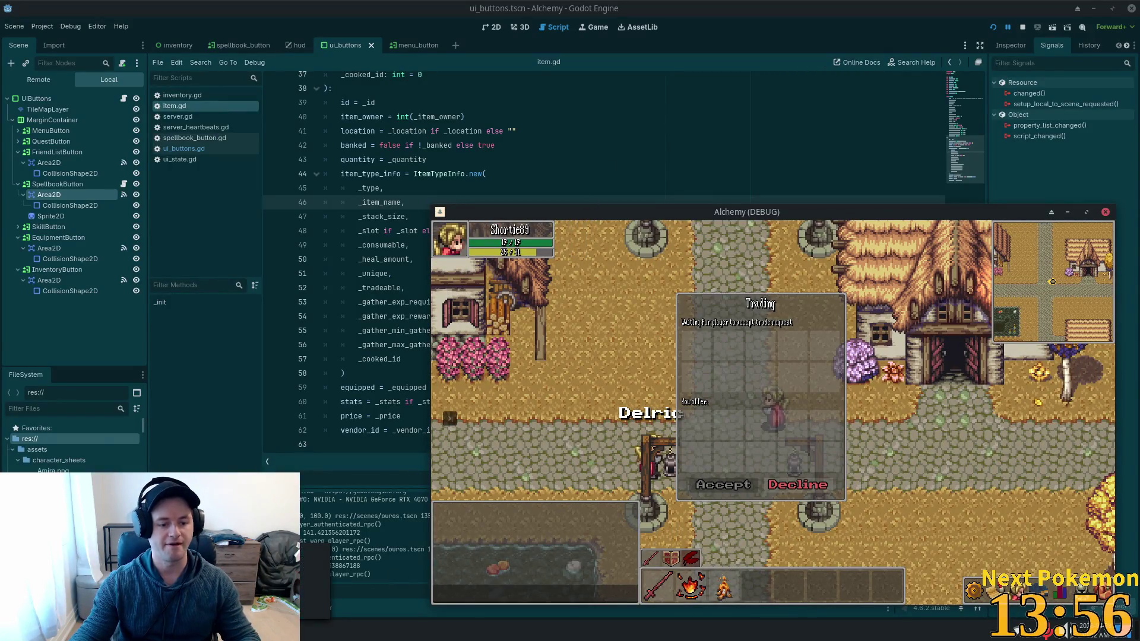
key(alt+Tab)
drag(259, 376, 126, 408)
click(105, 399)
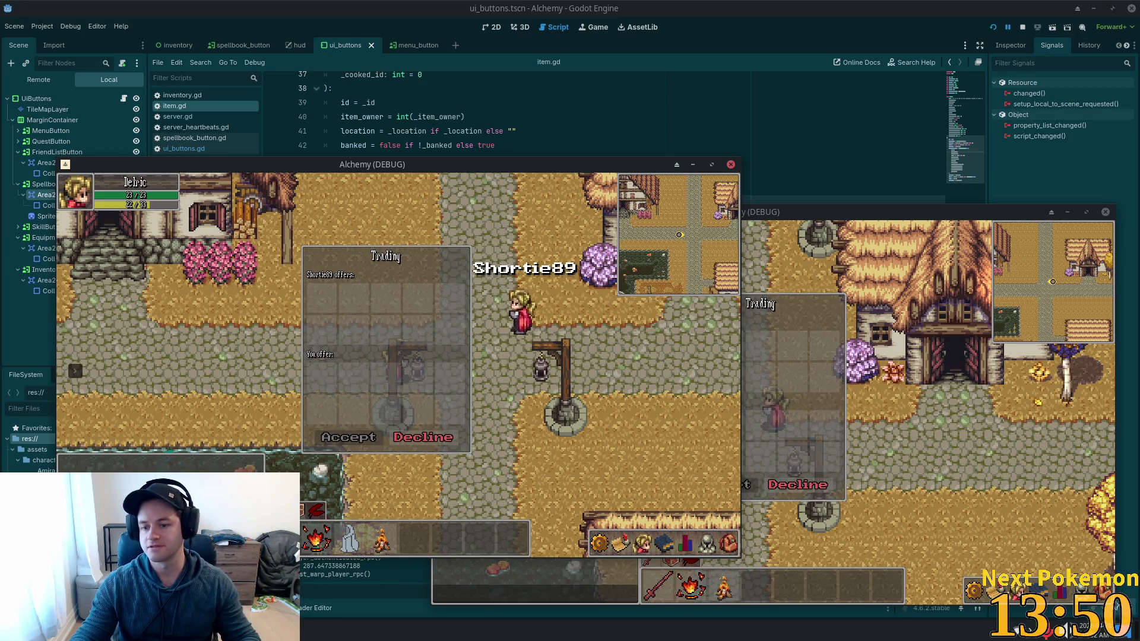
click(727, 544)
click(691, 477)
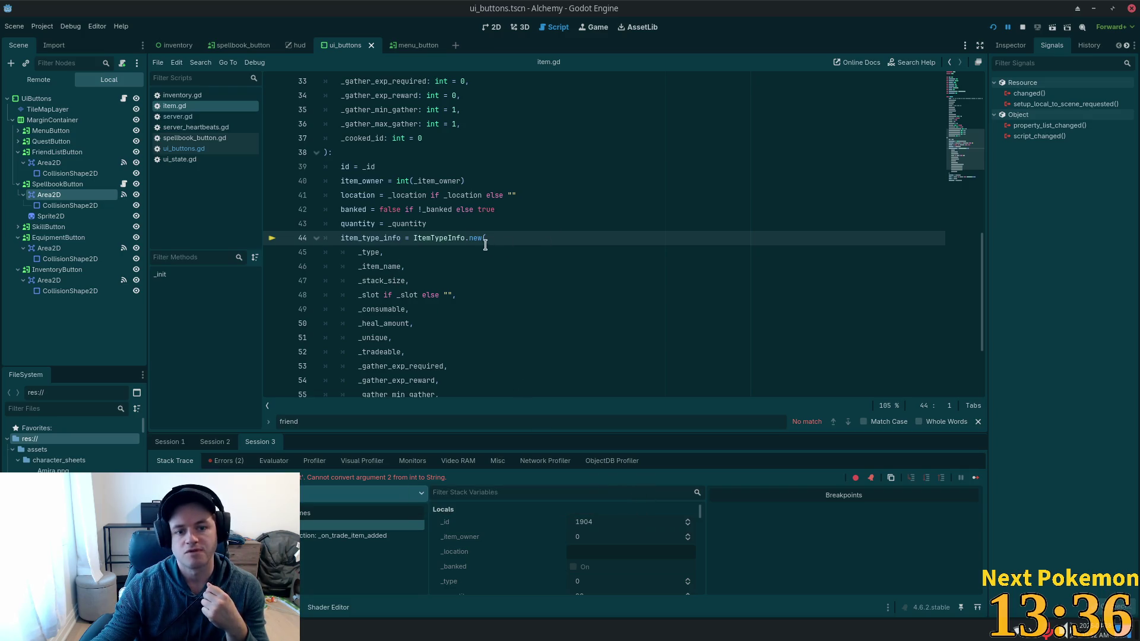
click(378, 267)
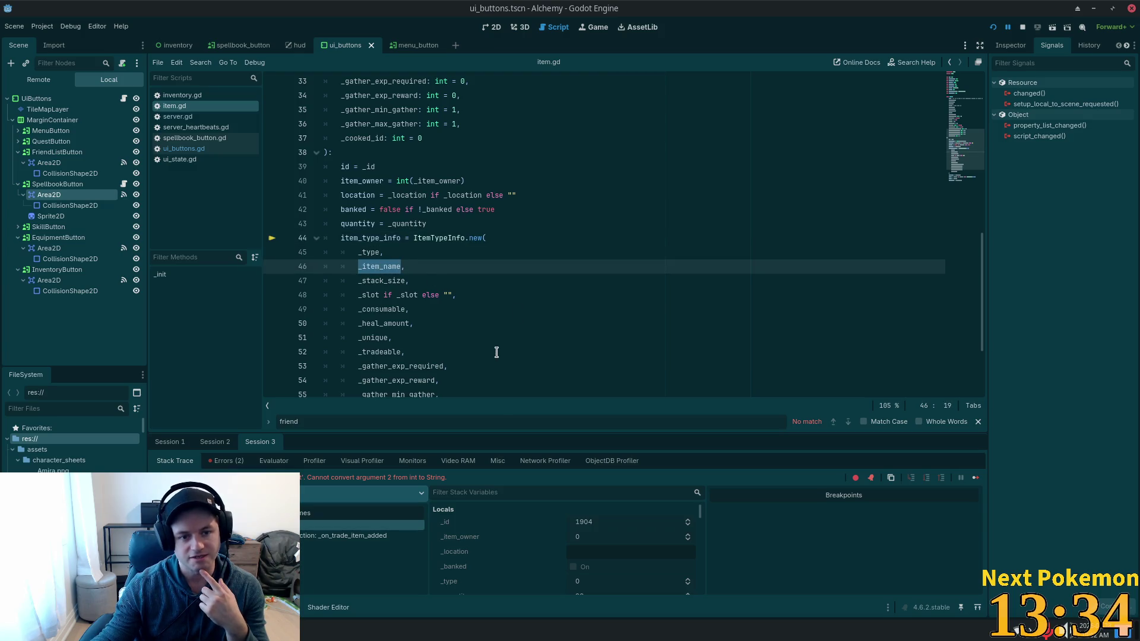
scroll(471, 308, up, 5)
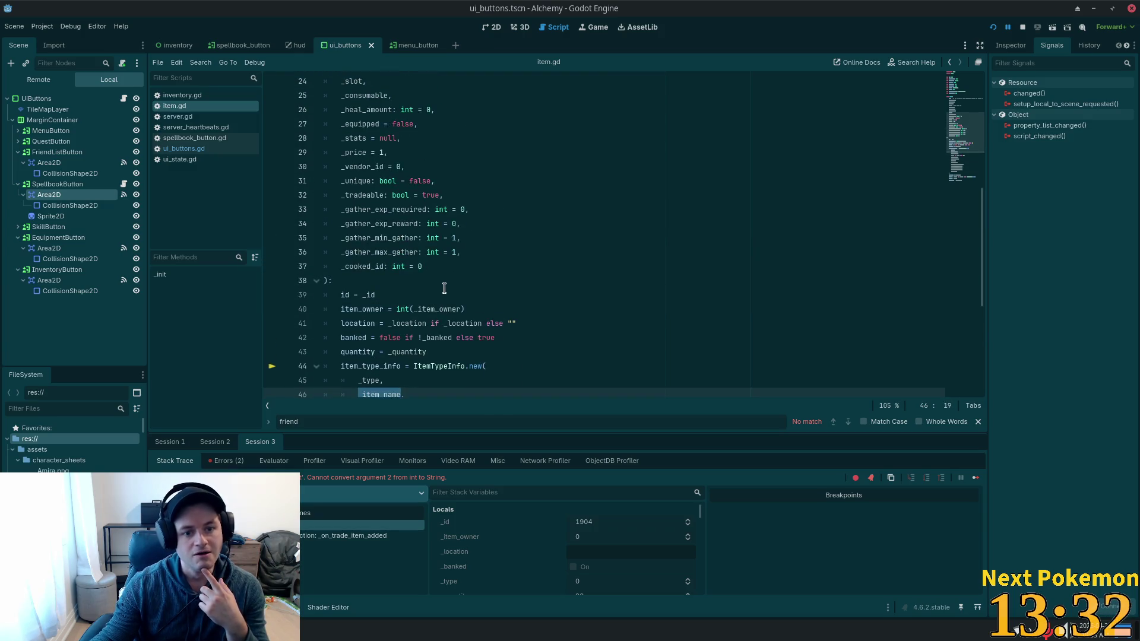
scroll(446, 279, up, 3)
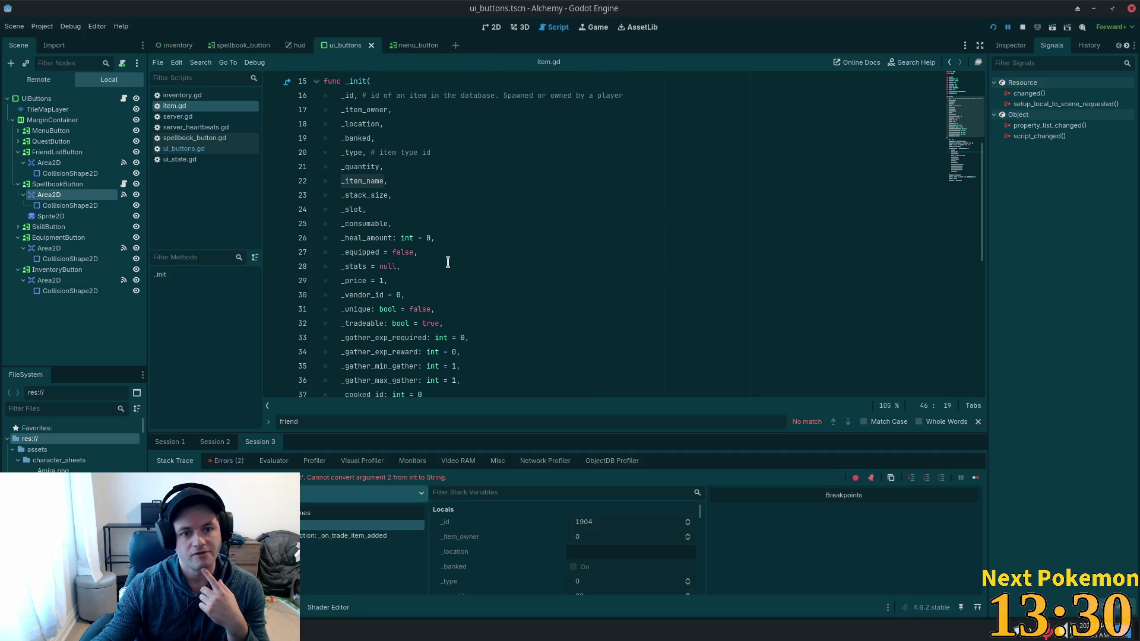
scroll(448, 262, down, 5)
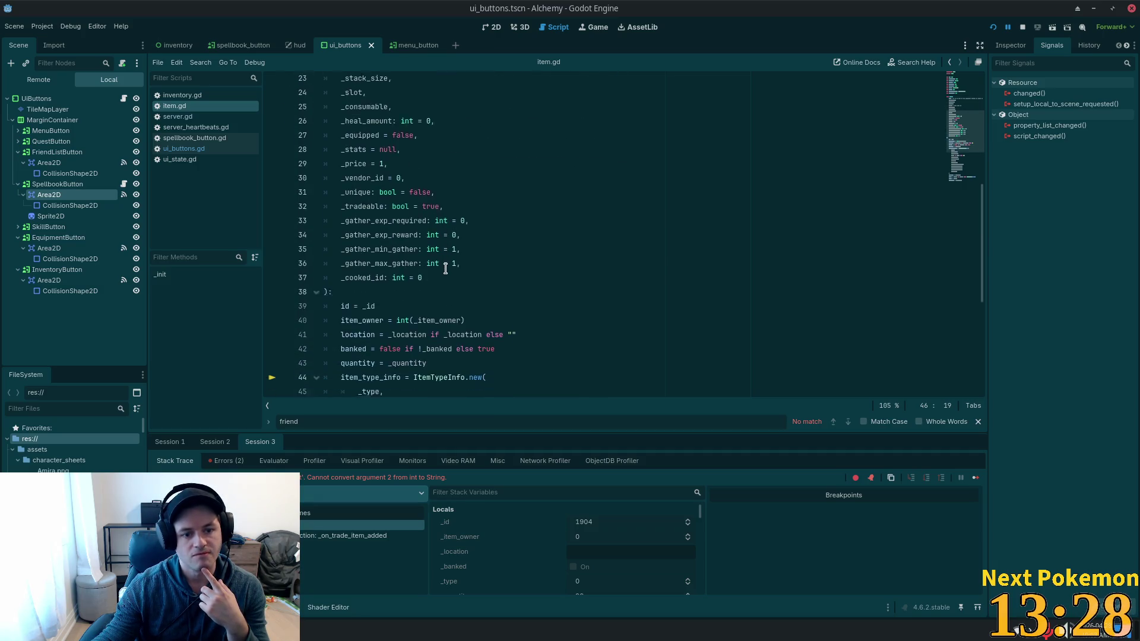
scroll(444, 278, up, 5)
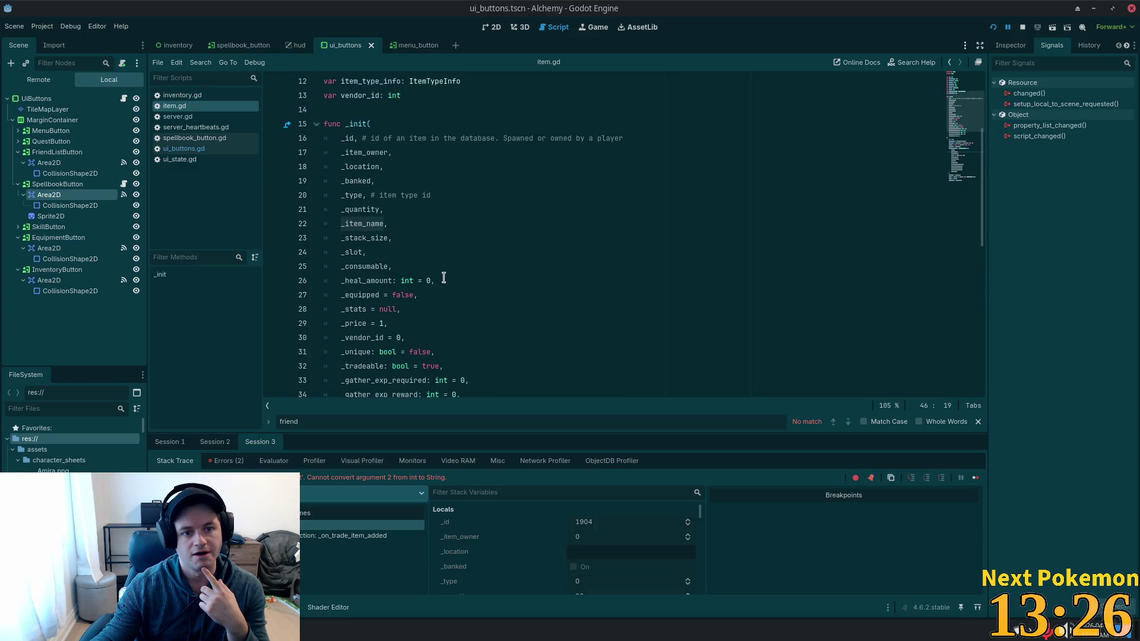
scroll(443, 278, up, 3)
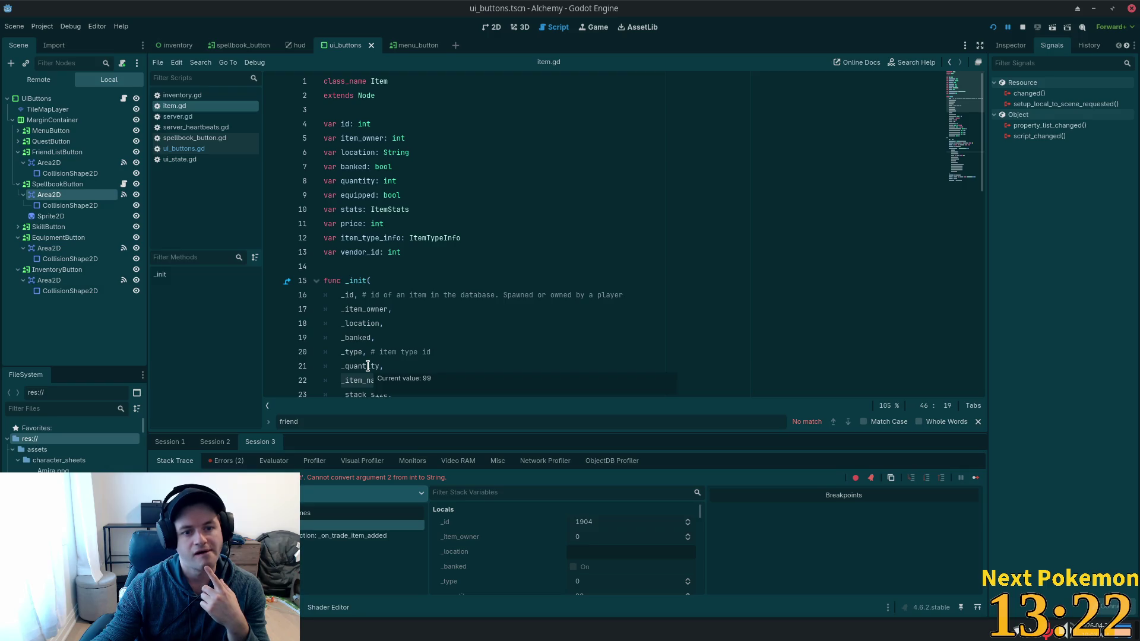
scroll(368, 365, down, 3)
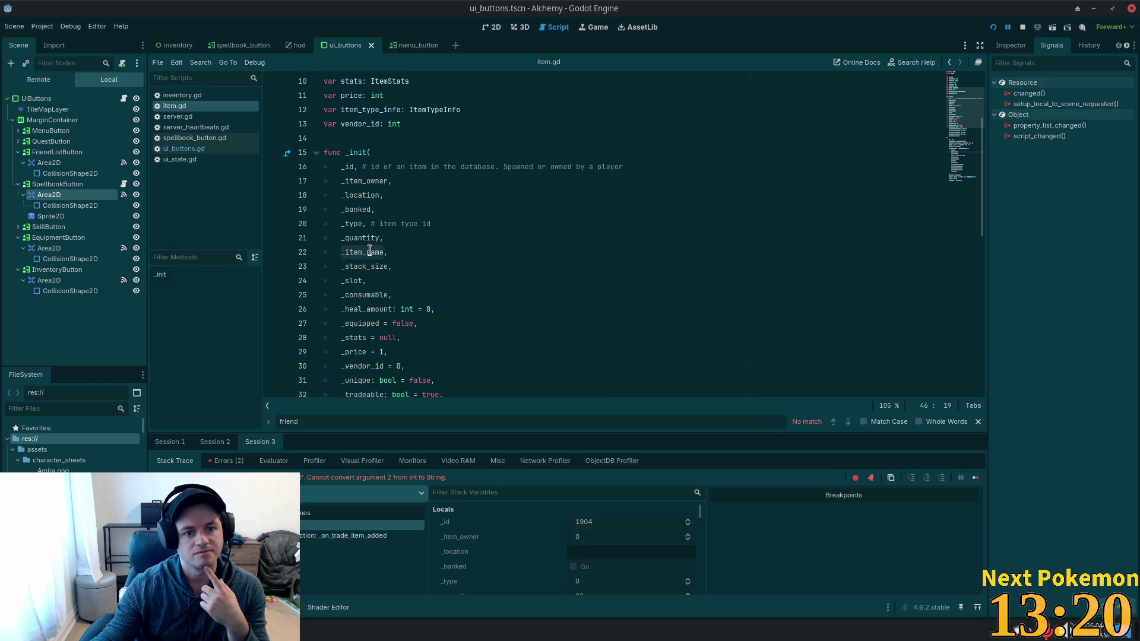
scroll(371, 237, down, 8)
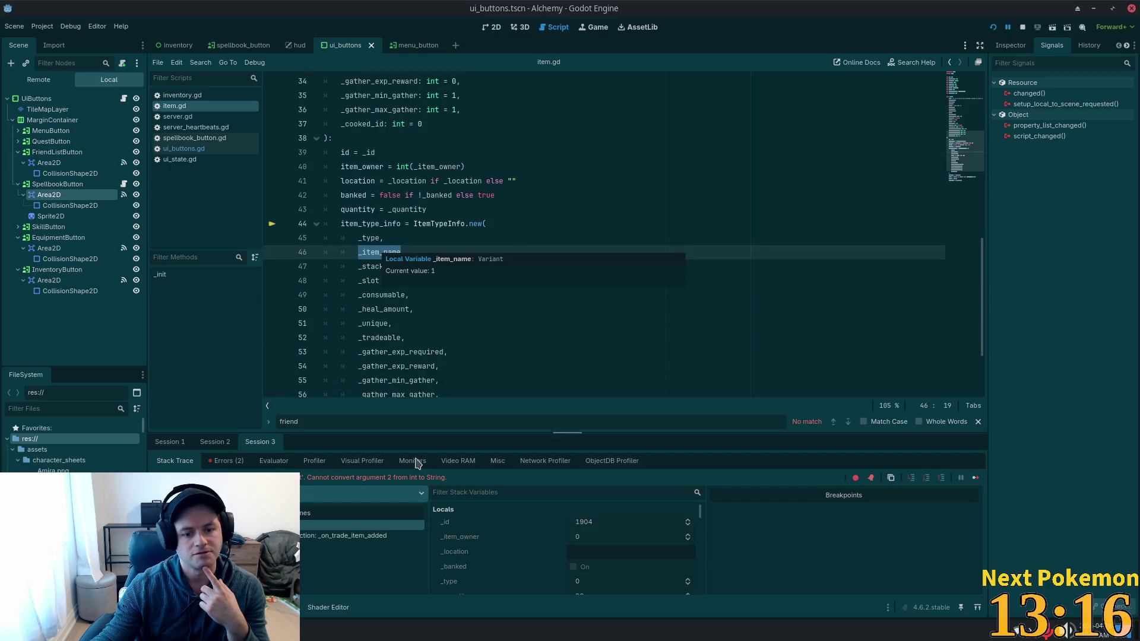
scroll(484, 543, down, 4)
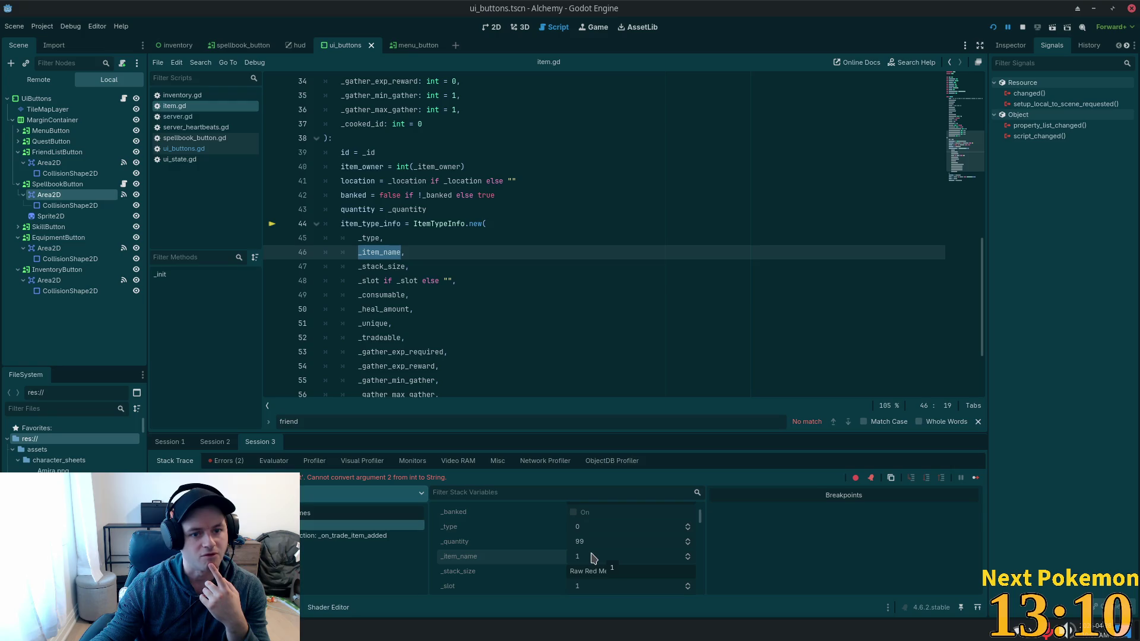
click(433, 226)
double_click(378, 252)
scroll(418, 210, up, 1)
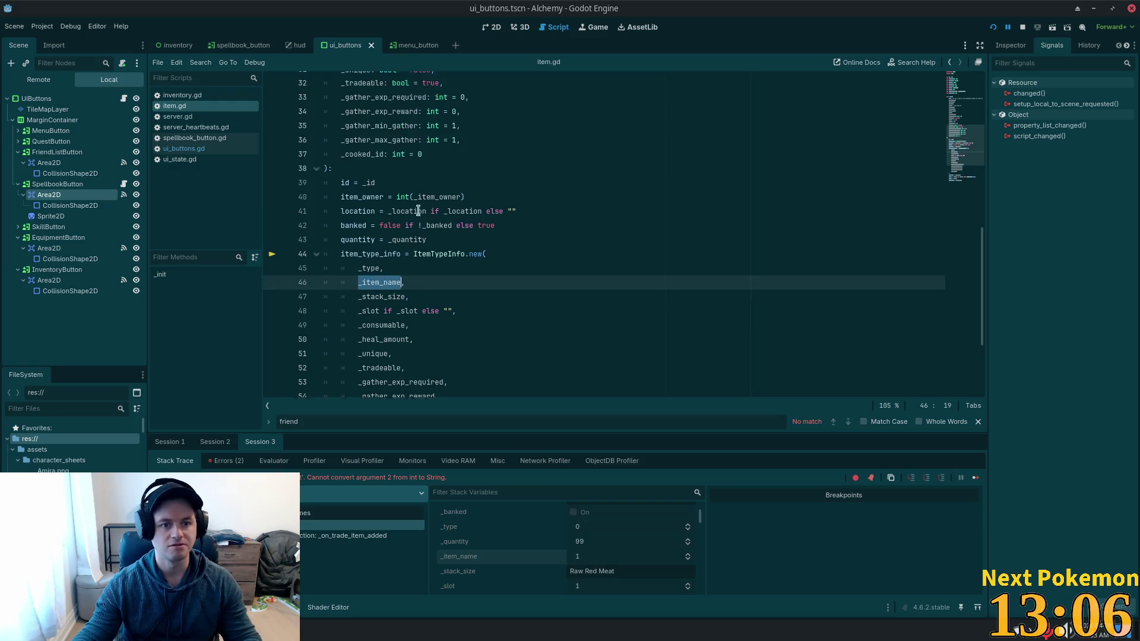
scroll(418, 210, up, 3)
scroll(401, 279, up, 6)
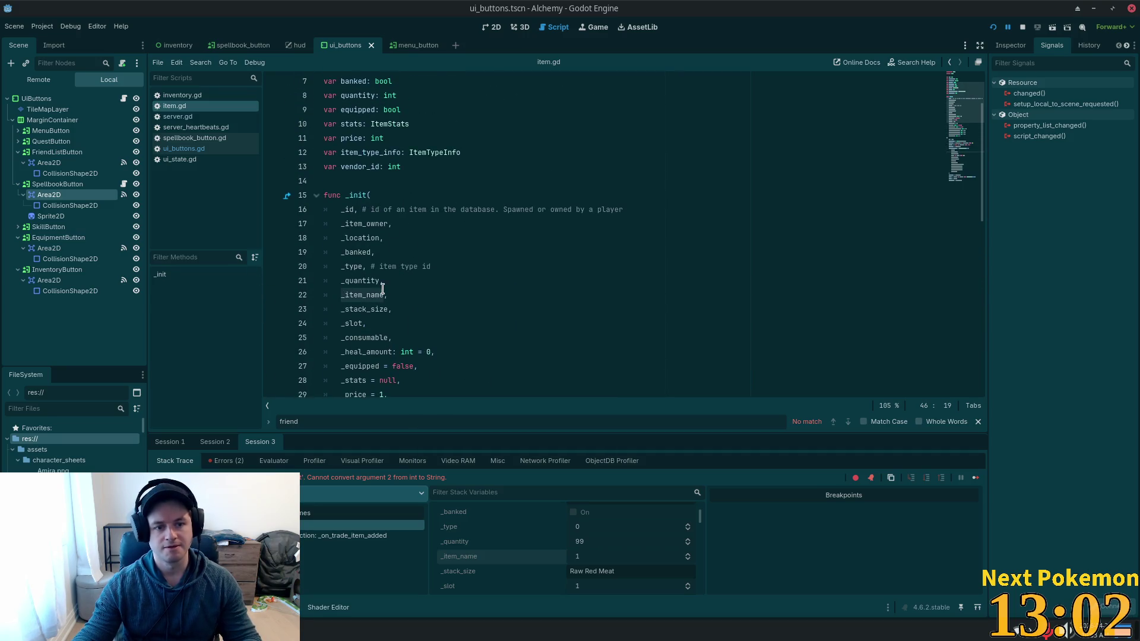
double_click(361, 196)
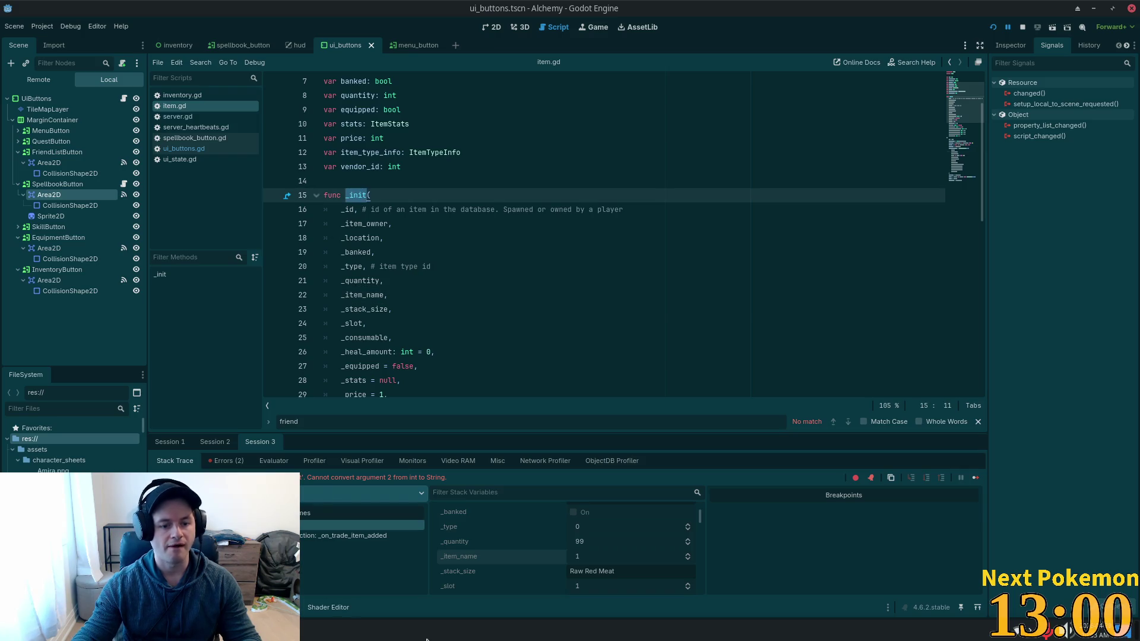
click(363, 536)
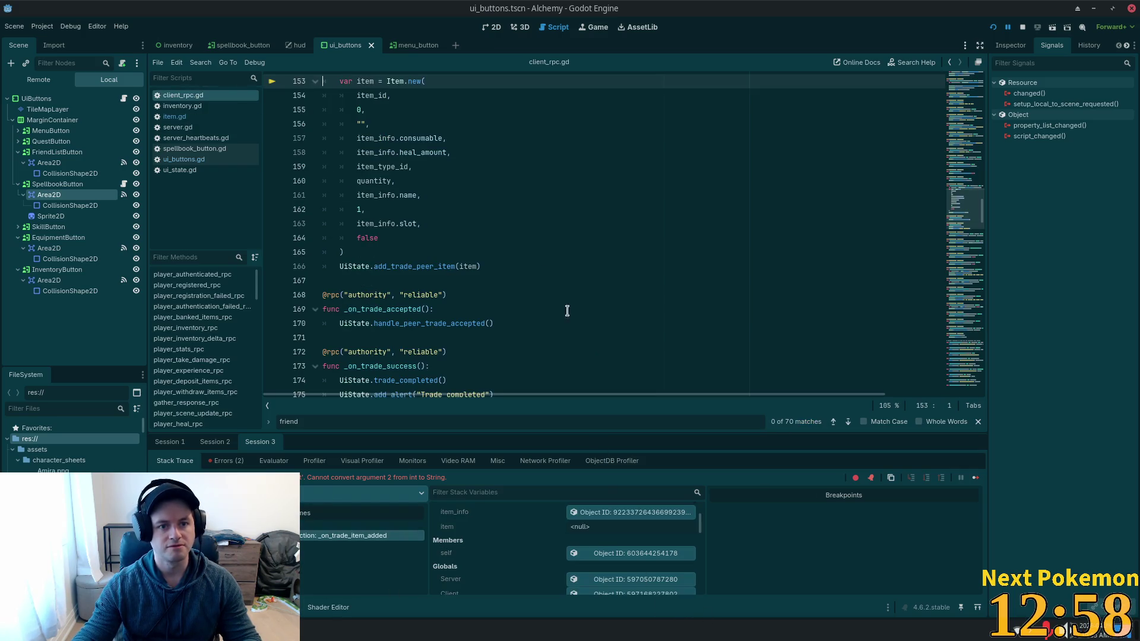
Inspect the Item.new arguments in _on_trade_item_added, including item_info and the empty string.
scroll(391, 161, up, 3)
click(371, 196)
scroll(464, 220, up, 1)
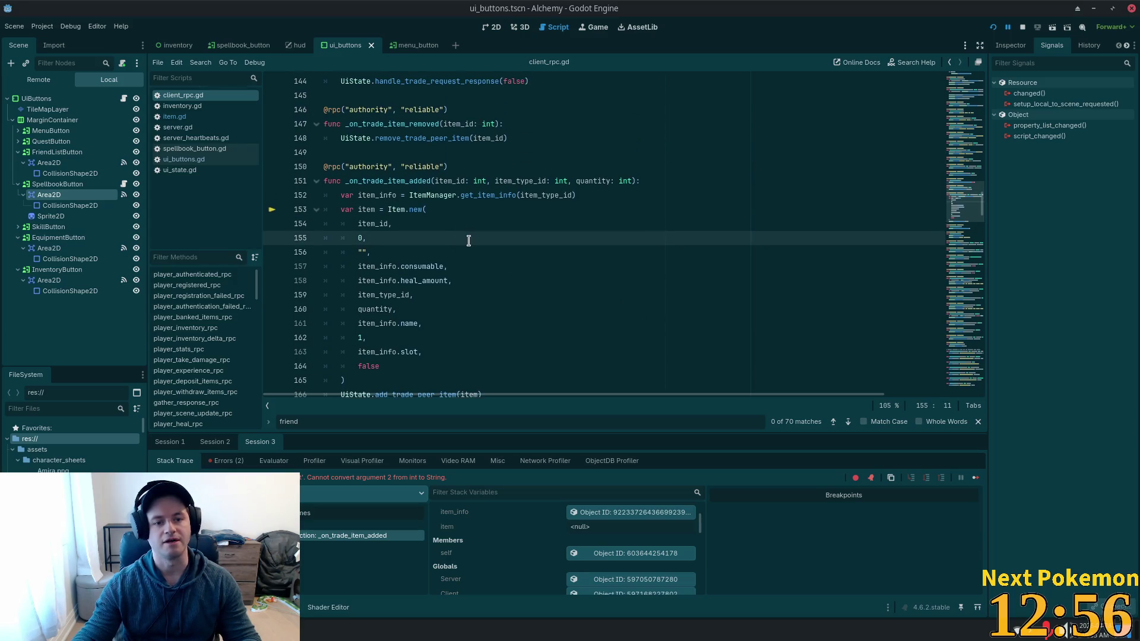
double_click(366, 265)
click(359, 253)
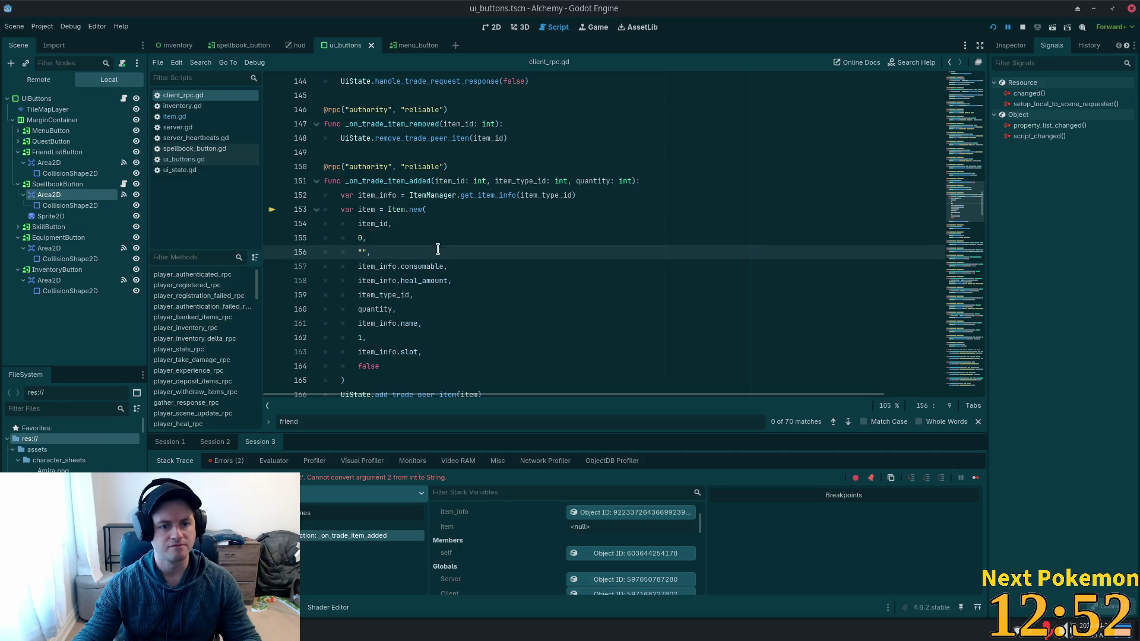
double_click(393, 180)
key(ctrl+c)
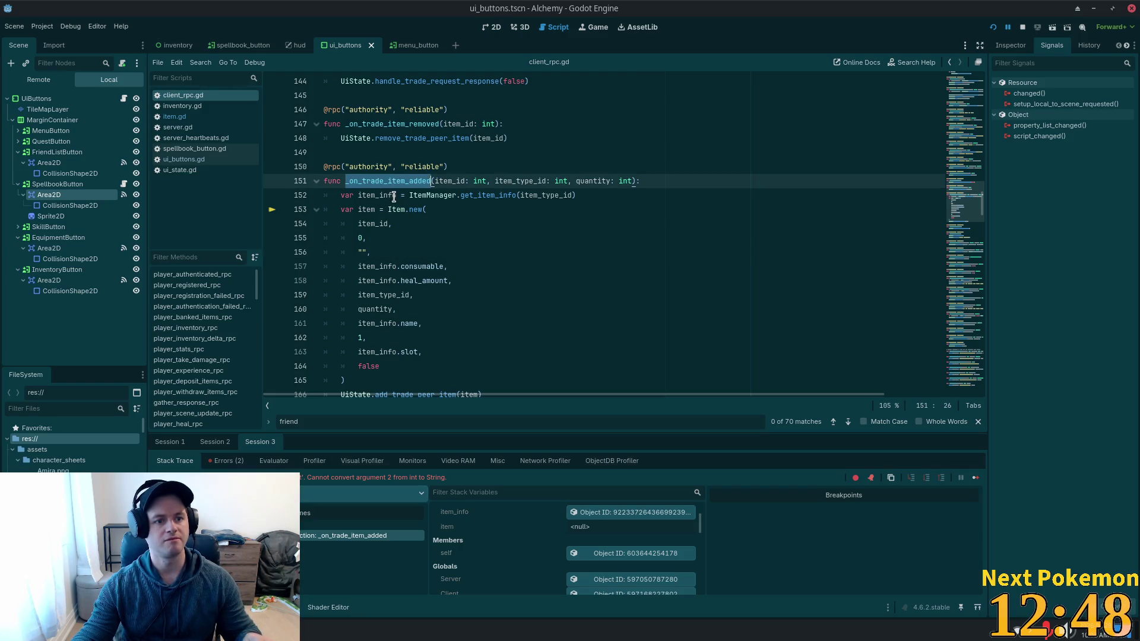
Switch to Cursor and bring up the Ctrl+P file search.
key(alt+Tab)
click(594, 279)
key(ctrl+p)
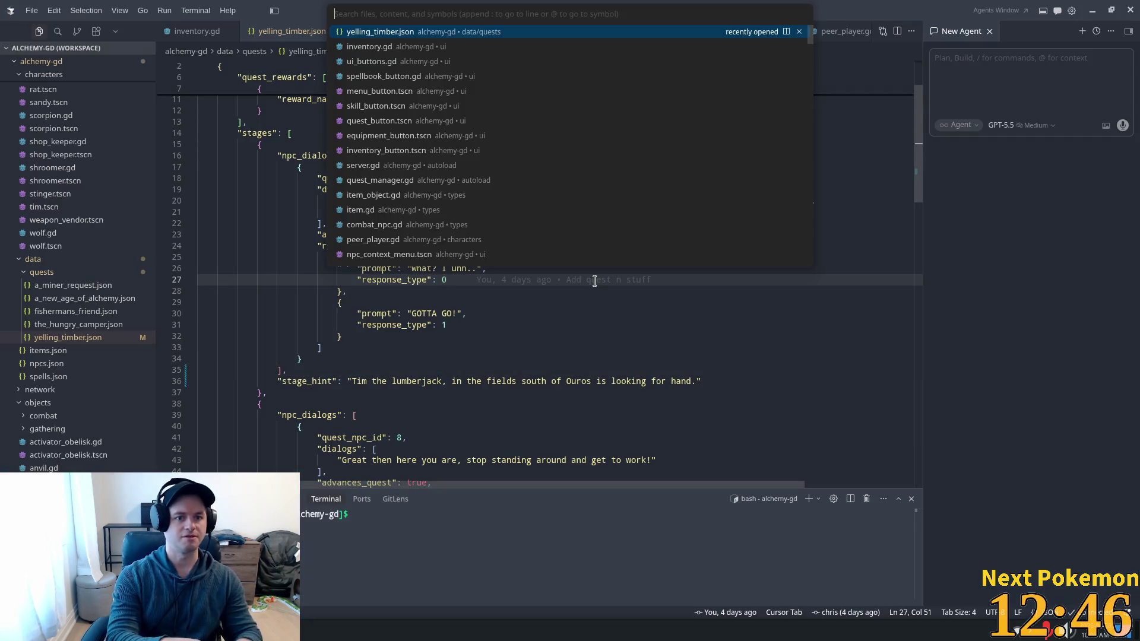
Open client_rpc.gd at _on_trade_item_added and review item_info and item_type_id in the Item.new call.
text(client_rpc)
key(Return)
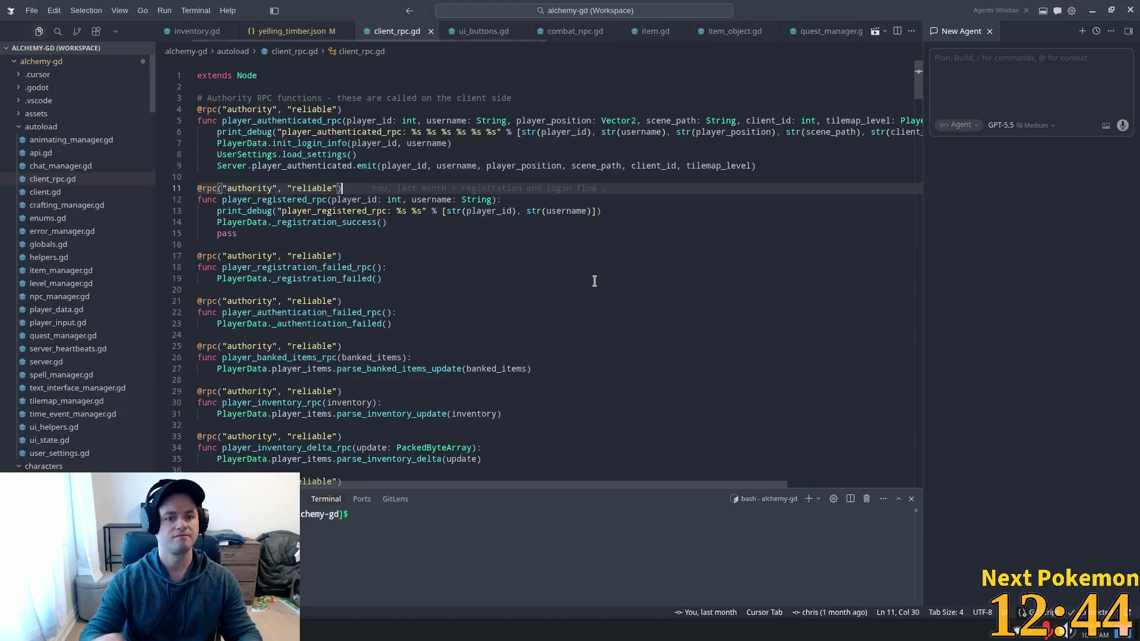
click(524, 211)
key(ctrl+f)
key(ctrl+v)
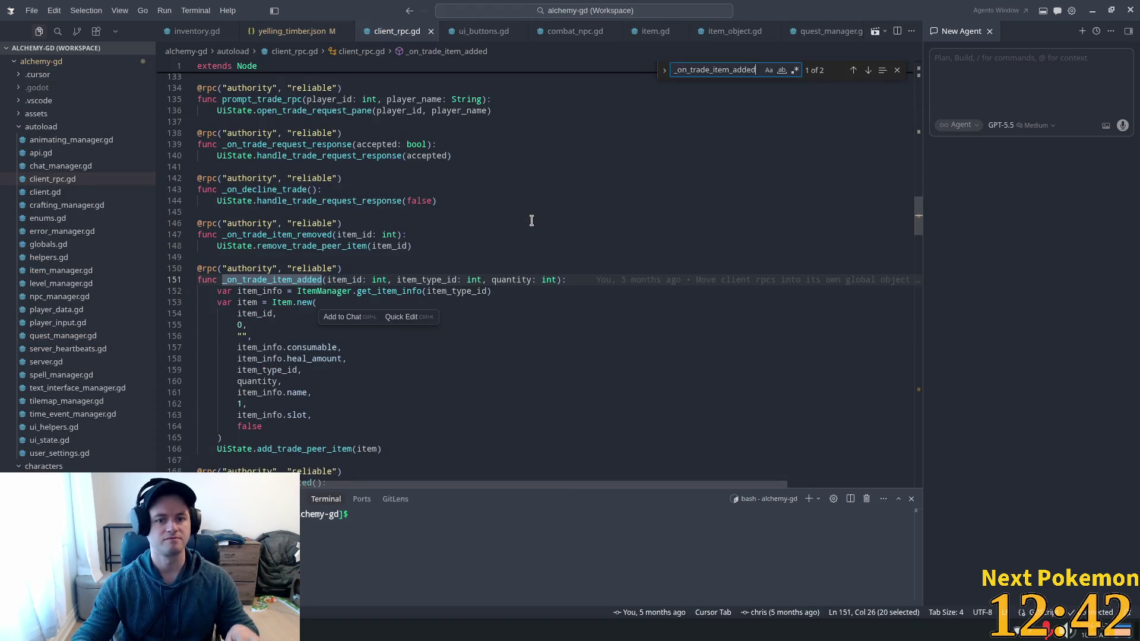
scroll(232, 306, down, 2)
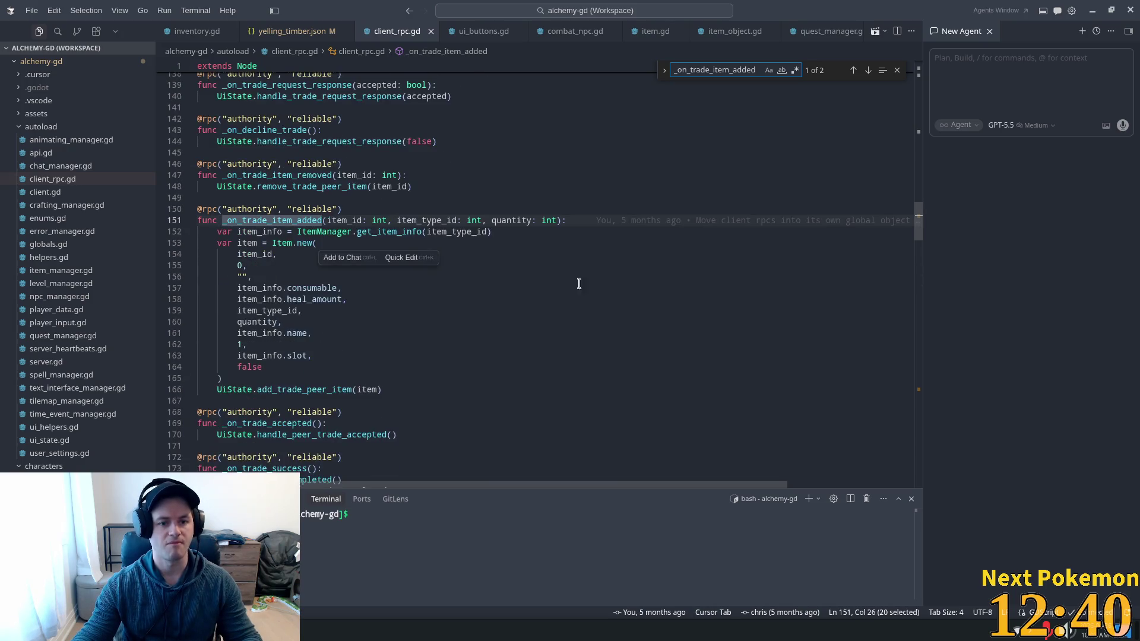
double_click(261, 232)
double_click(455, 232)
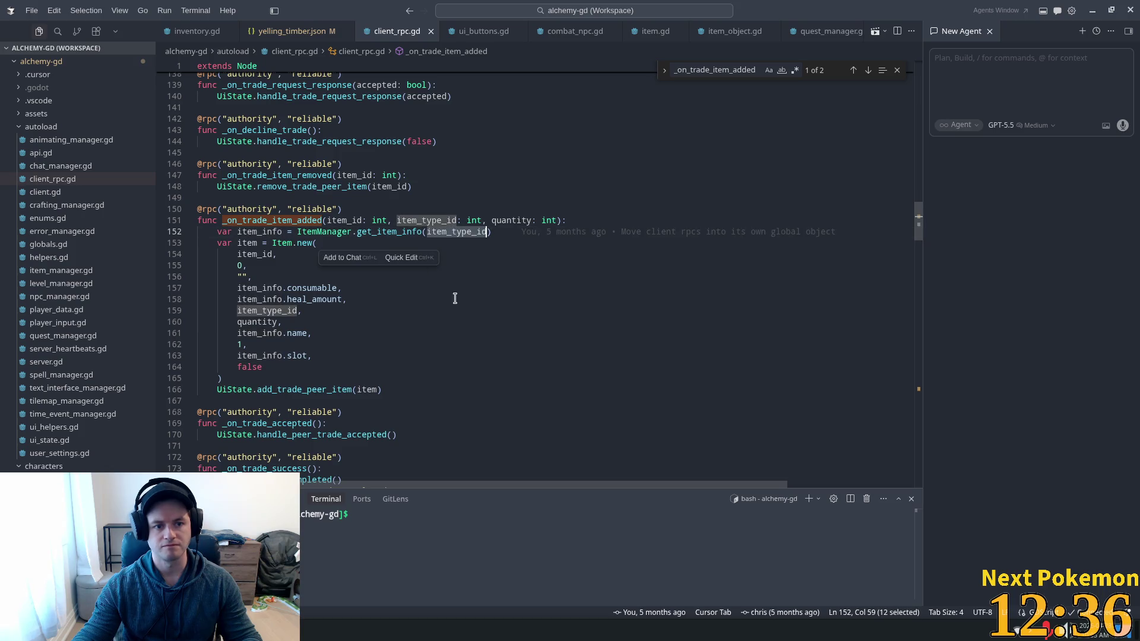
click(265, 255)
key(Down)
key(Down)
key(Down)
click(296, 243)
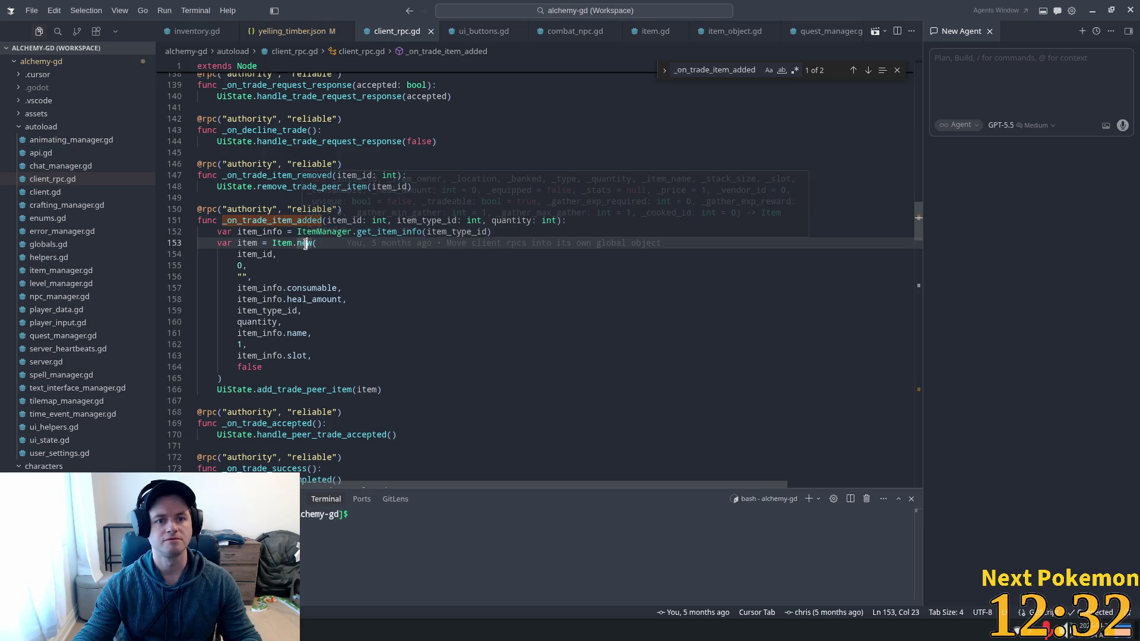
Jump from Item.new to item.gd's constructor and split item.gd to the right of client_rpc.gd.
ctrl+click(304, 247)
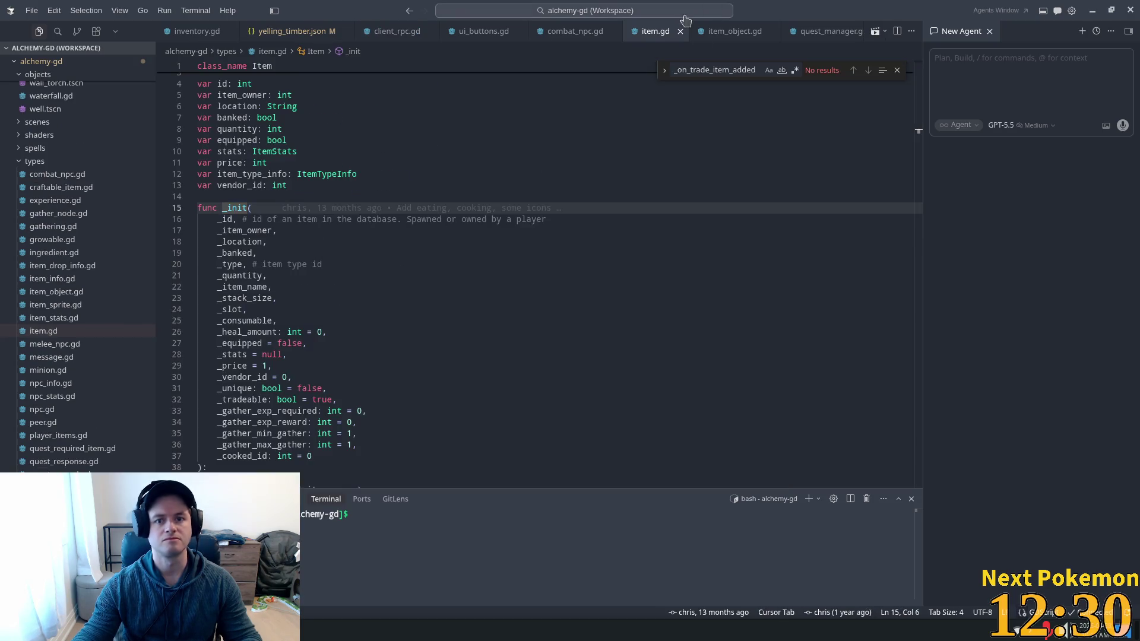
right_click(647, 39)
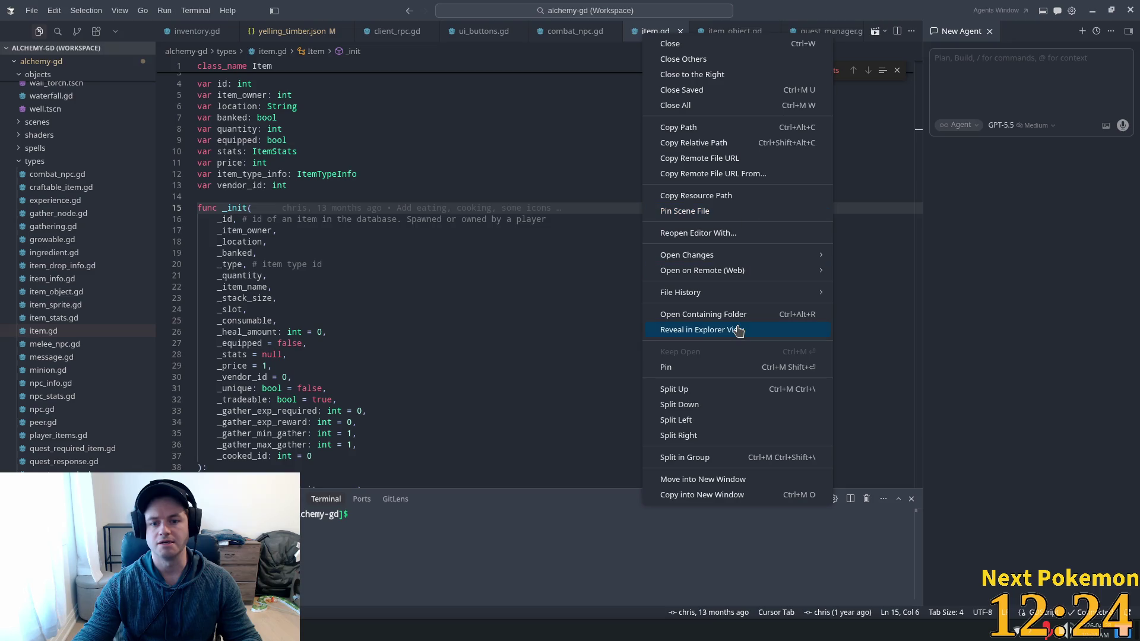
click(711, 441)
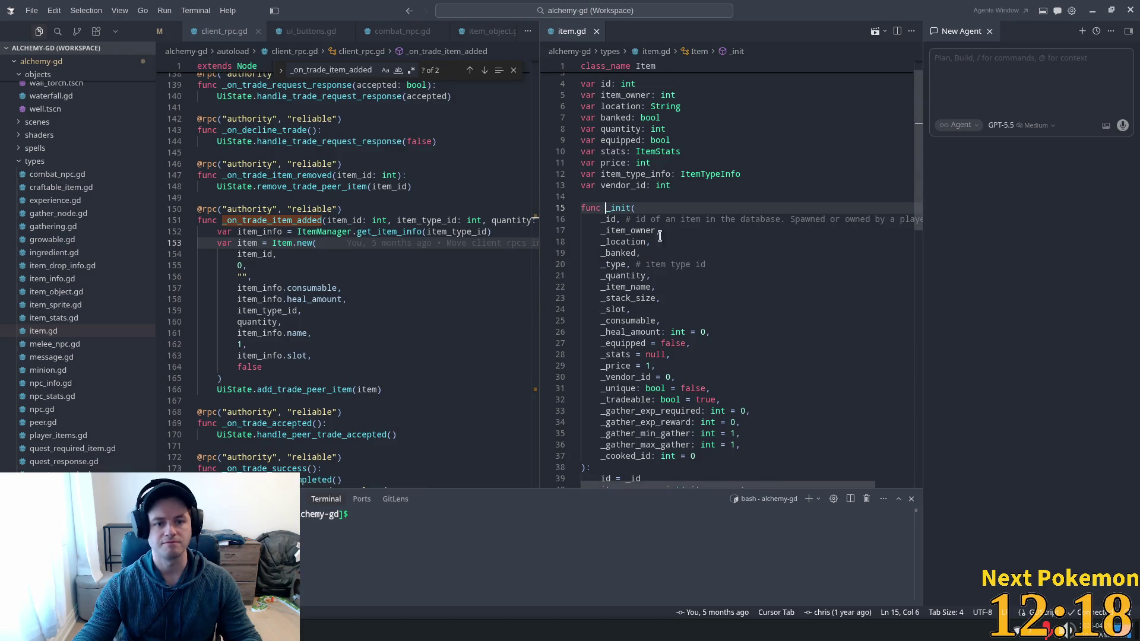
scroll(646, 265, down, 1)
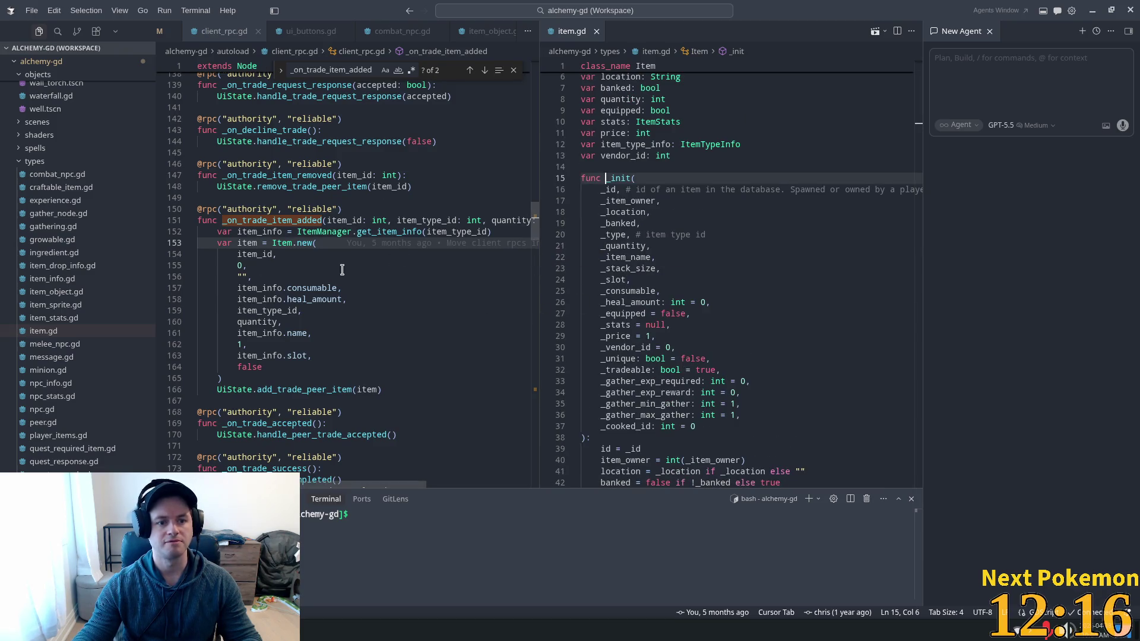
double_click(255, 255)
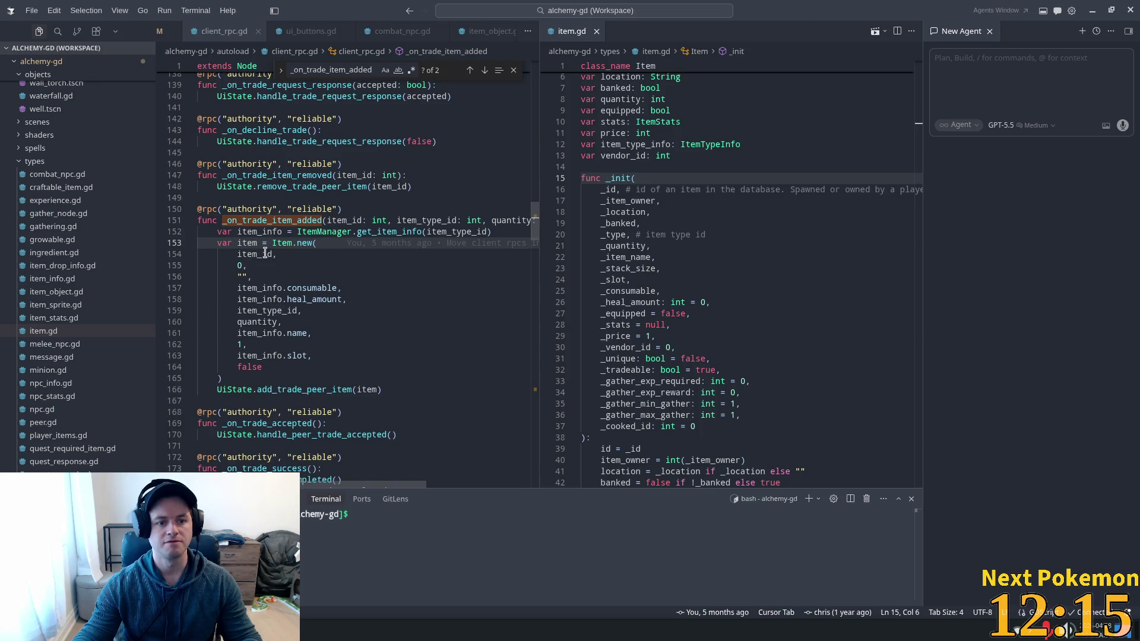
double_click(237, 265)
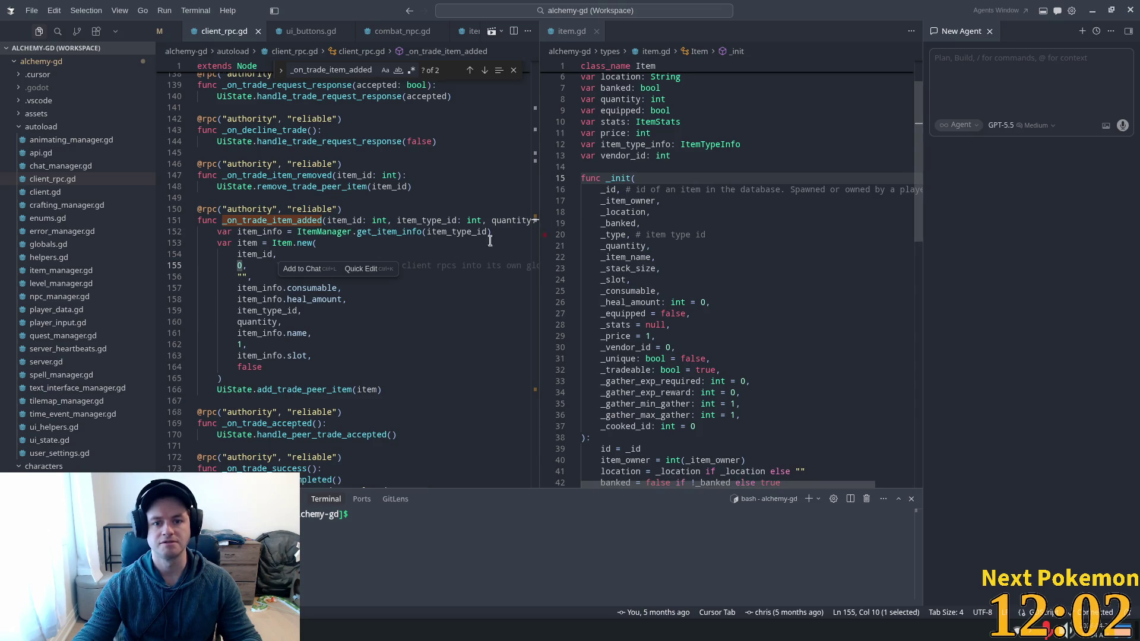
double_click(262, 277)
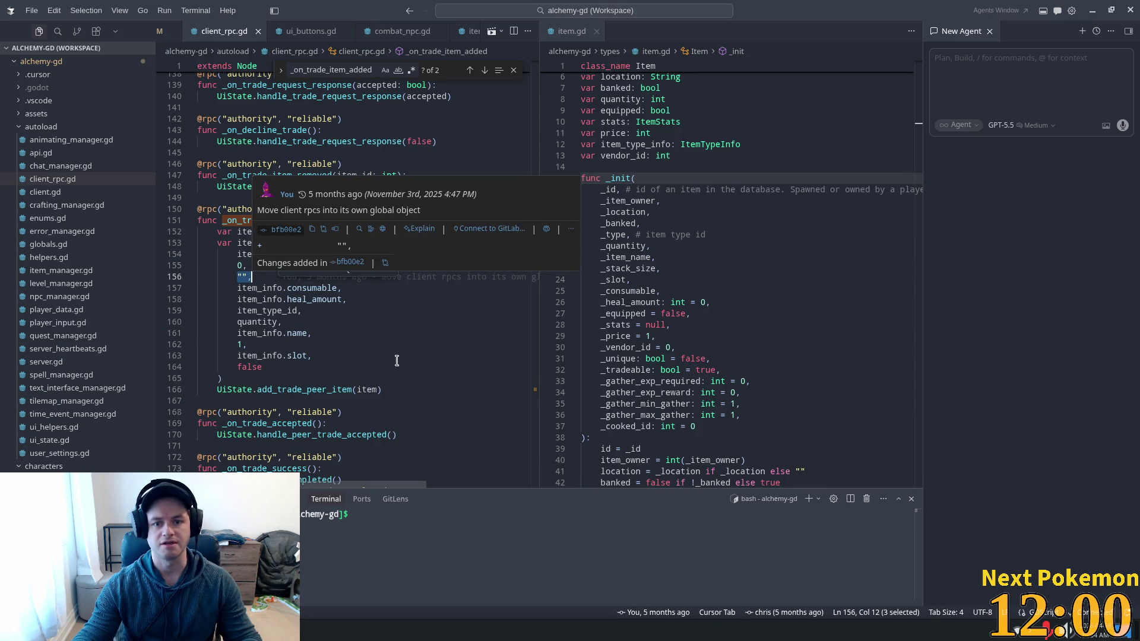
double_click(258, 288)
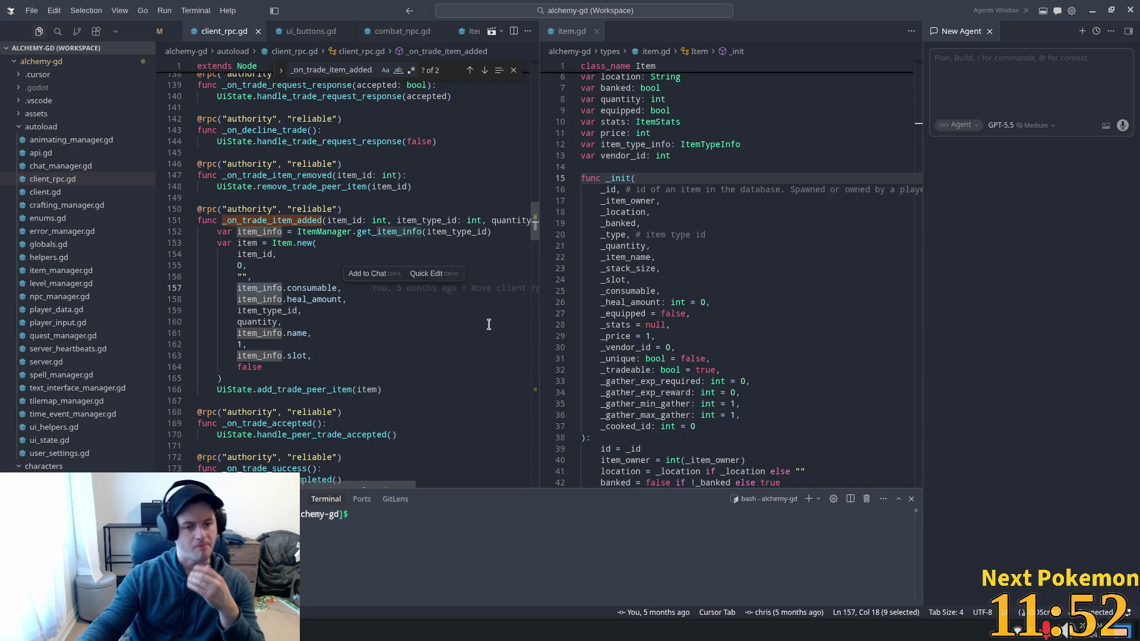
scroll(392, 267, up, 1)
double_click(253, 362)
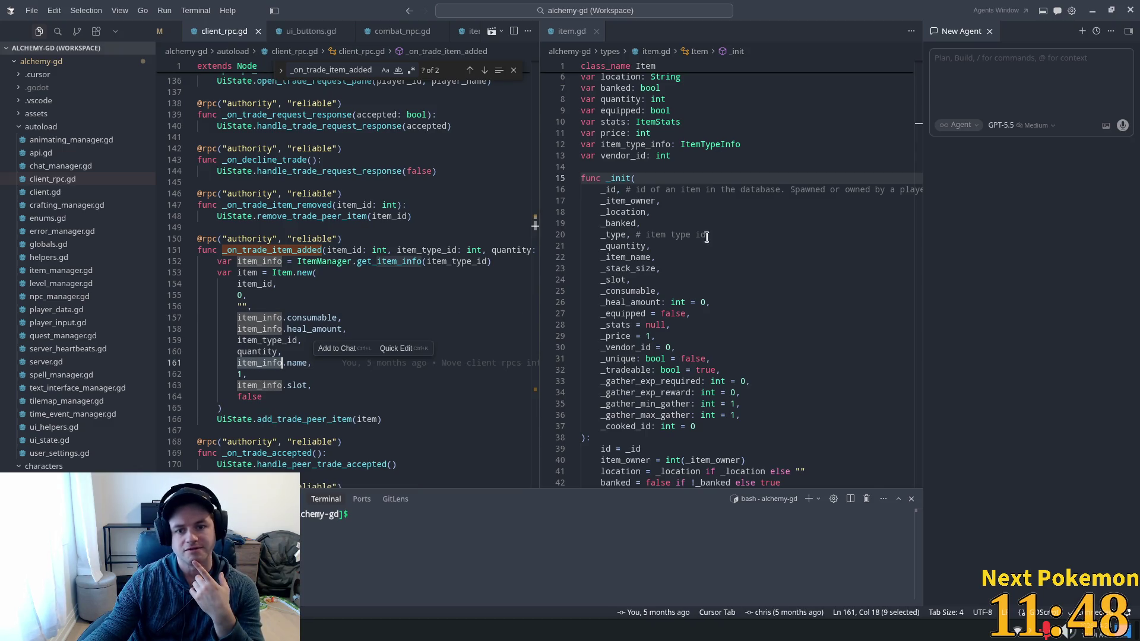
click(653, 212)
key(Down)
key(Down)
key(Down)
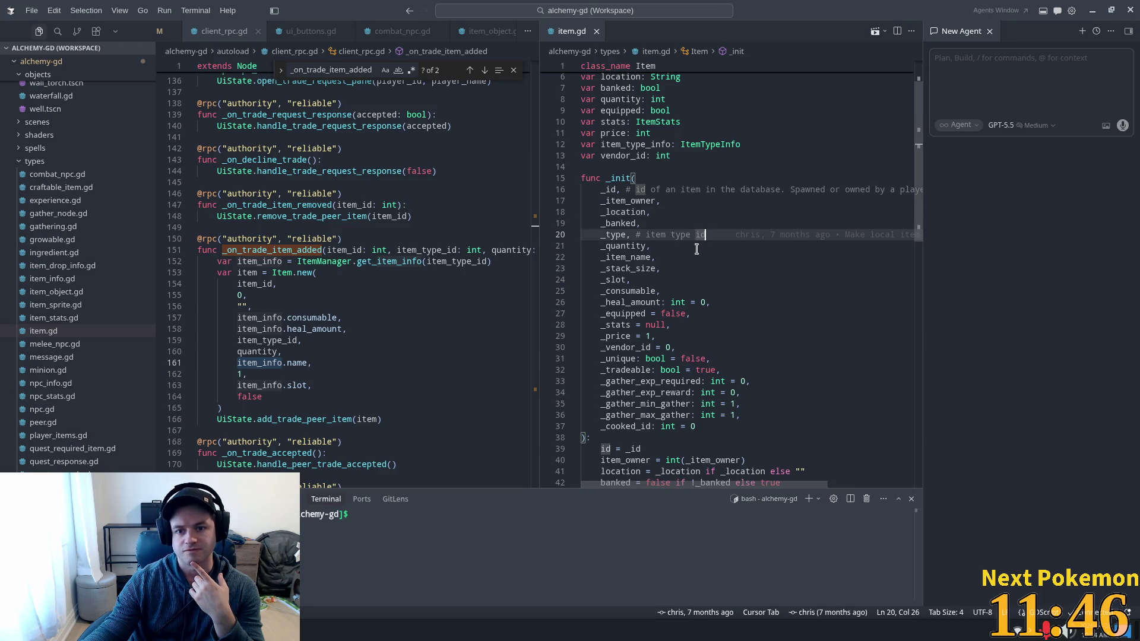
click(688, 313)
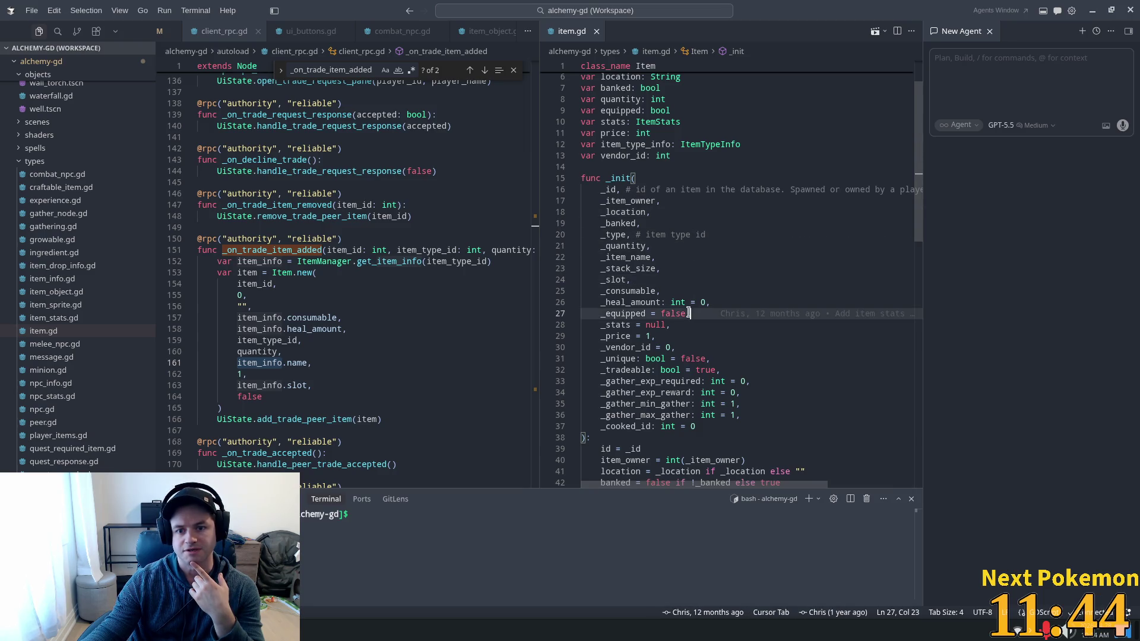
click(674, 187)
key(Down)
key(Down)
key(Down)
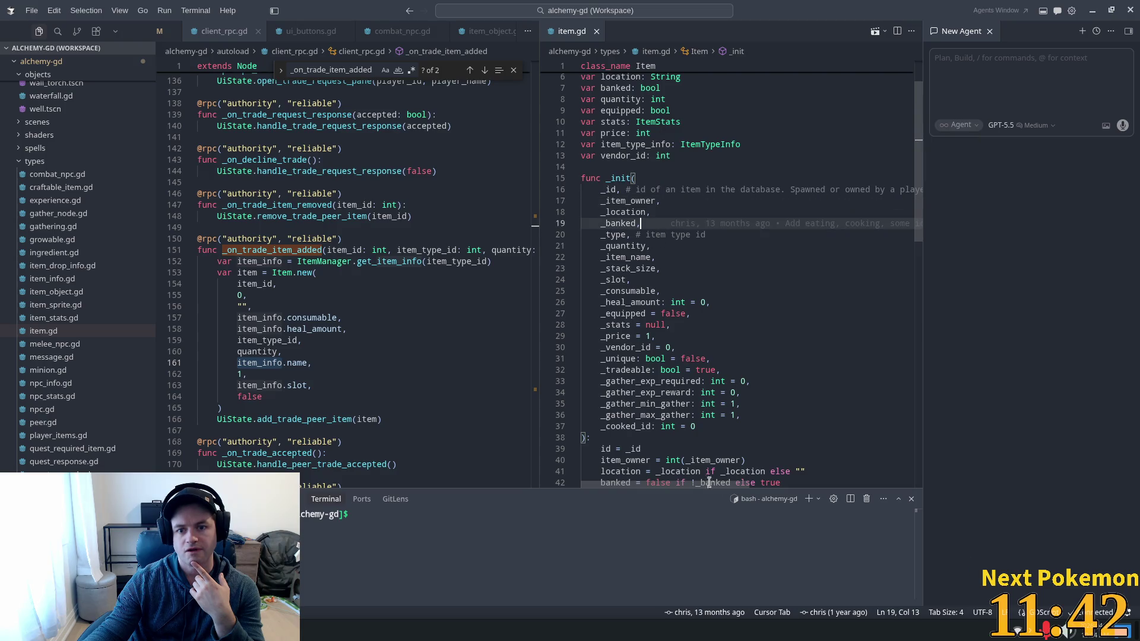
click(696, 416)
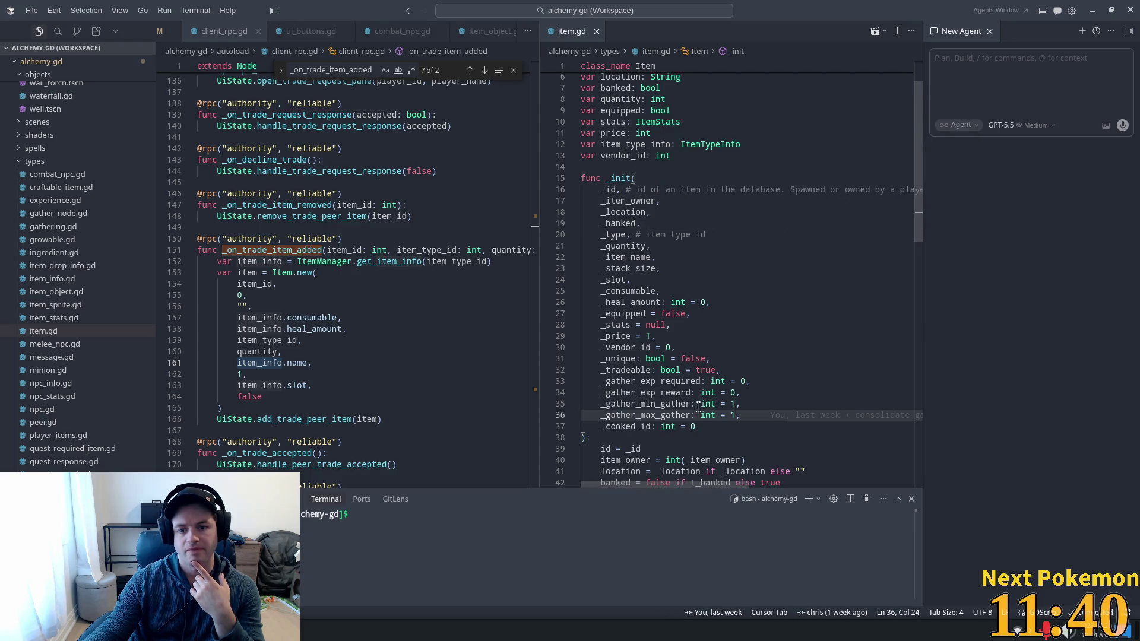
mouse_move(292, 387)
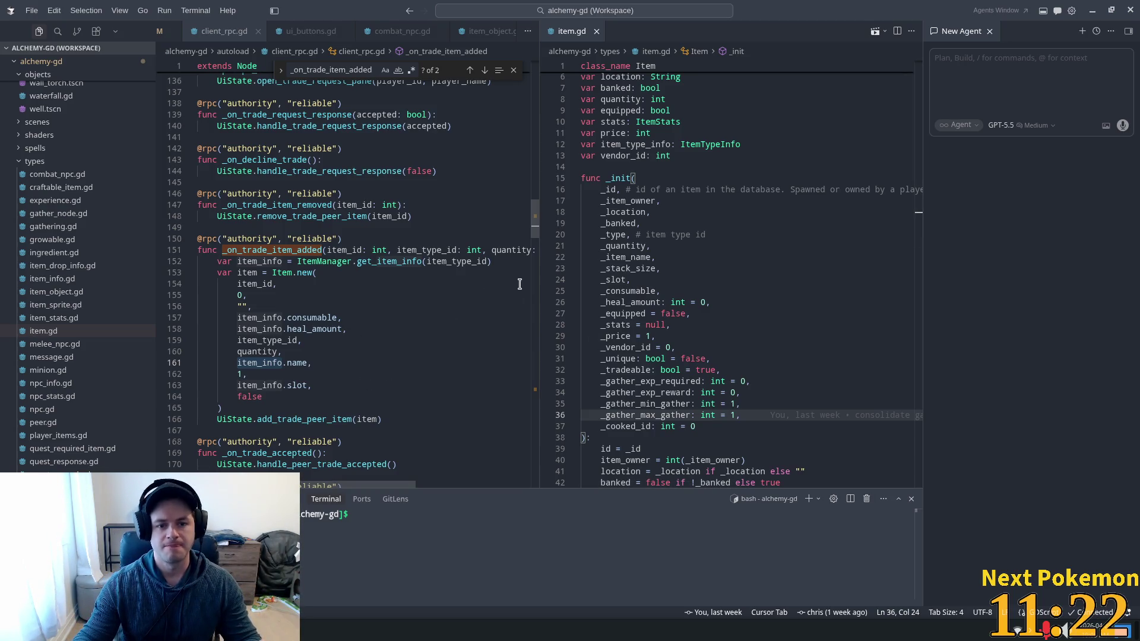
Widen the client_rpc.gd pane and step through the get_item_info, item_id, 0 and empty-string arguments.
drag(540, 283, 613, 280)
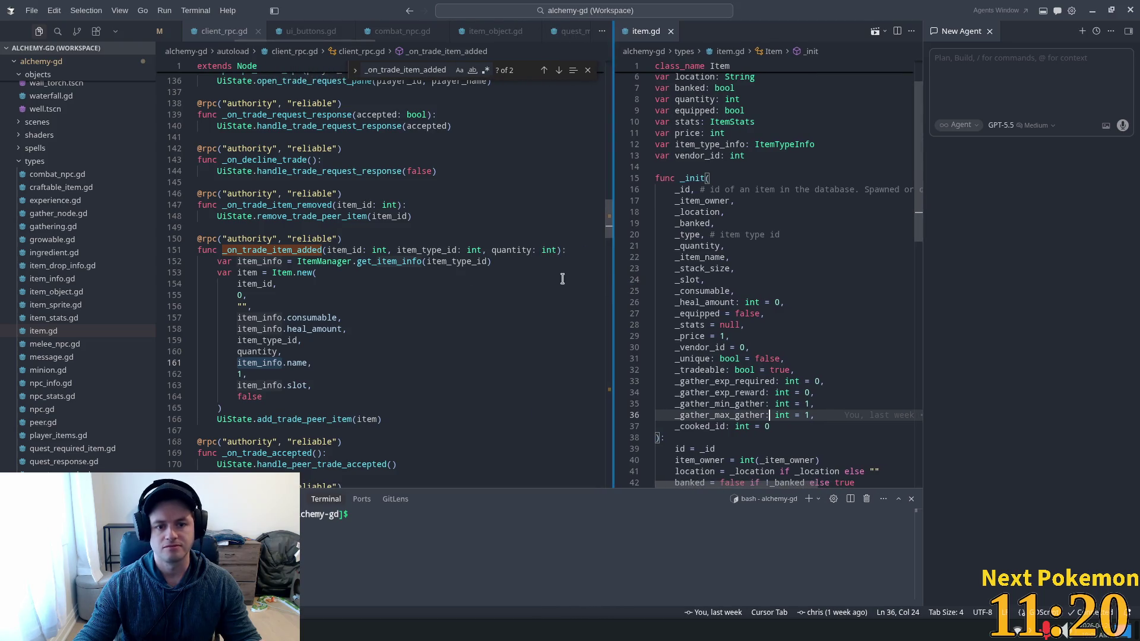
double_click(389, 262)
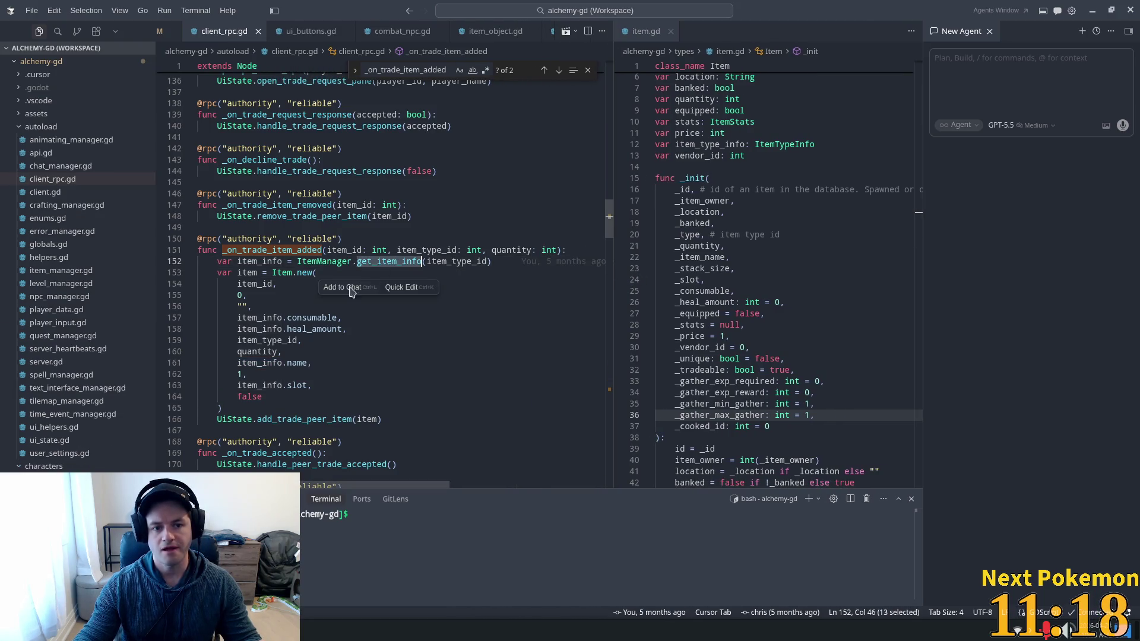
click(706, 180)
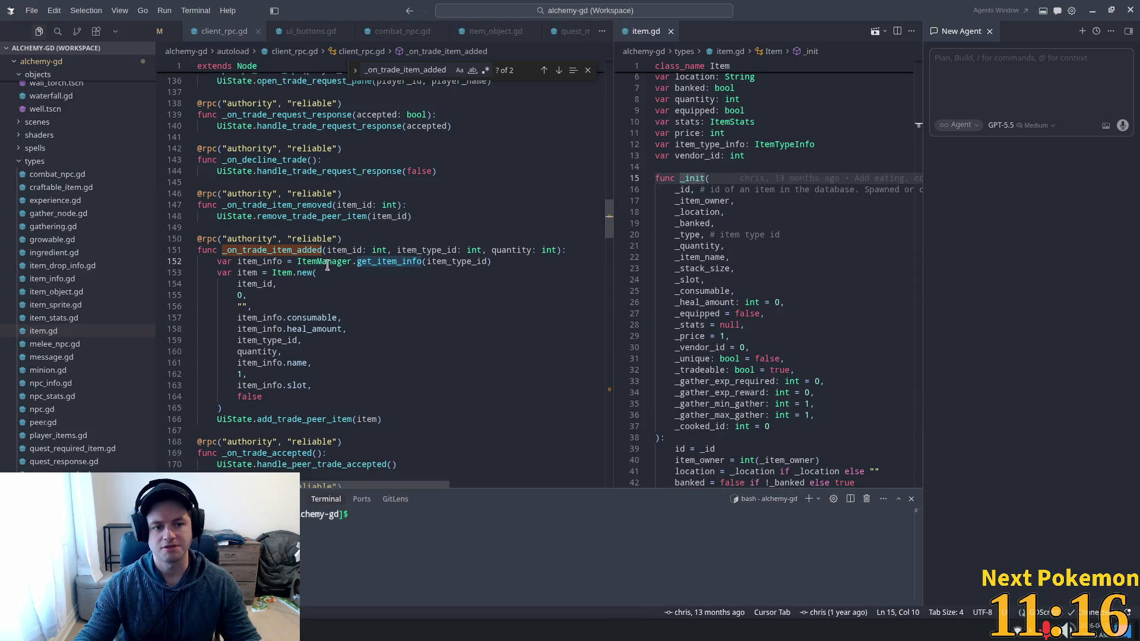
double_click(256, 284)
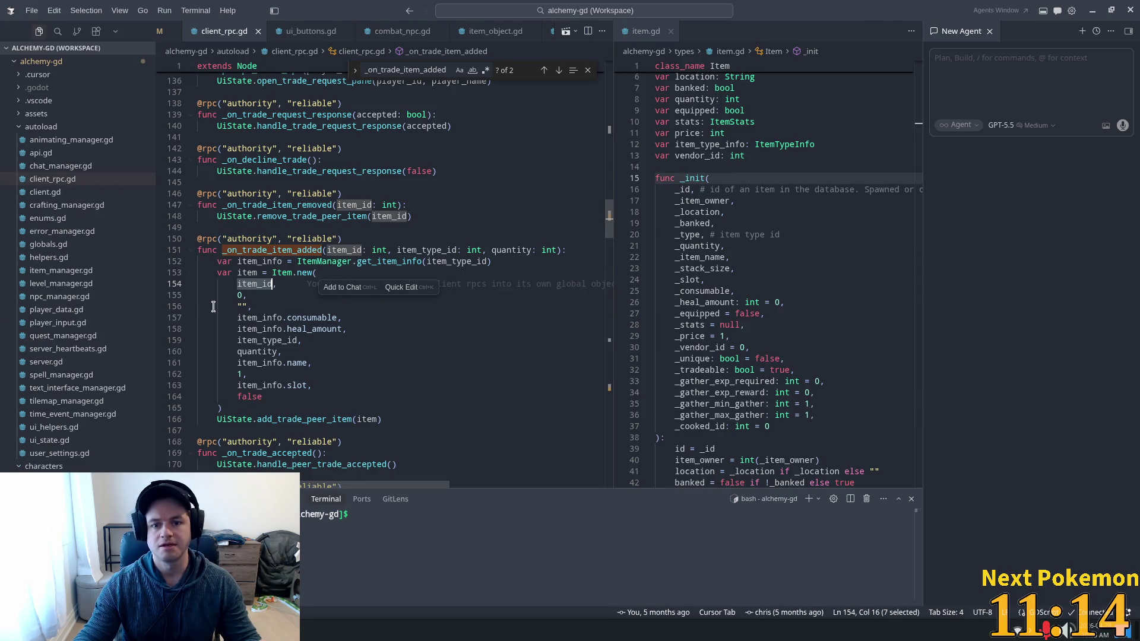
click(254, 296)
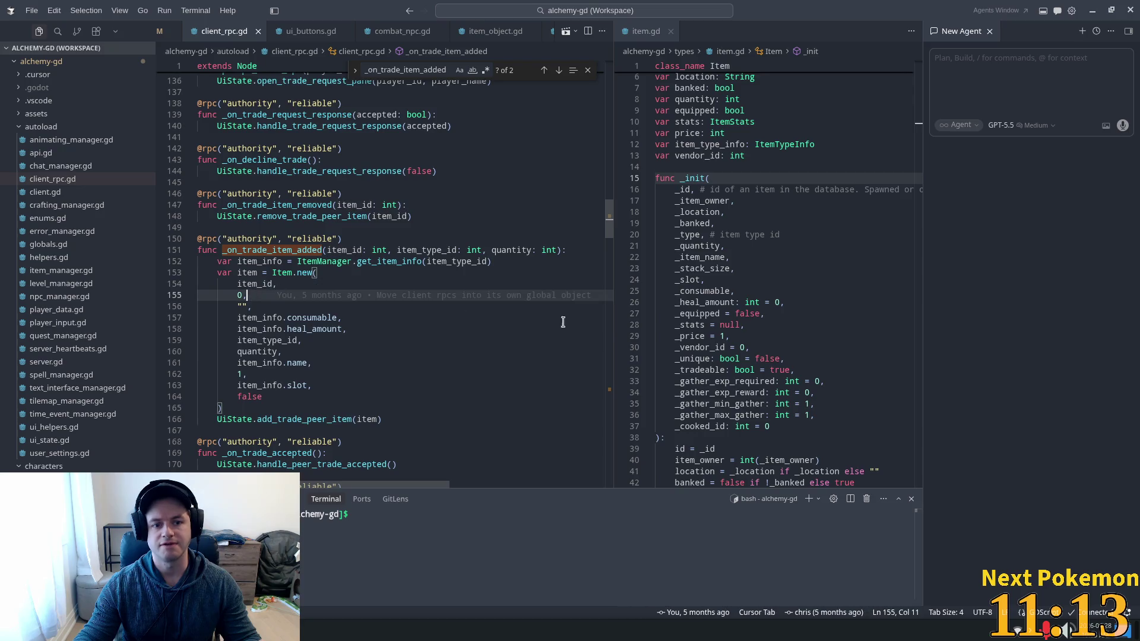
double_click(243, 307)
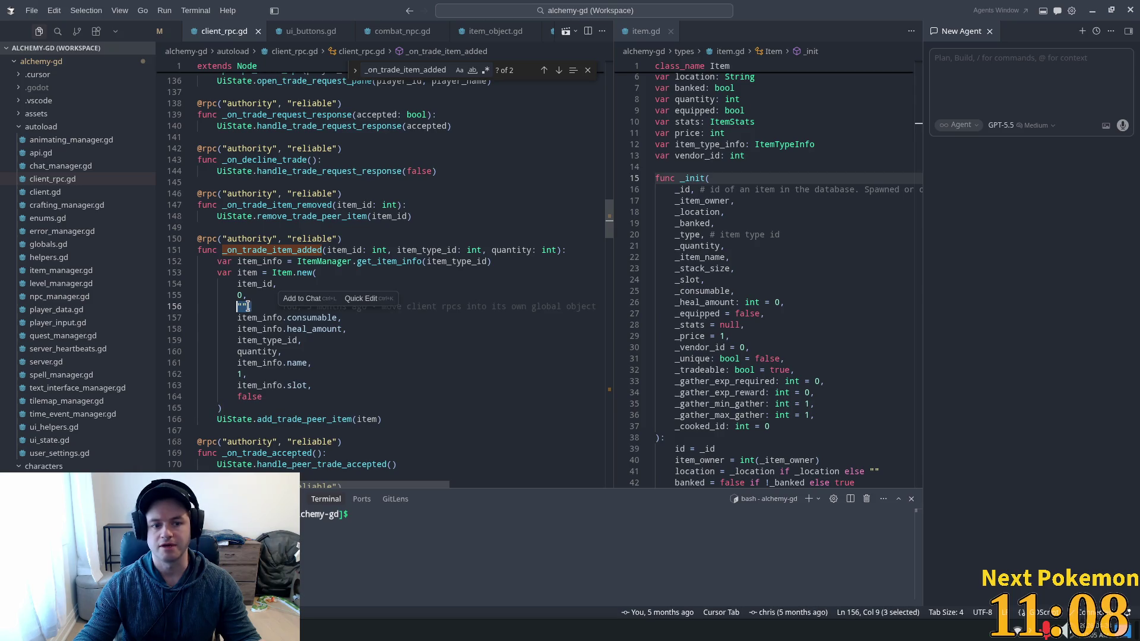
scroll(750, 303, up, 2)
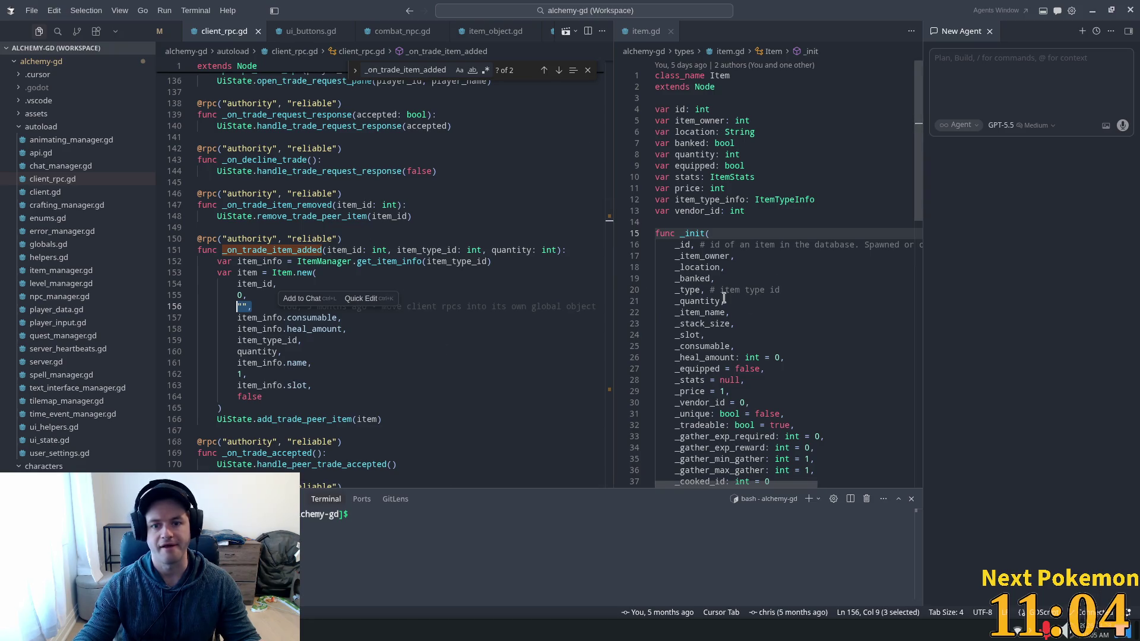
scroll(736, 178, down, 2)
click(278, 311)
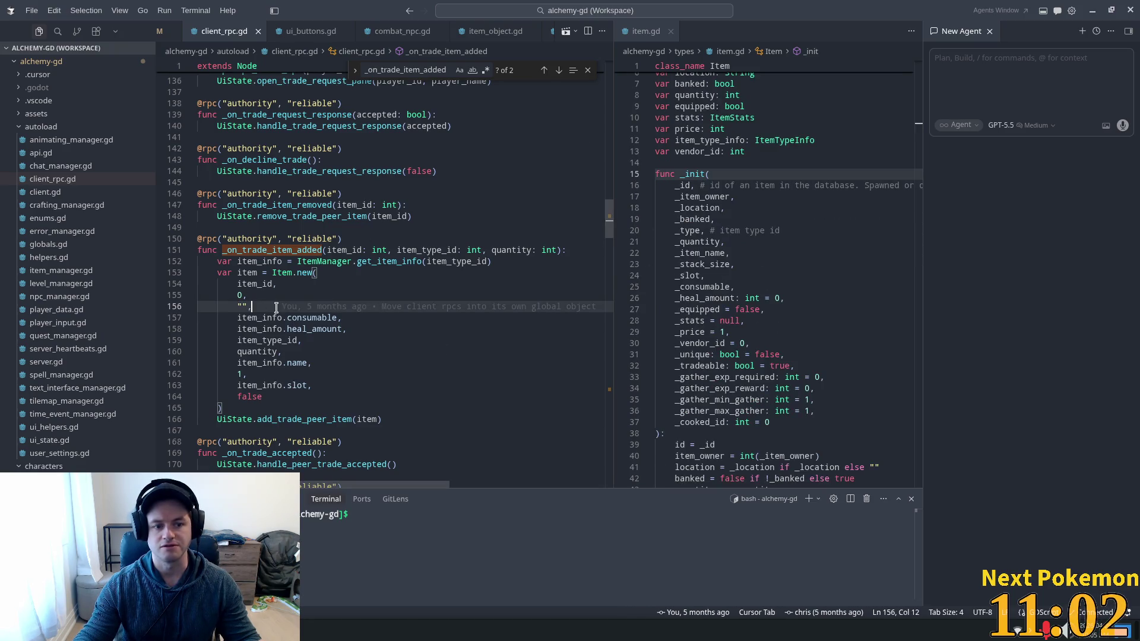
click(269, 316)
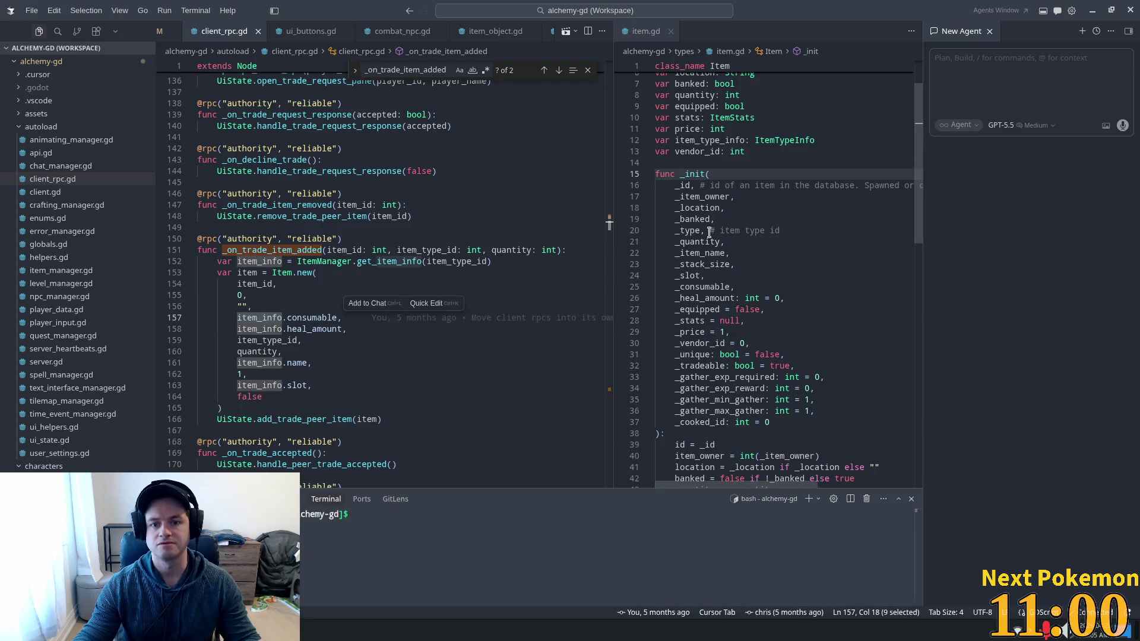
Compare item.gd's _banked parameter with the consumable argument, inserting then undoing a new line.
double_click(694, 219)
click(516, 306)
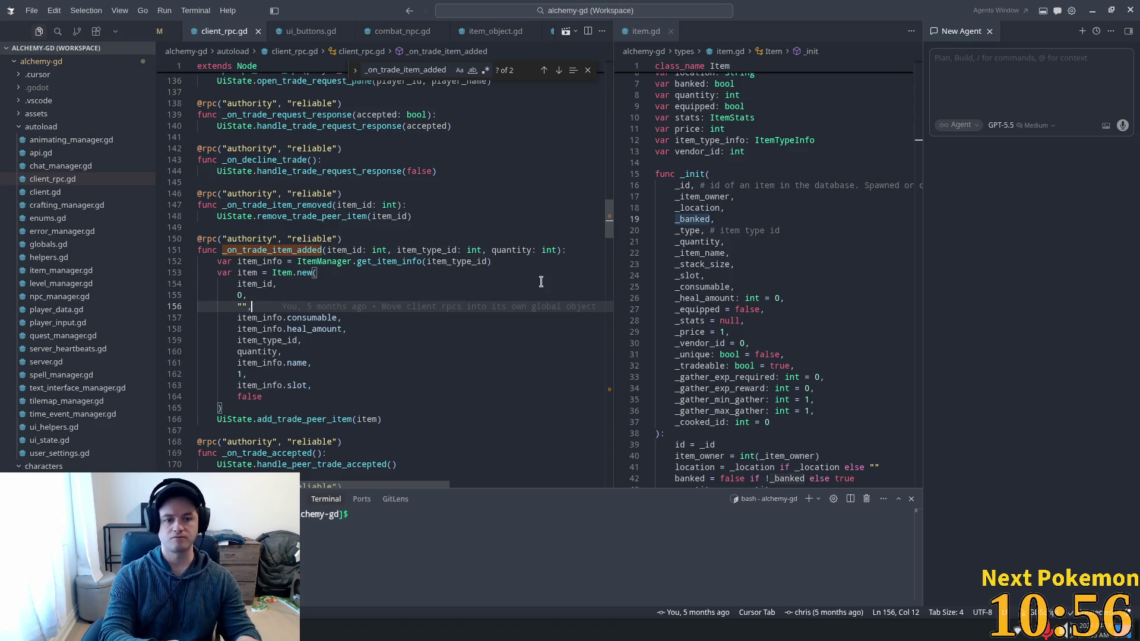
key(Return)
key(ctrl+z)
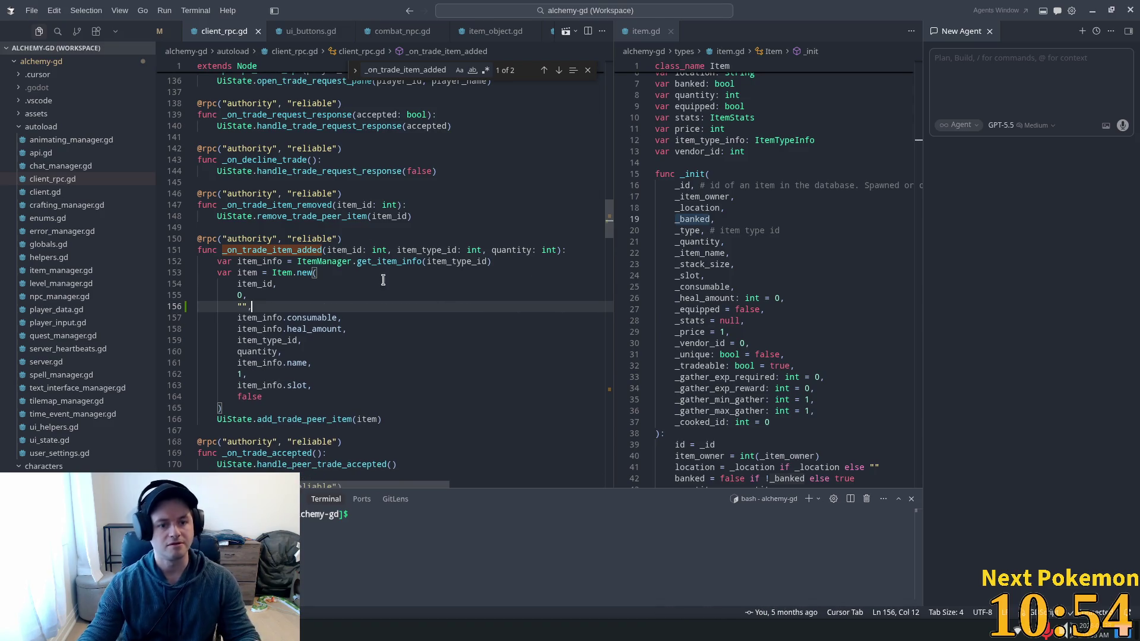
click(320, 275)
key(Down)
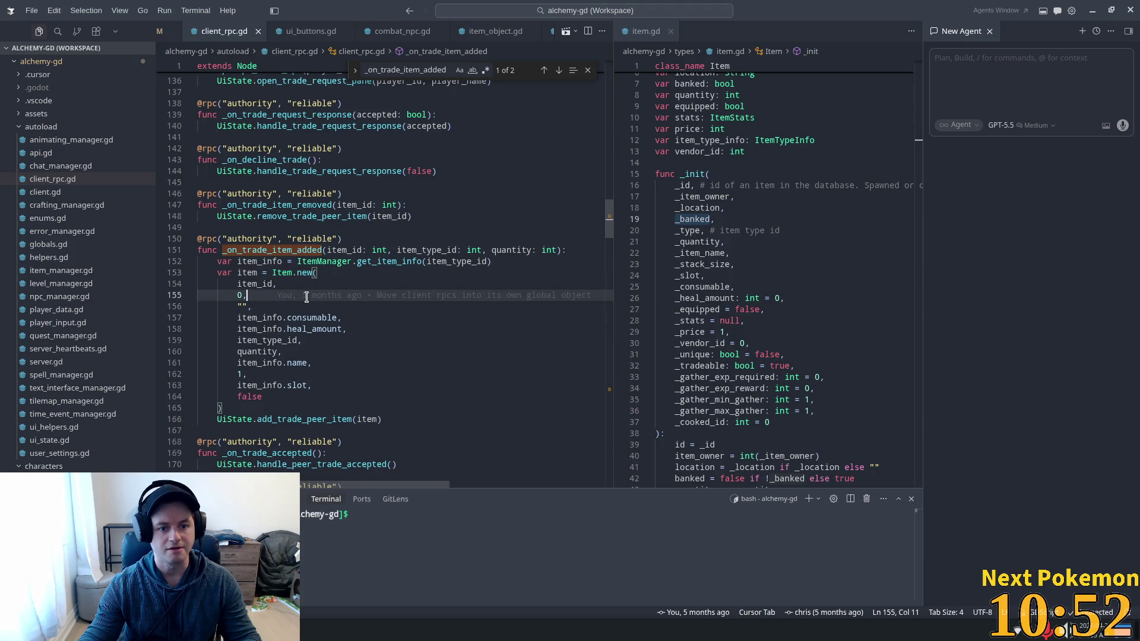
click(272, 305)
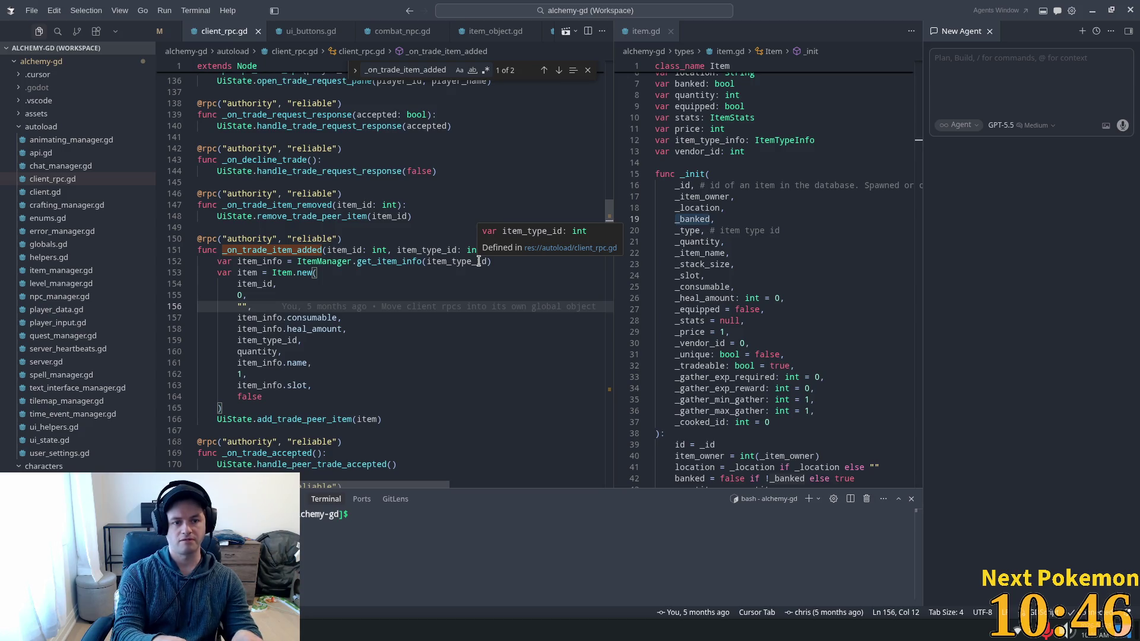
Insert new false and item_type_id arguments after the empty-string argument in Item.new.
key(Return)
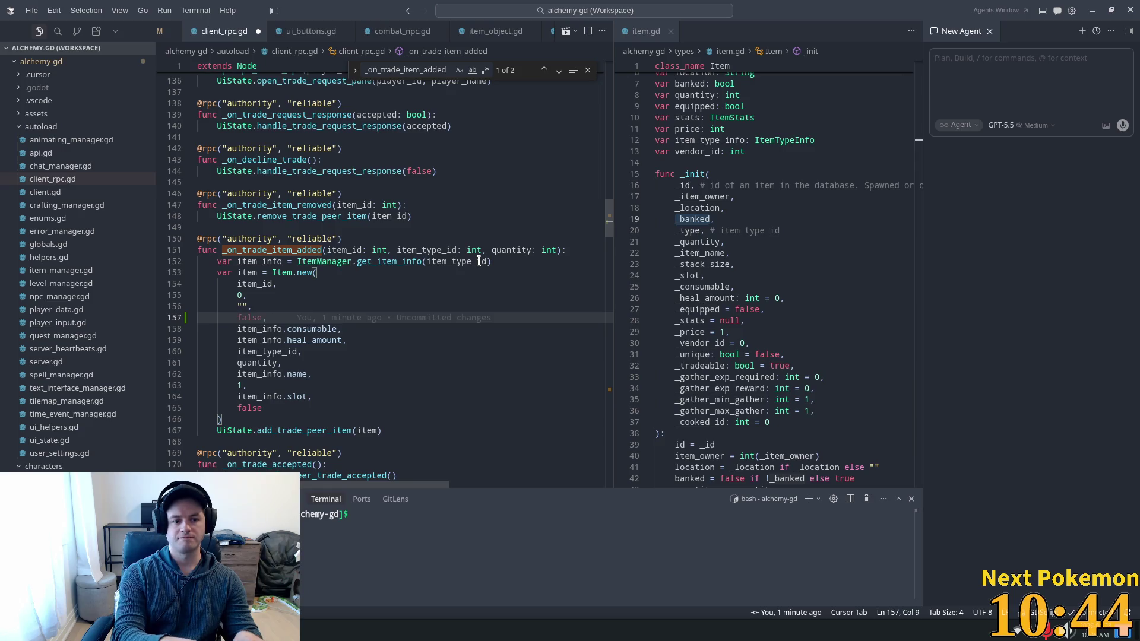
text(false,)
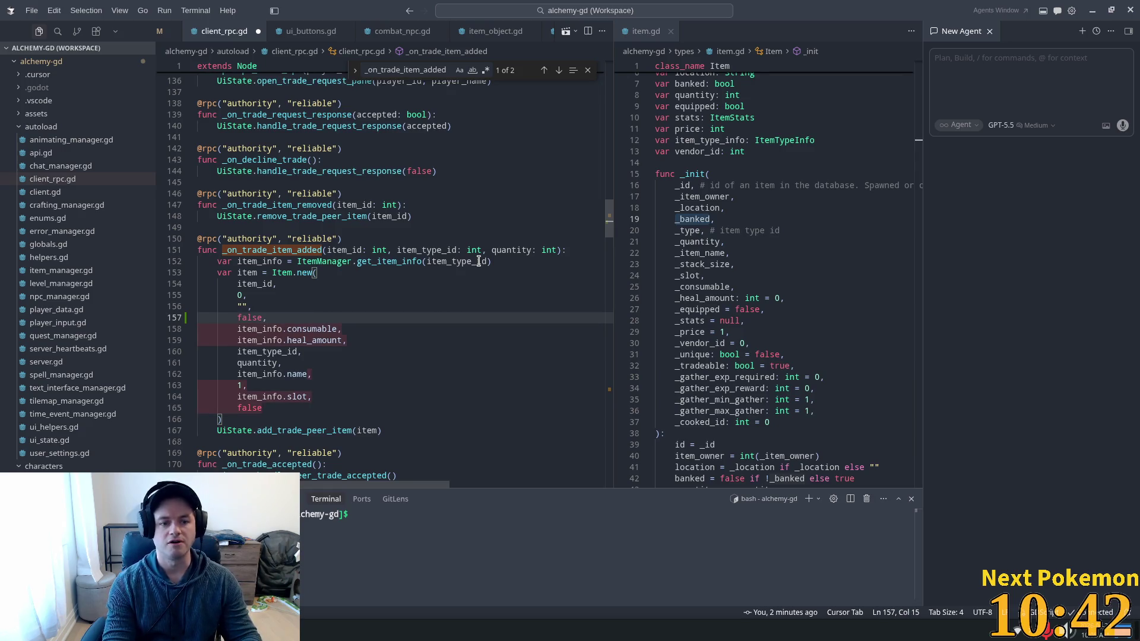
click(275, 353)
click(277, 320)
key(Return)
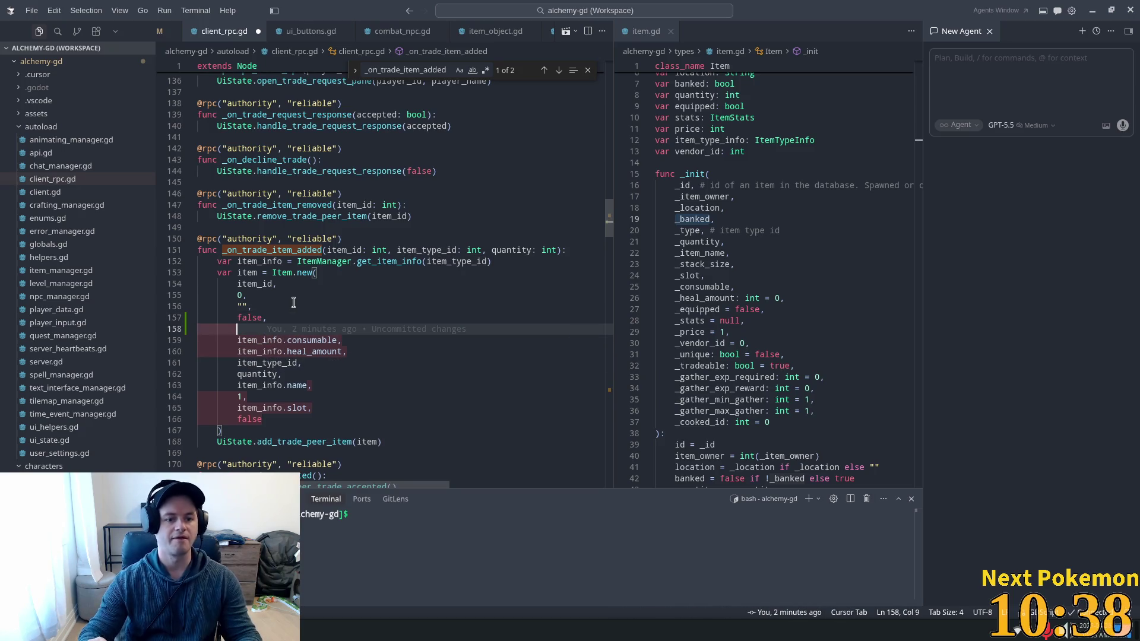
text(item_type_id,)
Delete the old duplicate item_type_id argument line and start a new argument line below it.
click(290, 385)
drag(314, 363, 198, 362)
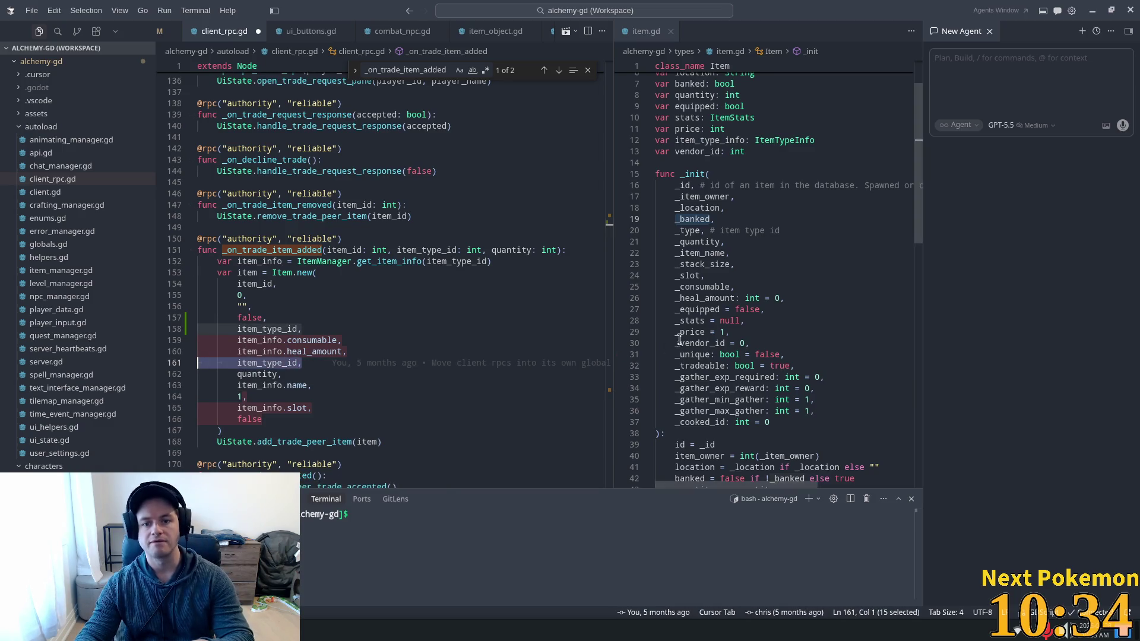
key(BackSpace)
key(BackSpace)
click(316, 318)
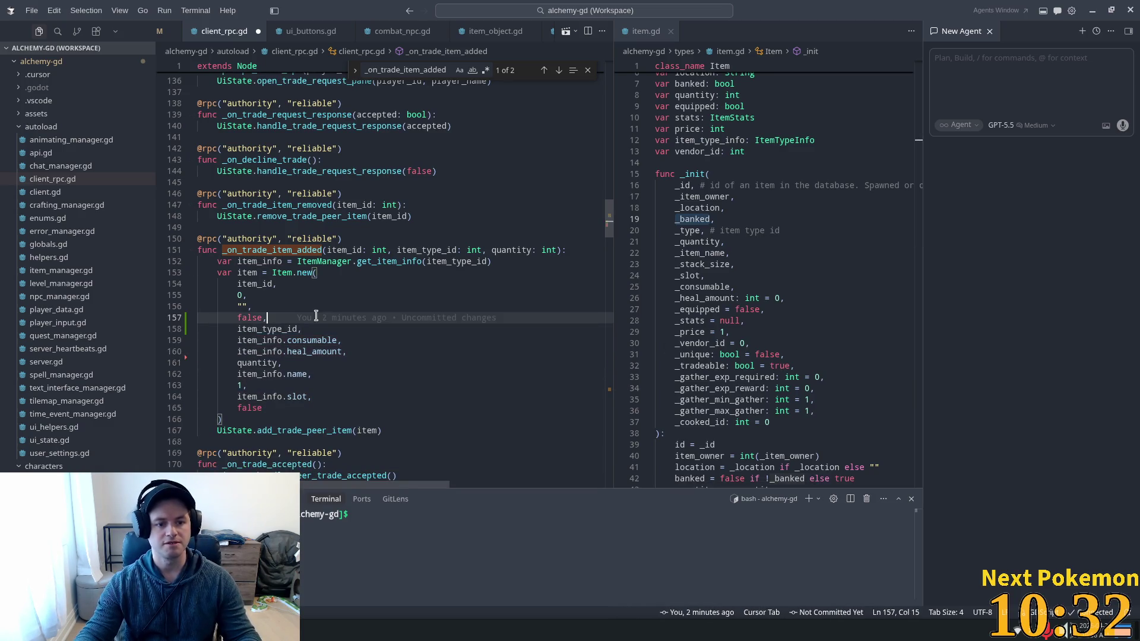
double_click(257, 363)
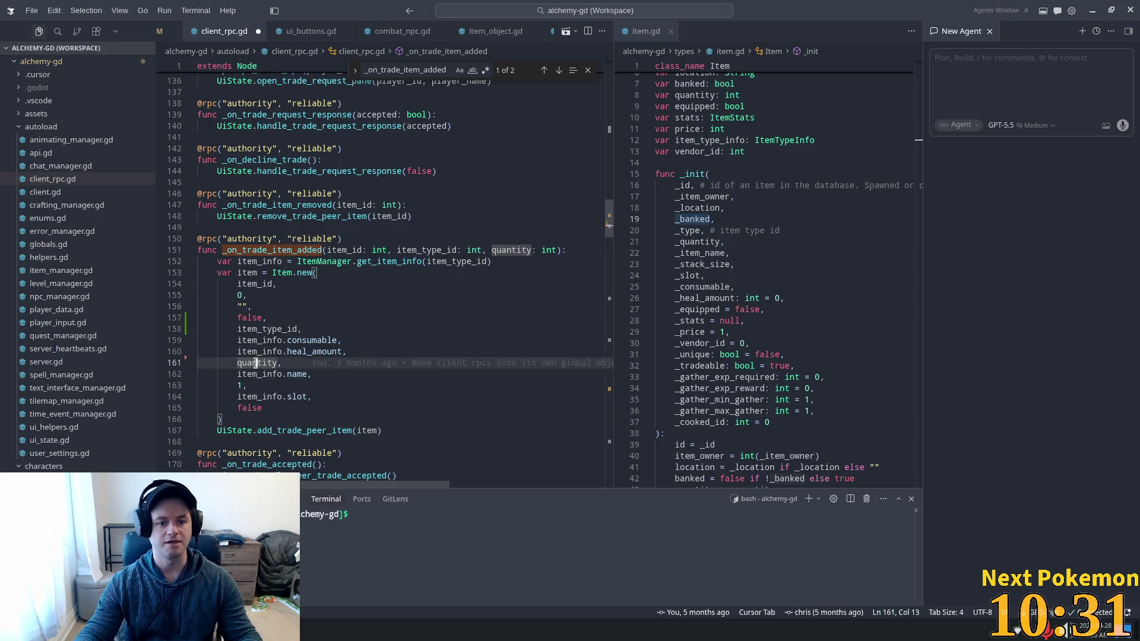
click(393, 262)
click(281, 344)
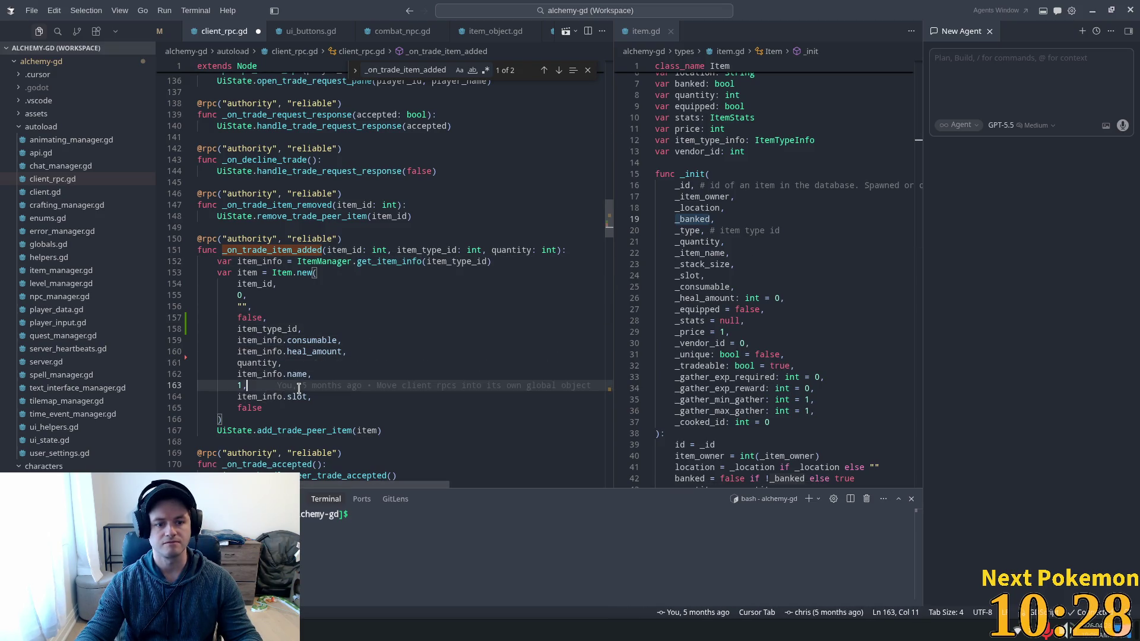
click(340, 325)
key(Return)
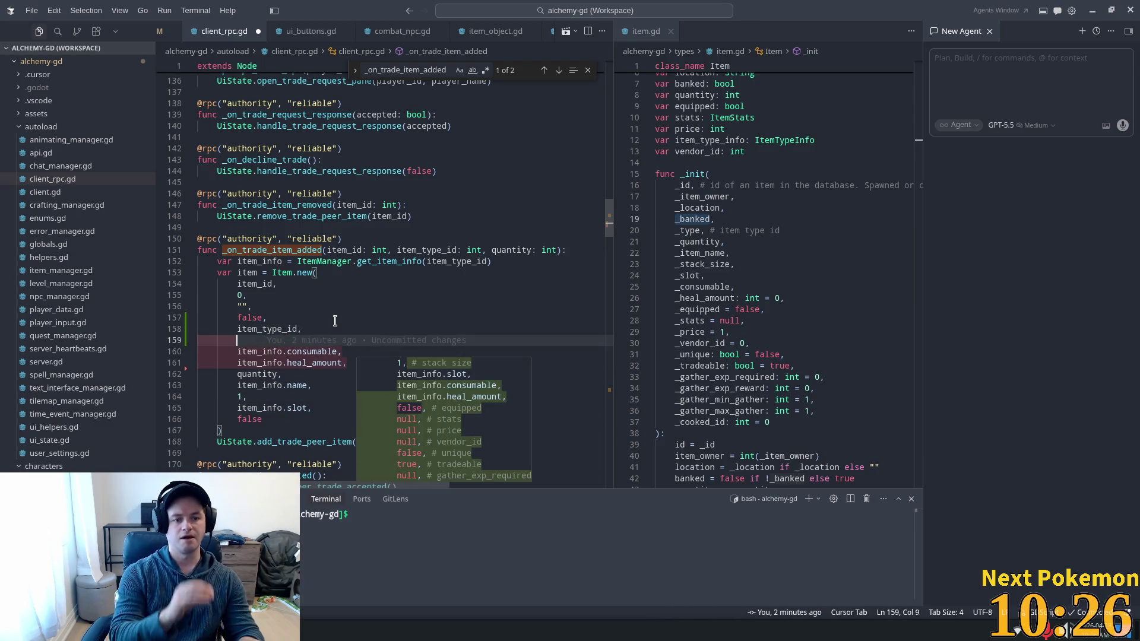
Following Item's constructor order, add quantity and item_info.name as the next arguments.
click(715, 275)
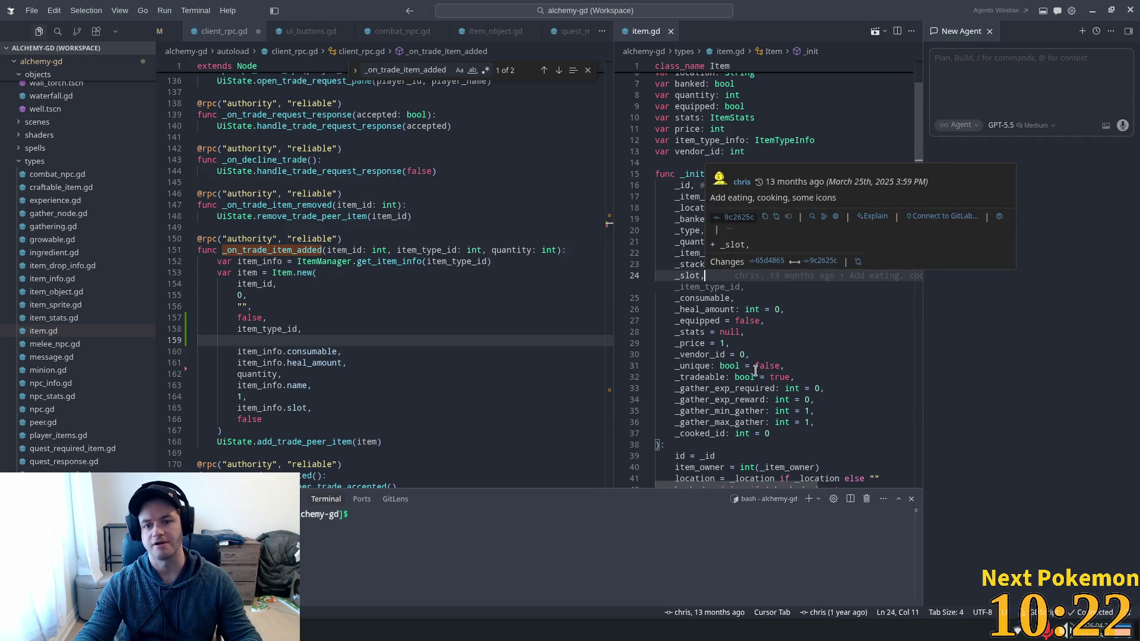
click(303, 325)
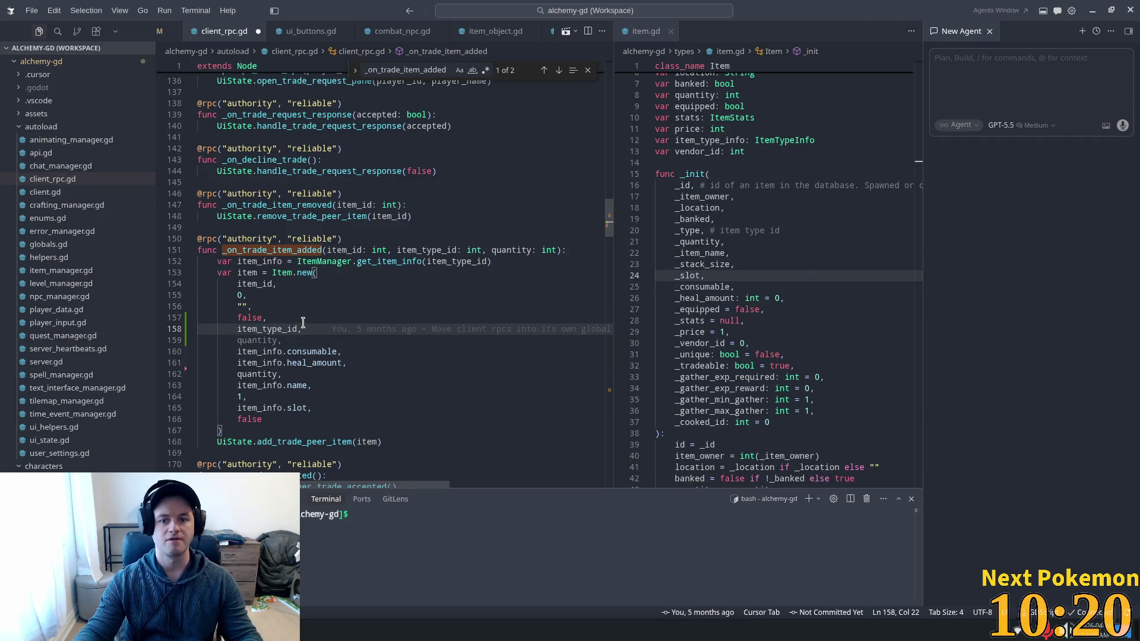
double_click(701, 264)
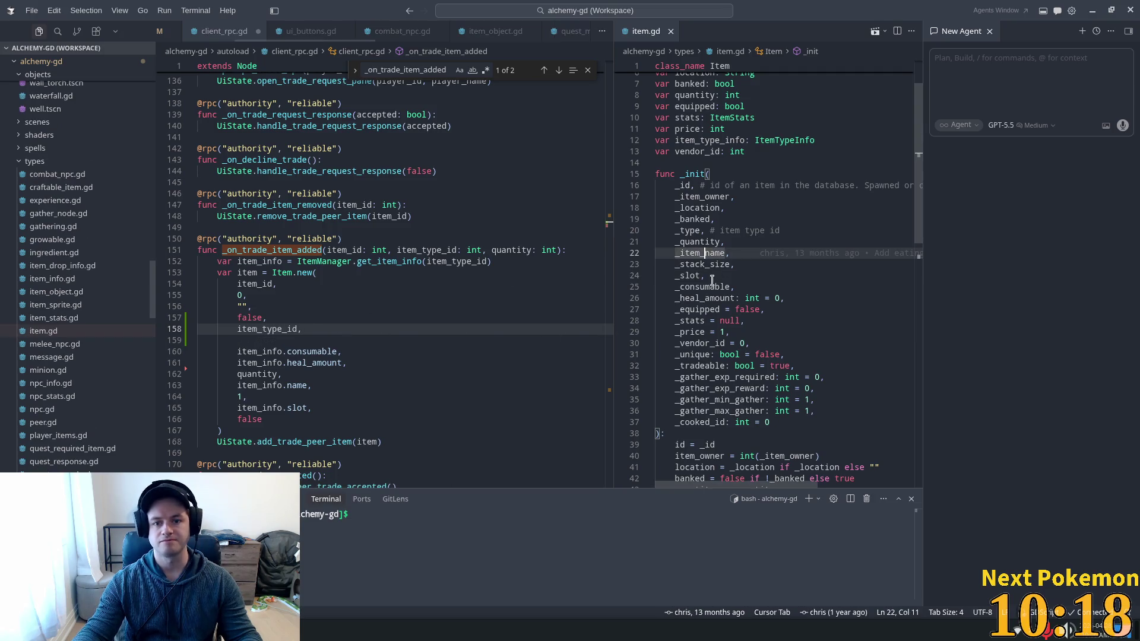
click(231, 337)
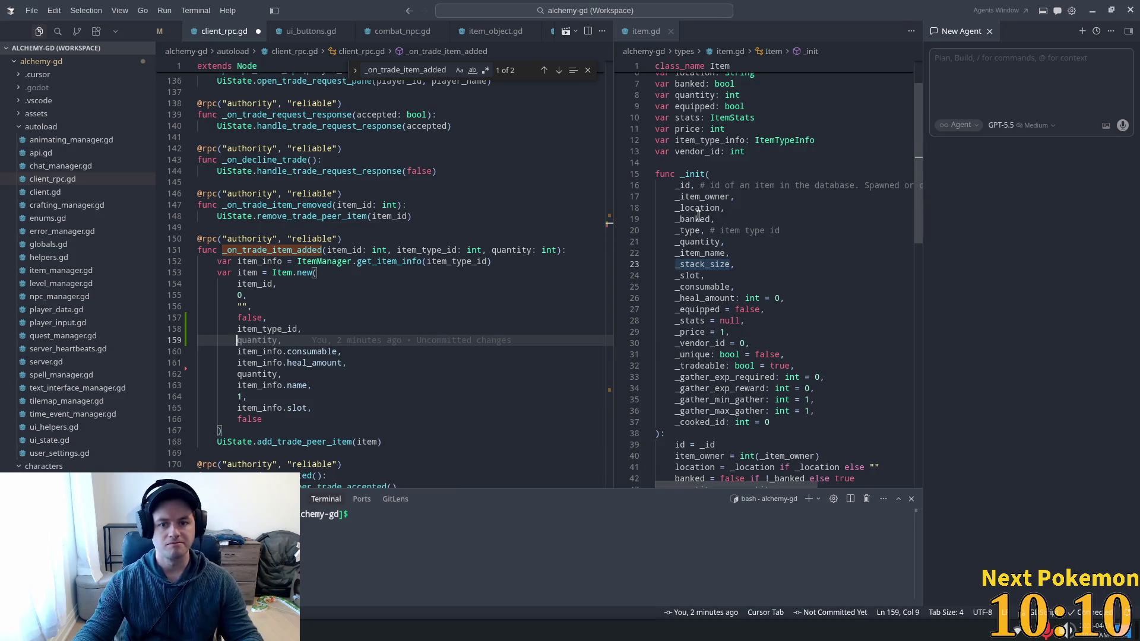
click(696, 242)
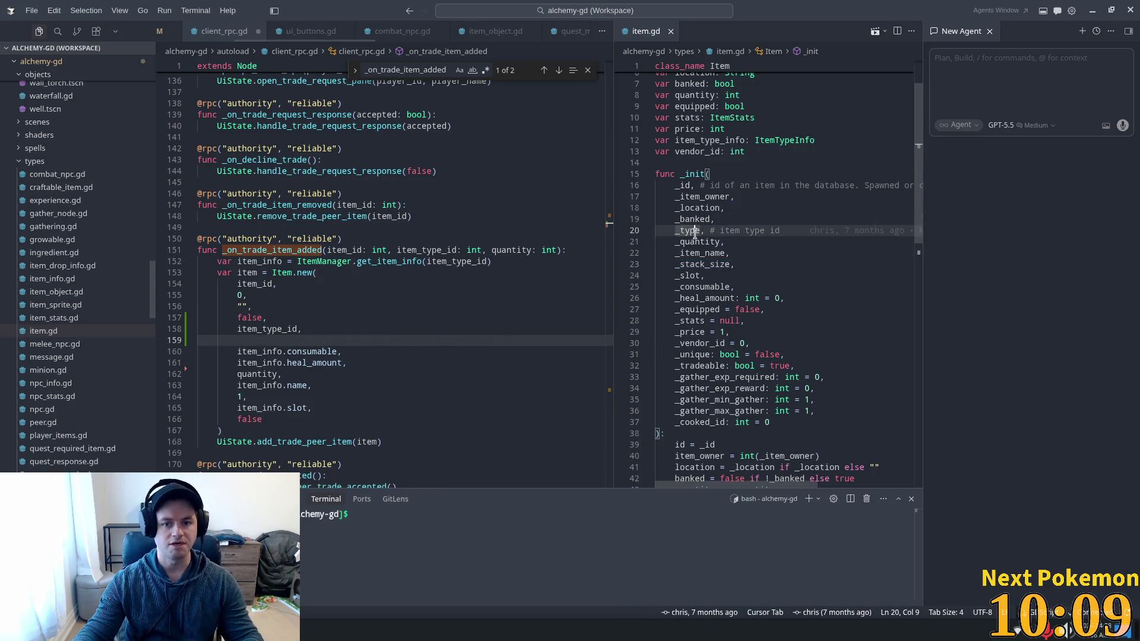
click(246, 341)
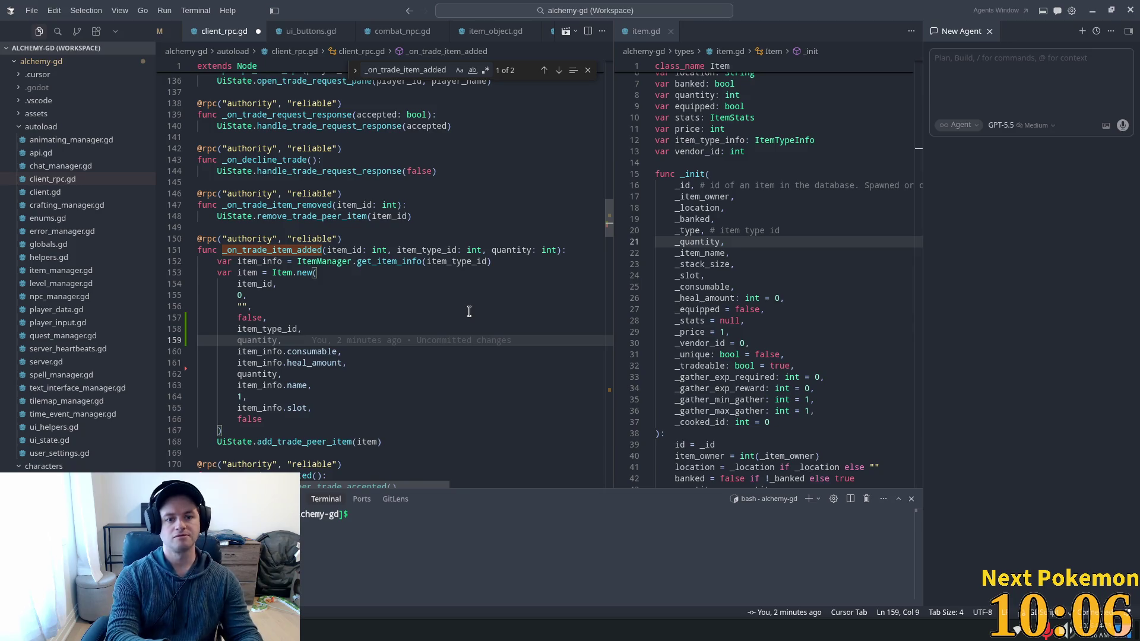
key(Tab)
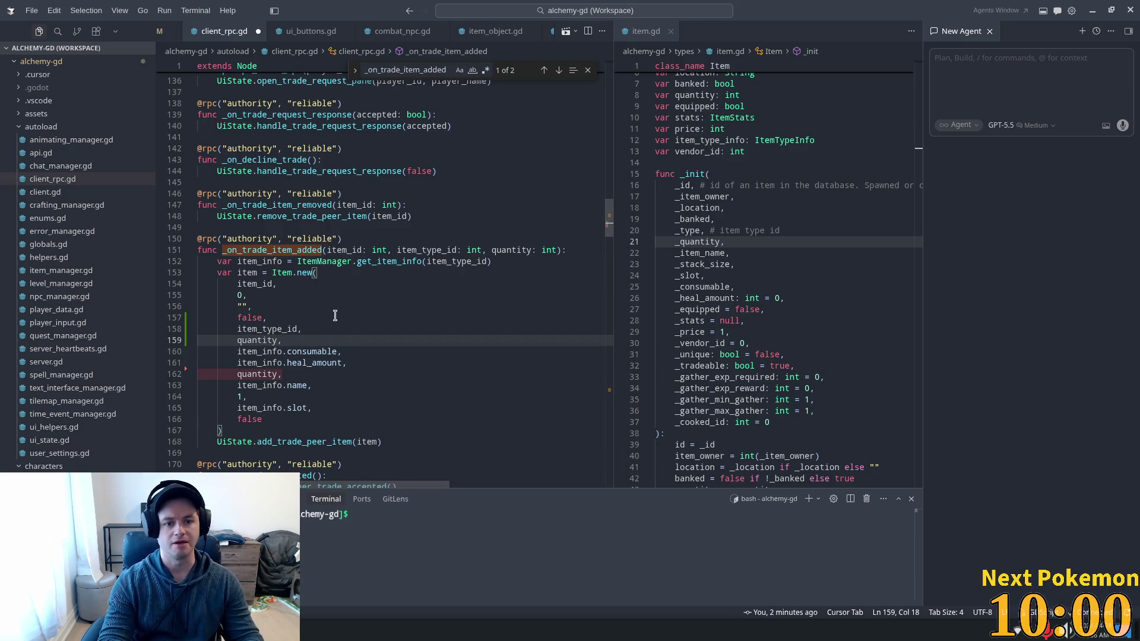
key(Tab)
text(item_info.name,)
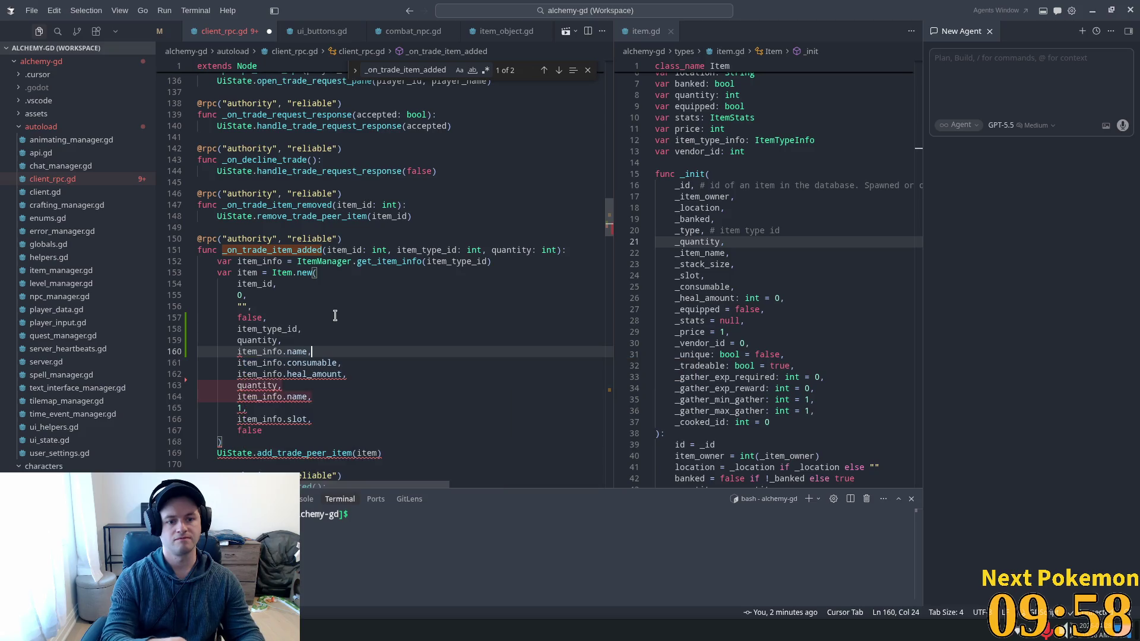
Accept Cursor's stack_size and slot arguments and remove the duplicate quantity and item_info.name lines.
click(720, 267)
click(304, 352)
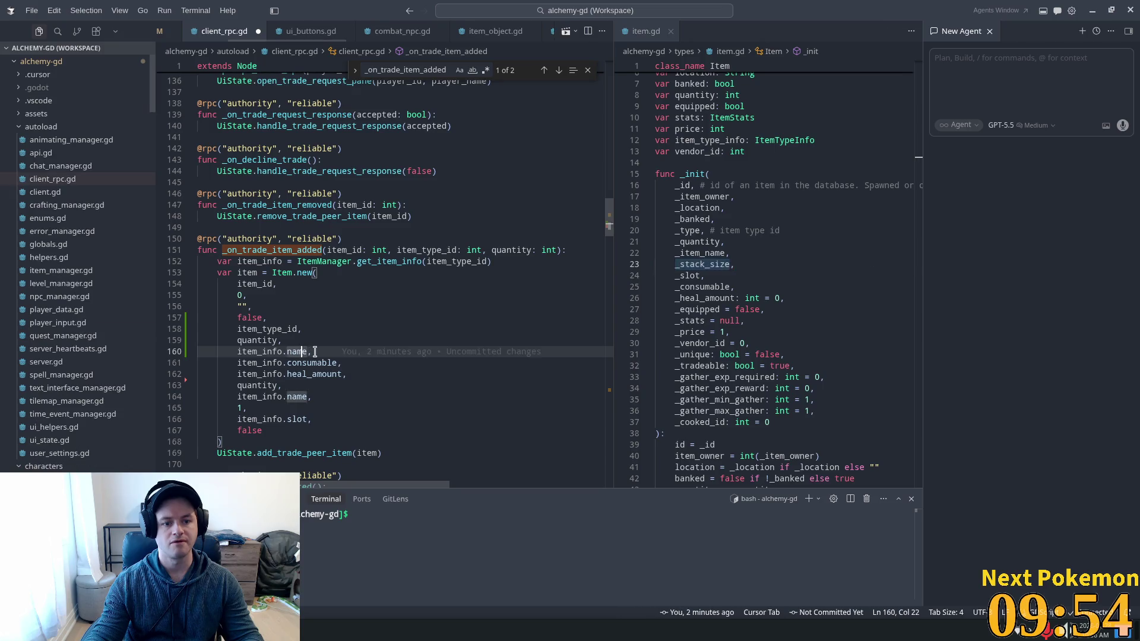
click(315, 352)
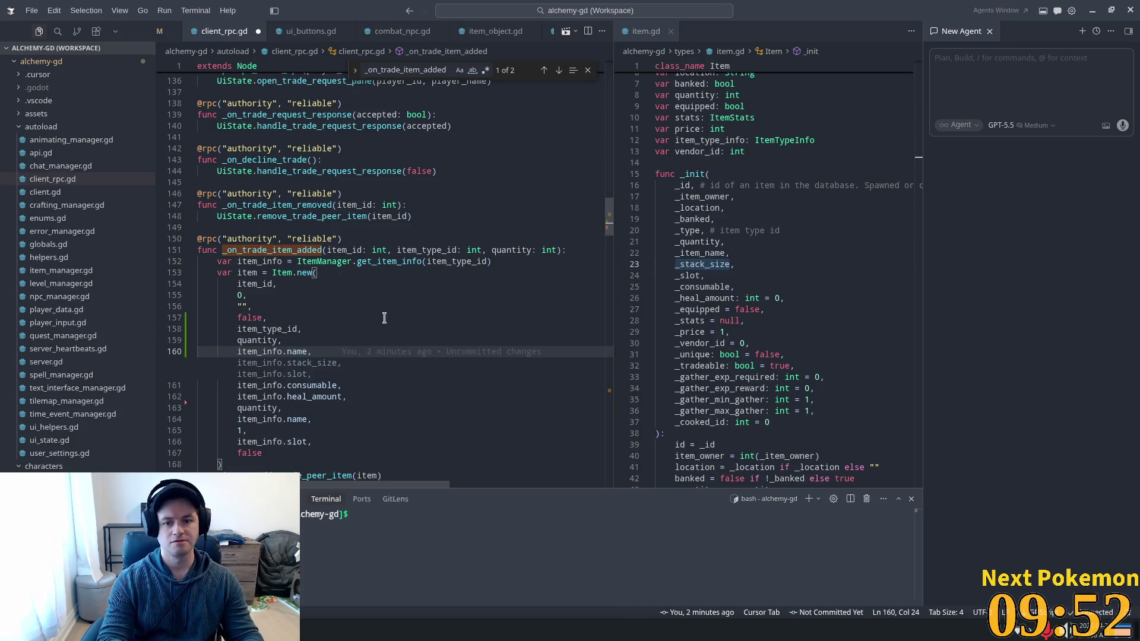
key(Tab)
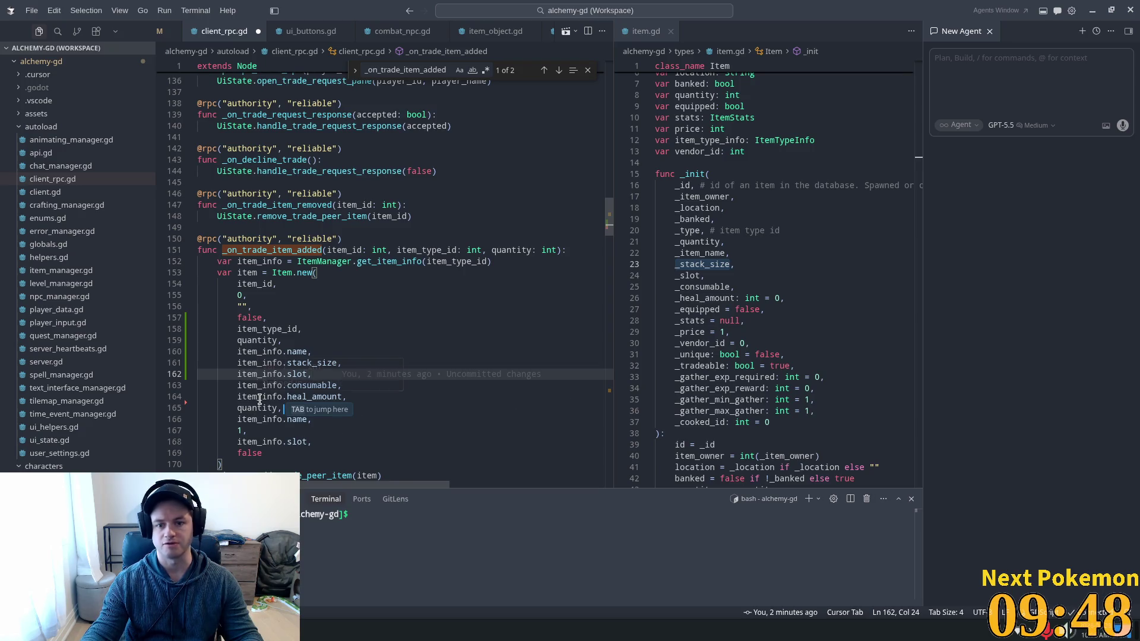
key(Tab)
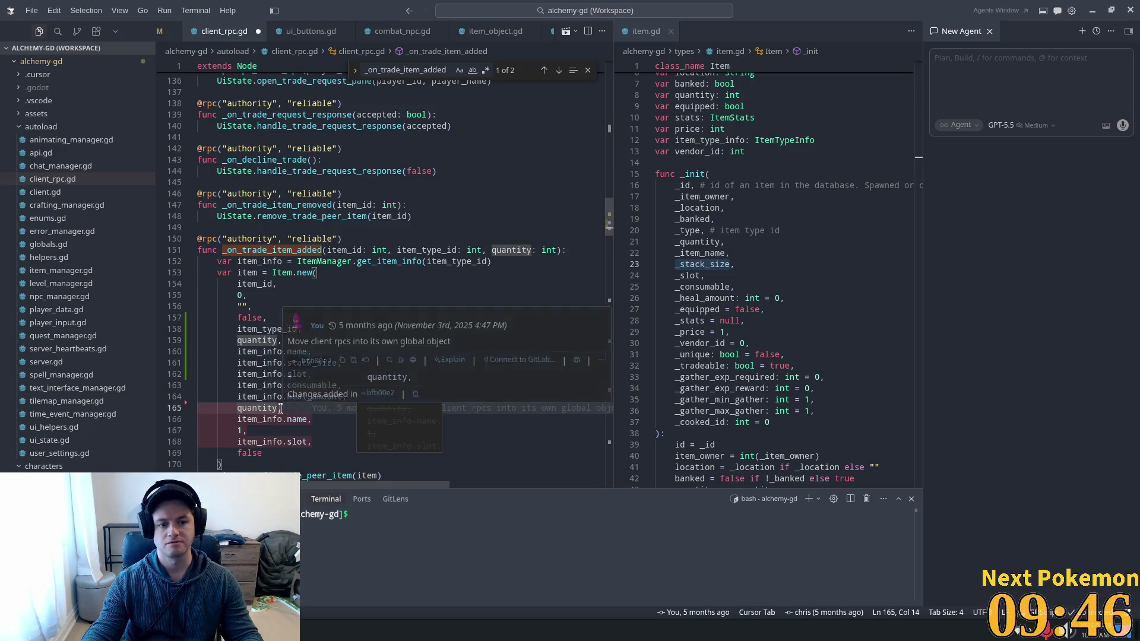
key(Tab)
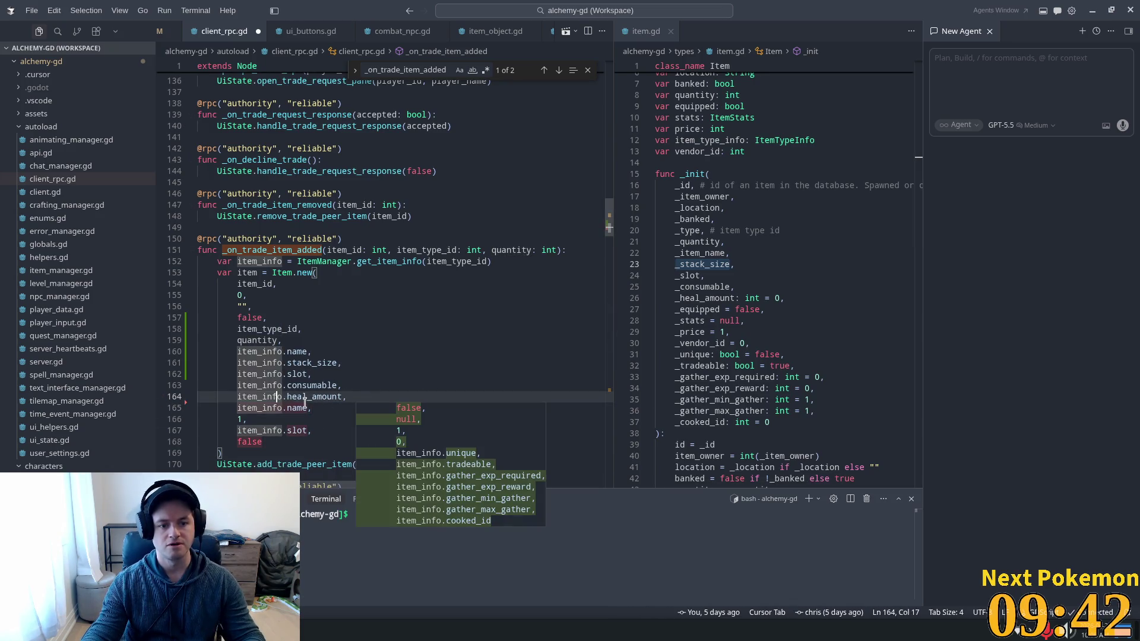
click(296, 409)
key(Tab)
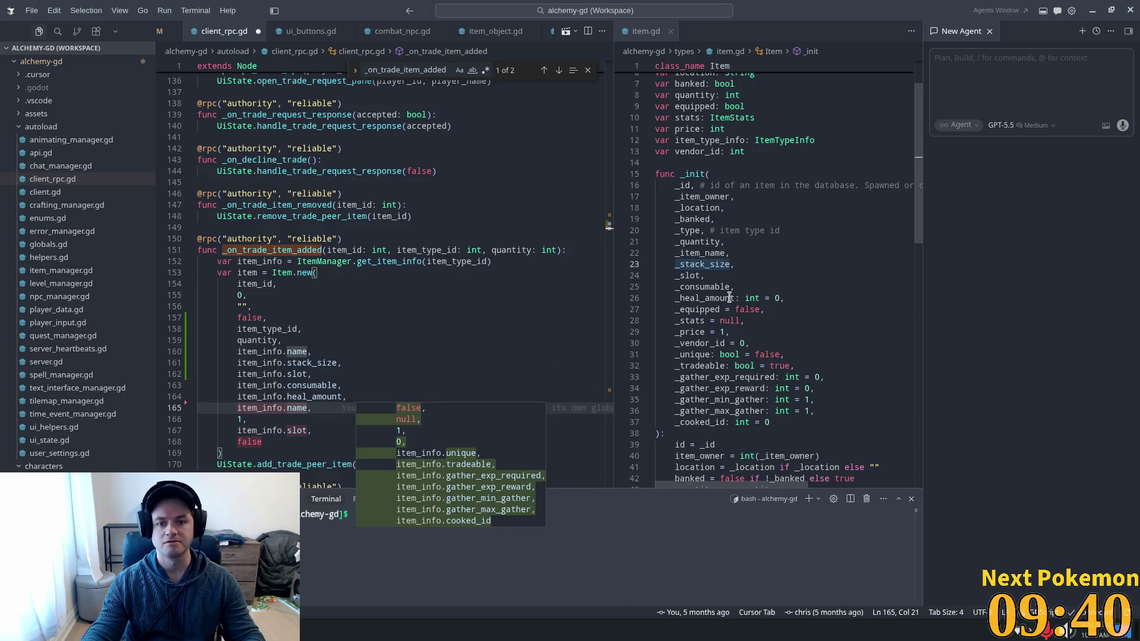
key(Tab)
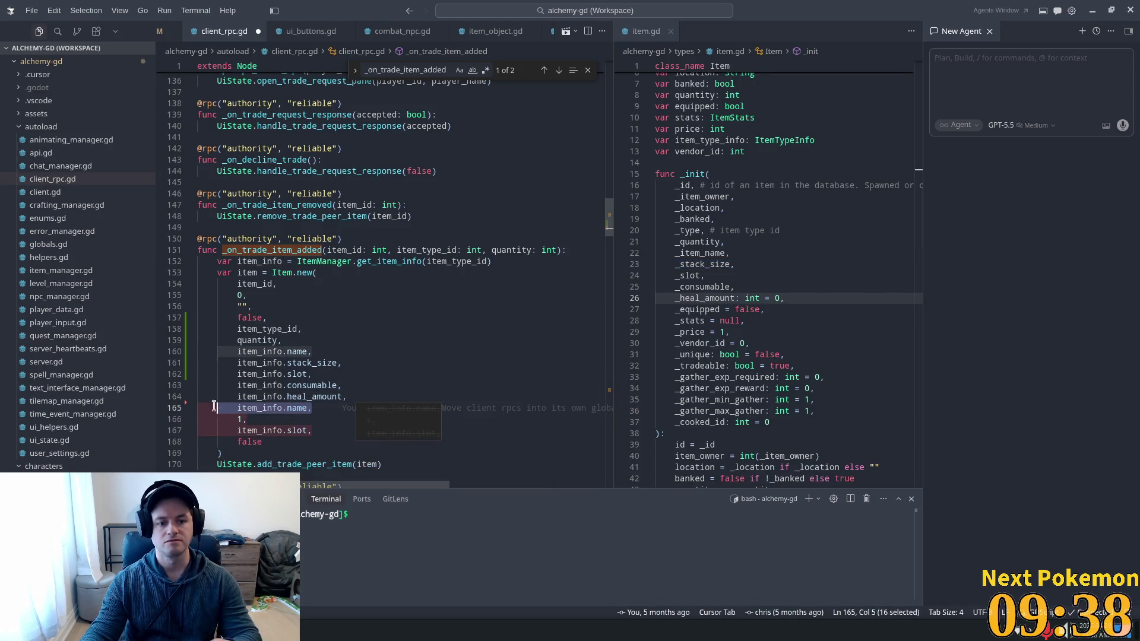
key(Tab)
Replace the stray 1 argument on line 165 with false.
key(Down)
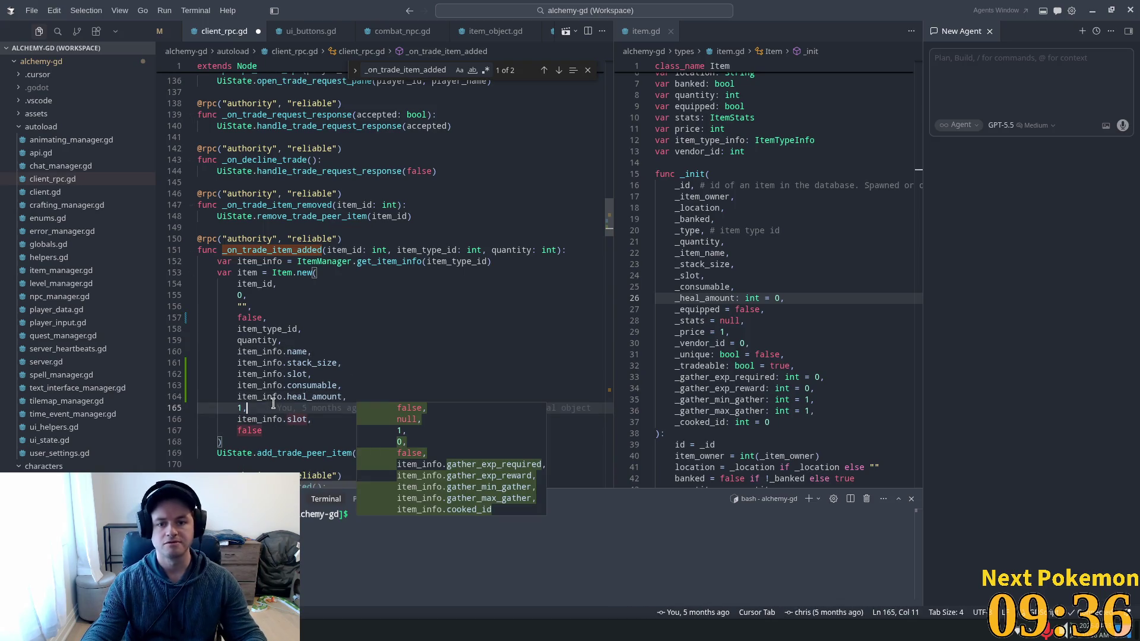
click(728, 290)
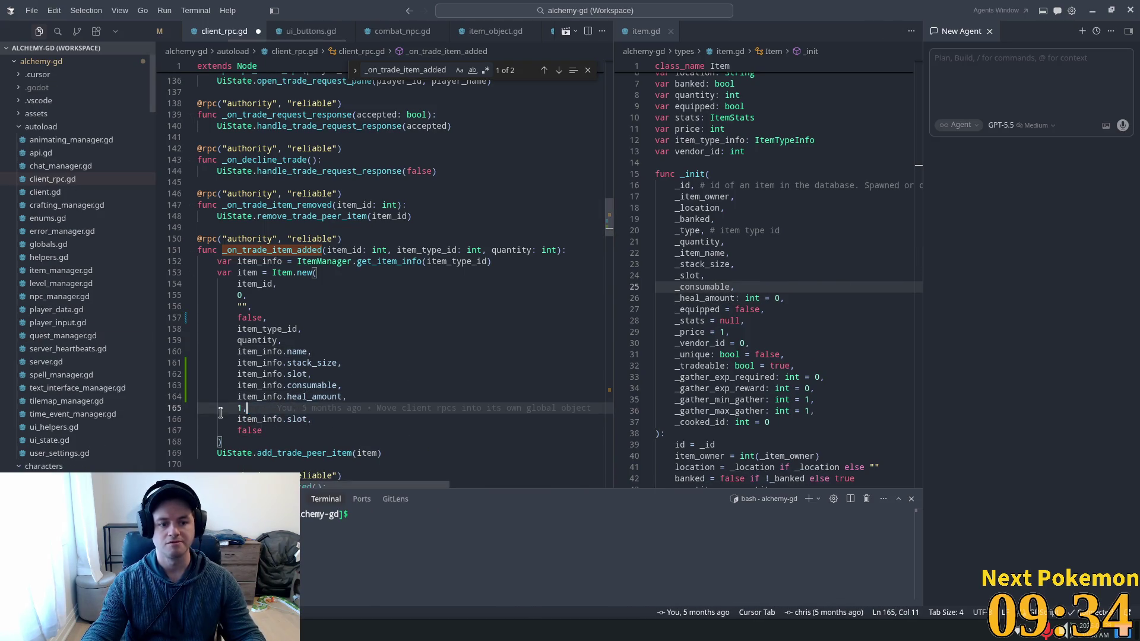
drag(247, 408, 230, 408)
click(241, 408)
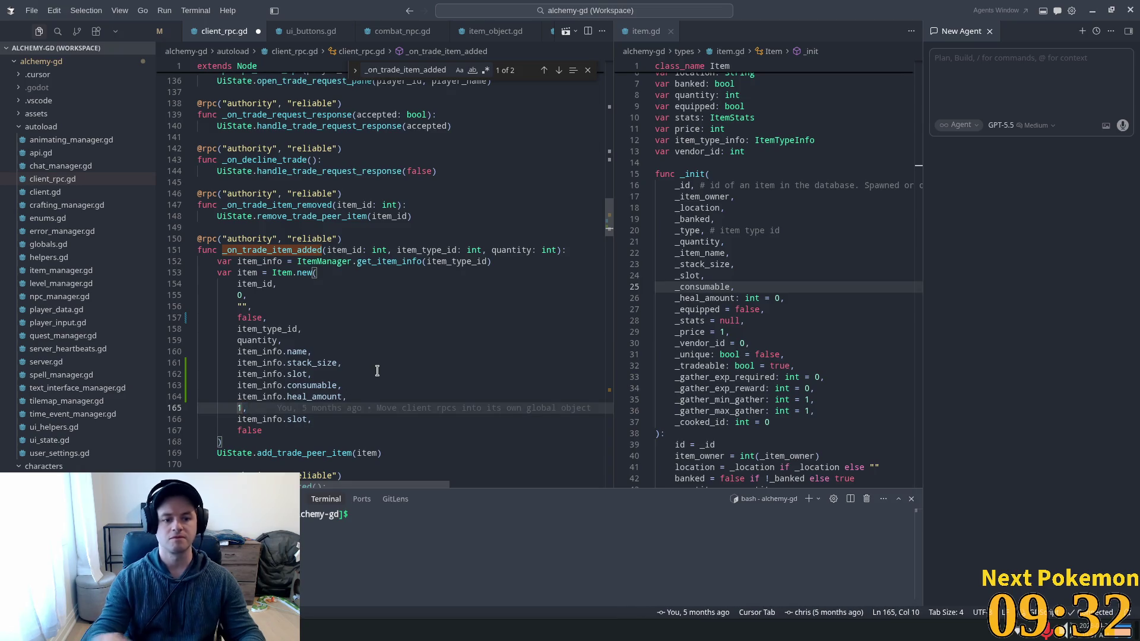
key(BackSpace)
text(f)
key(Tab)
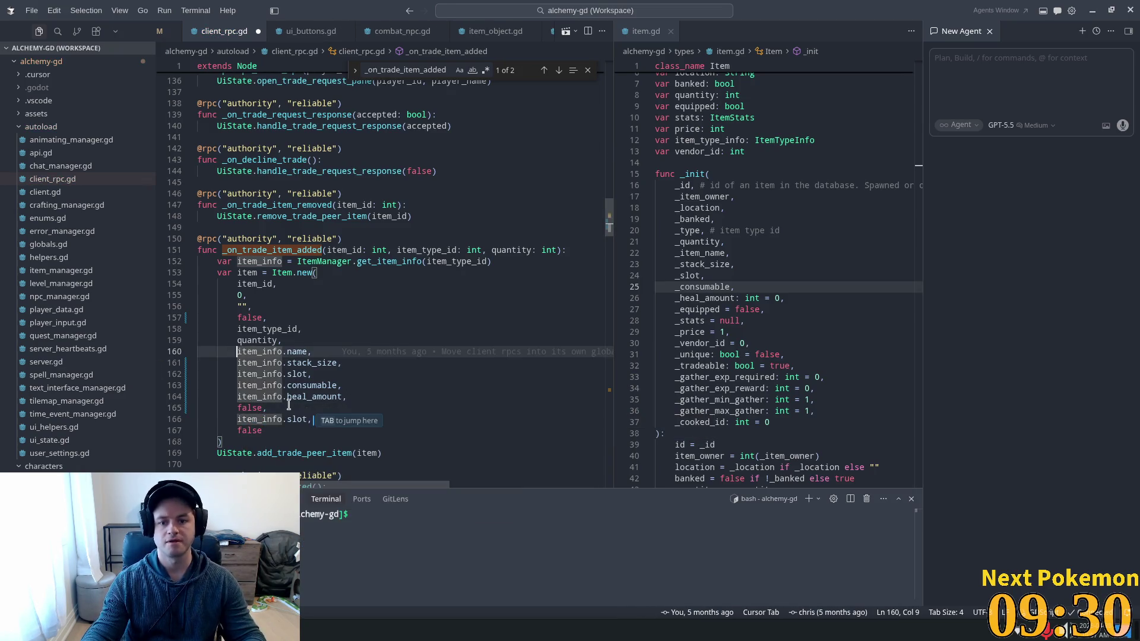
click(279, 409)
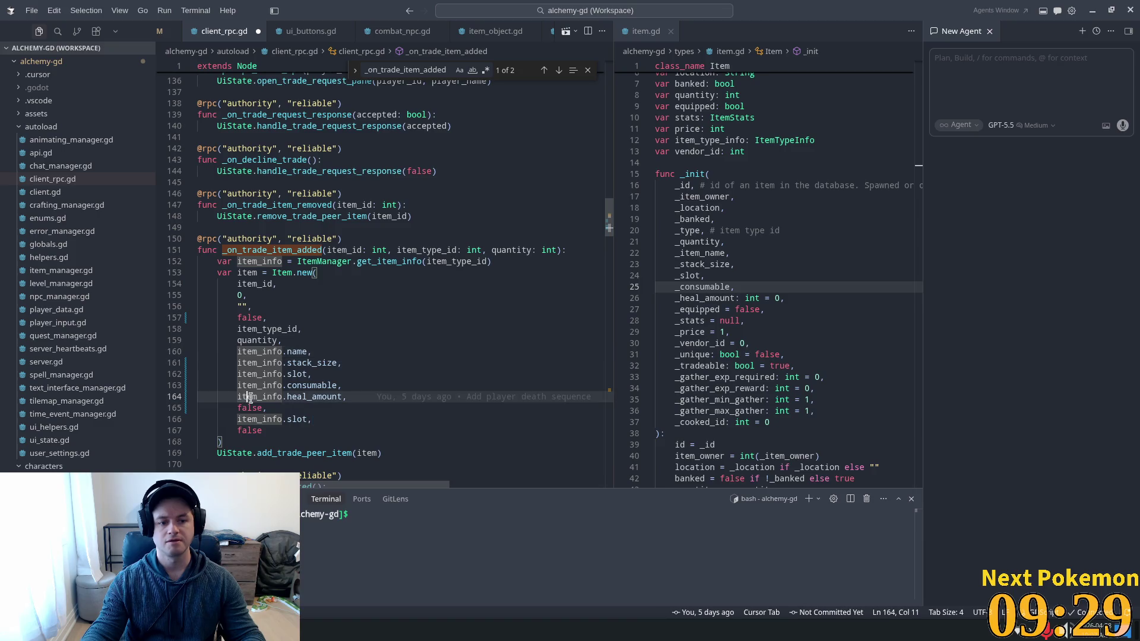
Delete the three leftover trailing argument lines so the call ends at heal_amount.
click(263, 431)
text(,)
drag(262, 430, 168, 404)
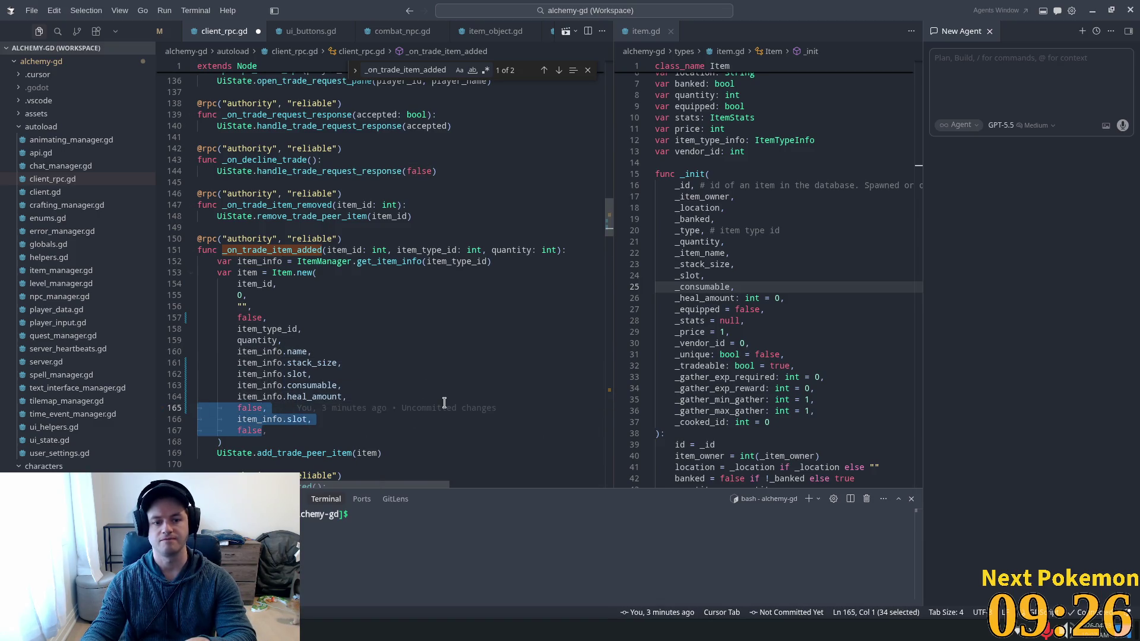
key(BackSpace)
key(BackSpace)
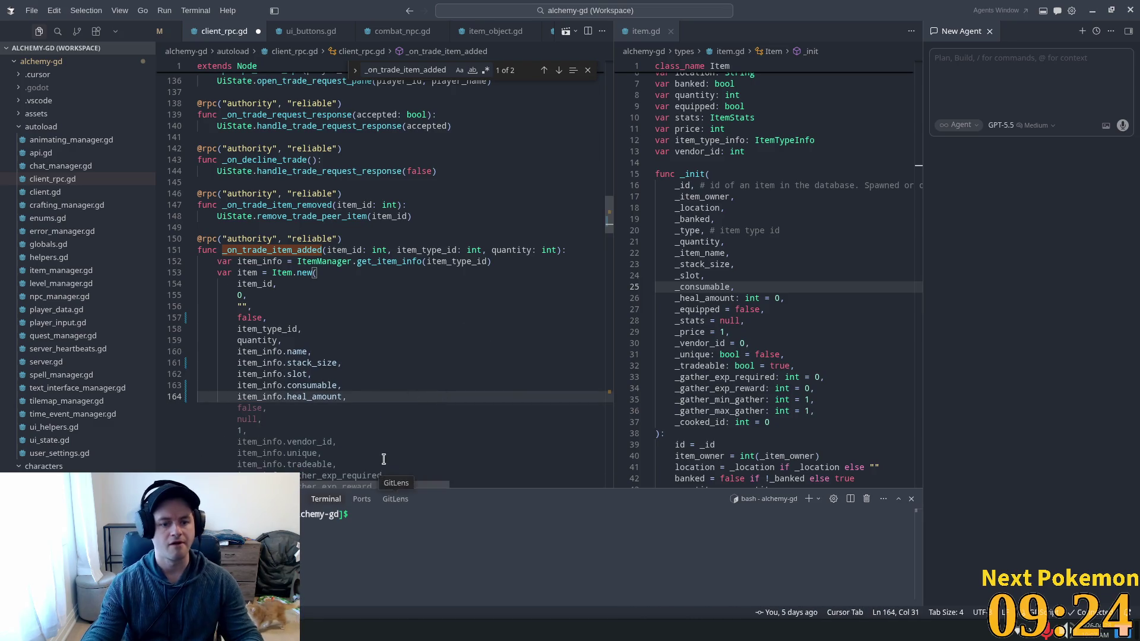
key(Escape)
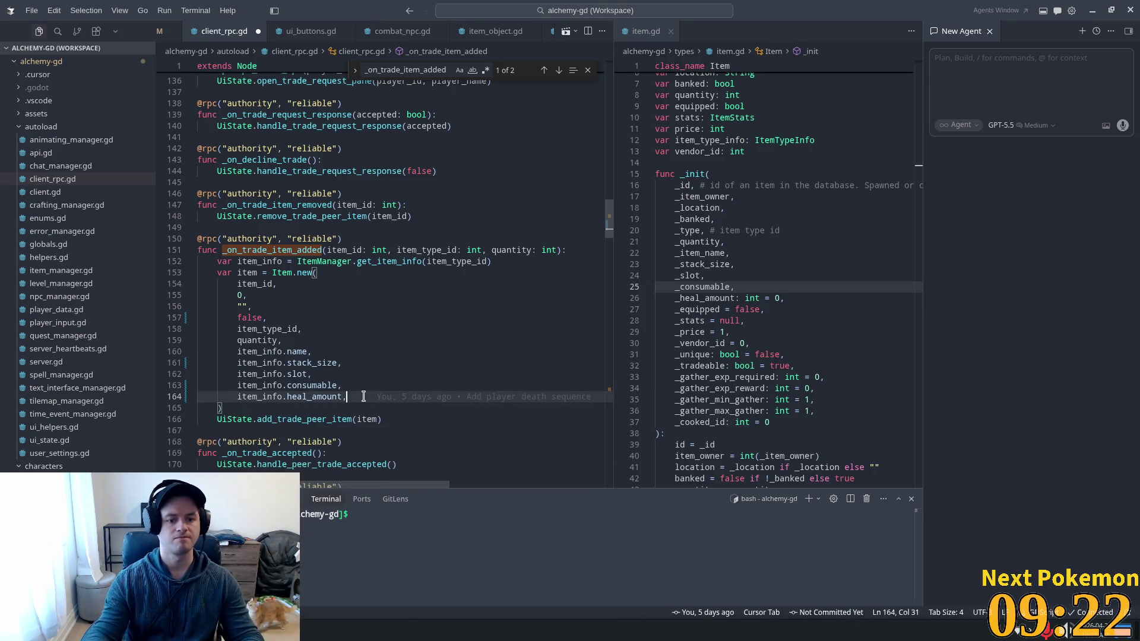
key(alt+Tab)
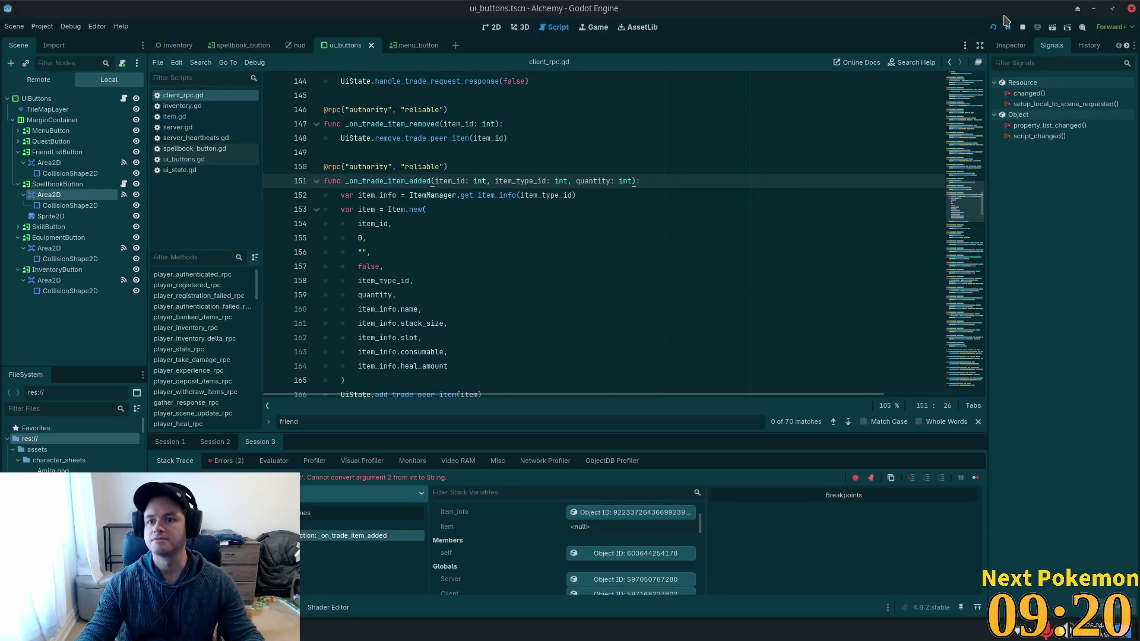
Restart the game and open a trade between the two players.
click(1001, 24)
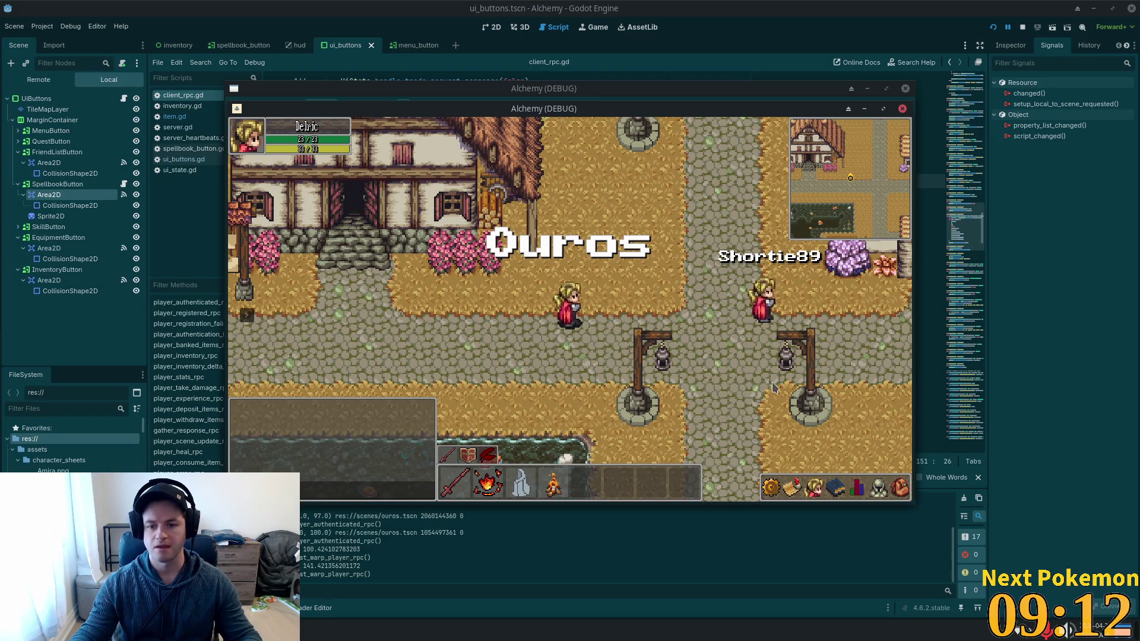
key(d)
right_click(662, 307)
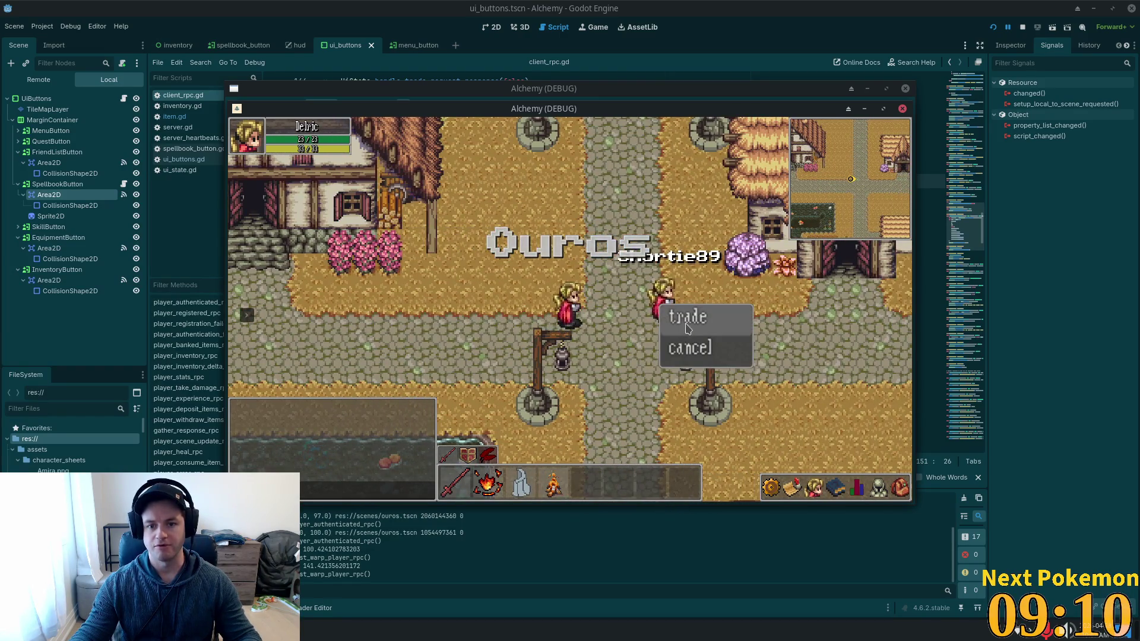
click(687, 326)
key(alt+Tab)
click(277, 342)
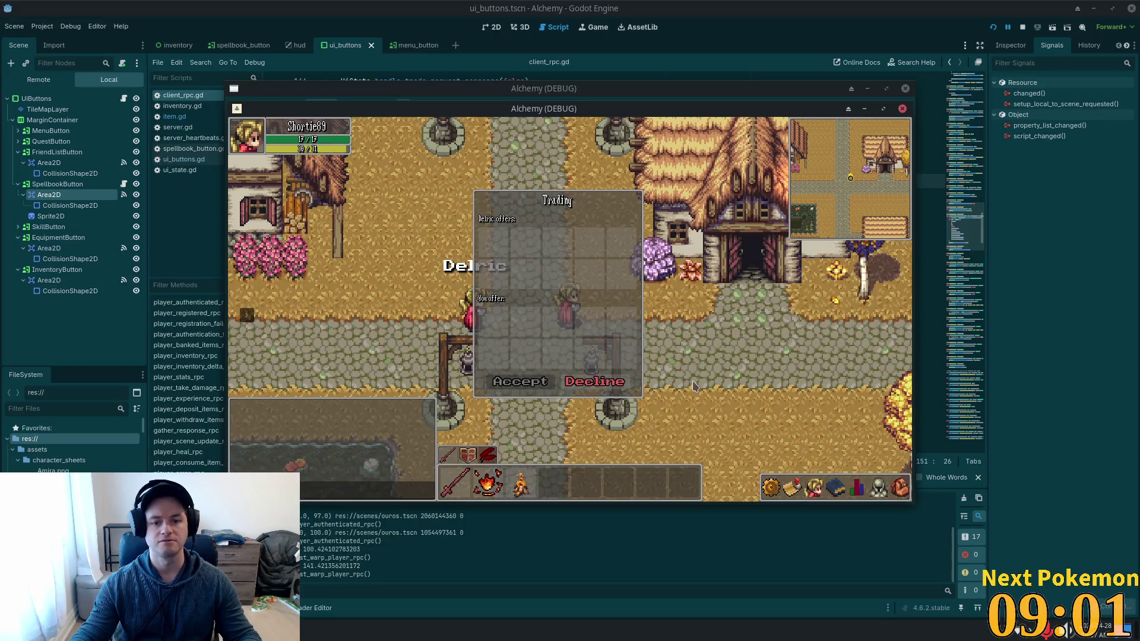
Put Raw Red Meat from the inventory into the trade offer.
click(900, 490)
right_click(798, 392)
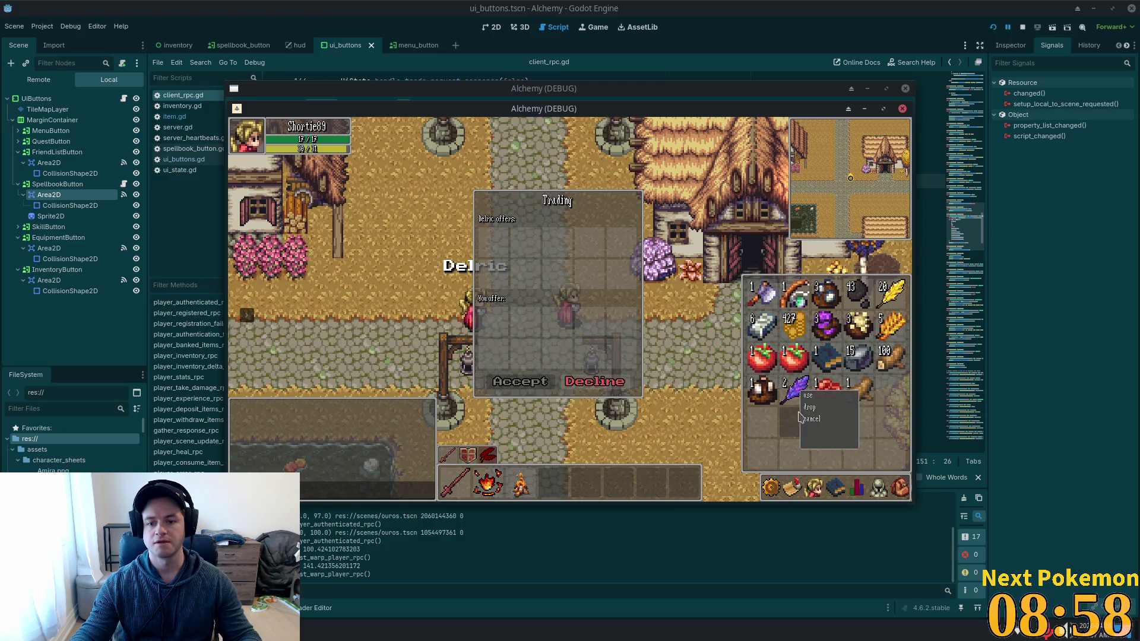
key(Escape)
key(Escape)
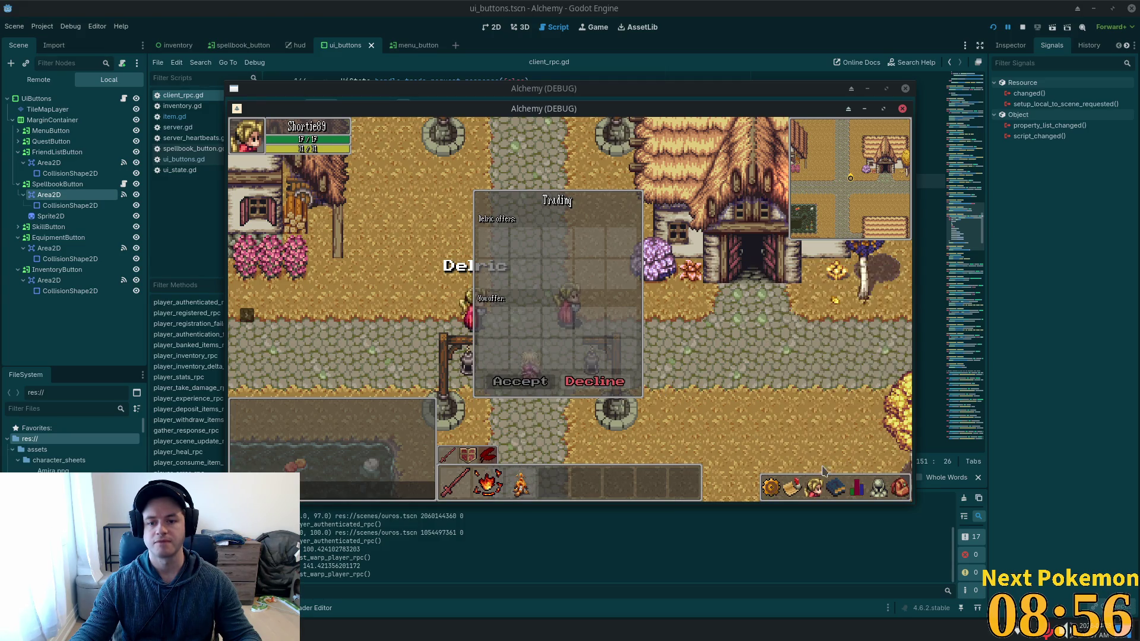
key(Left)
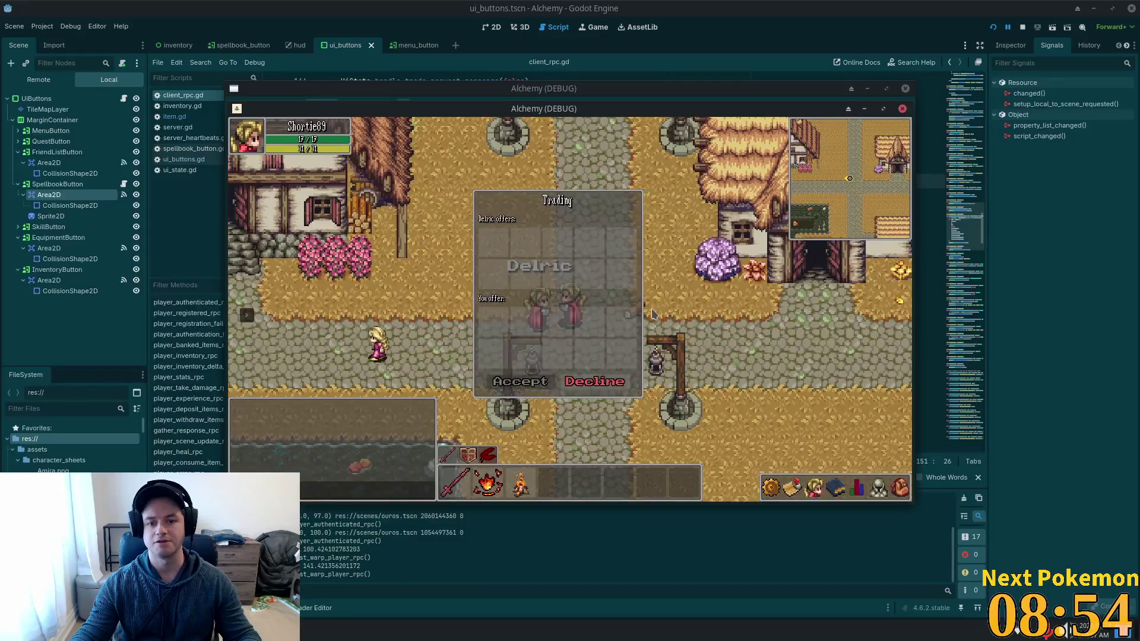
key(Left)
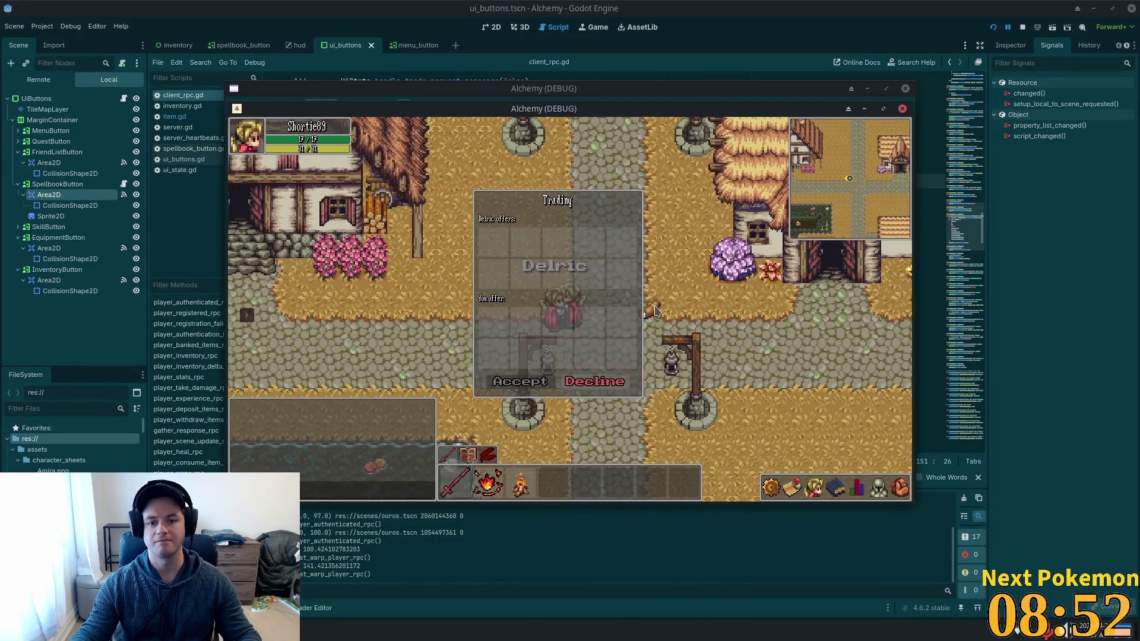
key(Right)
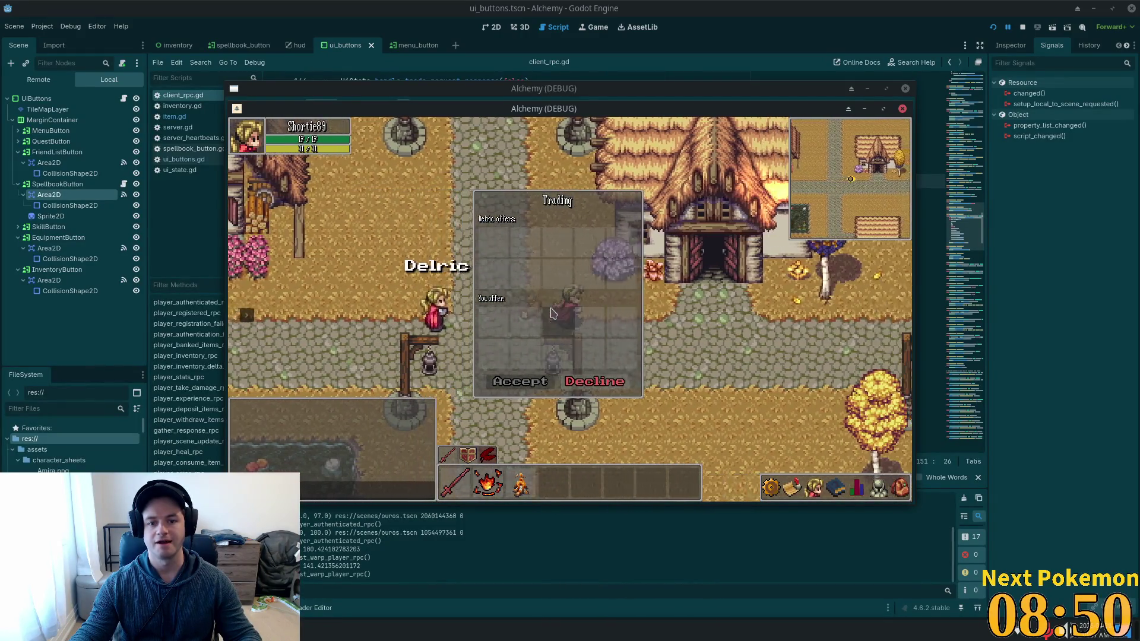
key(Left)
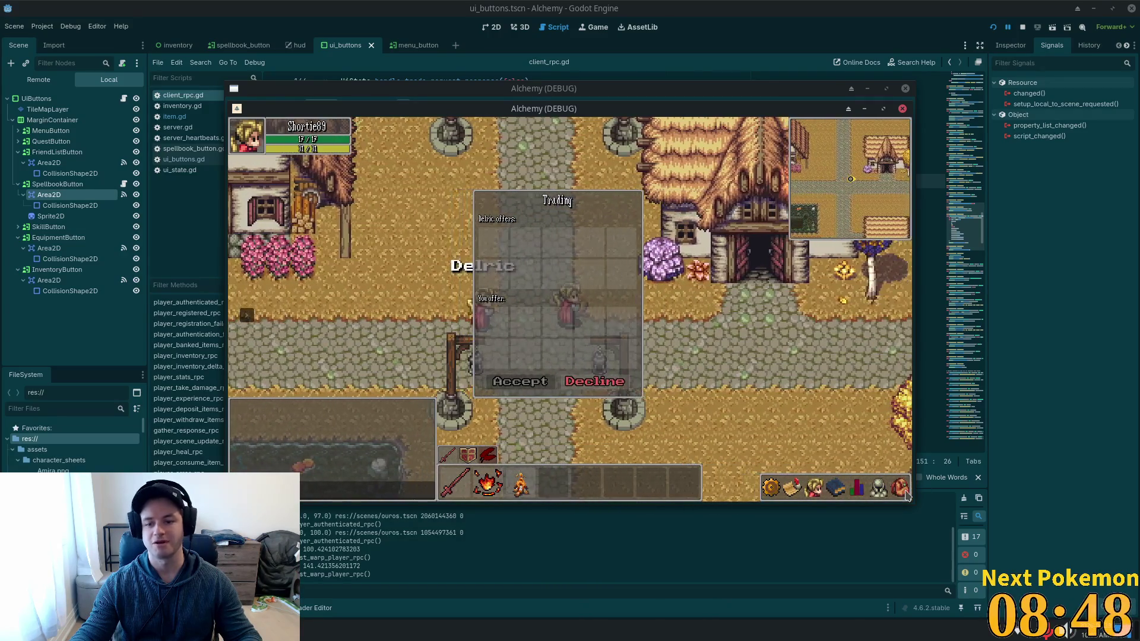
key(i)
click(833, 406)
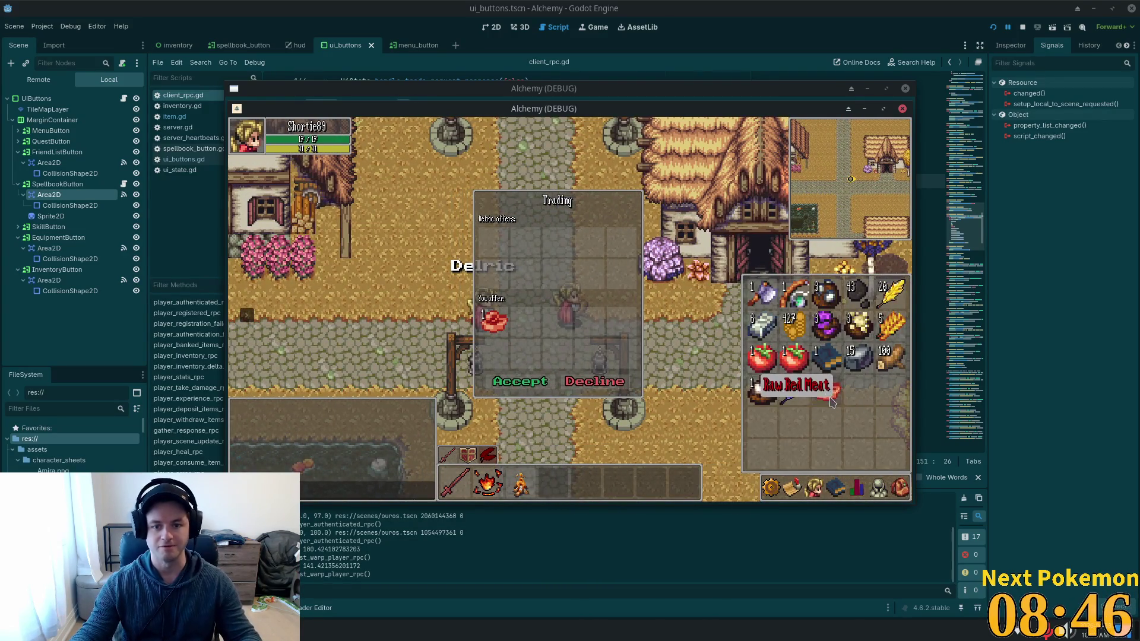
key(i)
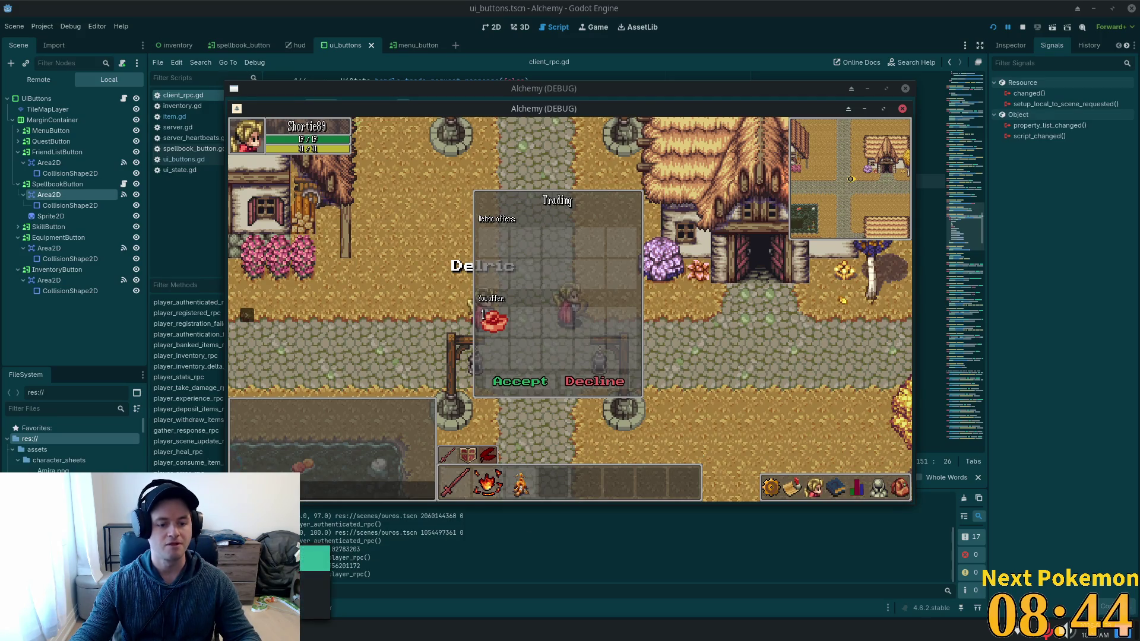
key(alt+Tab)
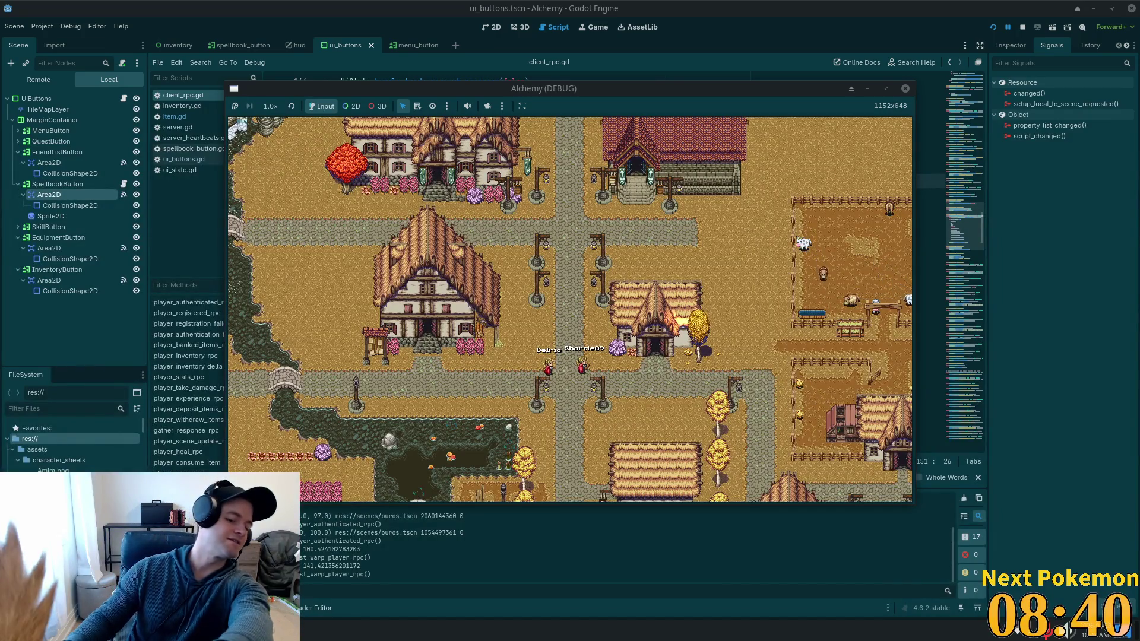
Accept the Raw Red Meat trade in the other client so it completes.
key(alt+Tab)
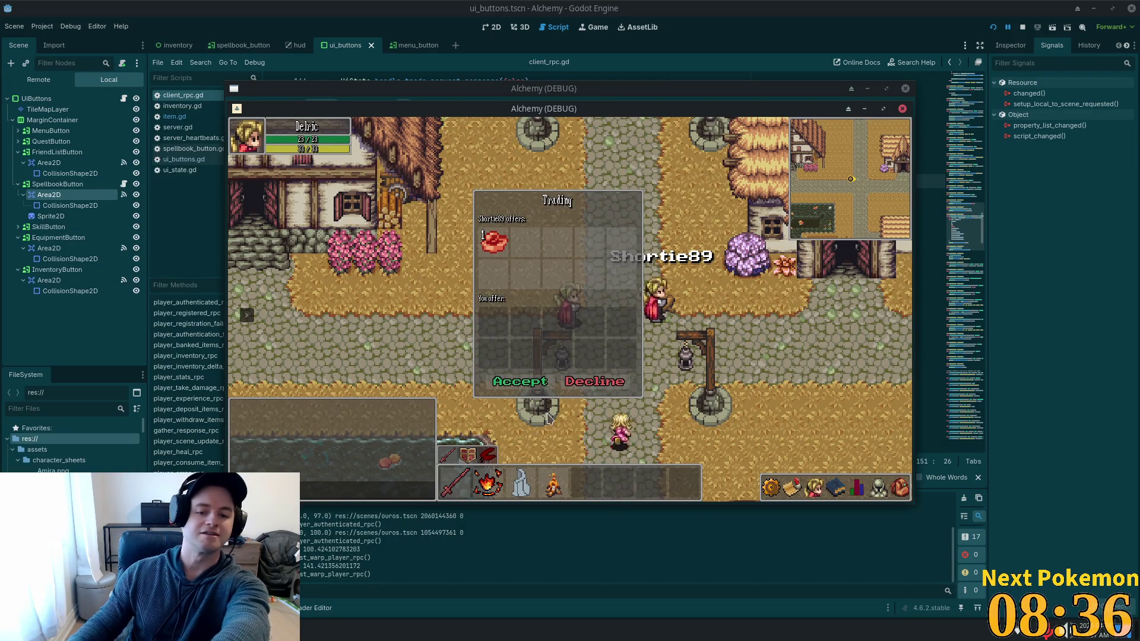
click(889, 490)
click(898, 488)
click(898, 488)
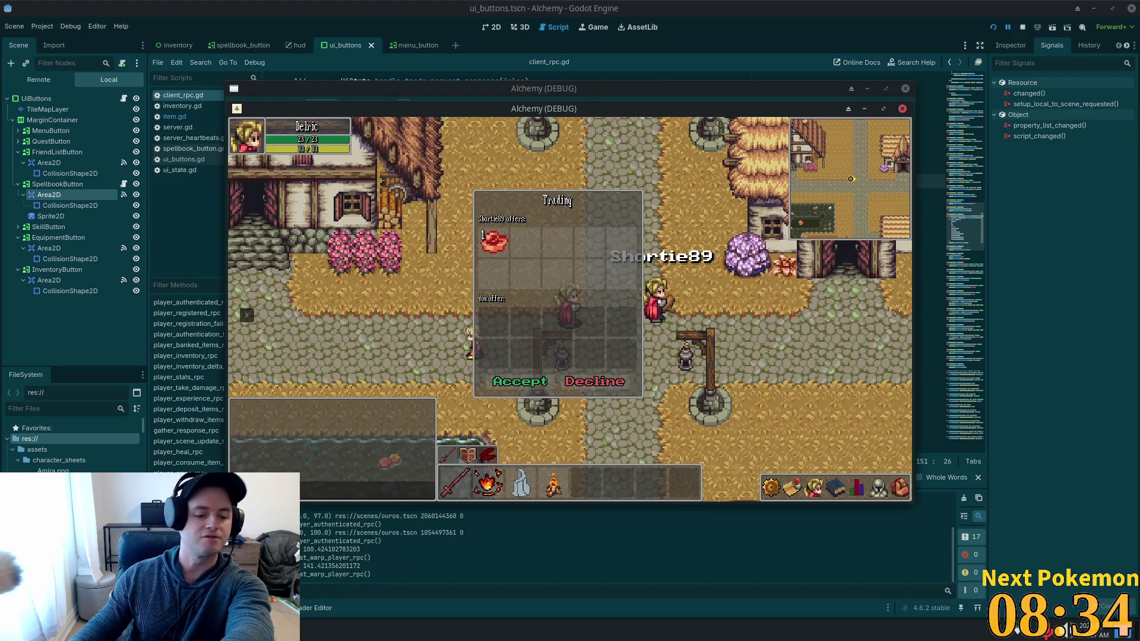
key(i)
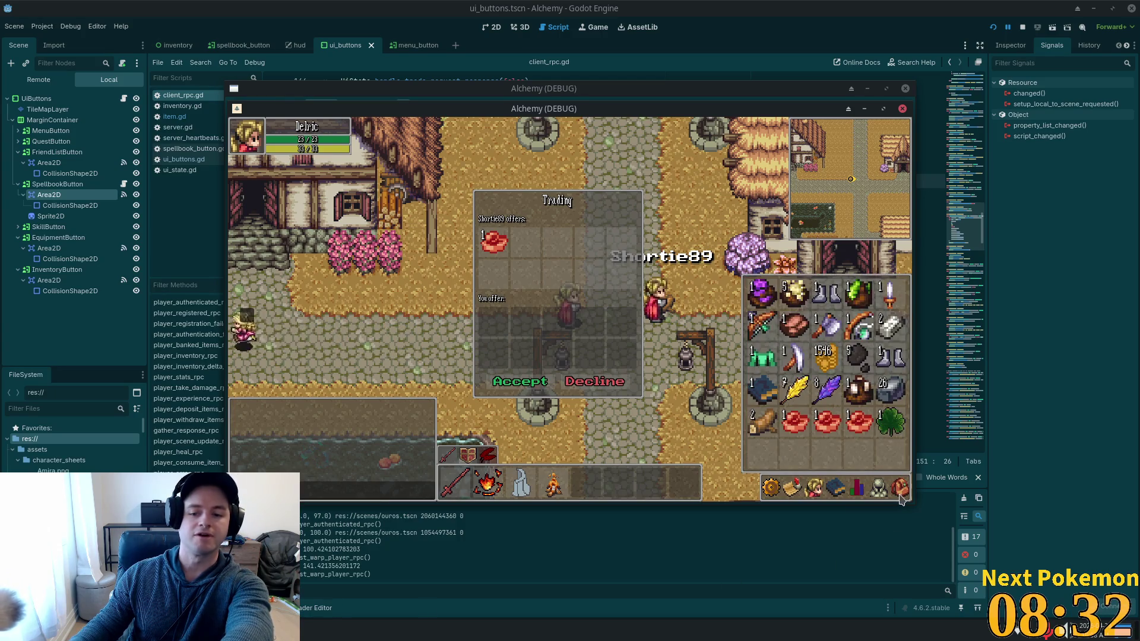
key(i)
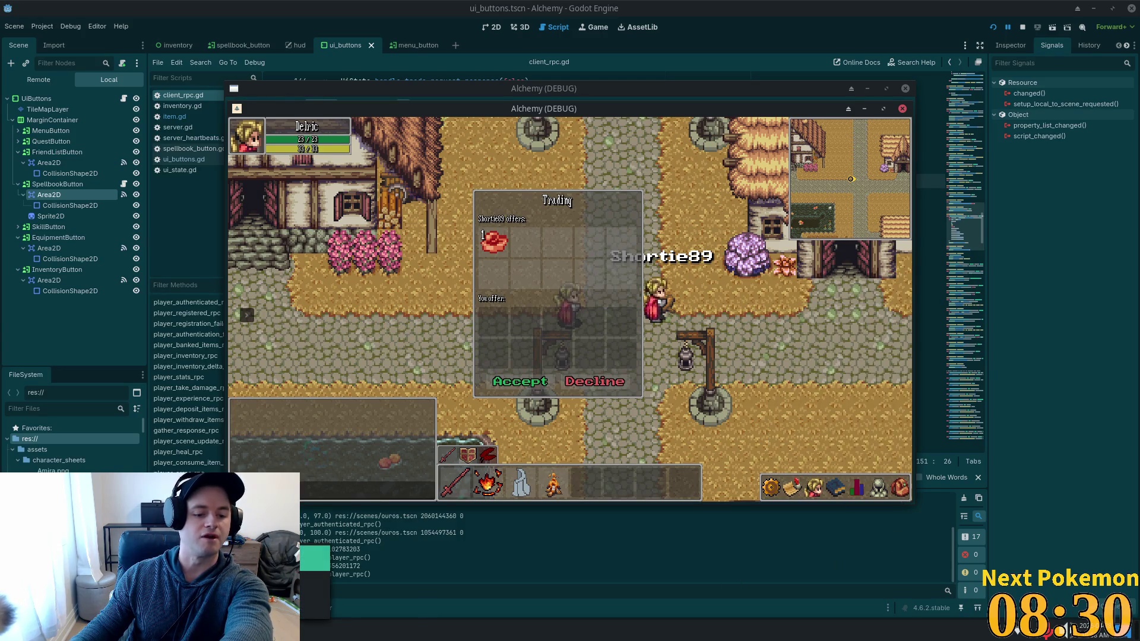
key(alt+Tab)
mouse_move(614, 109)
mouse_down()
mouse_move(377, 172)
mouse_move(316, 173)
mouse_up()
click(221, 454)
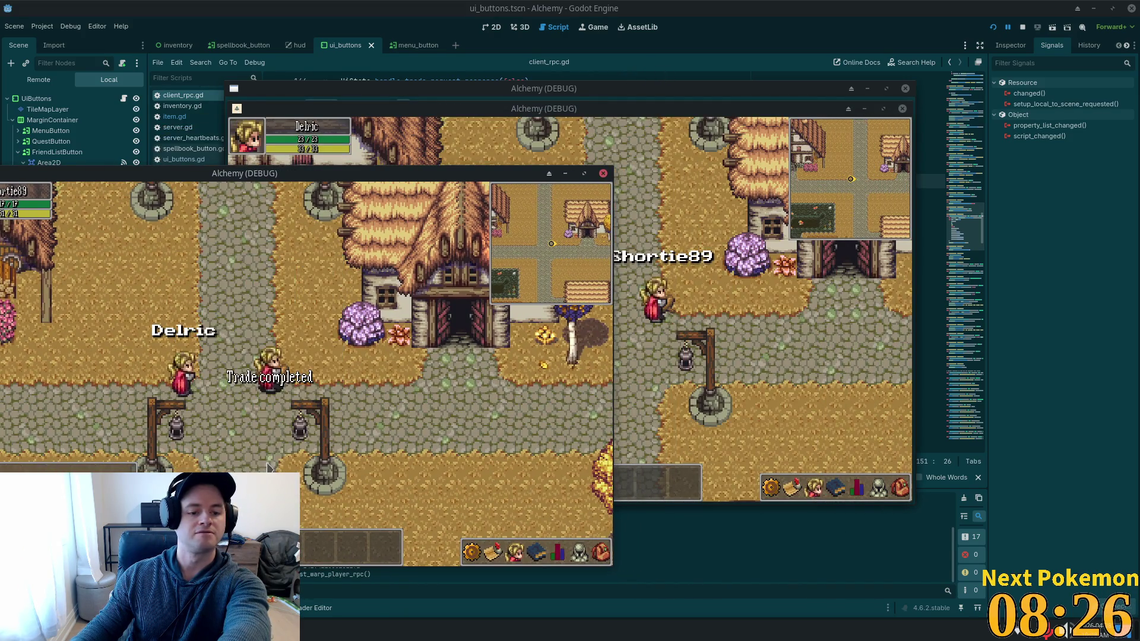
Check the traded meat, arrange the game windows side by side, and return to client_rpc.gd line 160.
click(902, 493)
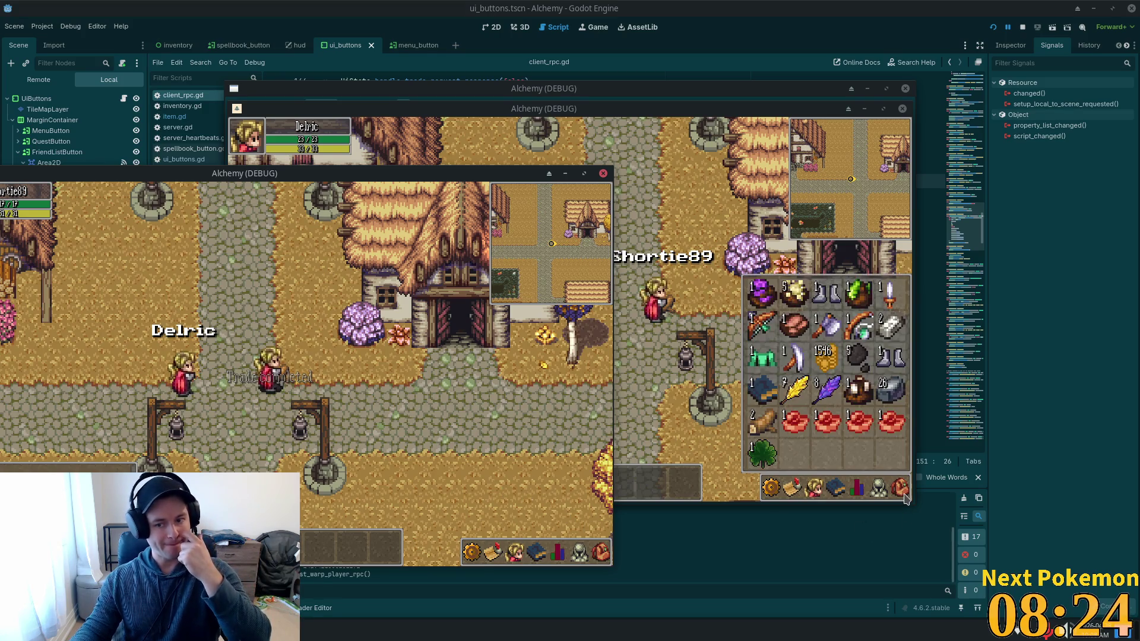
click(904, 495)
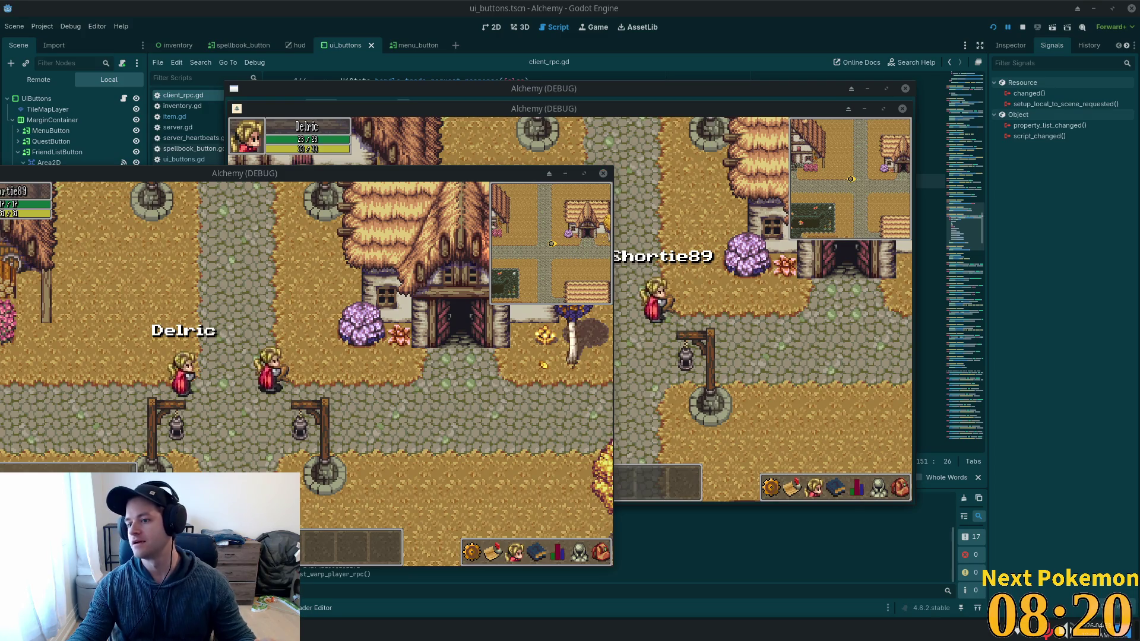
mouse_move(452, 178)
mouse_down()
mouse_move(899, 177)
mouse_move(913, 202)
mouse_up()
drag(678, 109, 640, 130)
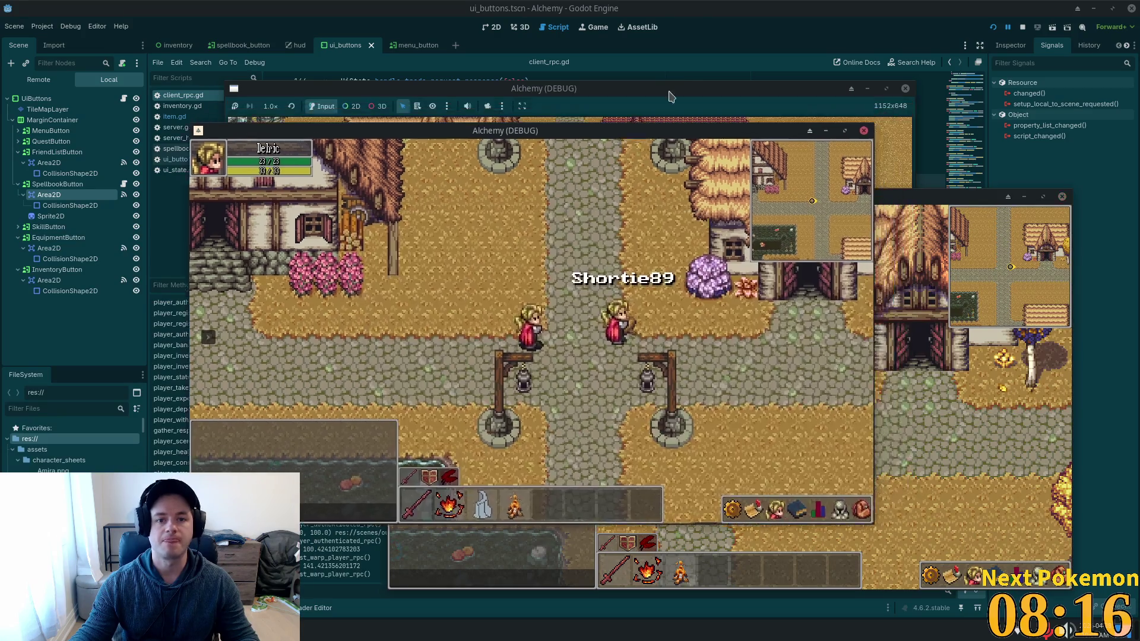
click(810, 76)
click(515, 310)
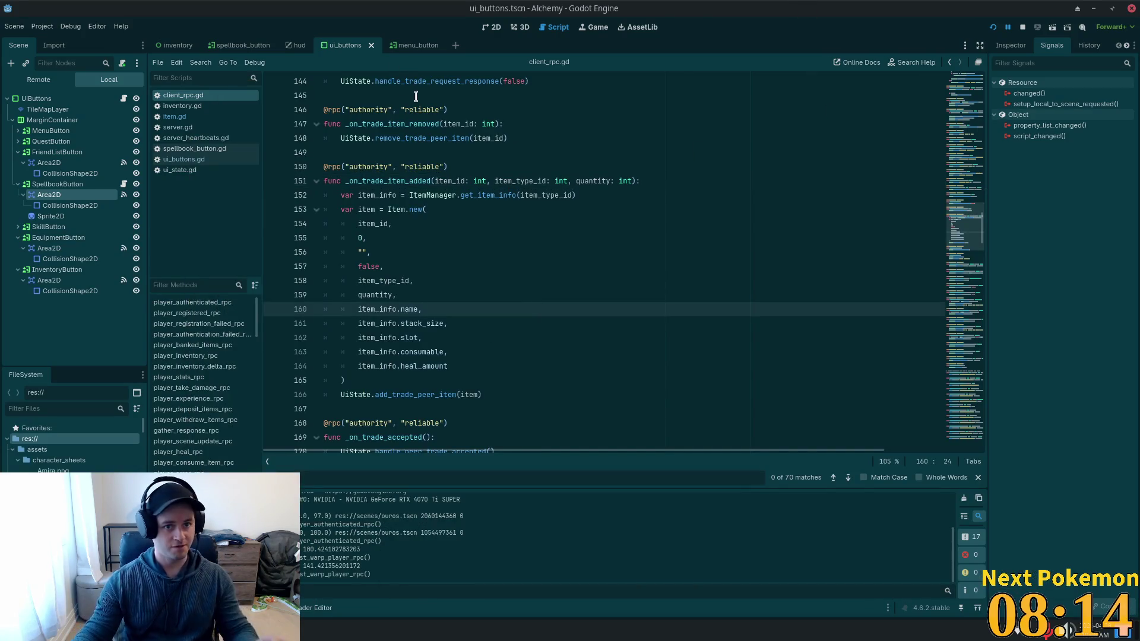
Close every Cursor tab except yelling_timber.json, including the pinned server.gd, then bring up Quick Open.
key(alt+Tab)
click(391, 216)
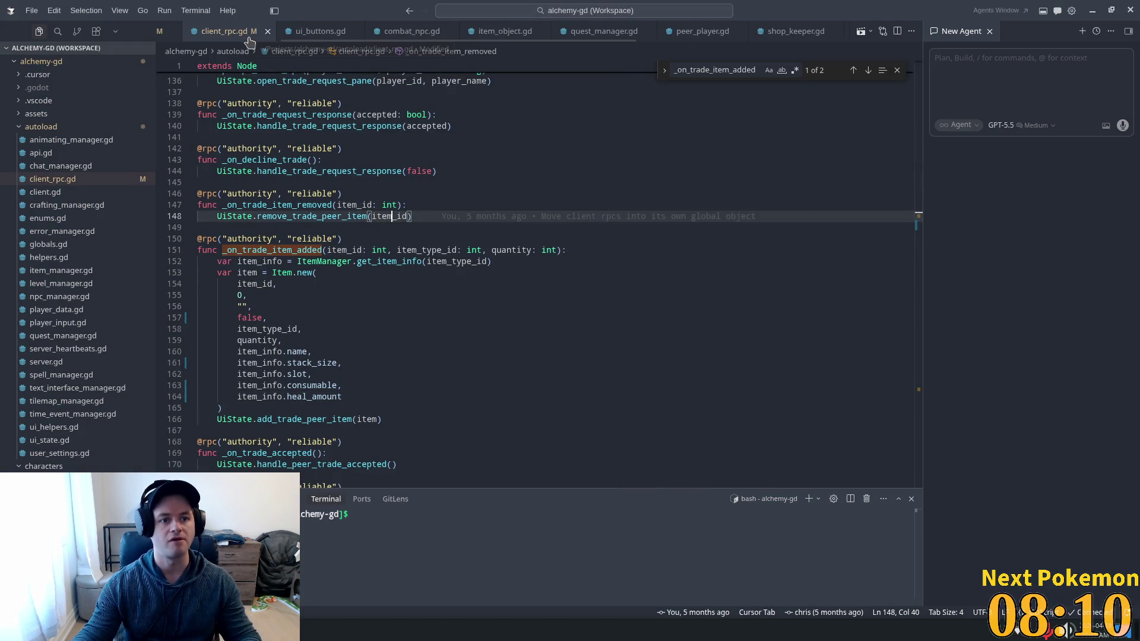
scroll(254, 27, up, 3)
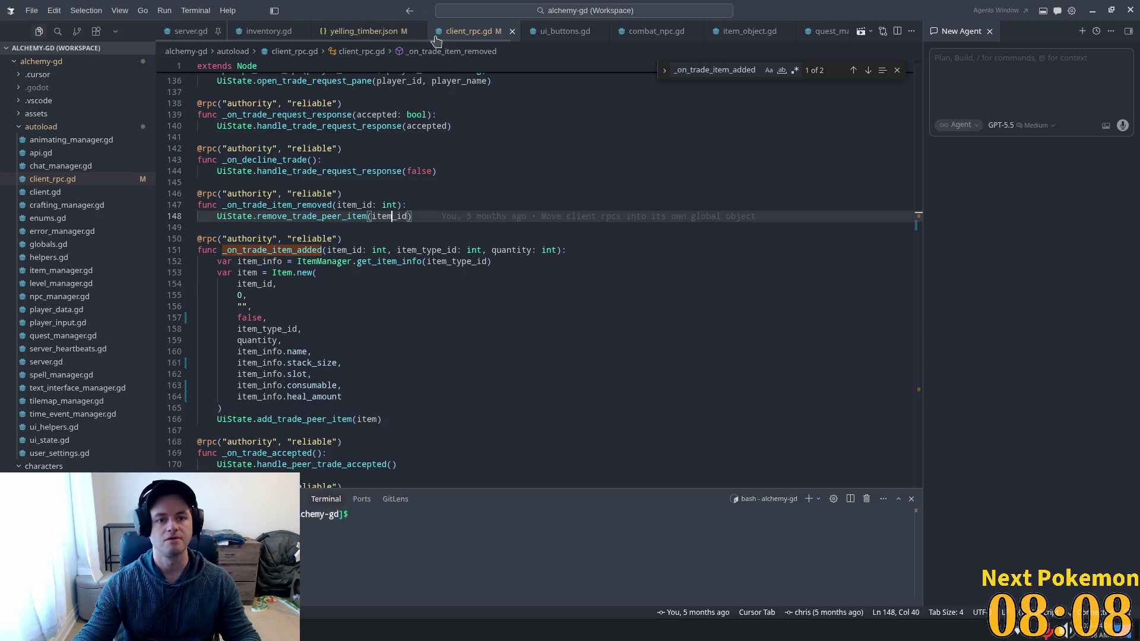
click(359, 31)
right_click(390, 38)
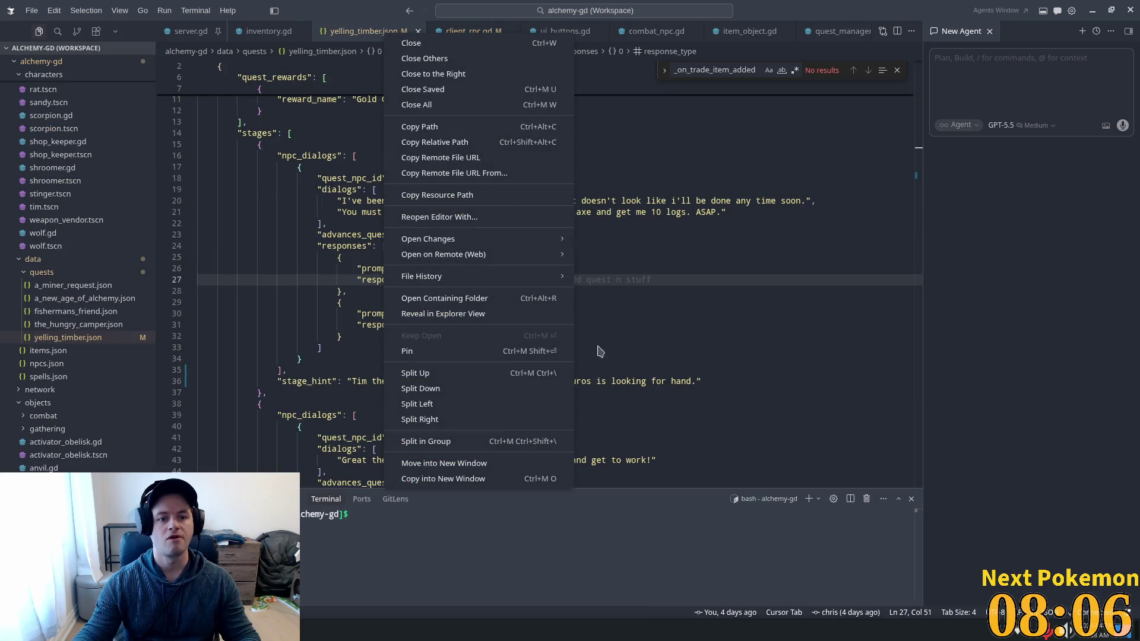
click(472, 63)
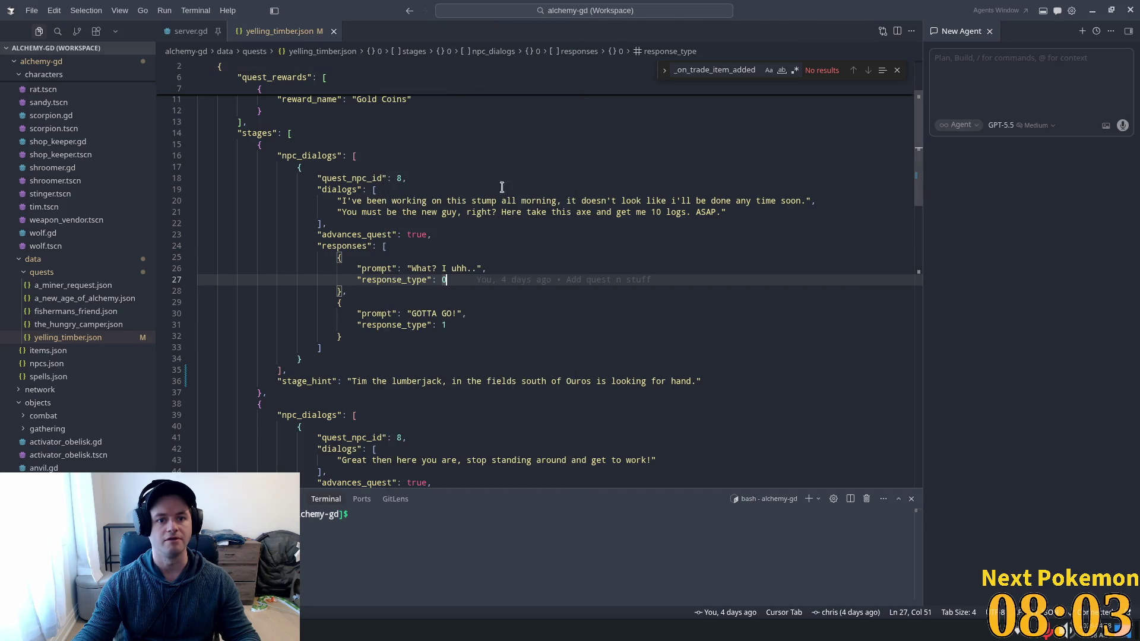
click(218, 31)
click(217, 31)
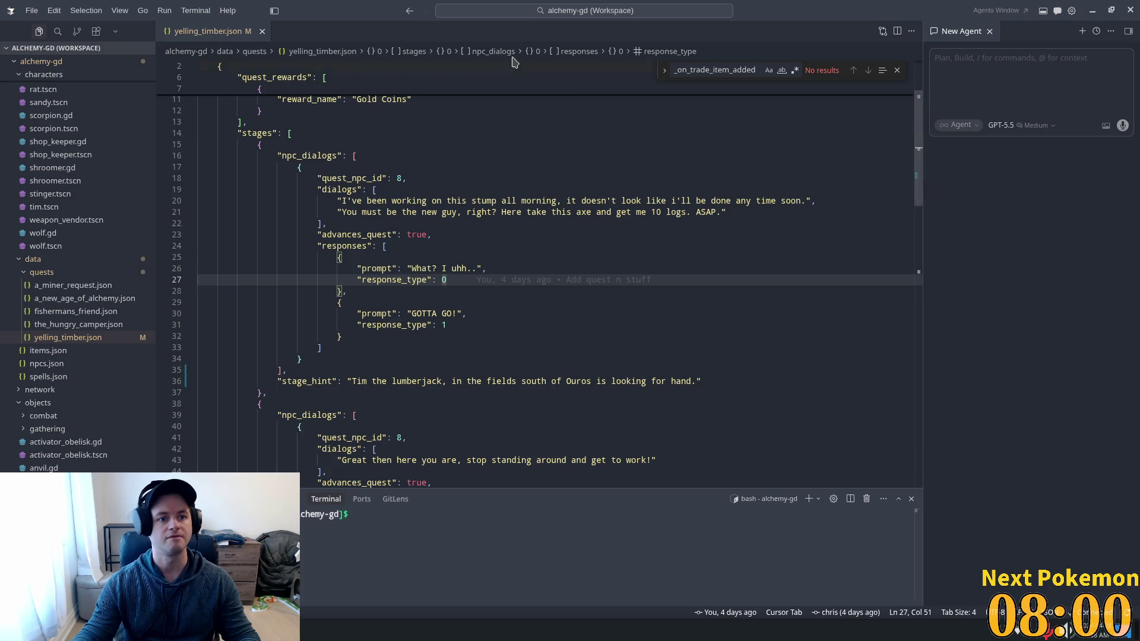
key(ctrl+p)
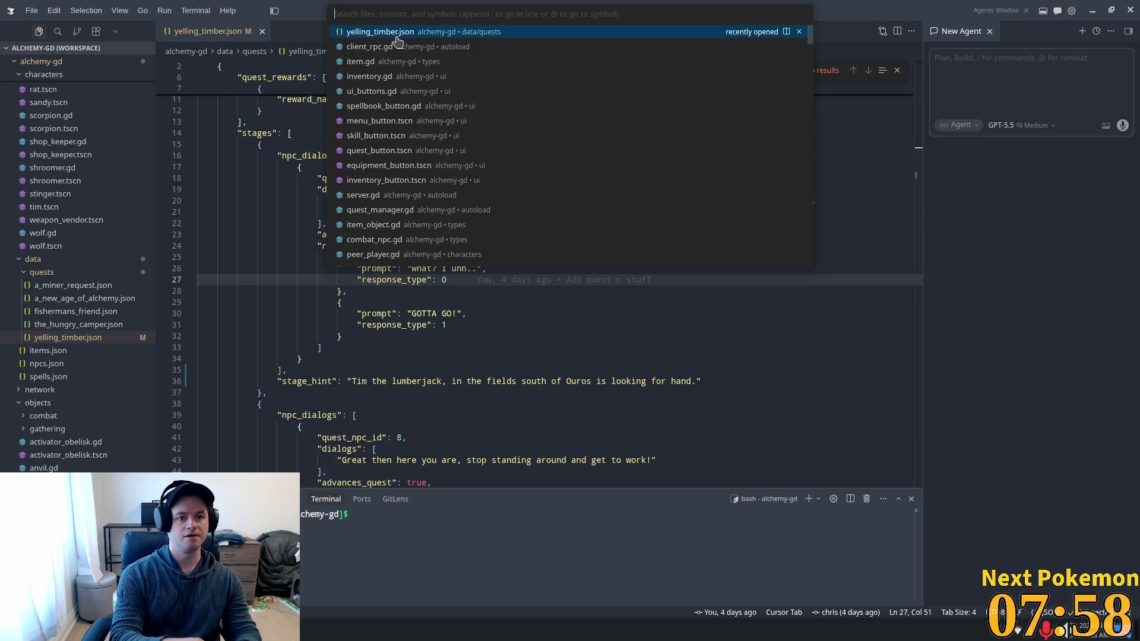
text(quest_man)
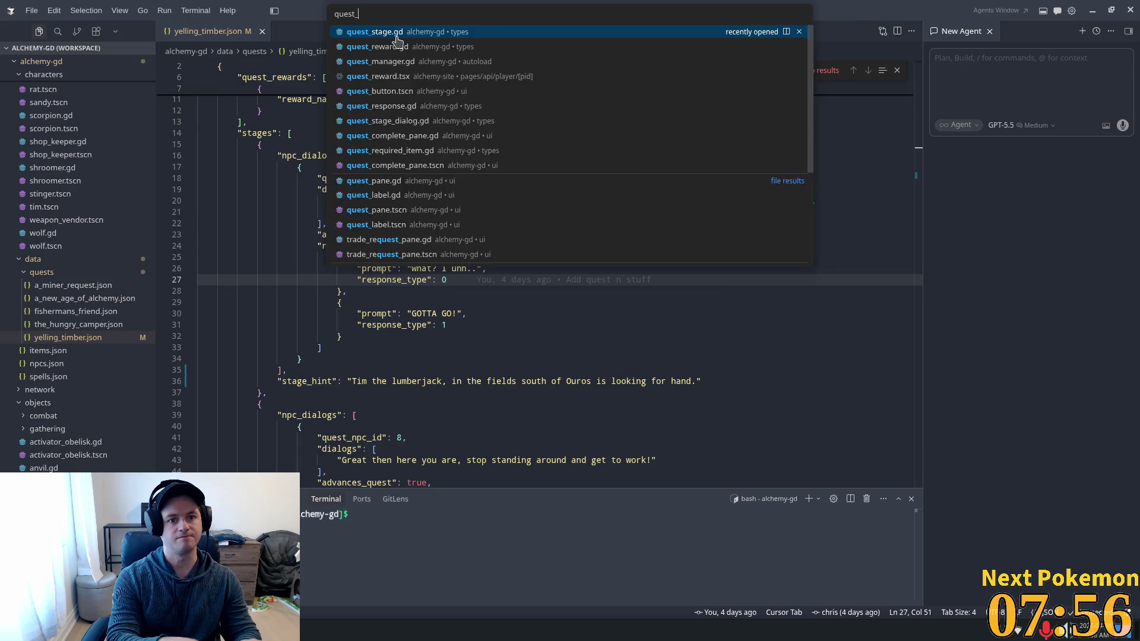
key(Return)
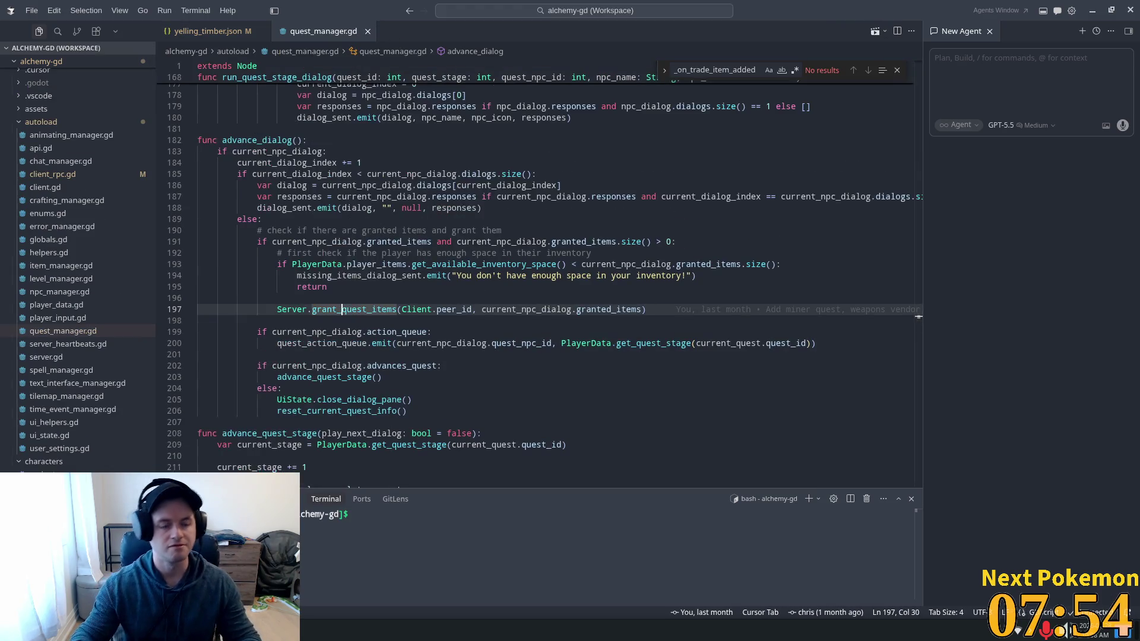
drag(920, 320, 936, 78)
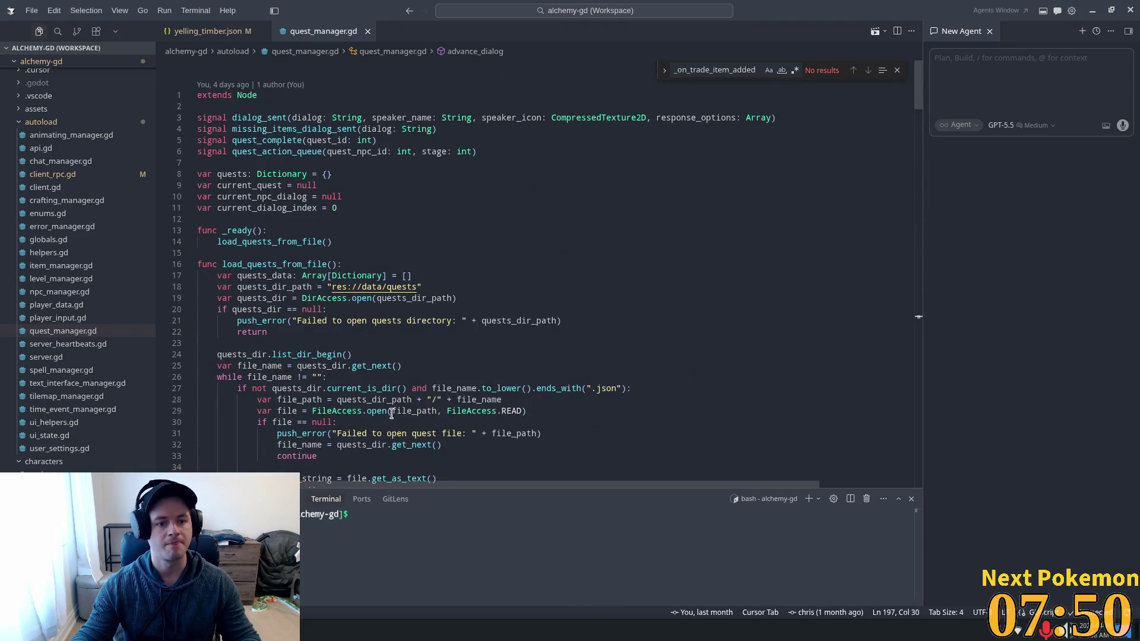
scroll(425, 193, down, 1)
scroll(380, 186, up, 1)
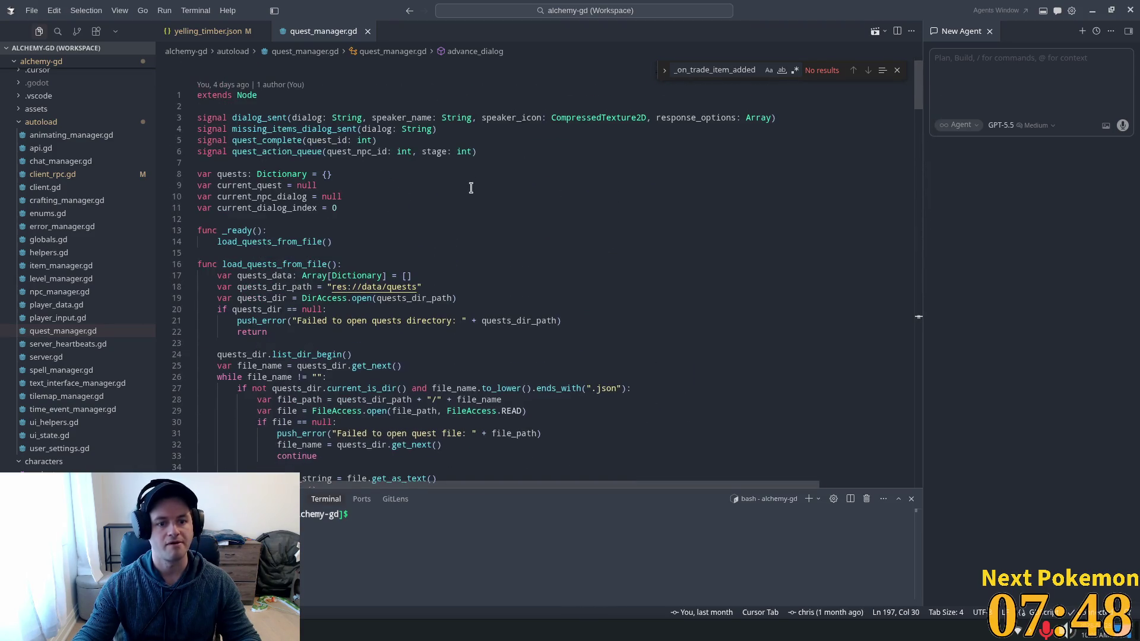
scroll(256, 176, down, 3)
double_click(252, 146)
scroll(531, 246, down, 3)
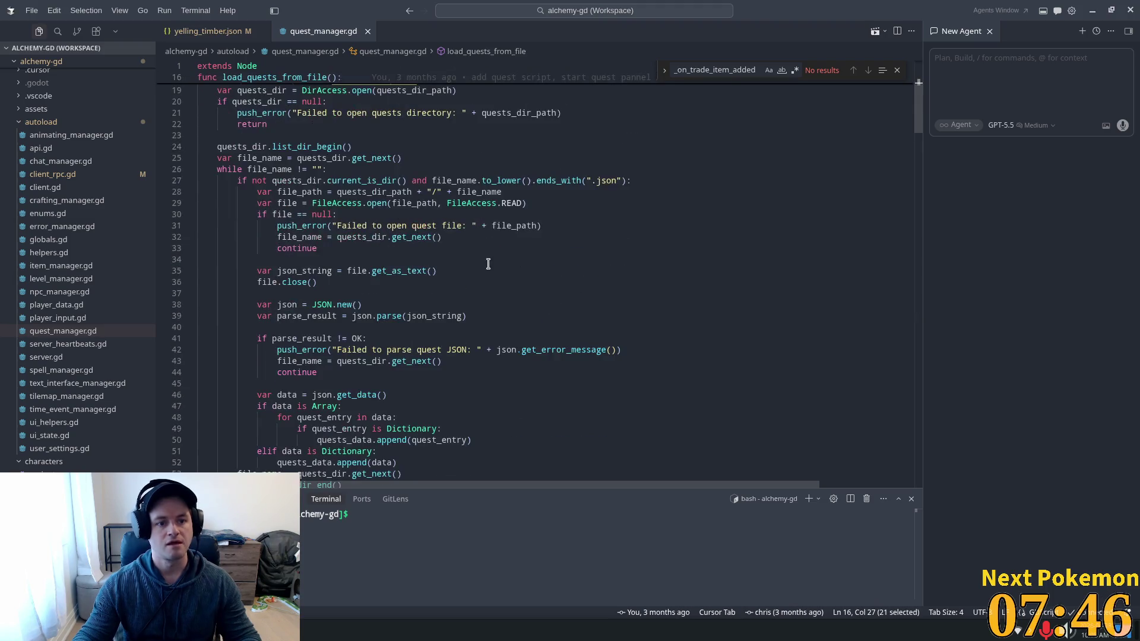
scroll(531, 246, down, 5)
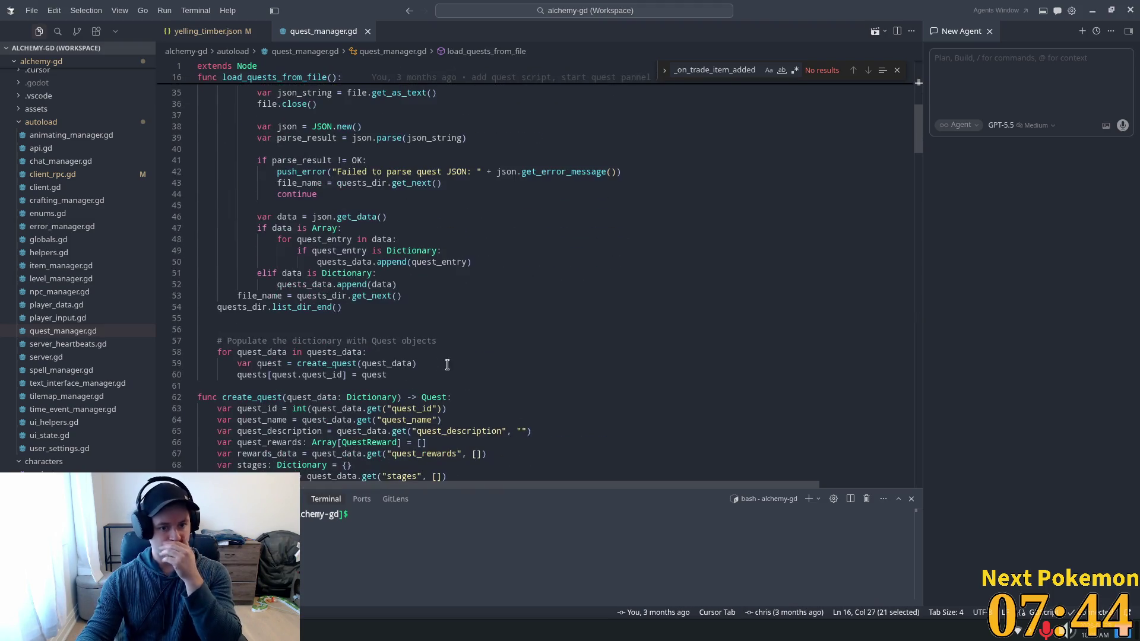
scroll(364, 362, down, 1)
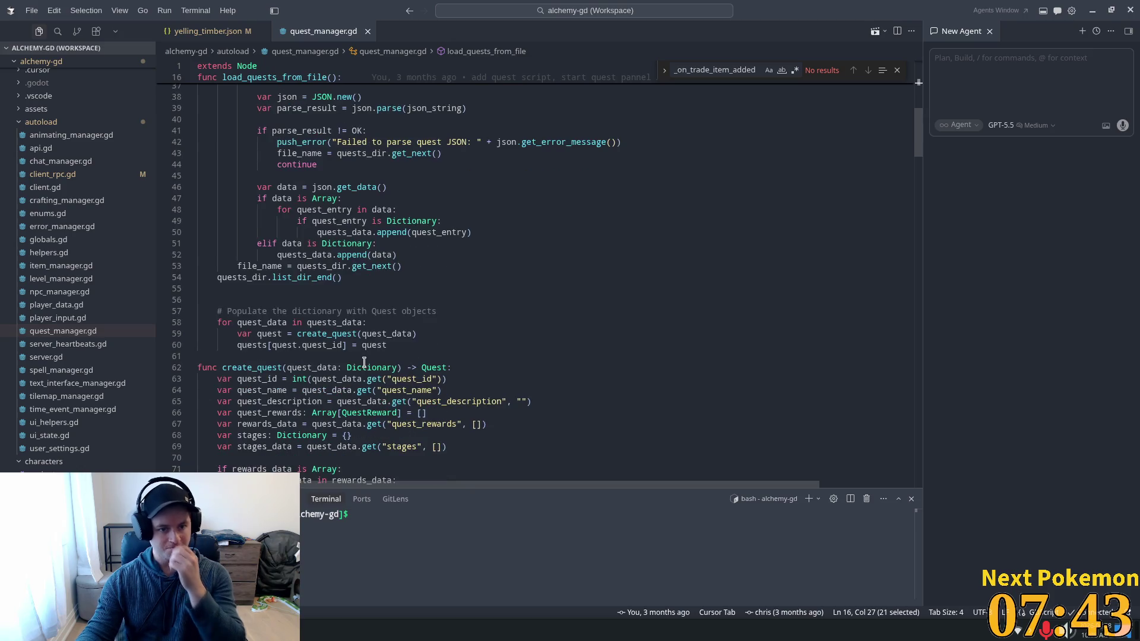
double_click(266, 332)
double_click(333, 322)
double_click(327, 333)
scroll(440, 355, down, 3)
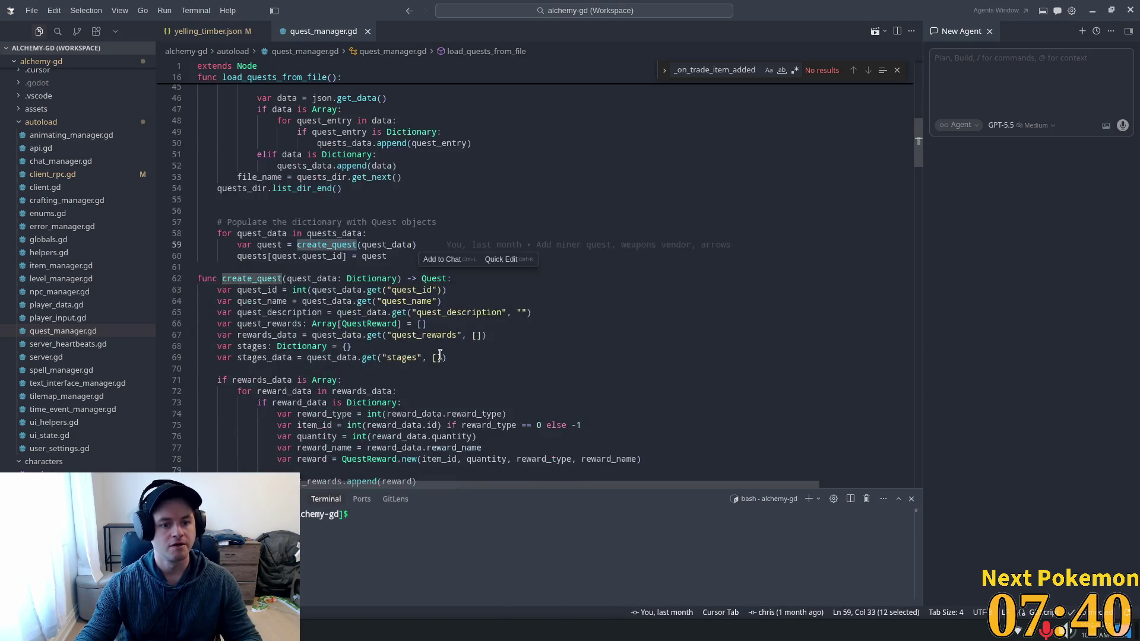
double_click(386, 244)
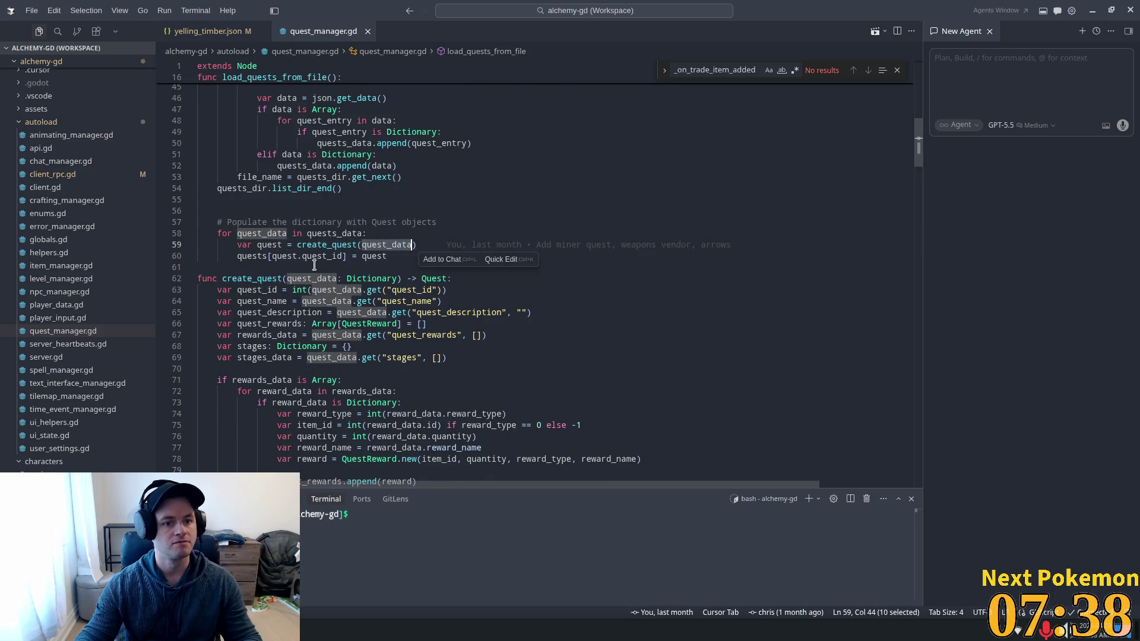
scroll(320, 263, up, 2)
scroll(319, 271, down, 5)
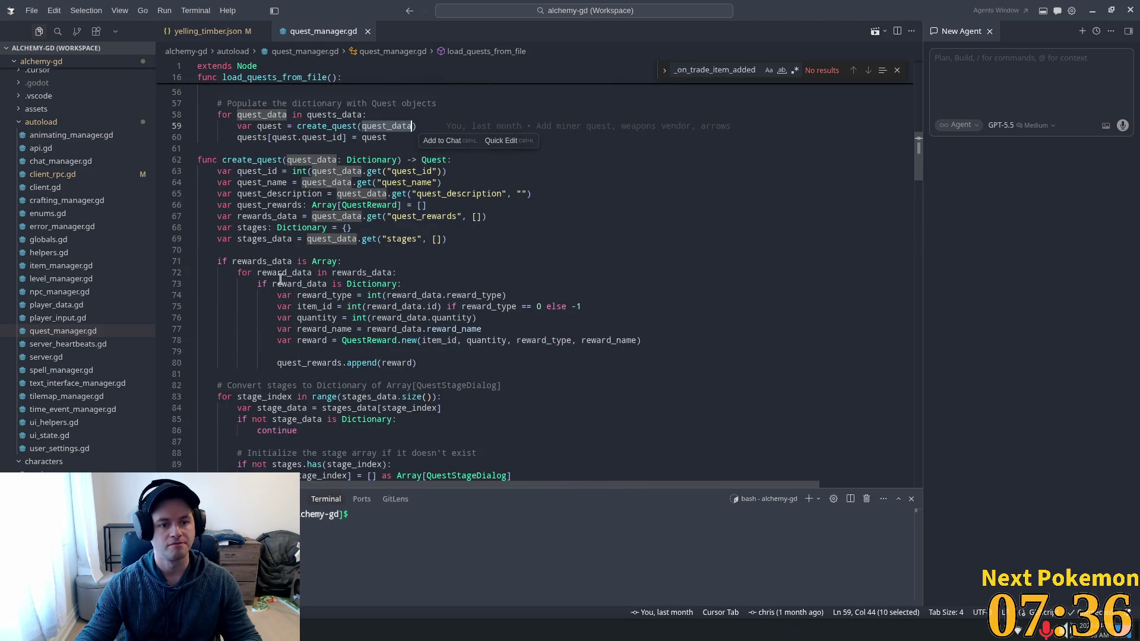
double_click(266, 262)
scroll(266, 238, up, 3)
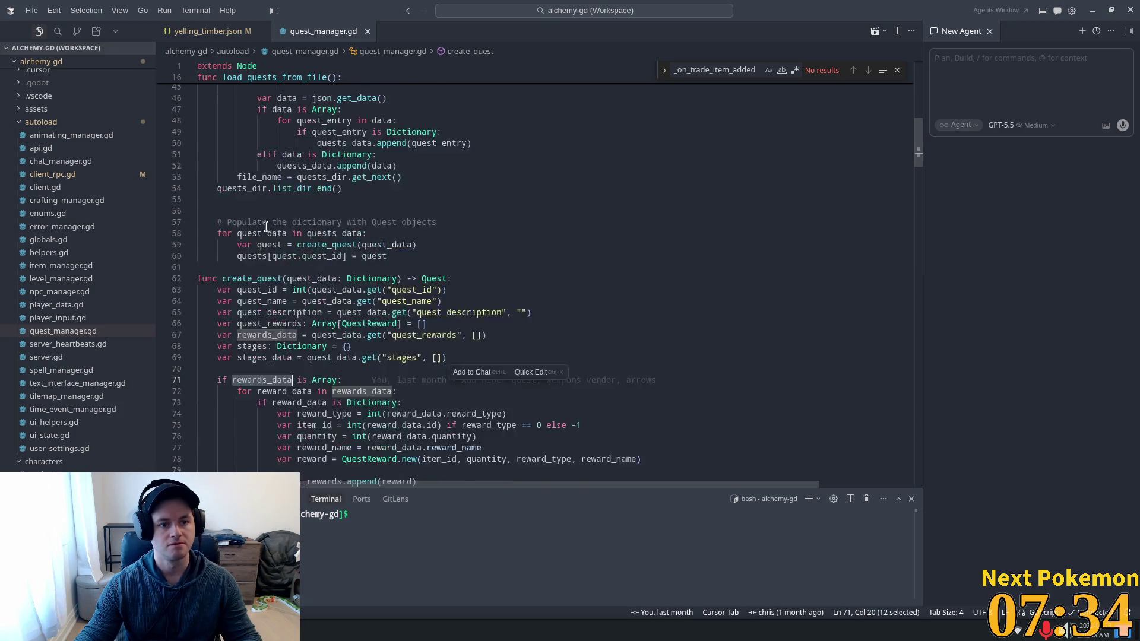
scroll(266, 227, up, 14)
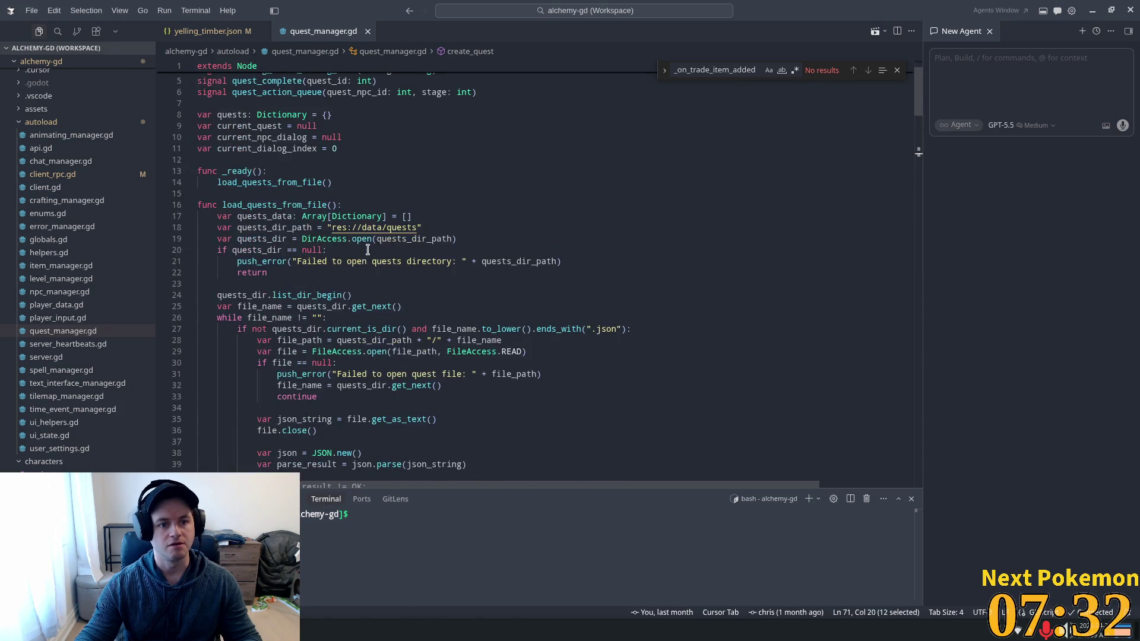
click(330, 295)
scroll(475, 272, down, 2)
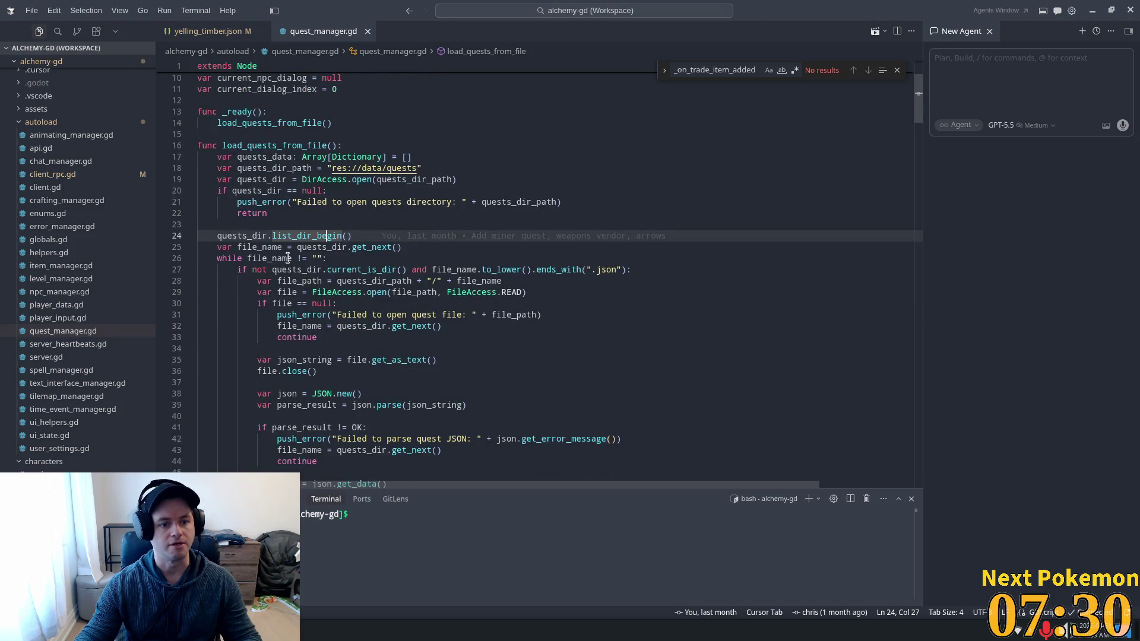
key(Down)
key(Down)
scroll(297, 243, down, 3)
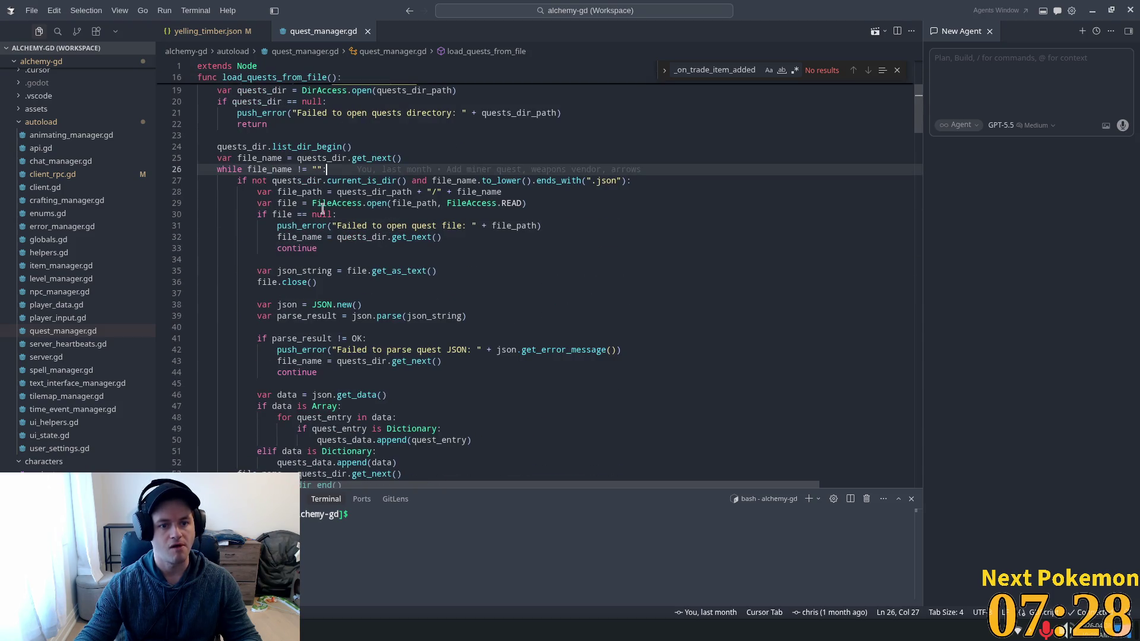
drag(312, 203, 427, 225)
scroll(389, 253, down, 3)
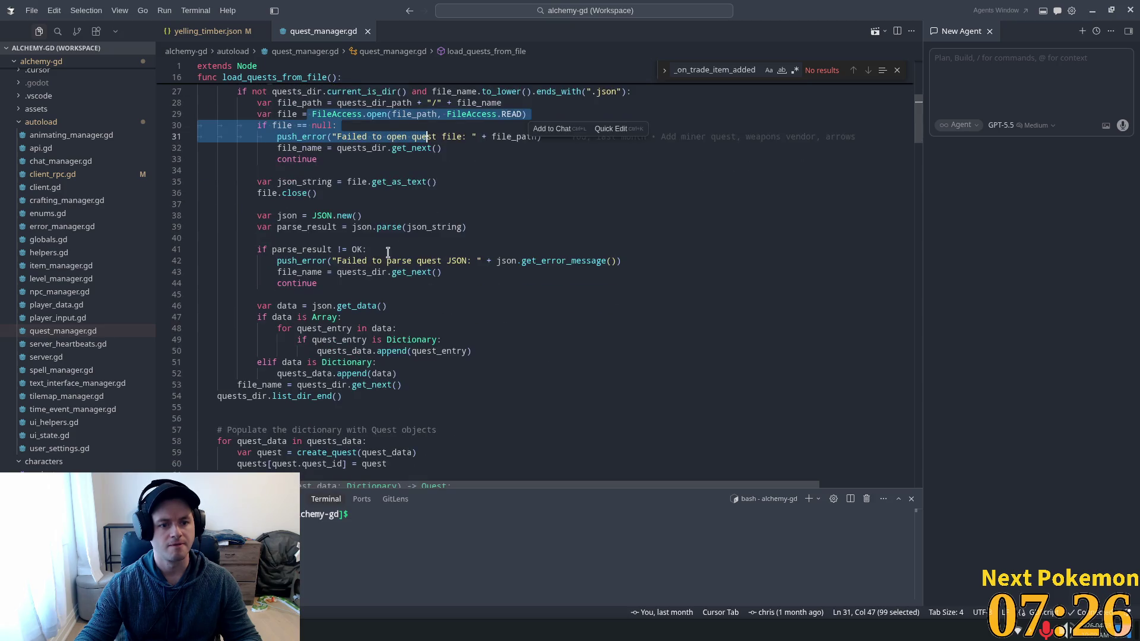
scroll(392, 249, down, 3)
click(273, 207)
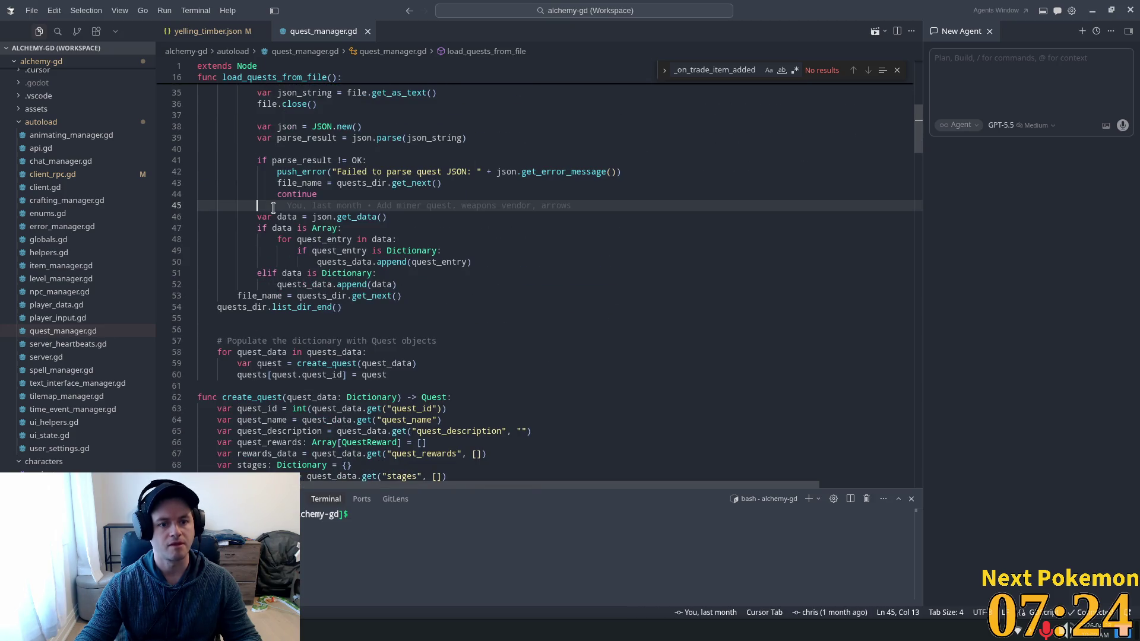
double_click(340, 216)
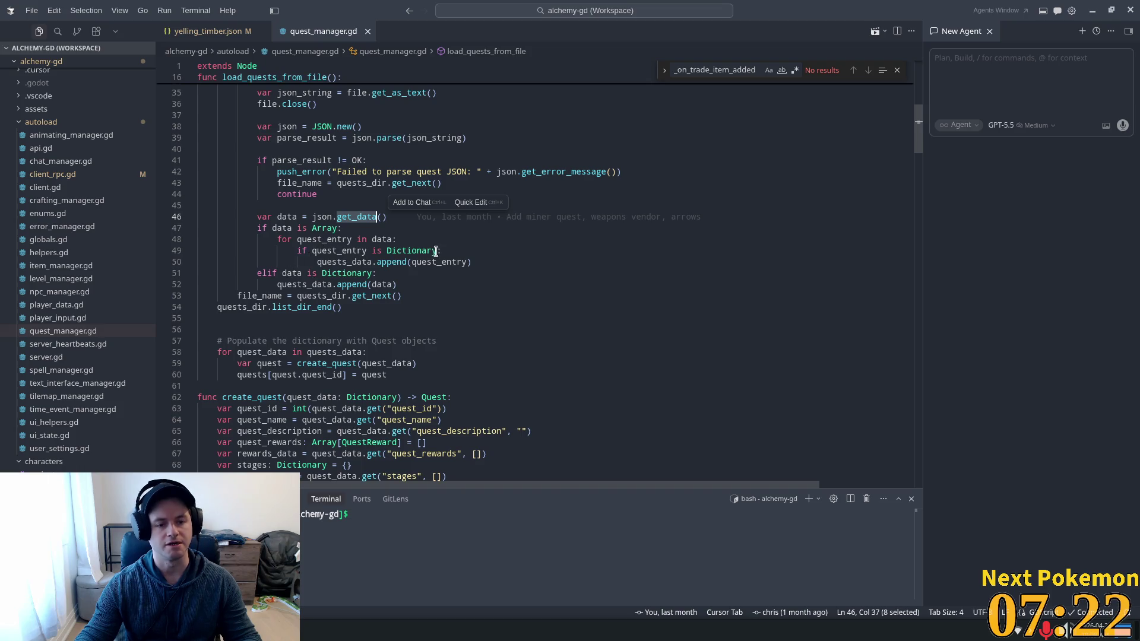
click(376, 263)
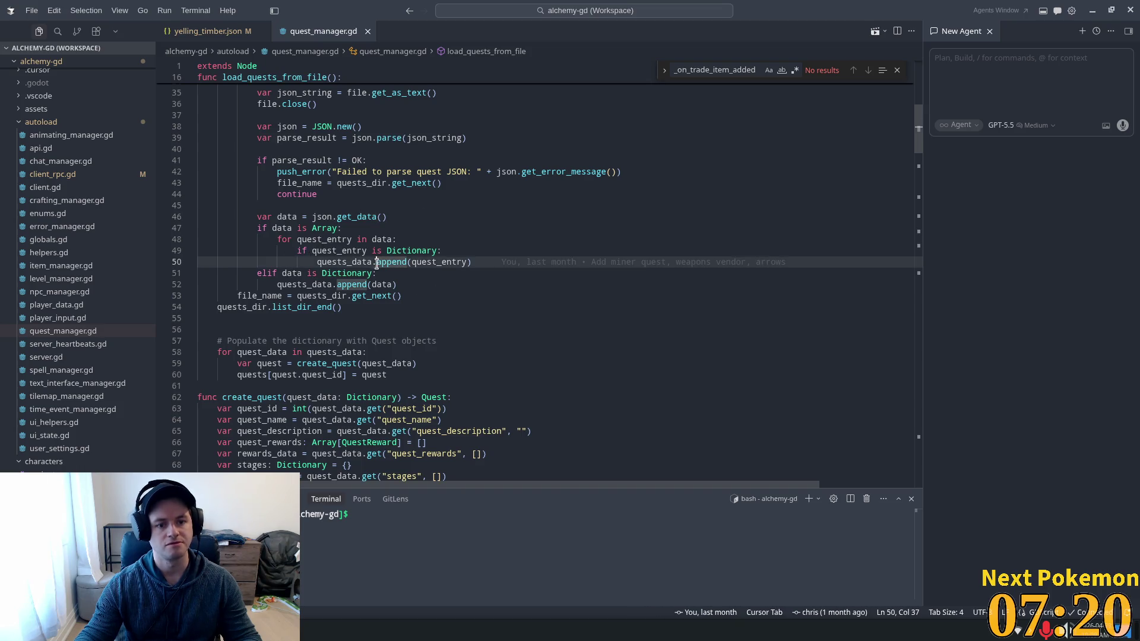
double_click(289, 229)
double_click(321, 239)
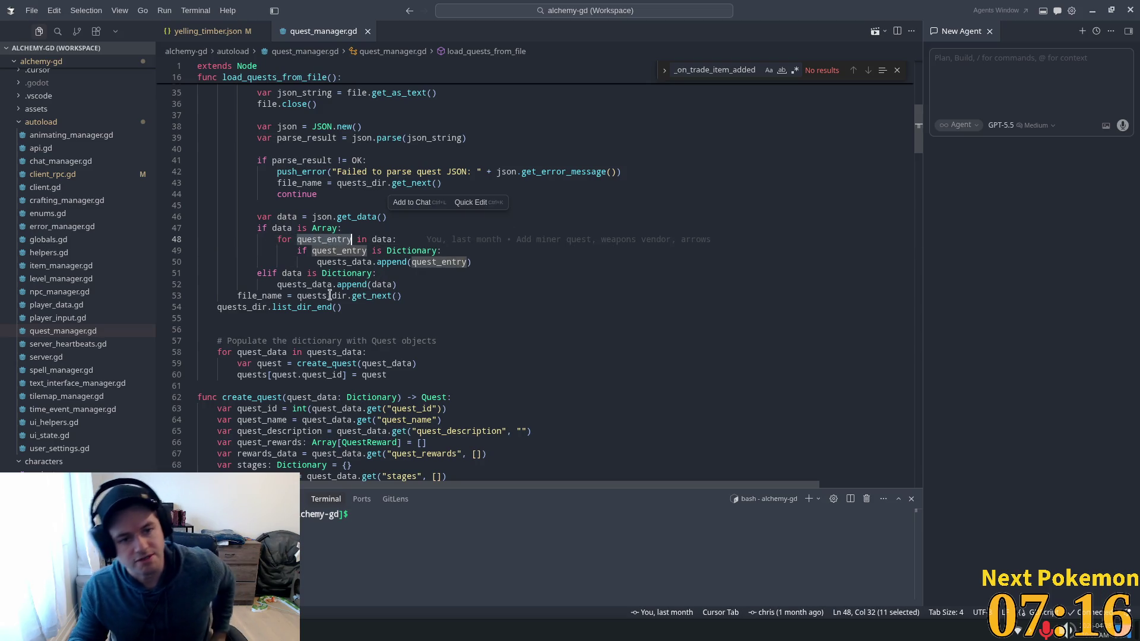
mouse_move(288, 301)
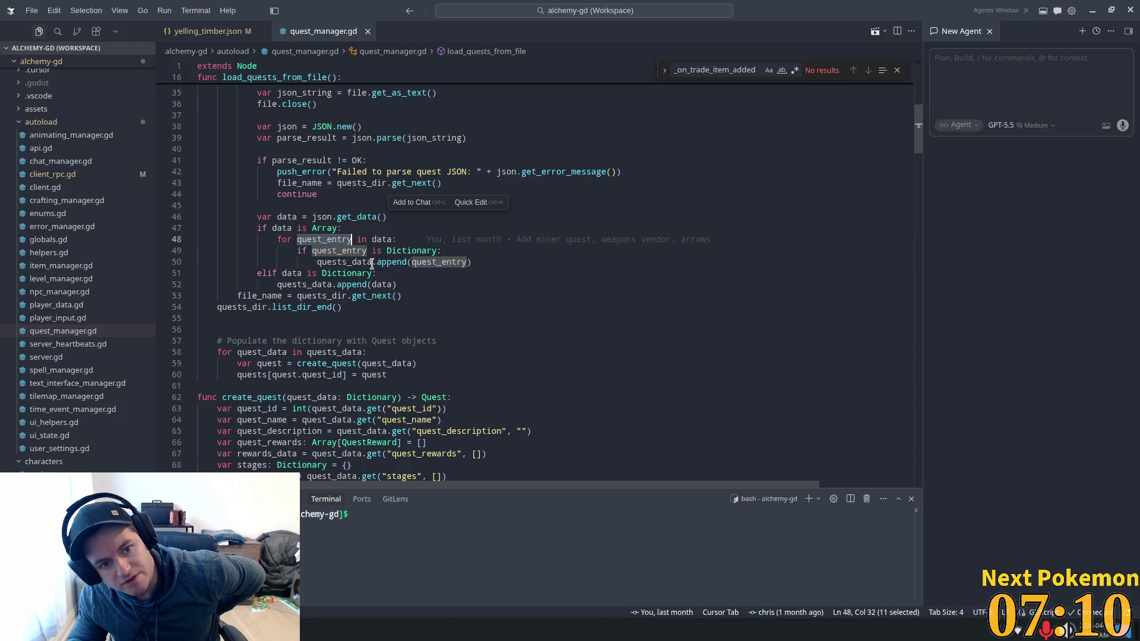
mouse_move(369, 267)
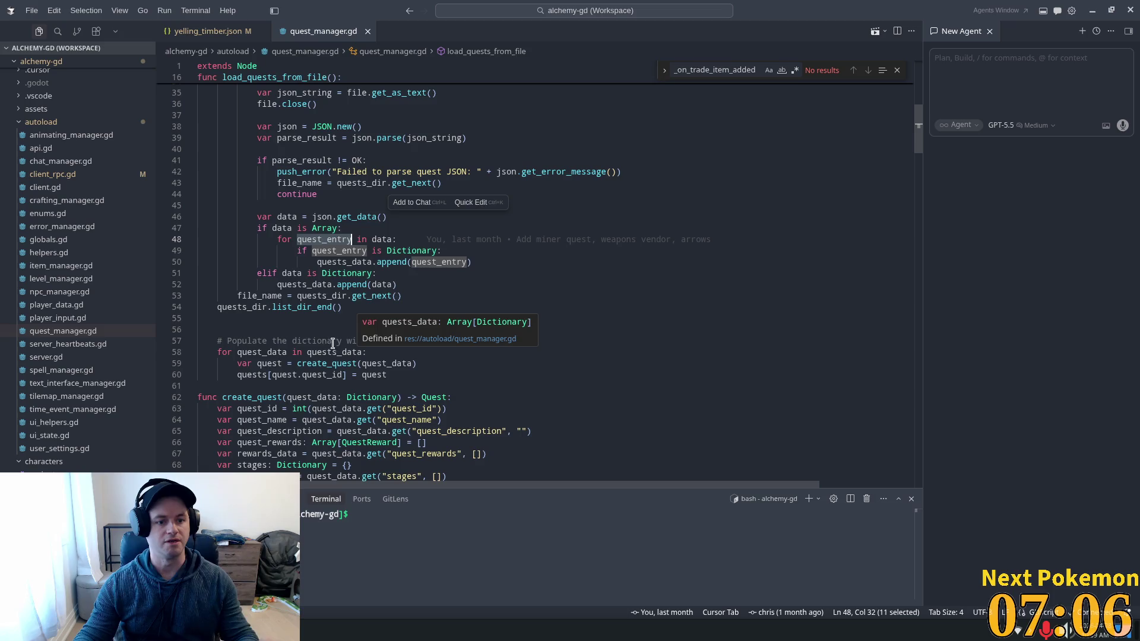
scroll(313, 304, down, 2)
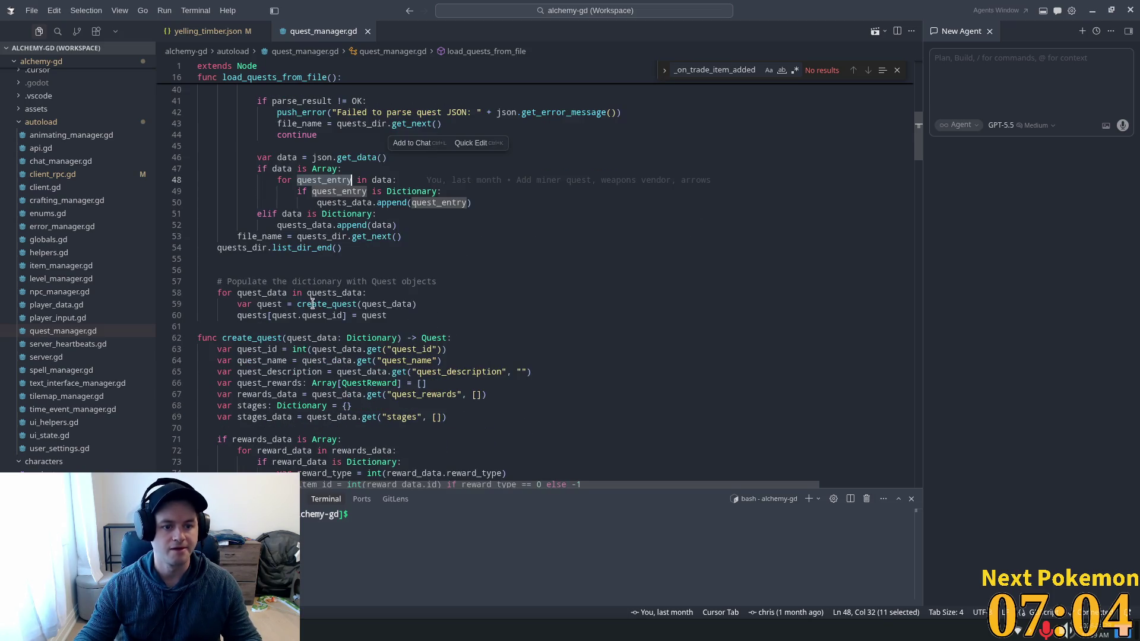
double_click(312, 304)
scroll(438, 233, down, 4)
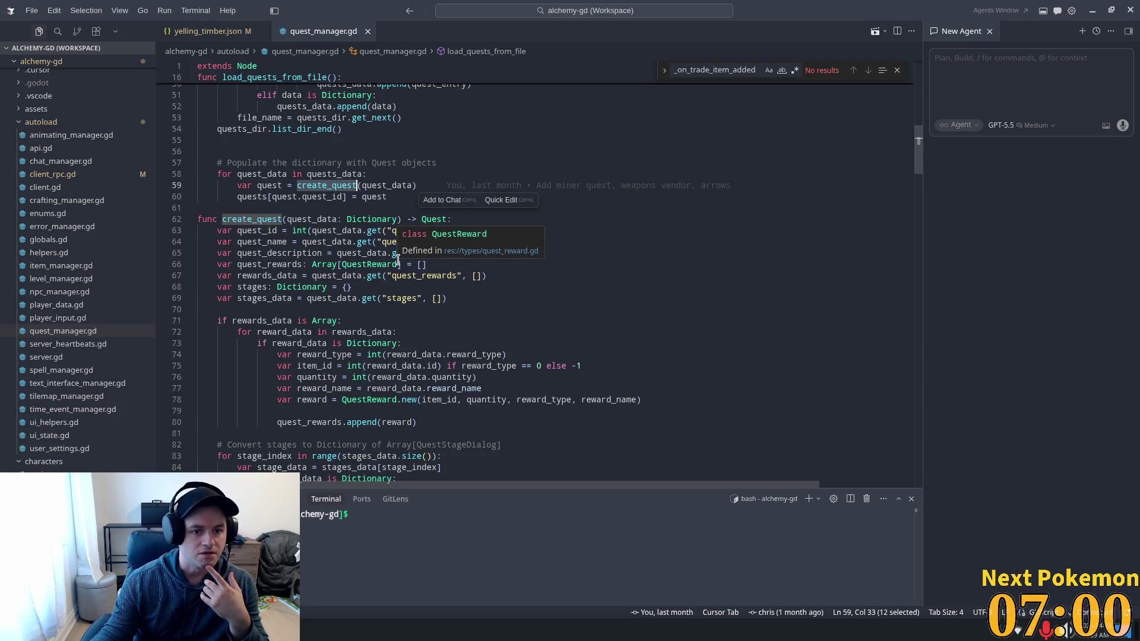
scroll(428, 282, down, 2)
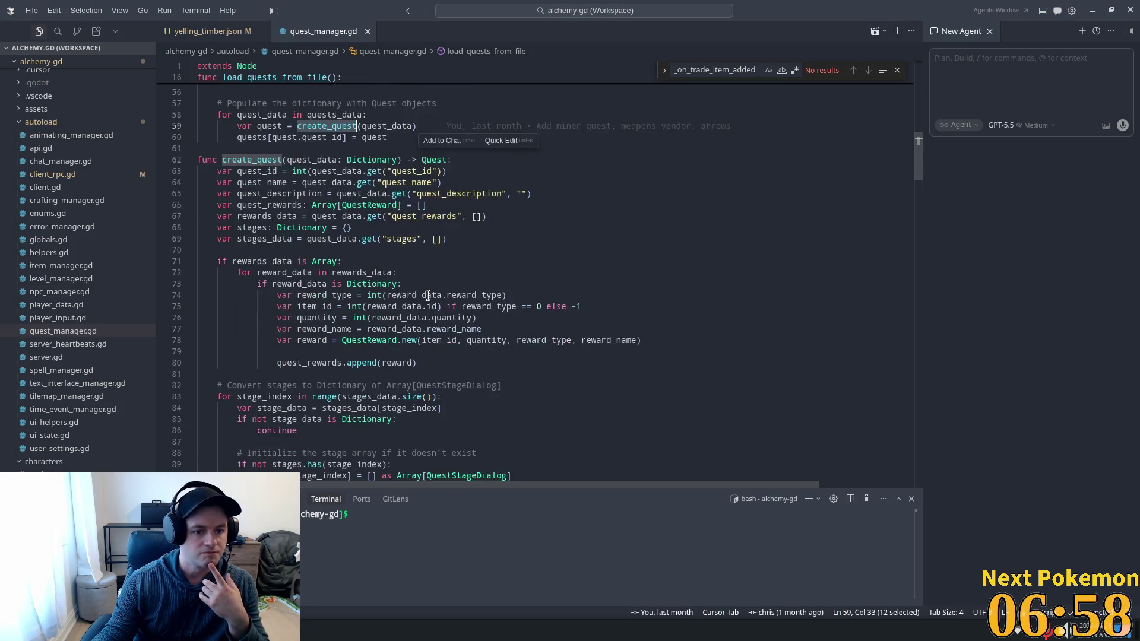
scroll(410, 286, down, 1)
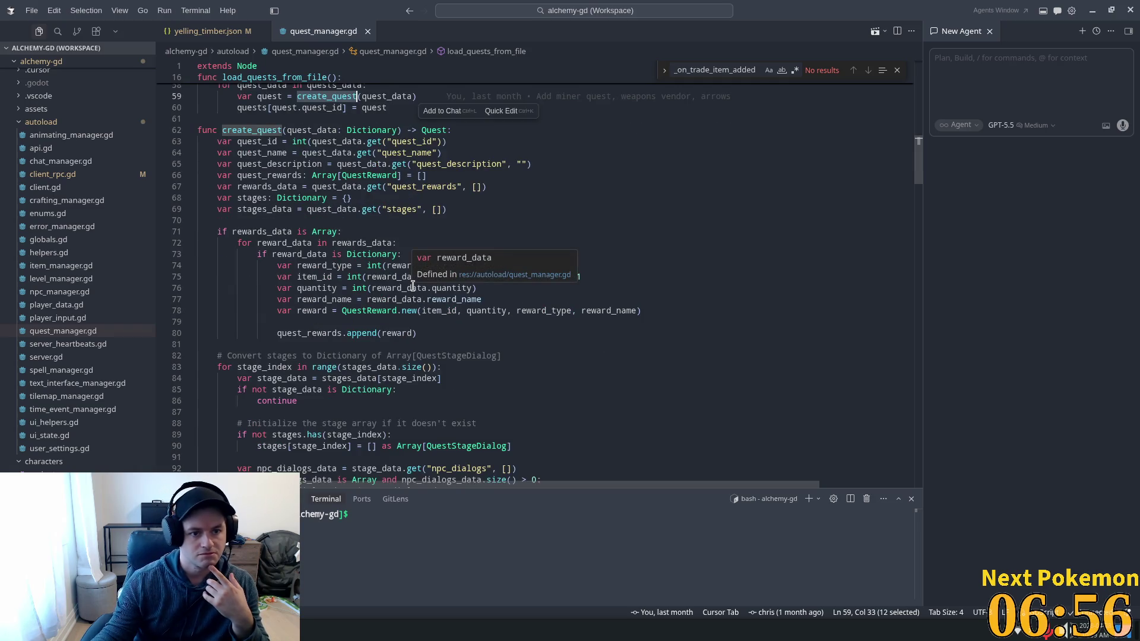
double_click(312, 130)
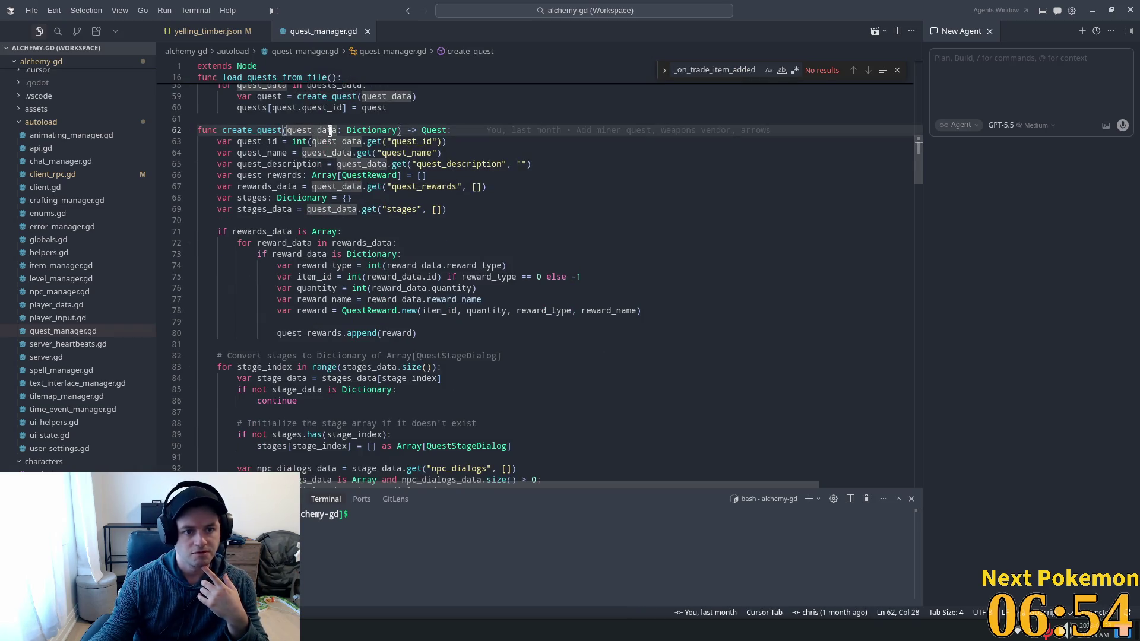
double_click(263, 211)
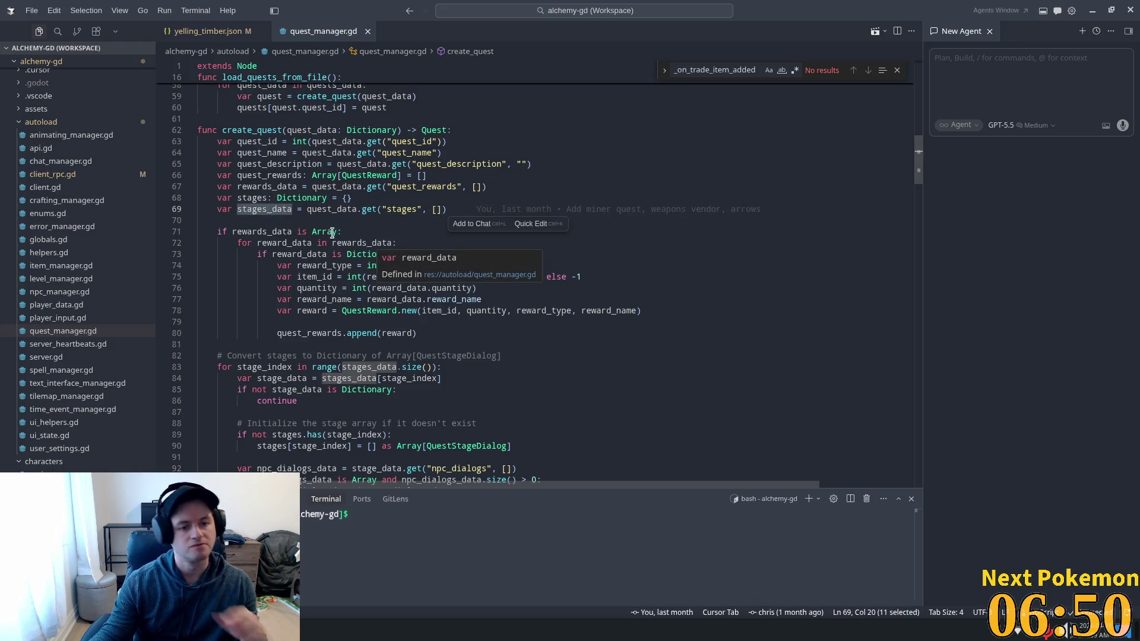
click(274, 186)
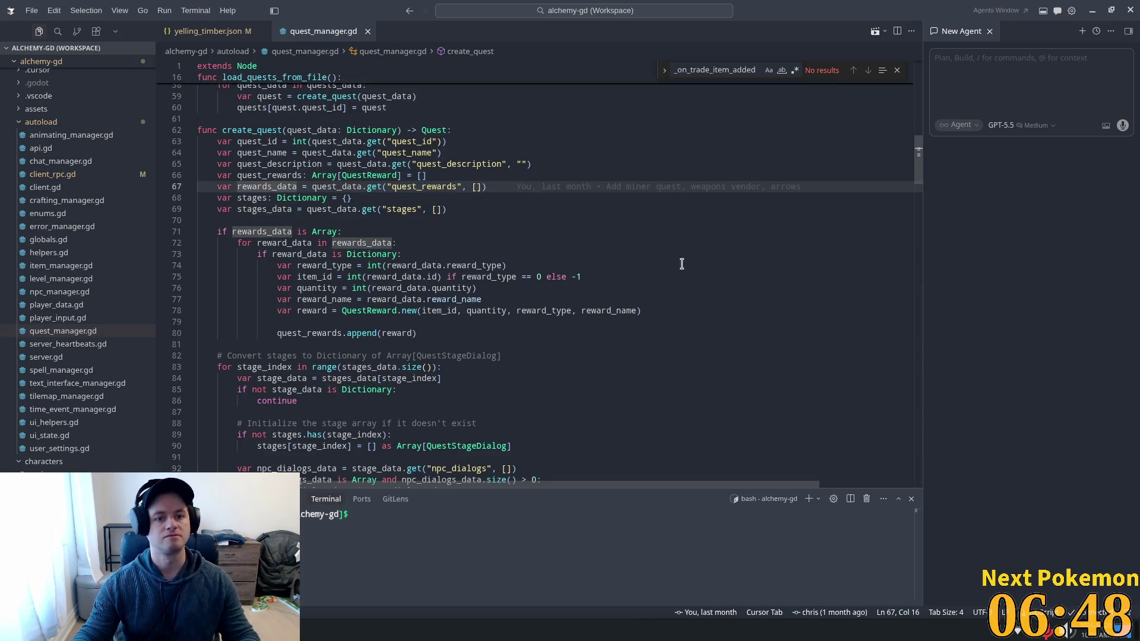
click(430, 152)
click(424, 186)
click(374, 220)
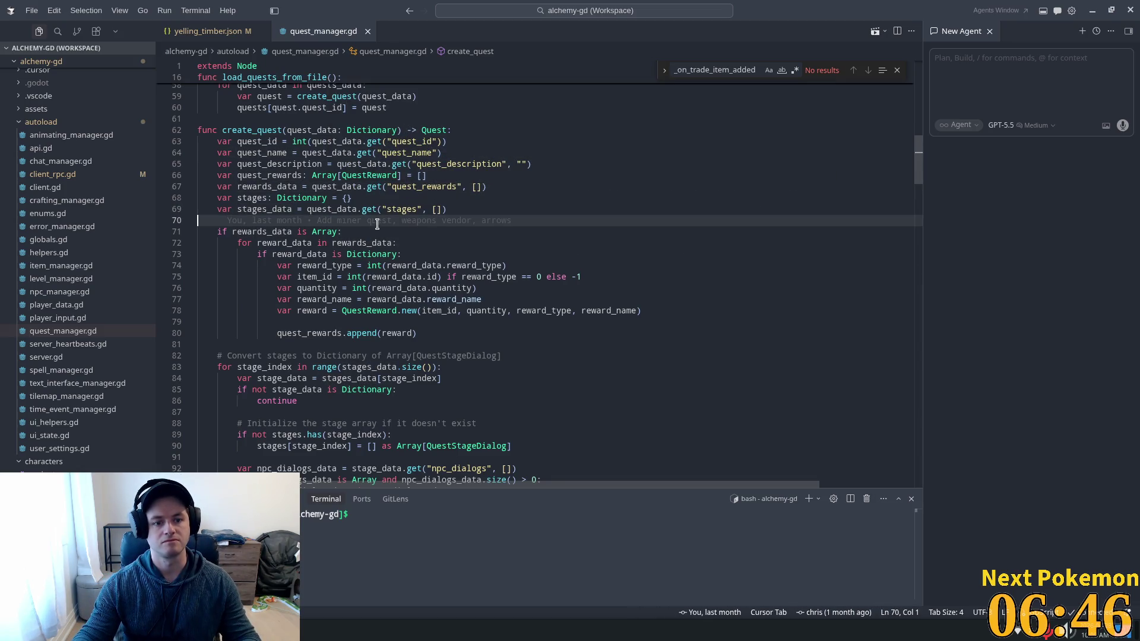
click(265, 36)
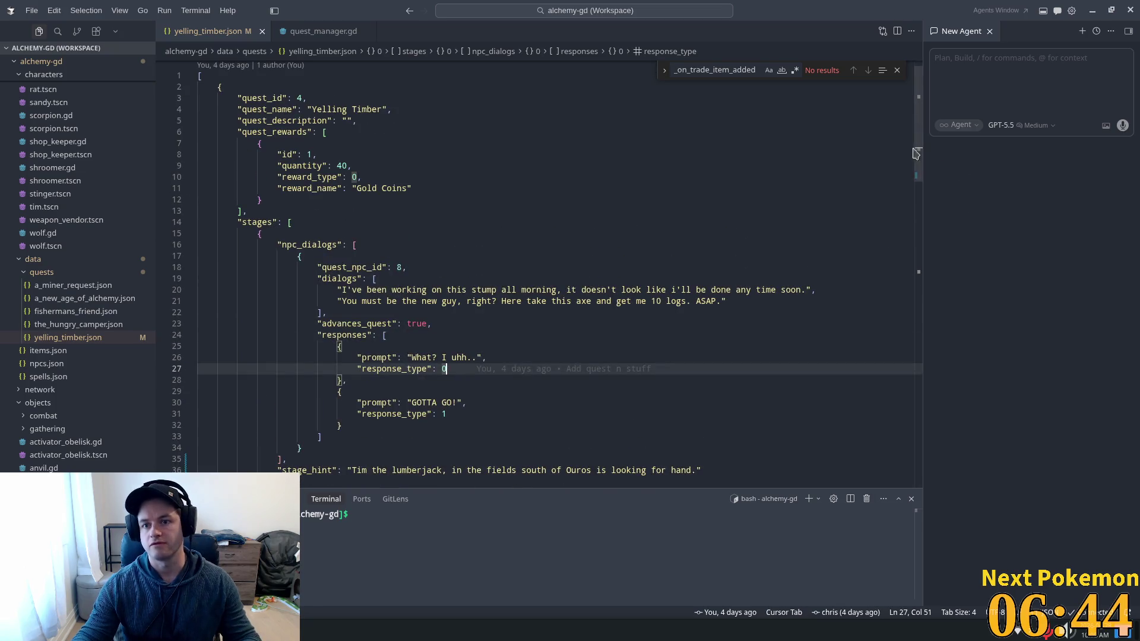
scroll(917, 153, up, 1)
click(253, 243)
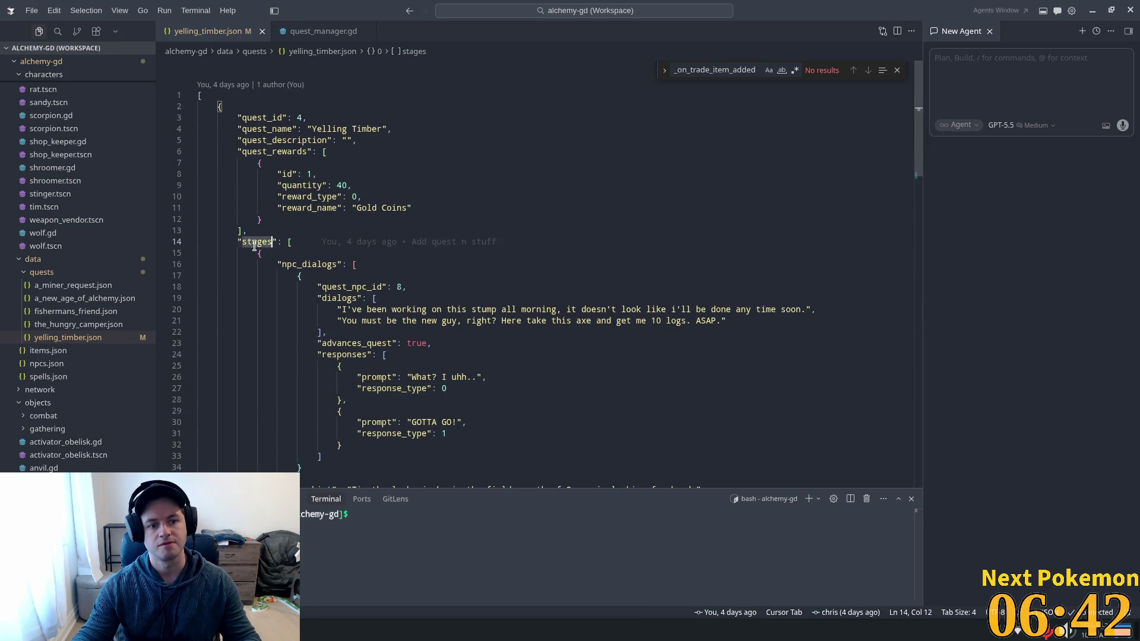
double_click(254, 244)
scroll(447, 318, down, 5)
scroll(293, 153, up, 2)
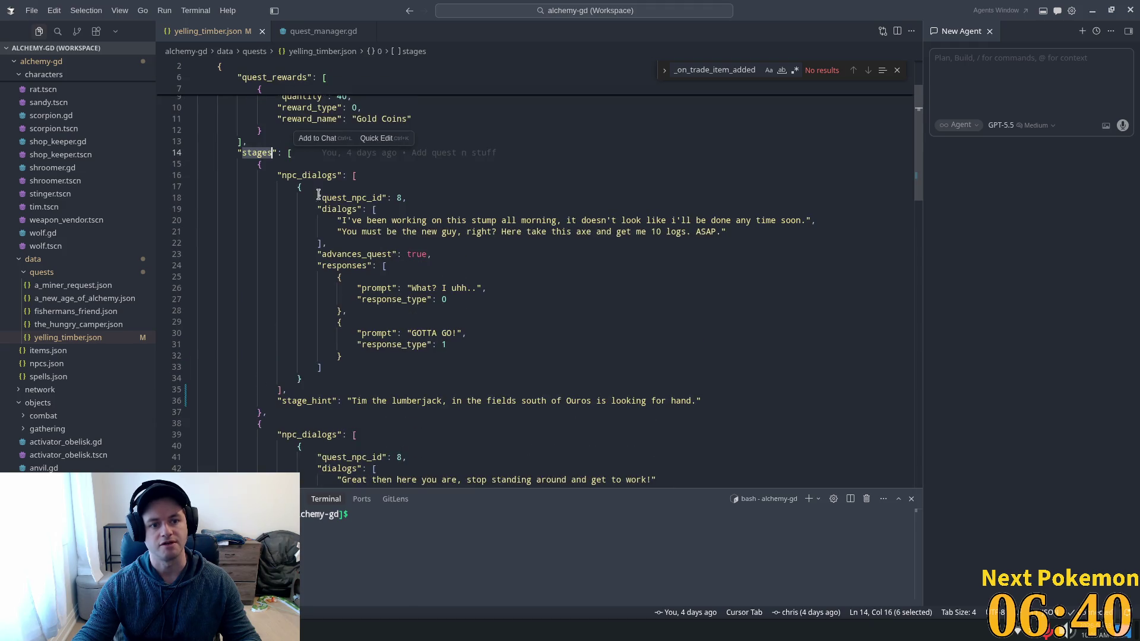
double_click(314, 176)
double_click(307, 400)
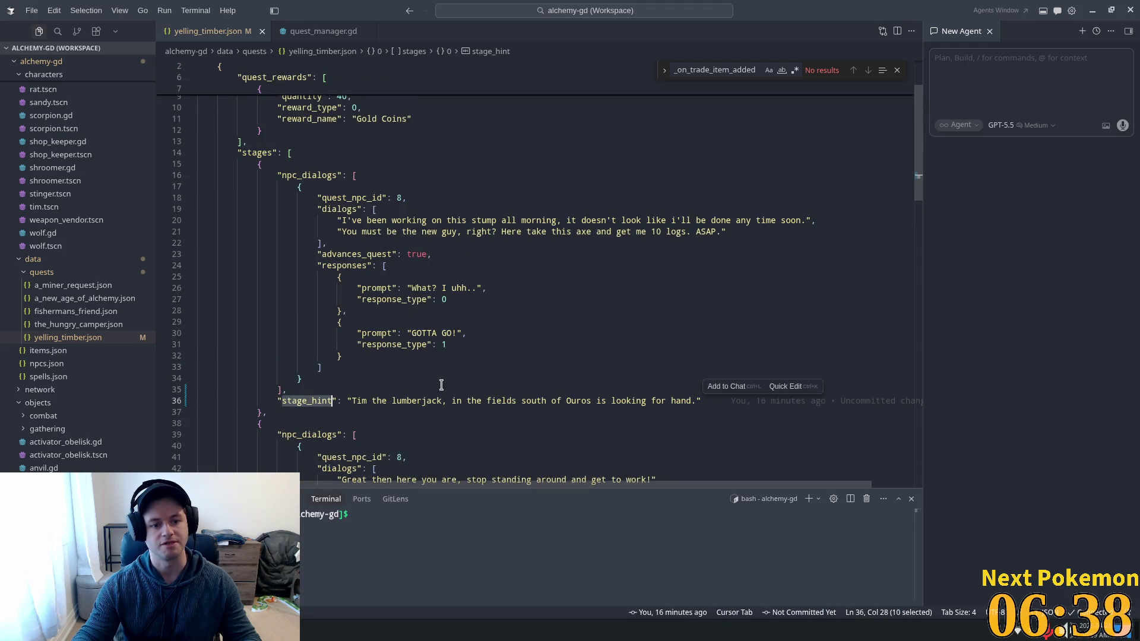
click(325, 32)
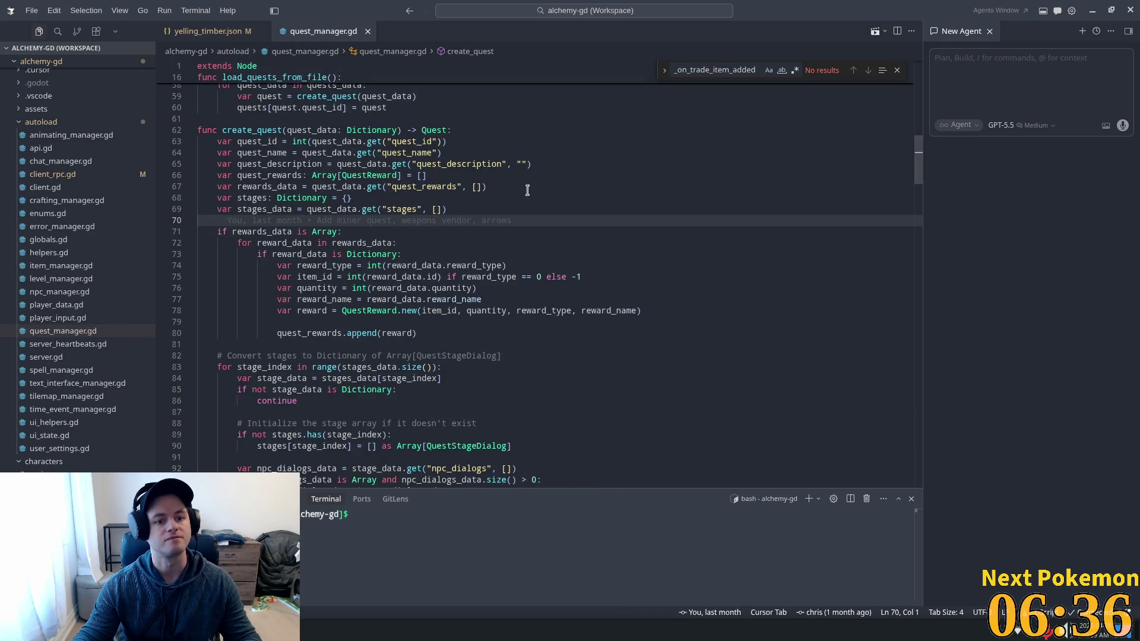
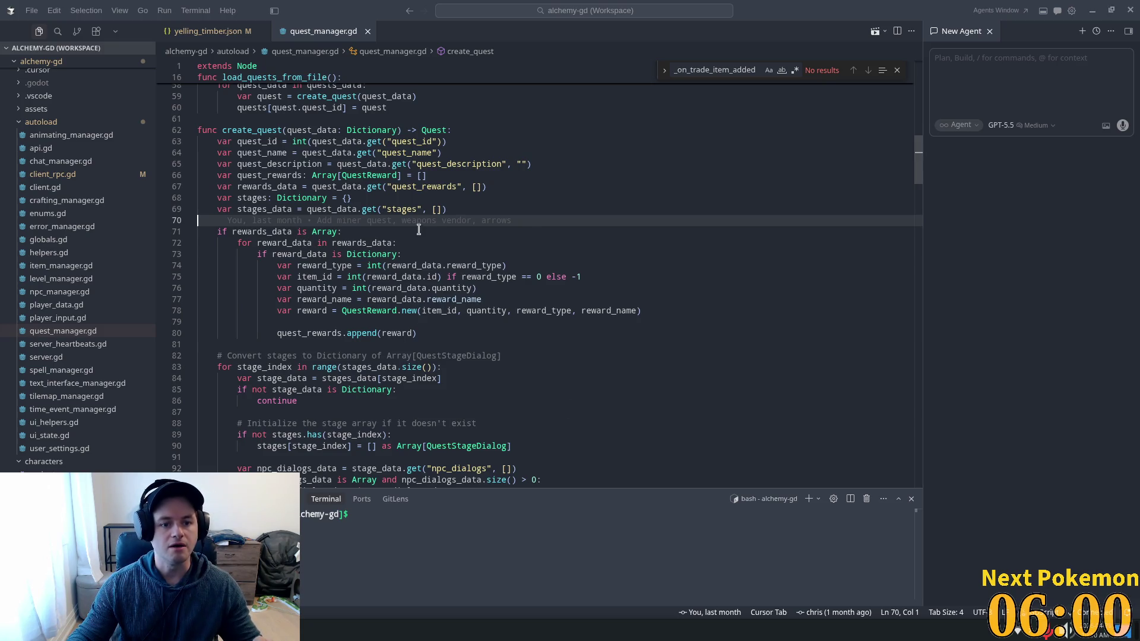
Trace where stages, stages_data and npc_dialogs_data are used in create_quest.
mouse_move(310, 214)
click(346, 254)
double_click(402, 209)
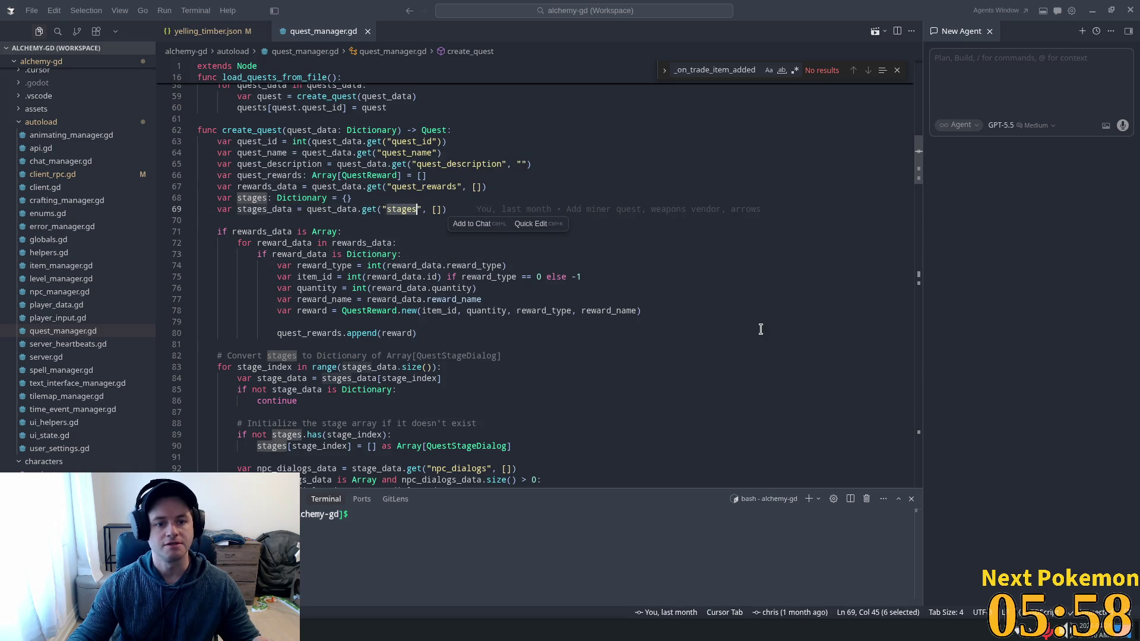
double_click(264, 209)
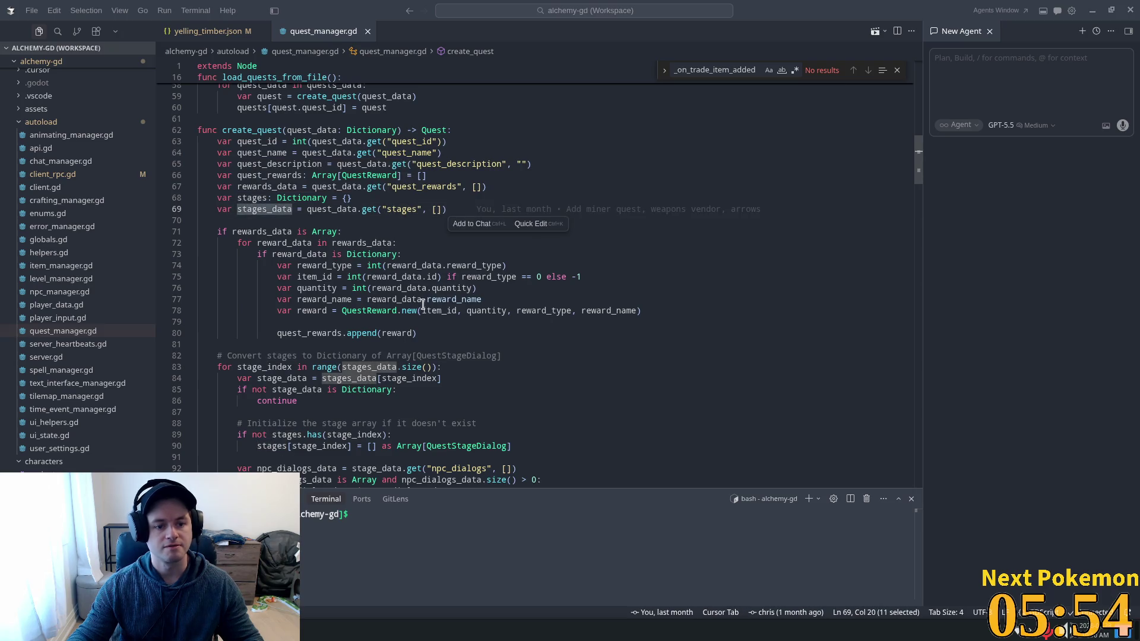
scroll(425, 301, down, 3)
click(354, 287)
scroll(348, 220, down, 3)
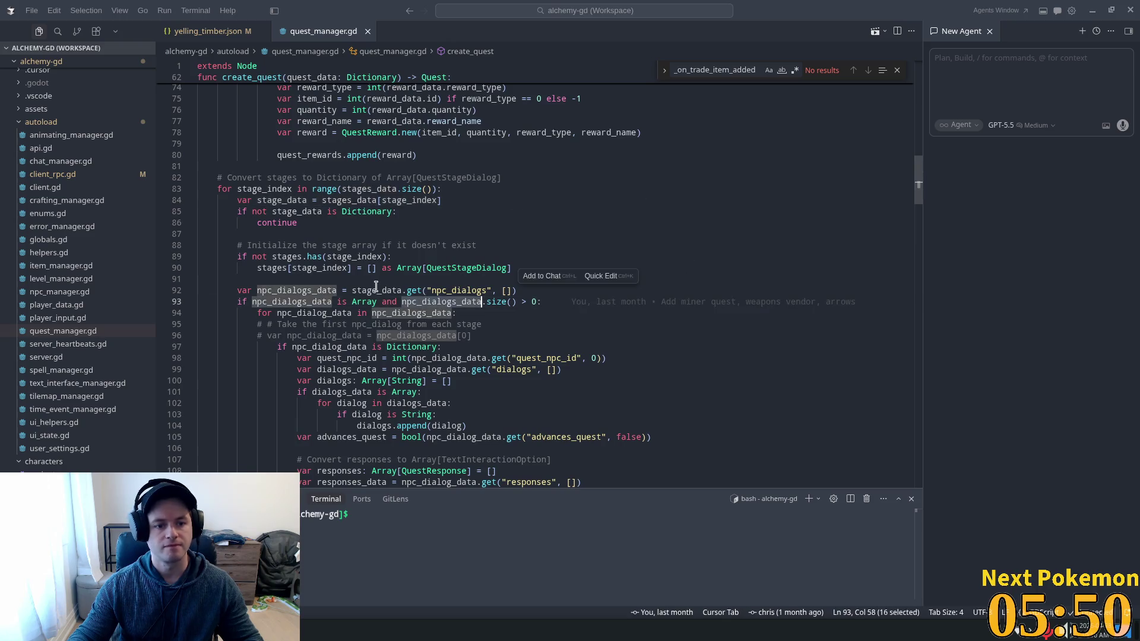
double_click(455, 280)
double_click(454, 290)
scroll(252, 294, down, 3)
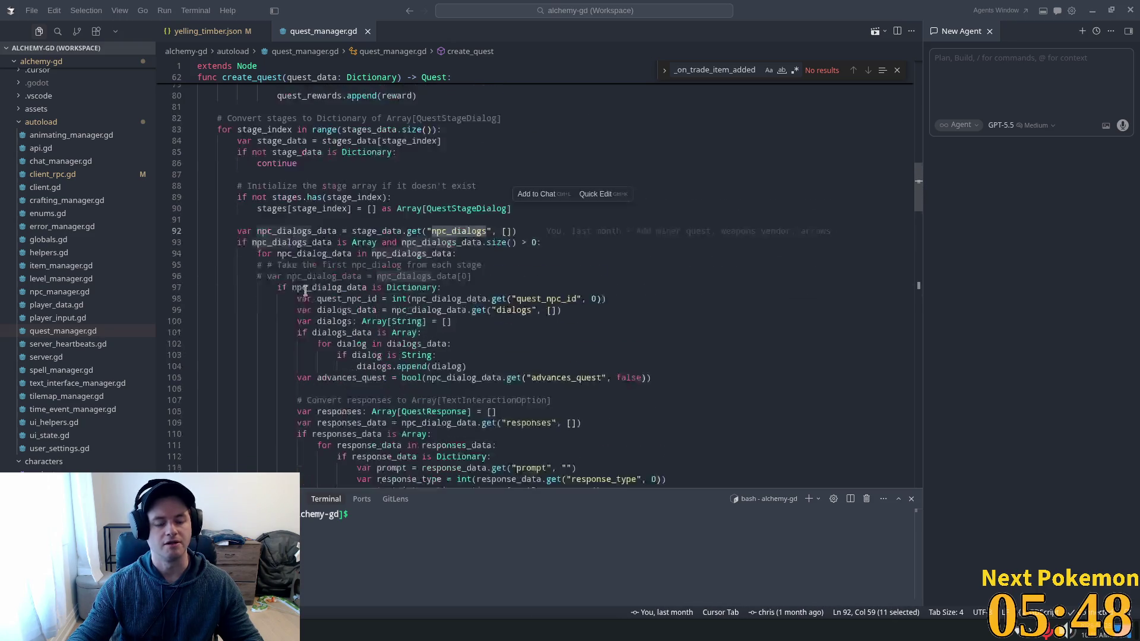
double_click(284, 203)
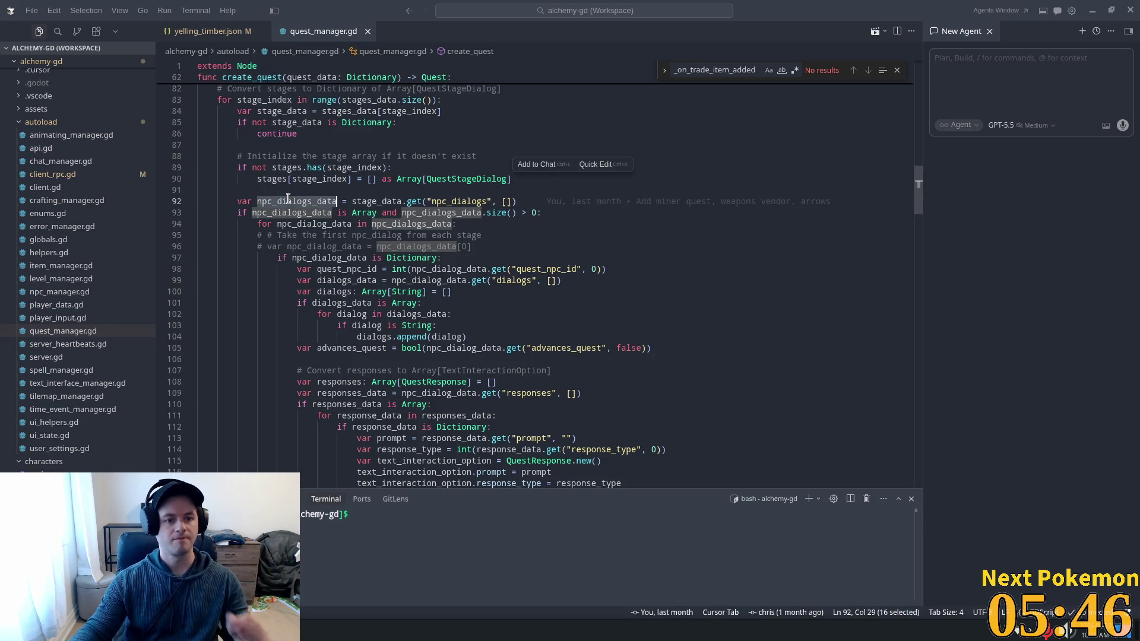
click(546, 201)
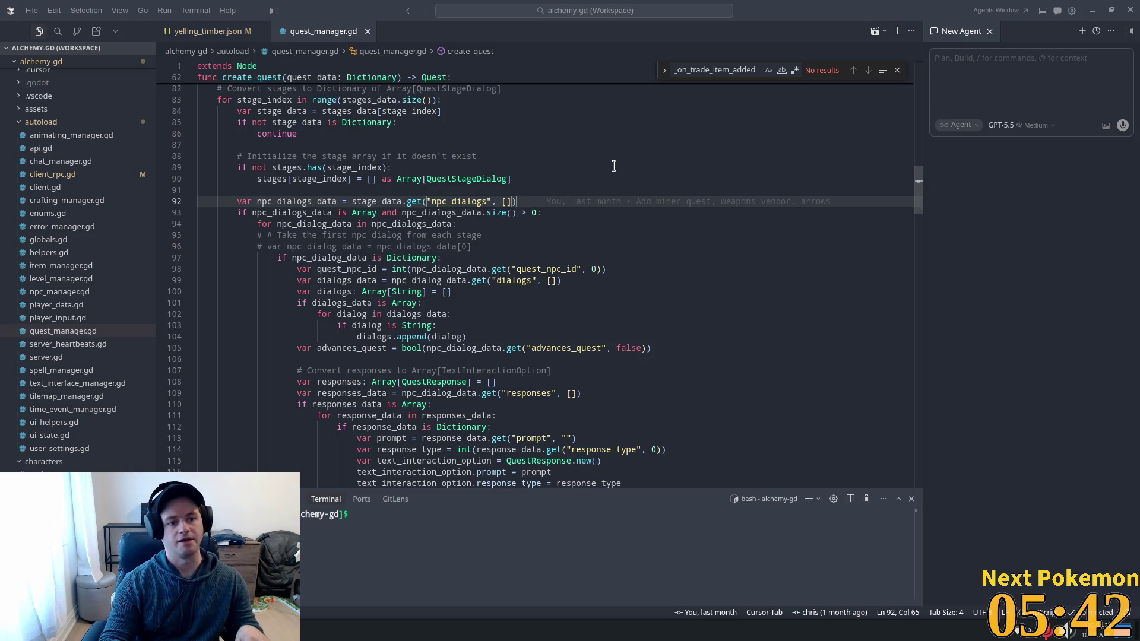
Add a var stage_hint line below npc_dialogs_data using Cursor's suggestion.
key(Return)
text(var)
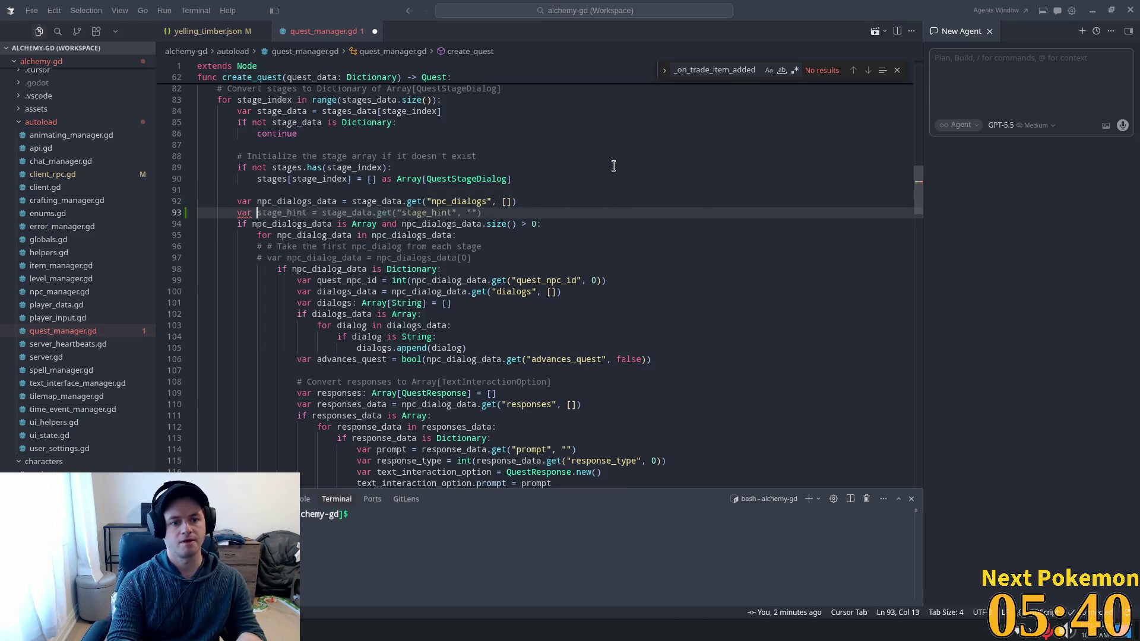
key(Tab)
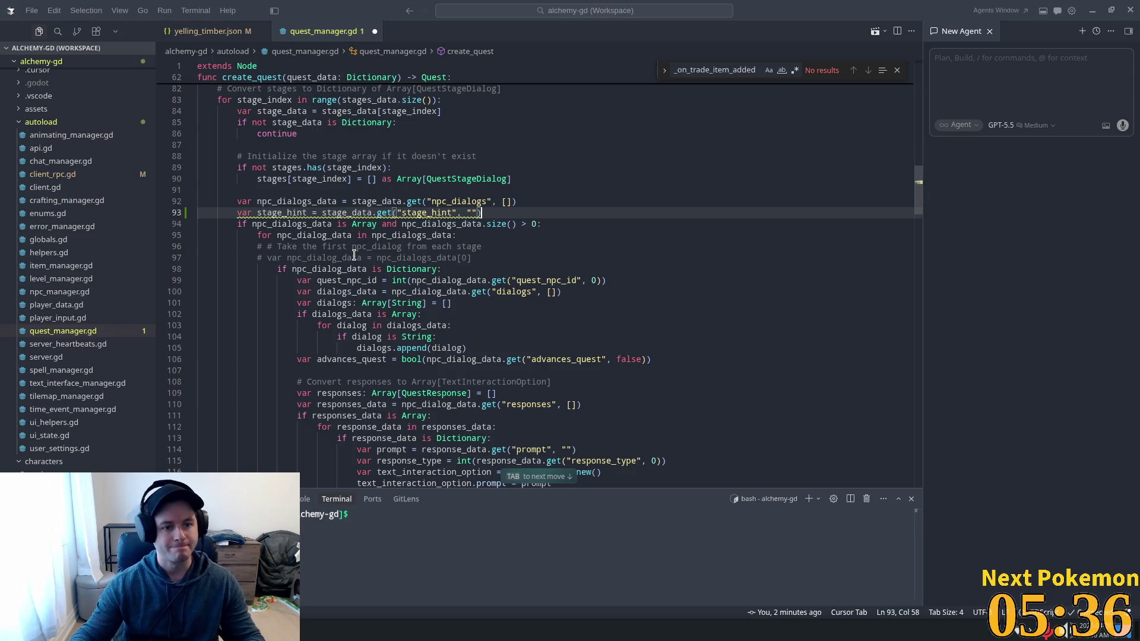
mouse_move(467, 210)
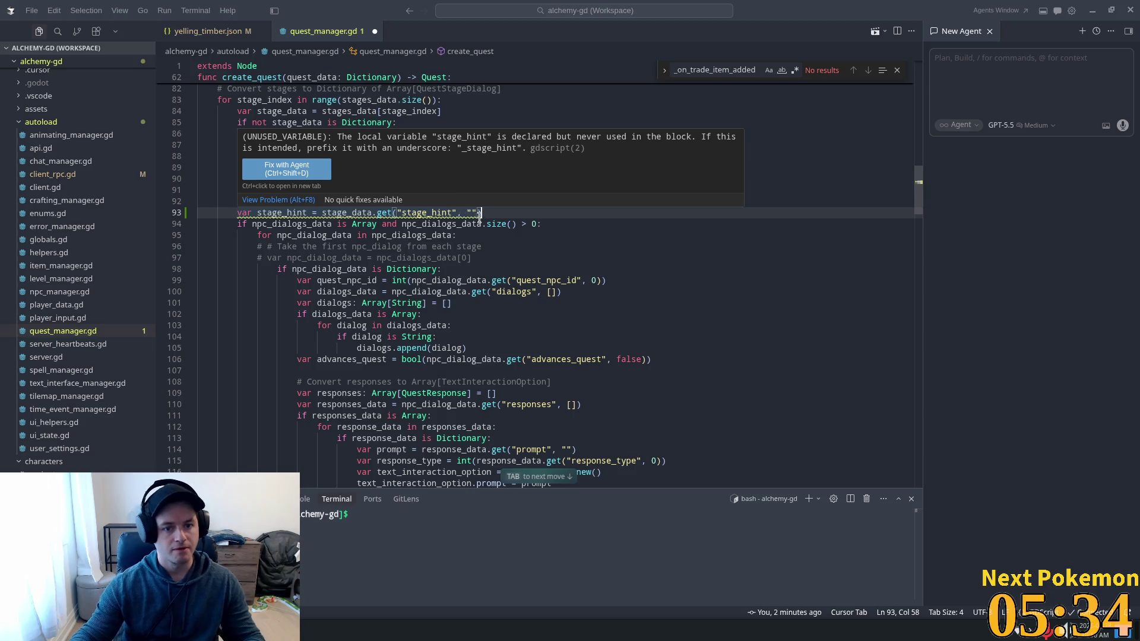
scroll(332, 273, down, 4)
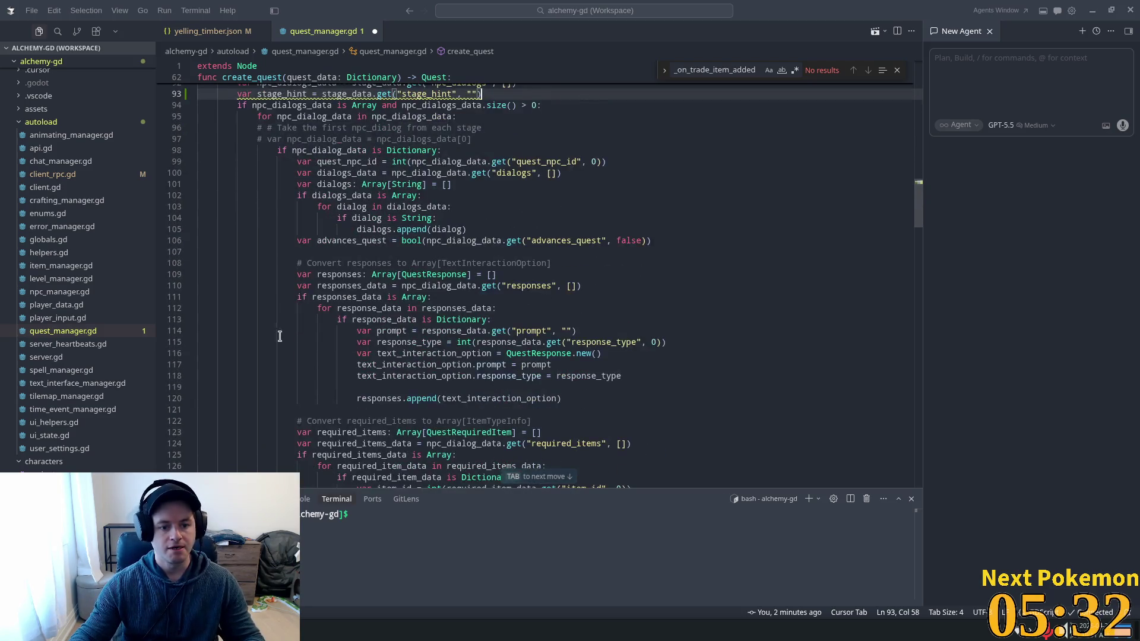
scroll(278, 334, down, 13)
scroll(299, 344, down, 2)
Review the Quest.new call's stages and stage_index arguments, then open quest.gd.
click(290, 415)
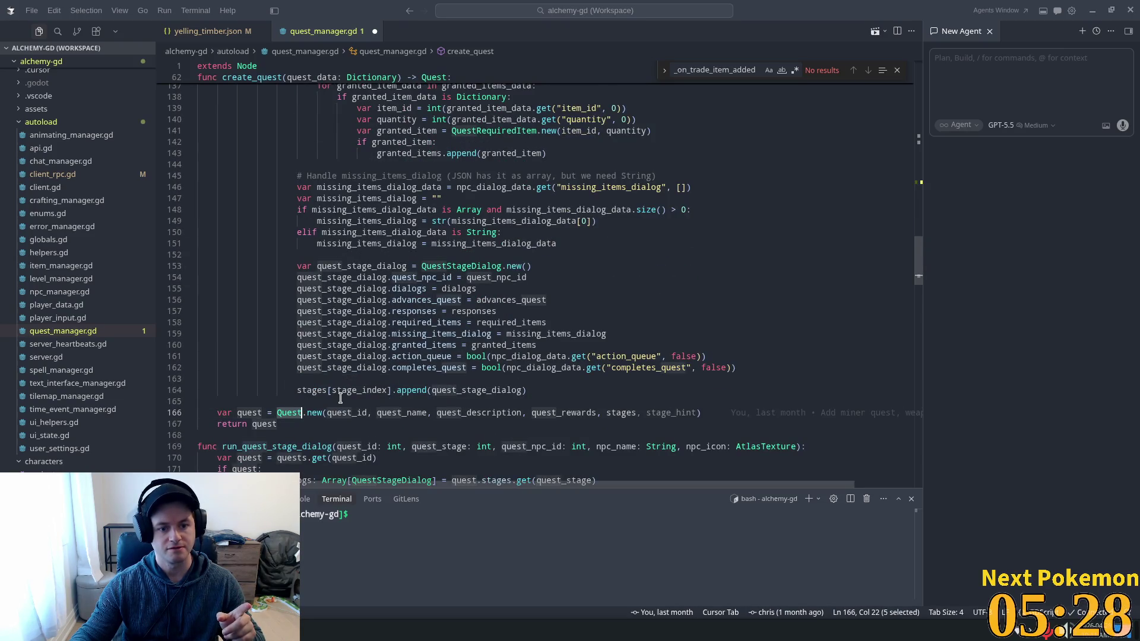
click(315, 390)
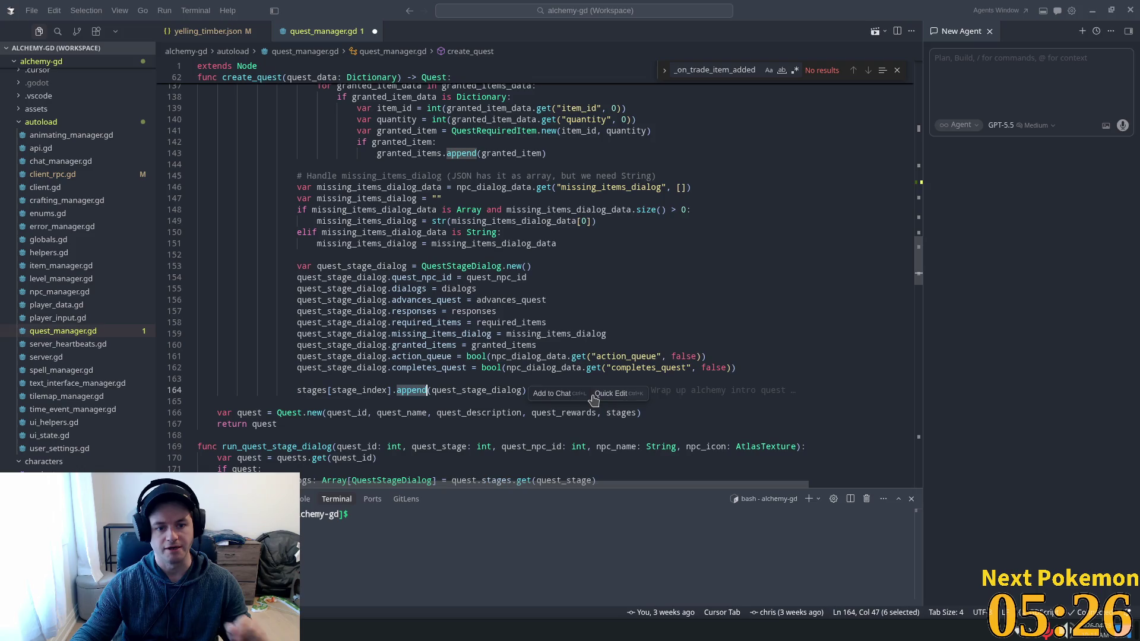
click(342, 368)
double_click(343, 367)
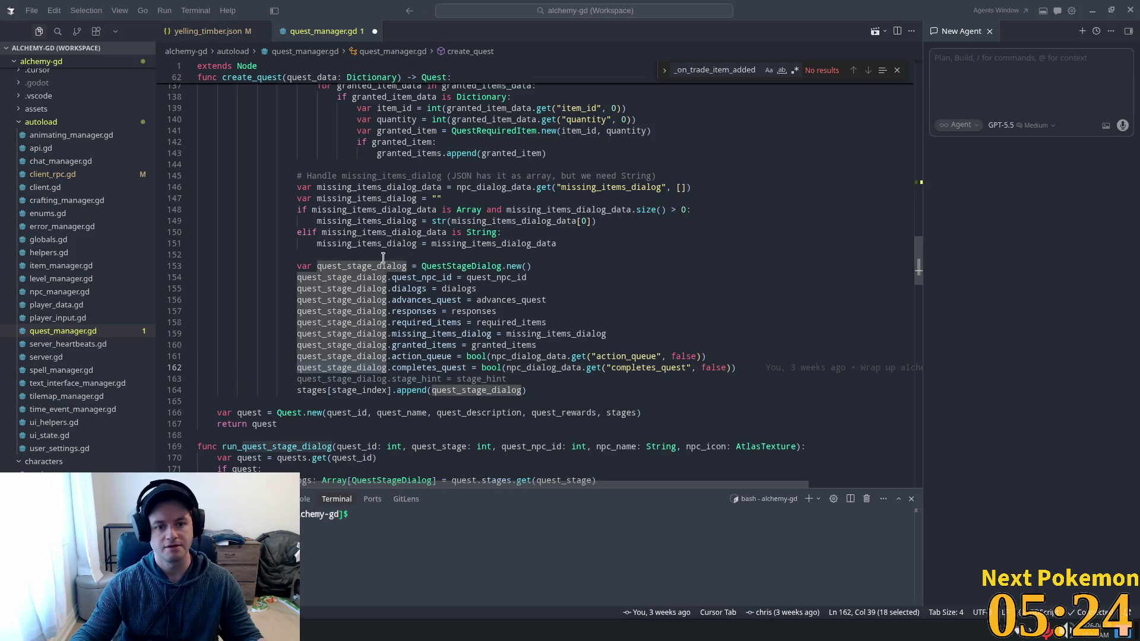
double_click(466, 390)
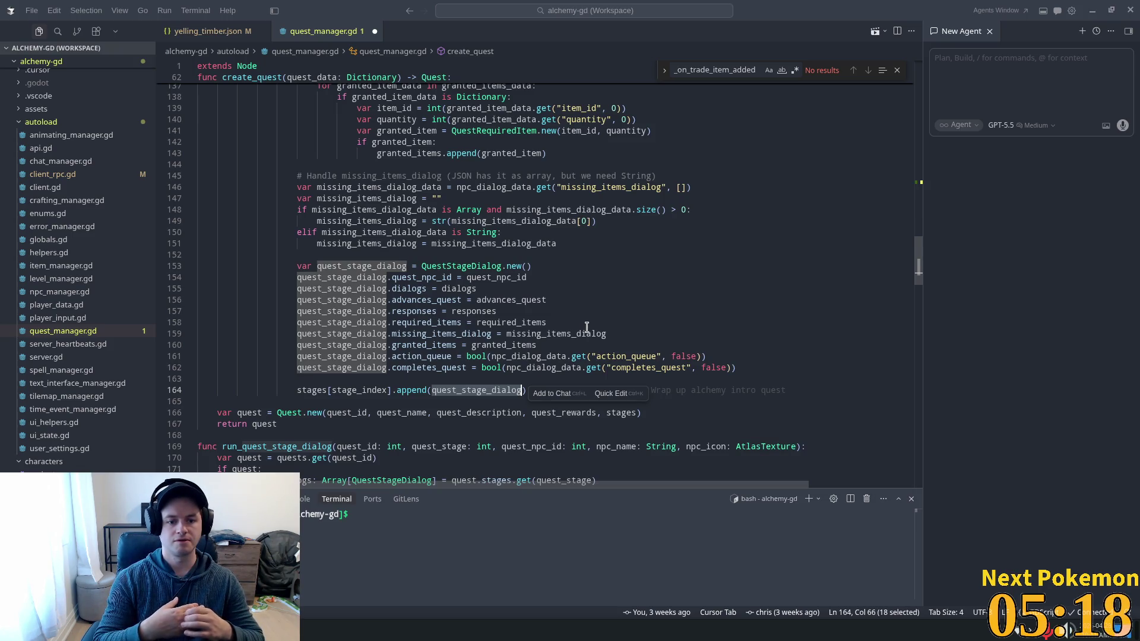
double_click(359, 390)
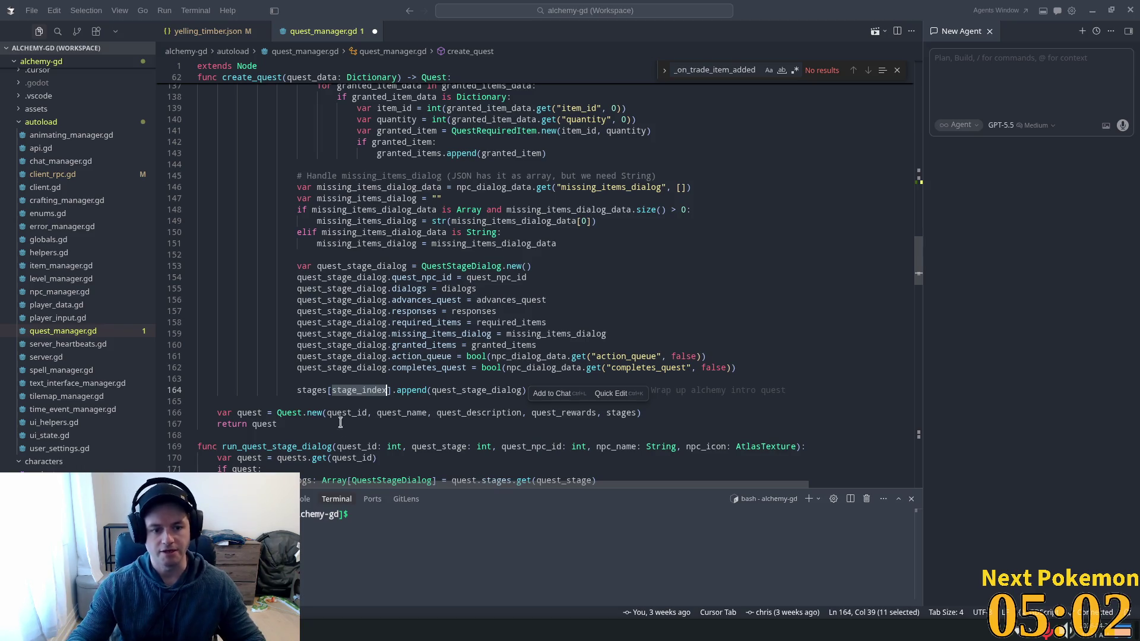
double_click(311, 390)
ctrl+click(300, 409)
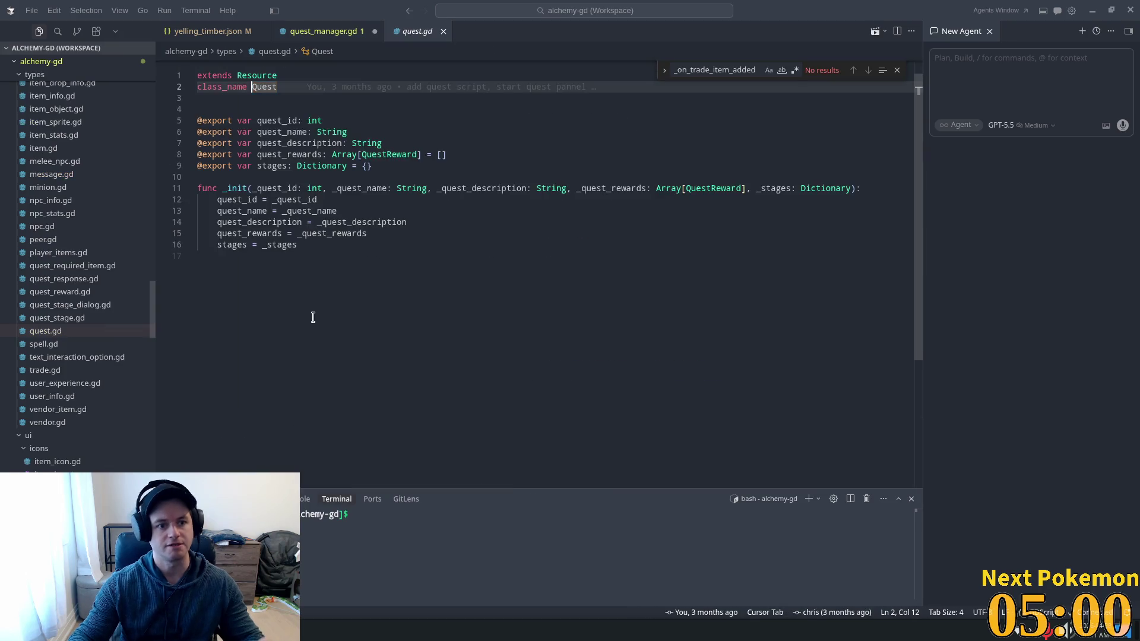
Add an exported stage_hints property below stages in quest.gd and save.
click(303, 121)
click(392, 166)
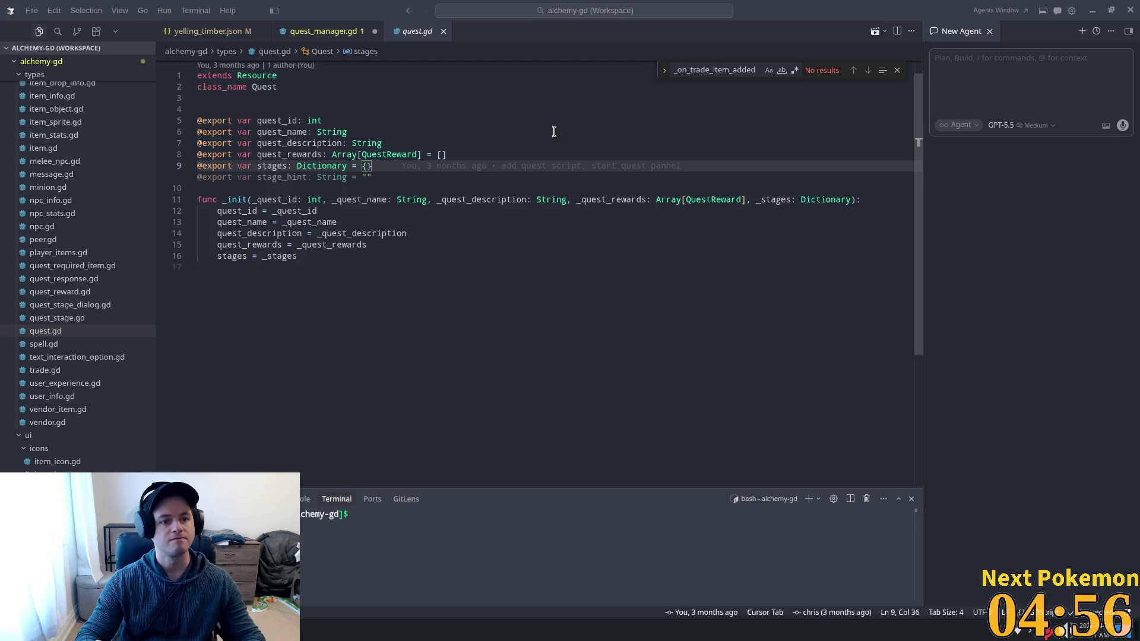
key(Tab)
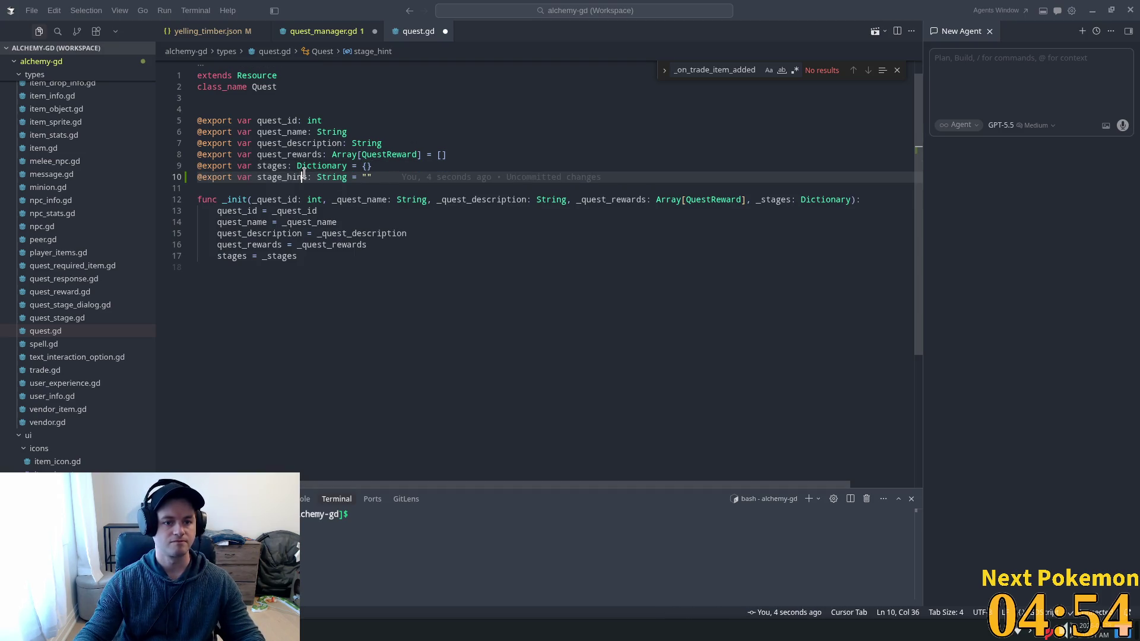
click(306, 176)
text(s)
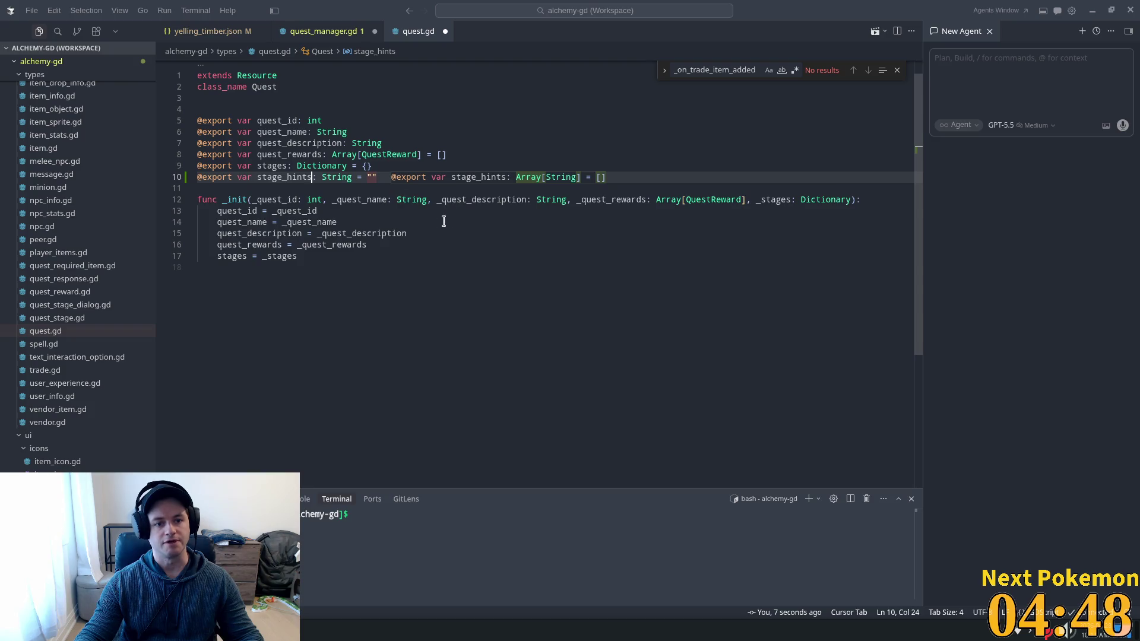
key(Tab)
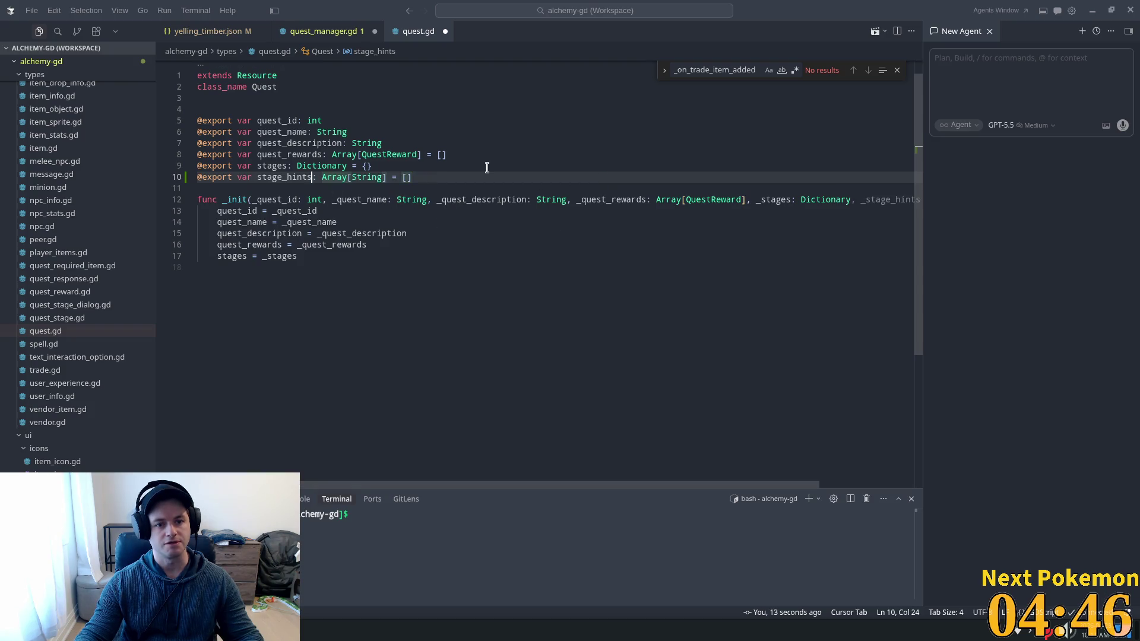
key(ctrl+s)
Change the stage_hints type from Array[String] to Dictionary and save.
click(390, 246)
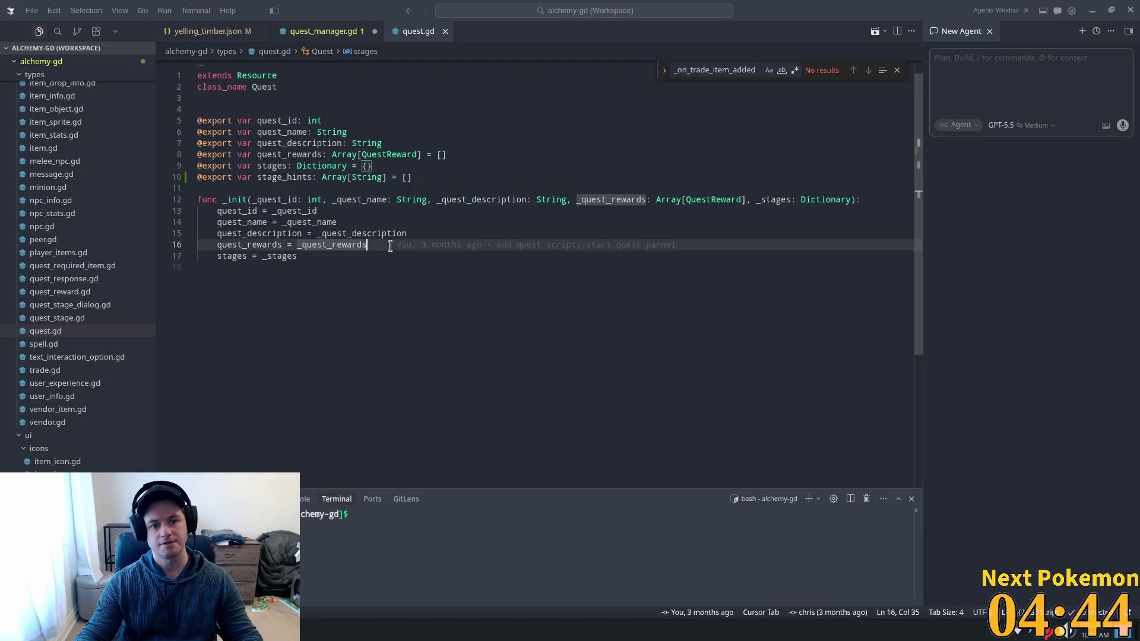
click(385, 177)
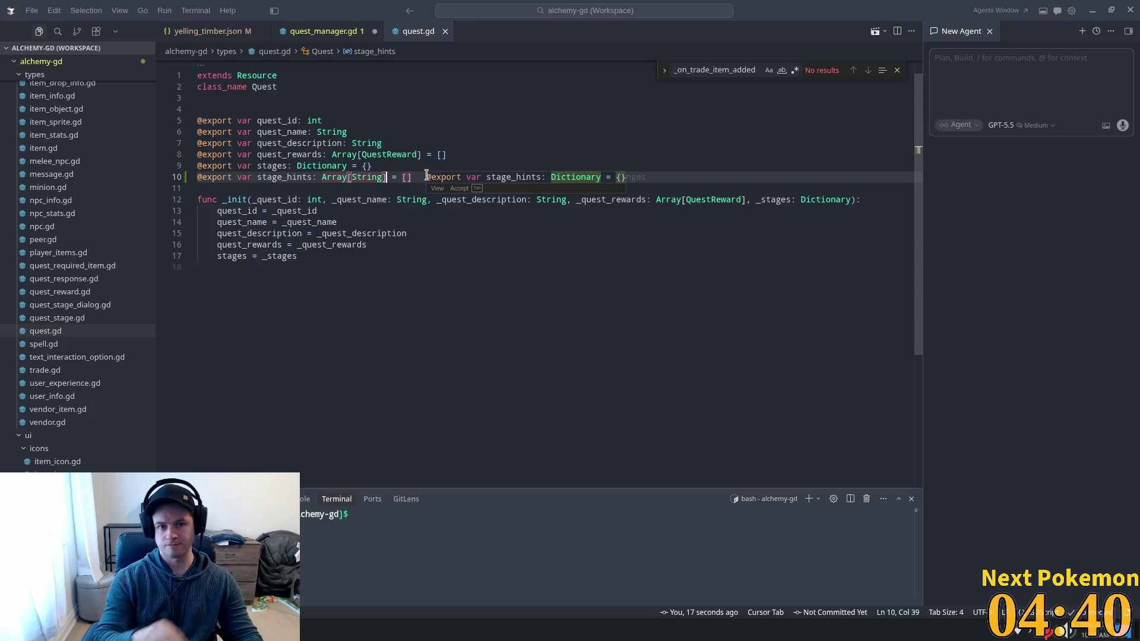
key(Tab)
key(Up)
key(ctrl+s)
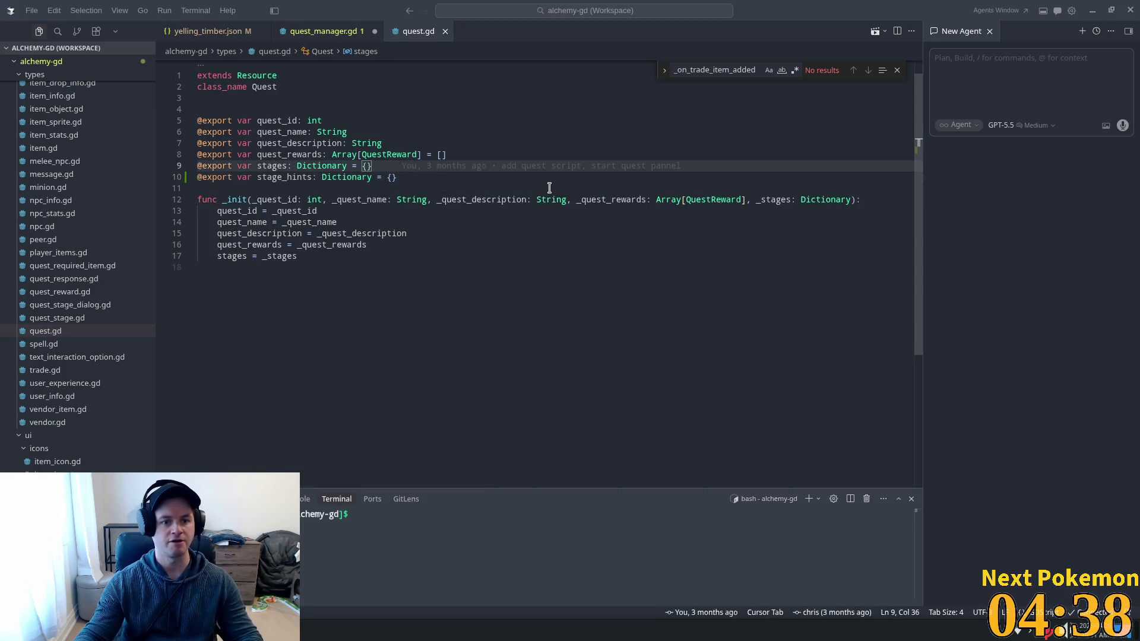
Set stage_hints in _init from a new _stage_hints parameter with an empty-dictionary fallback, and save.
click(332, 256)
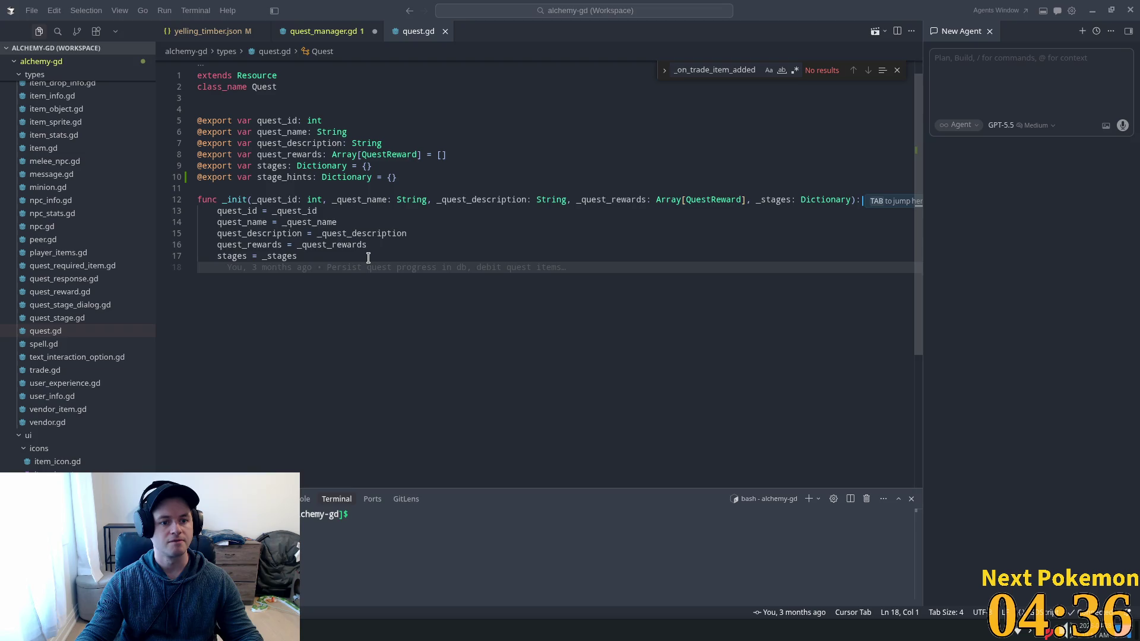
key(Tab)
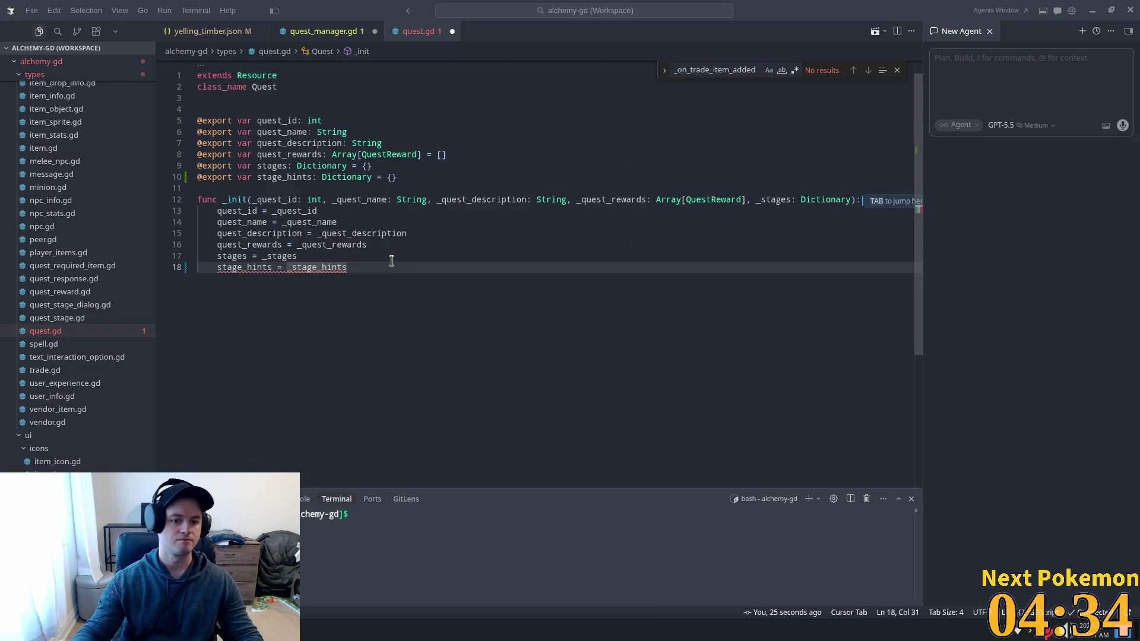
key(Tab)
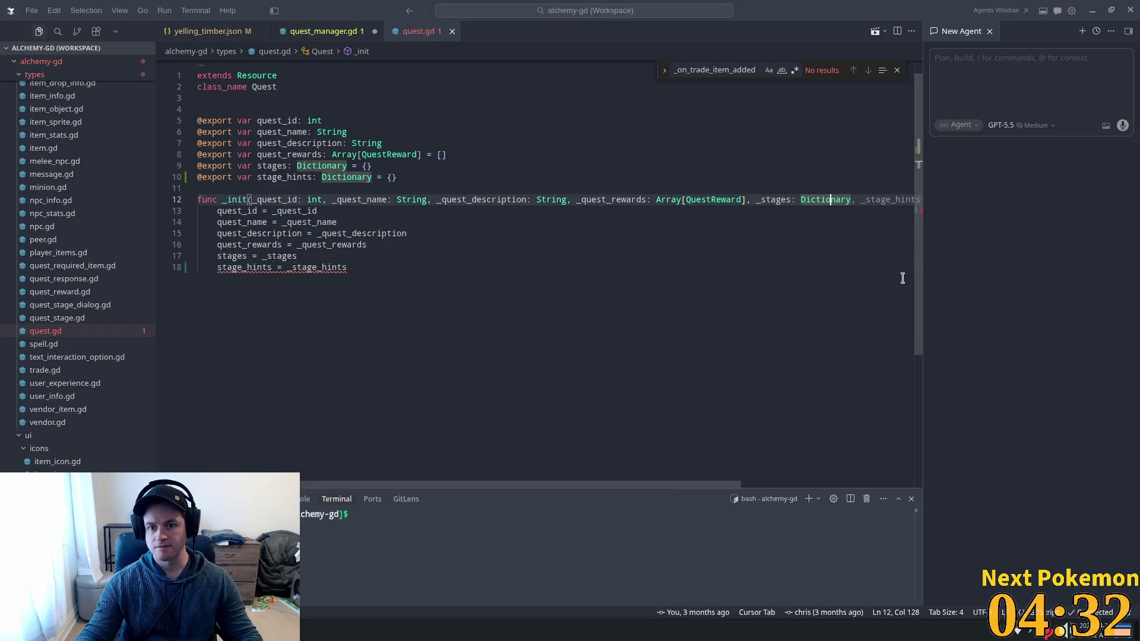
click(668, 275)
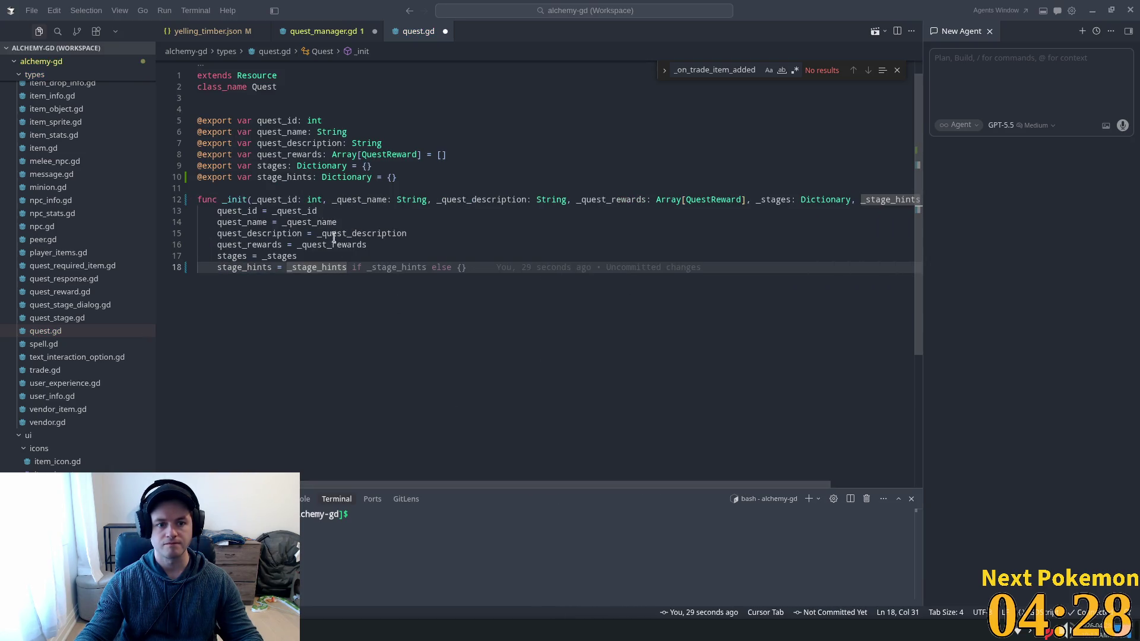
key(Tab)
key(Tab)
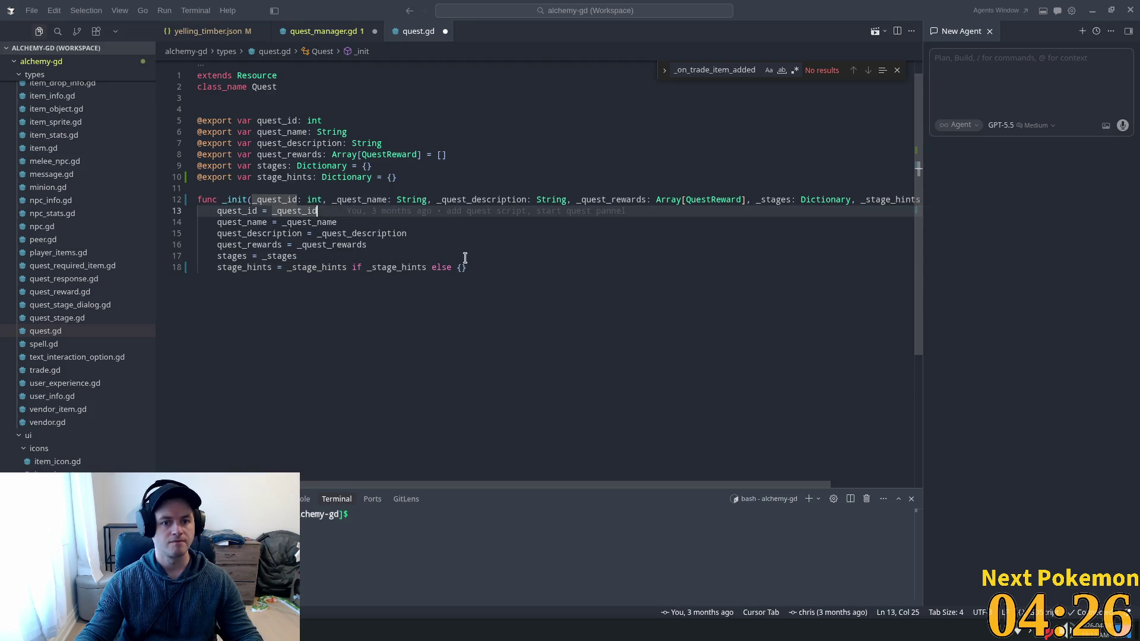
key(Tab)
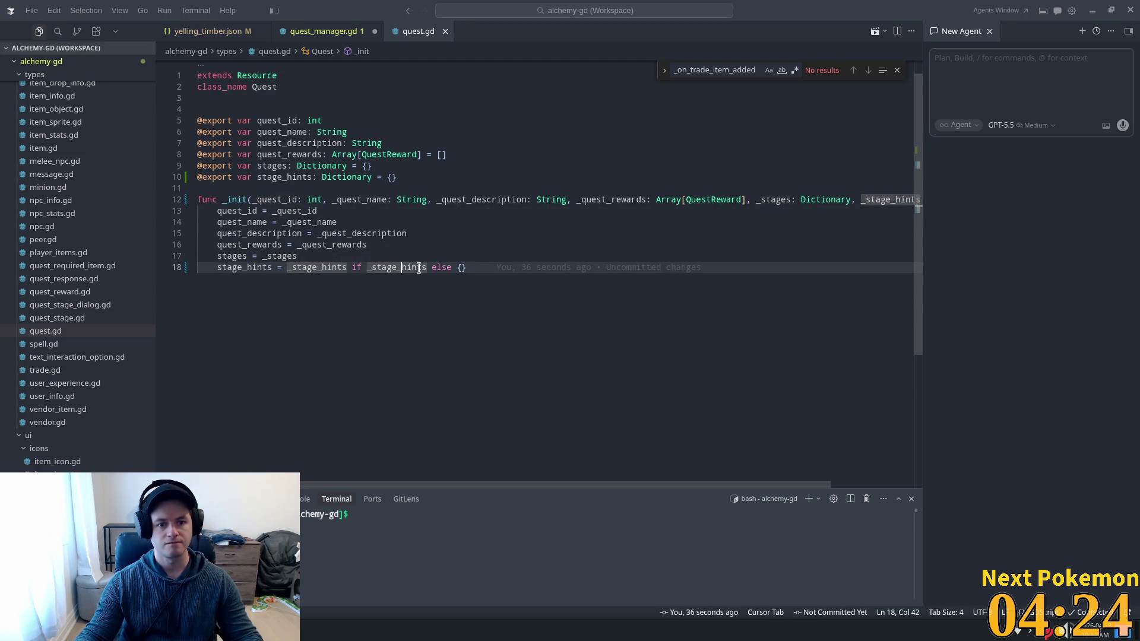
key(Tab)
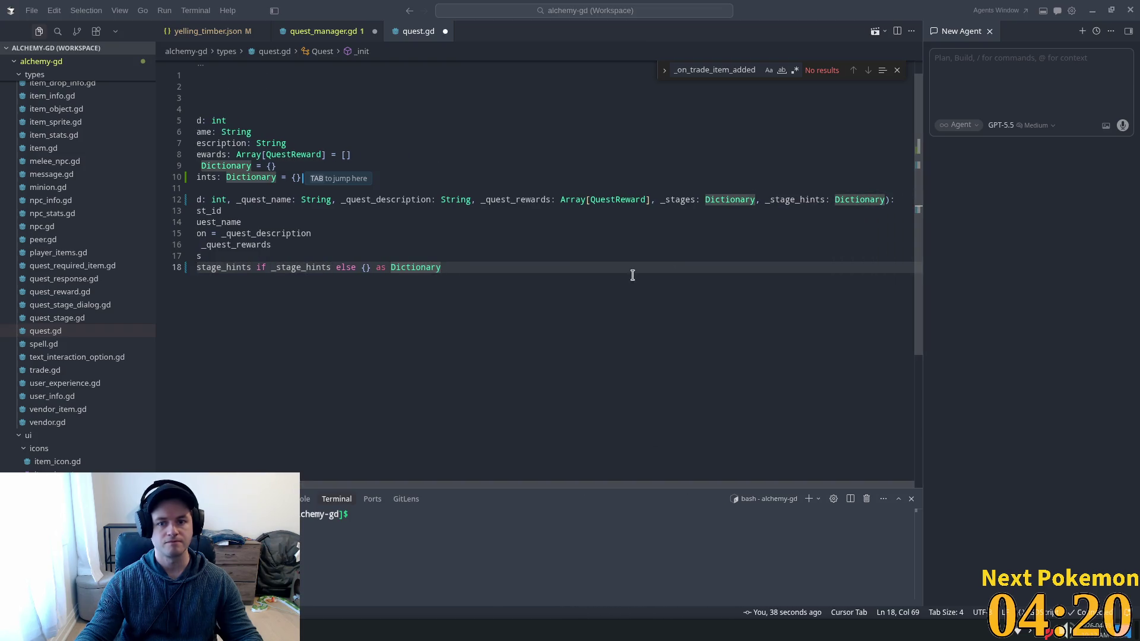
click(468, 255)
key(ctrl+s)
Switch back to quest_manager.gd.
click(386, 267)
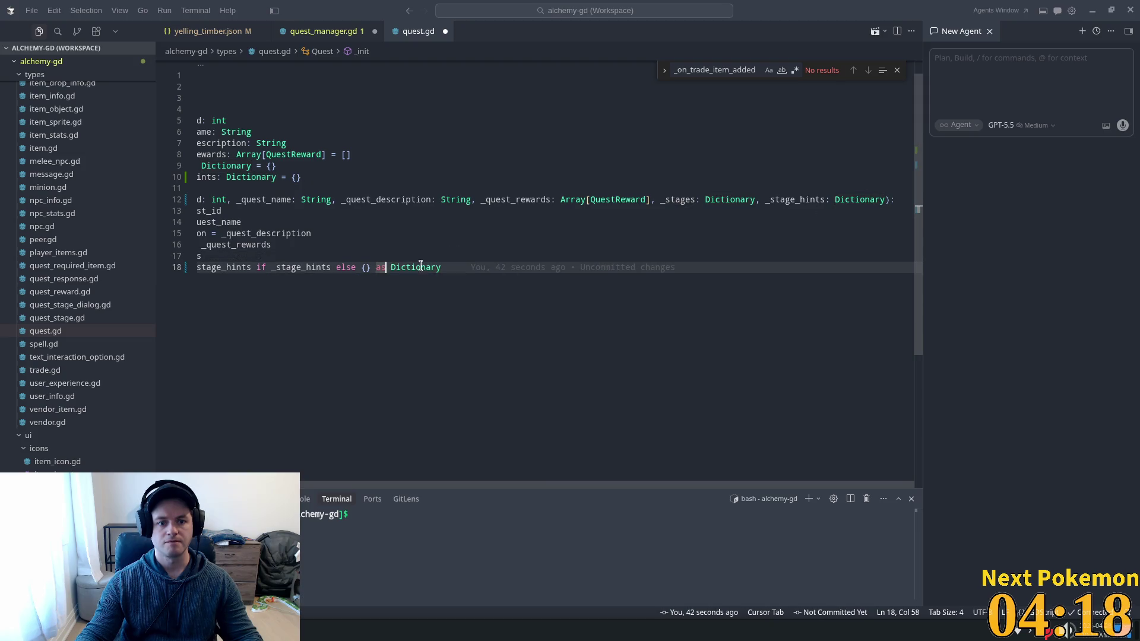
scroll(511, 473, left, 3)
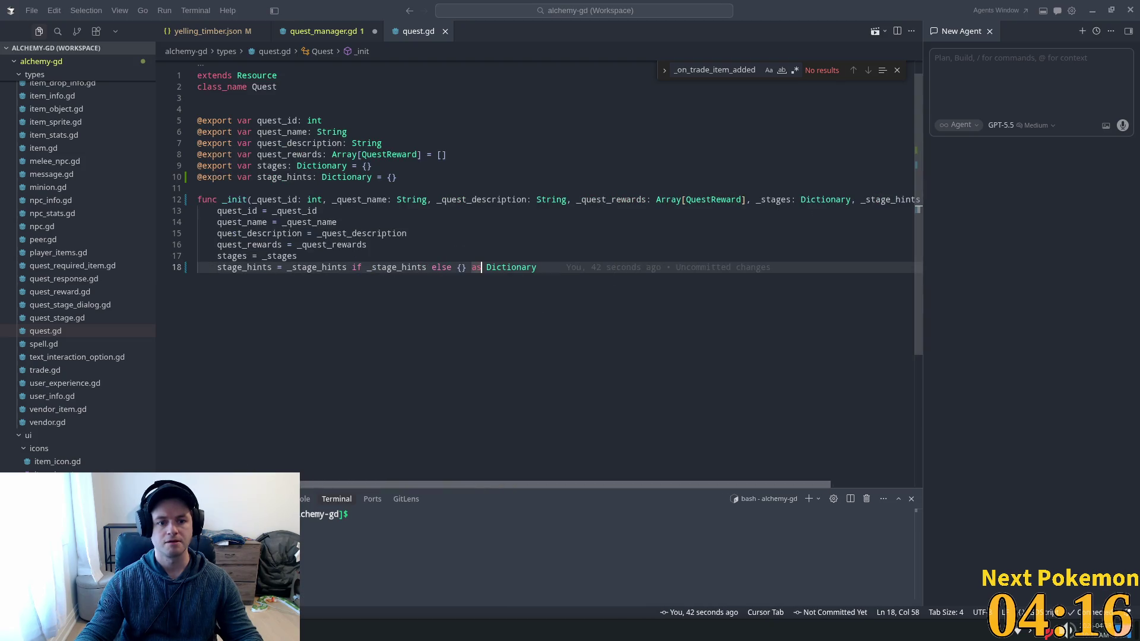
click(291, 33)
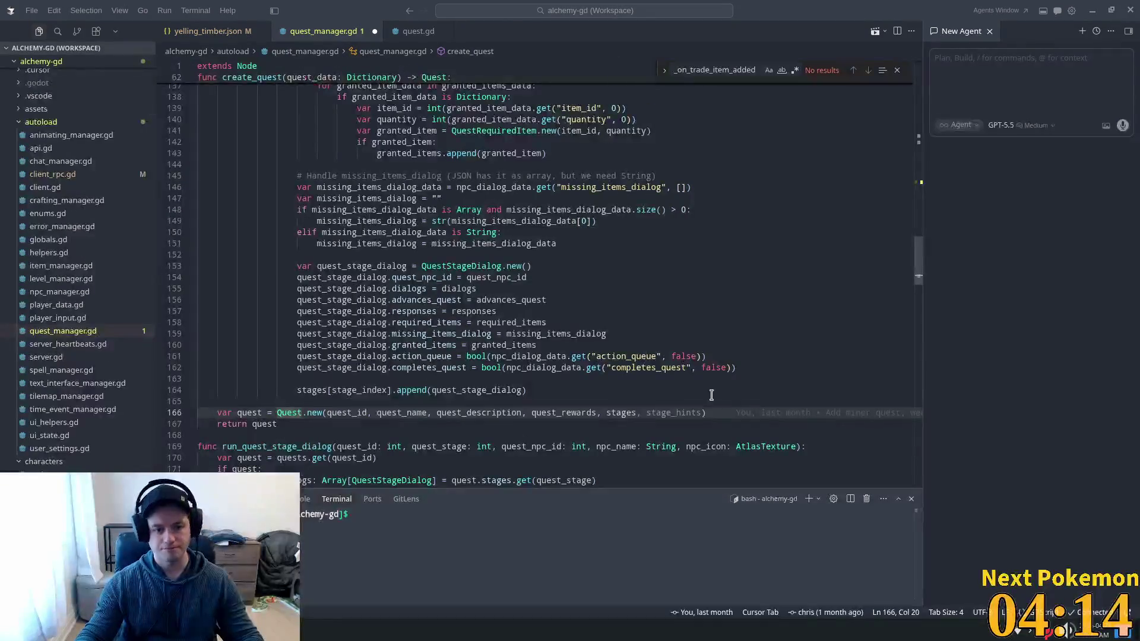
Locate the stage_hint line on line 93 among the npc_dialogs code.
click(297, 379)
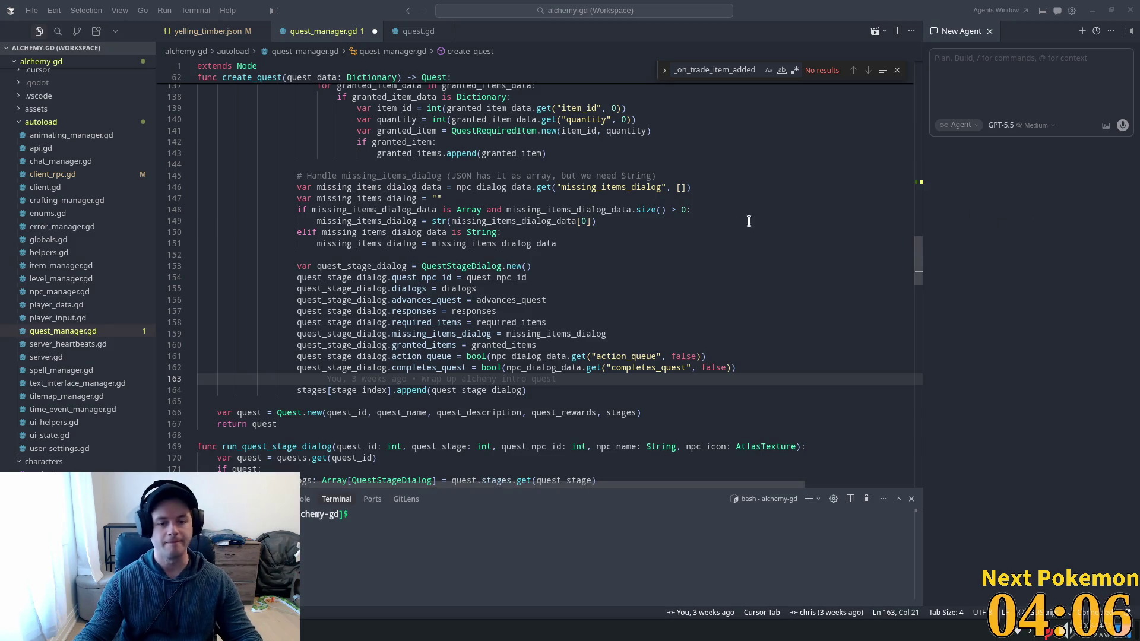
scroll(415, 379, down, 2)
click(535, 331)
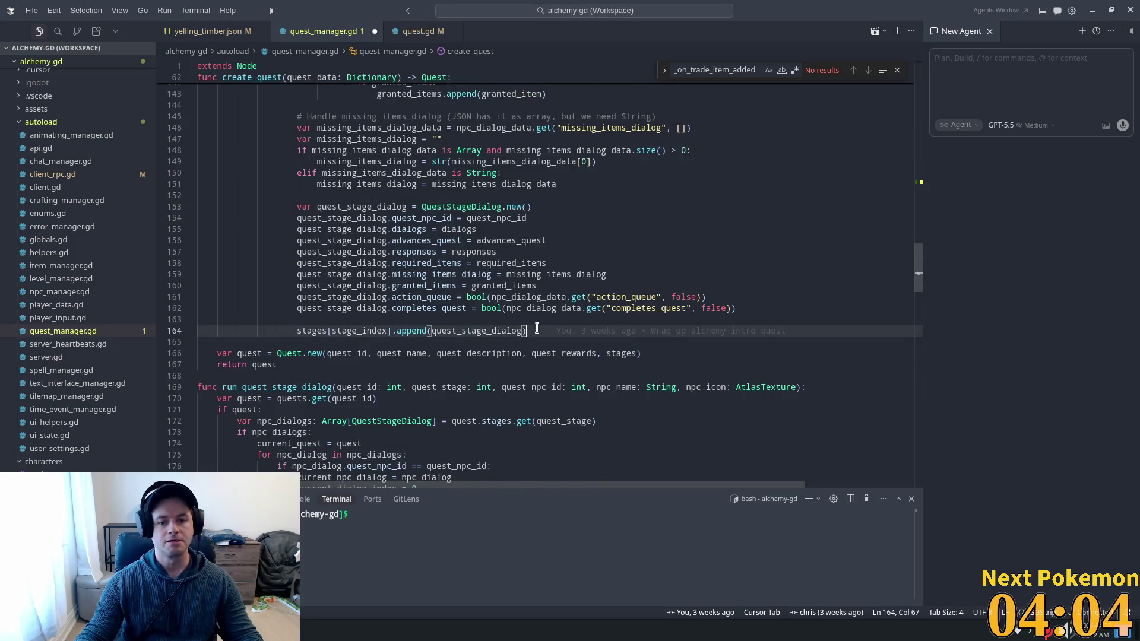
scroll(435, 342, up, 9)
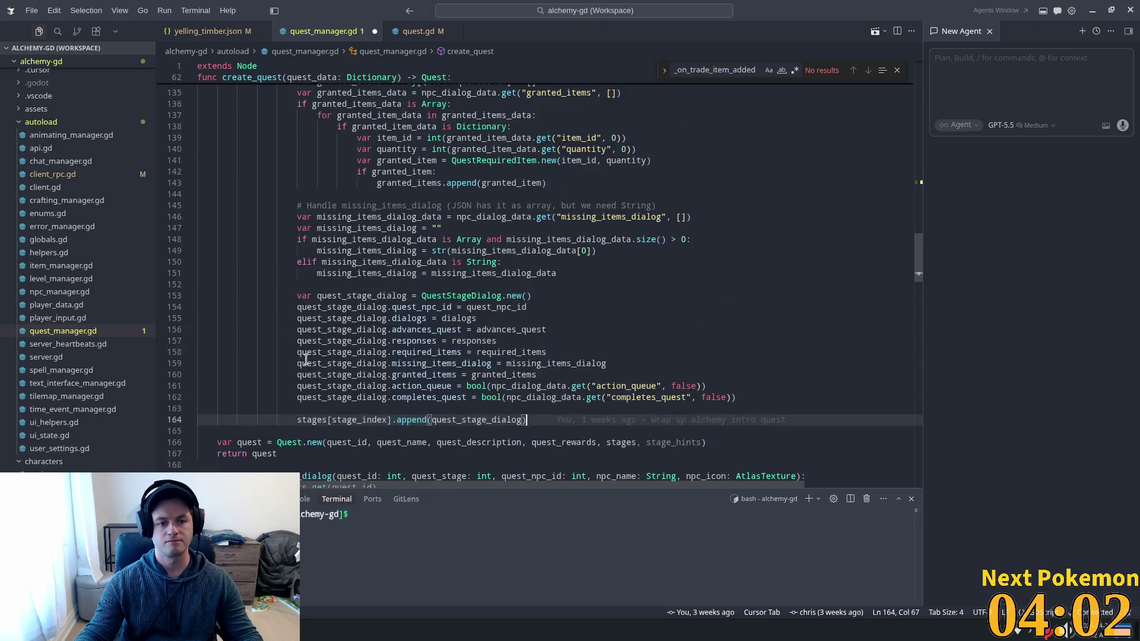
scroll(302, 354, up, 9)
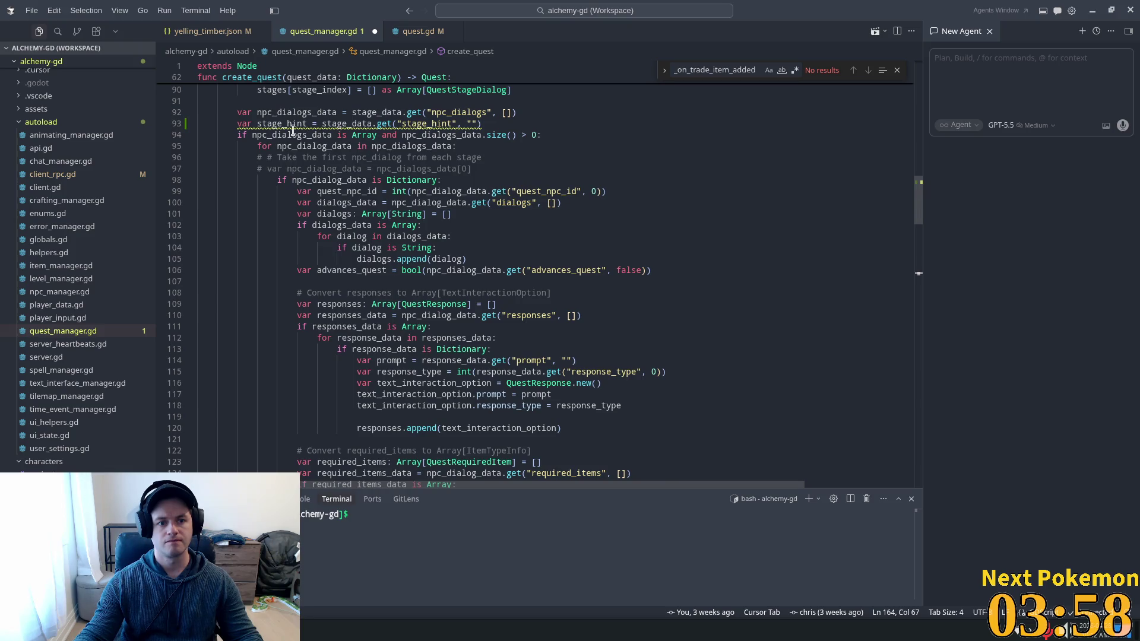
double_click(345, 146)
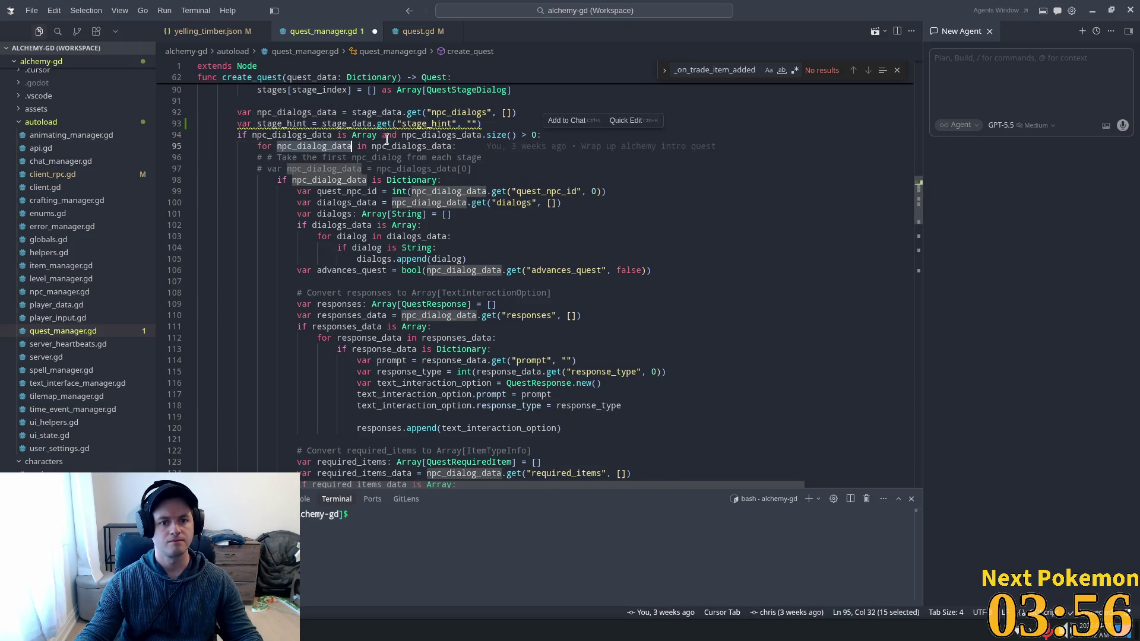
double_click(295, 112)
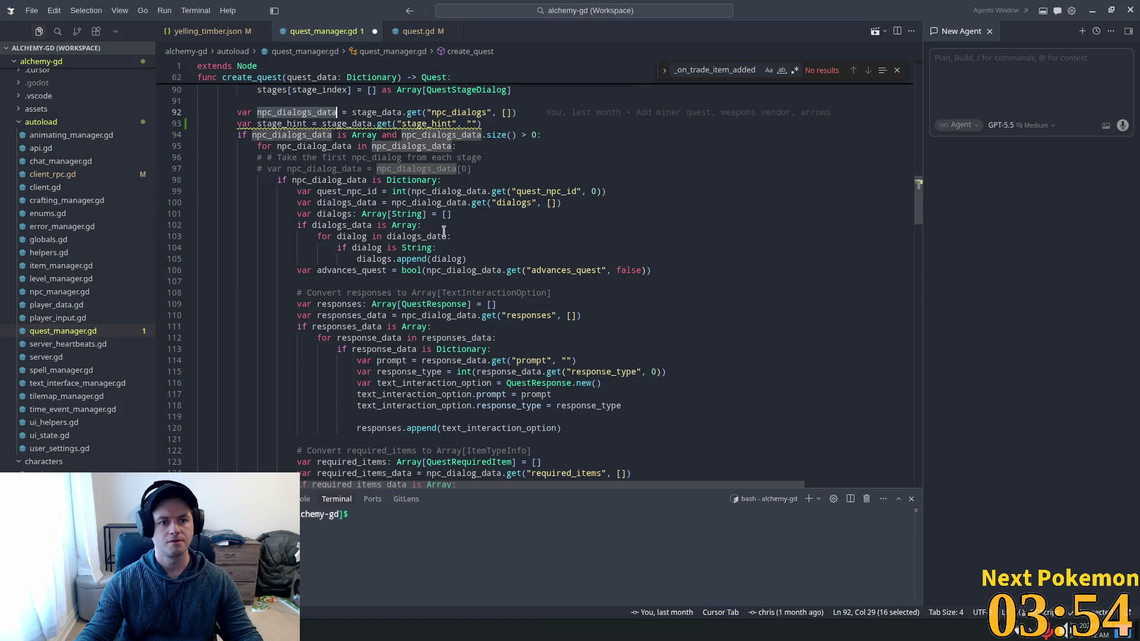
scroll(454, 227, up, 3)
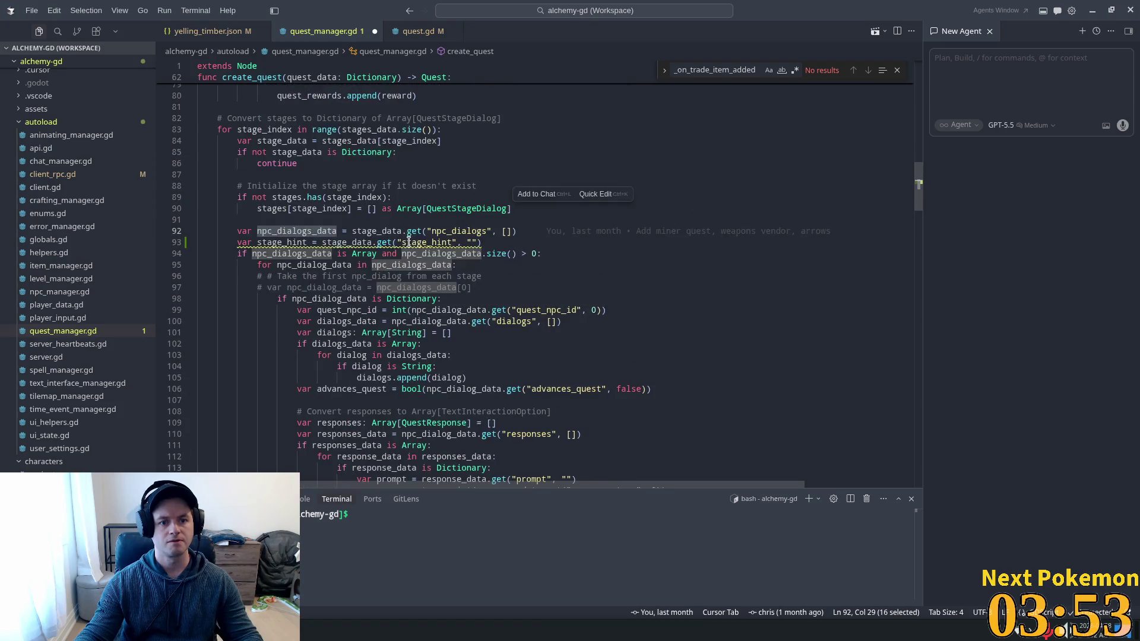
double_click(458, 231)
double_click(283, 231)
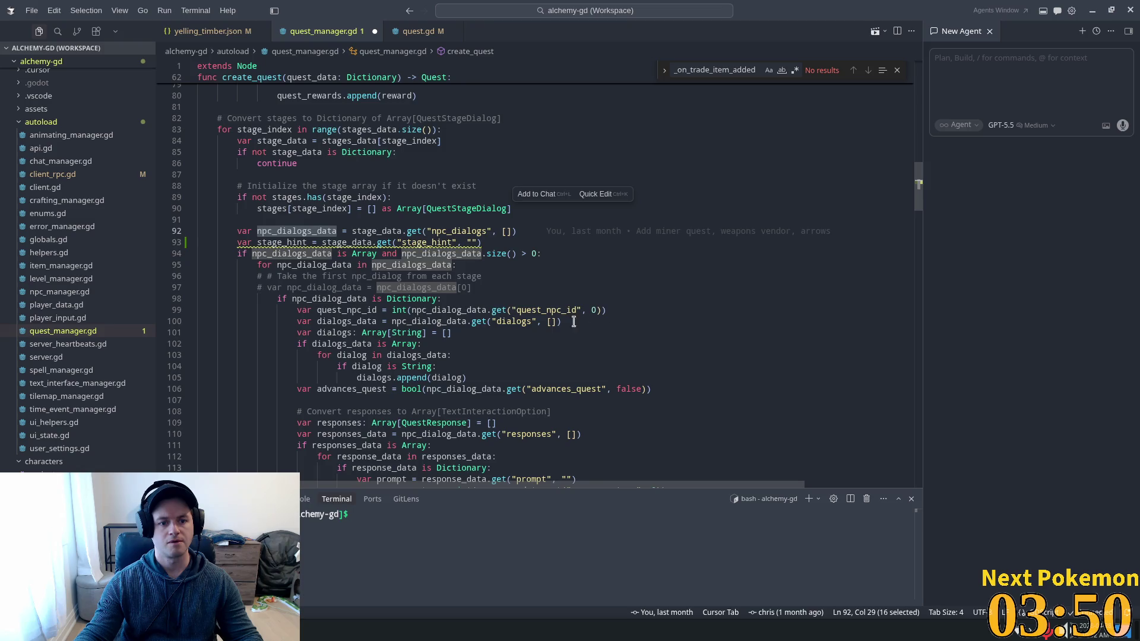
double_click(287, 242)
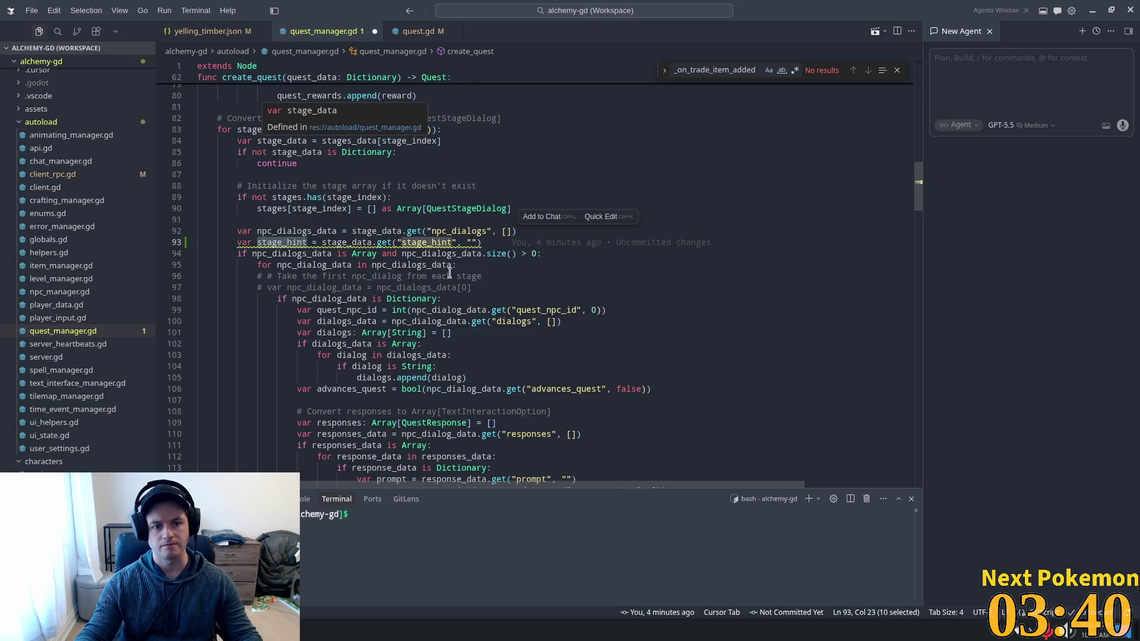
Delete the misplaced stage_hint line and its leftover indentation.
click(498, 244)
key(shift+Home)
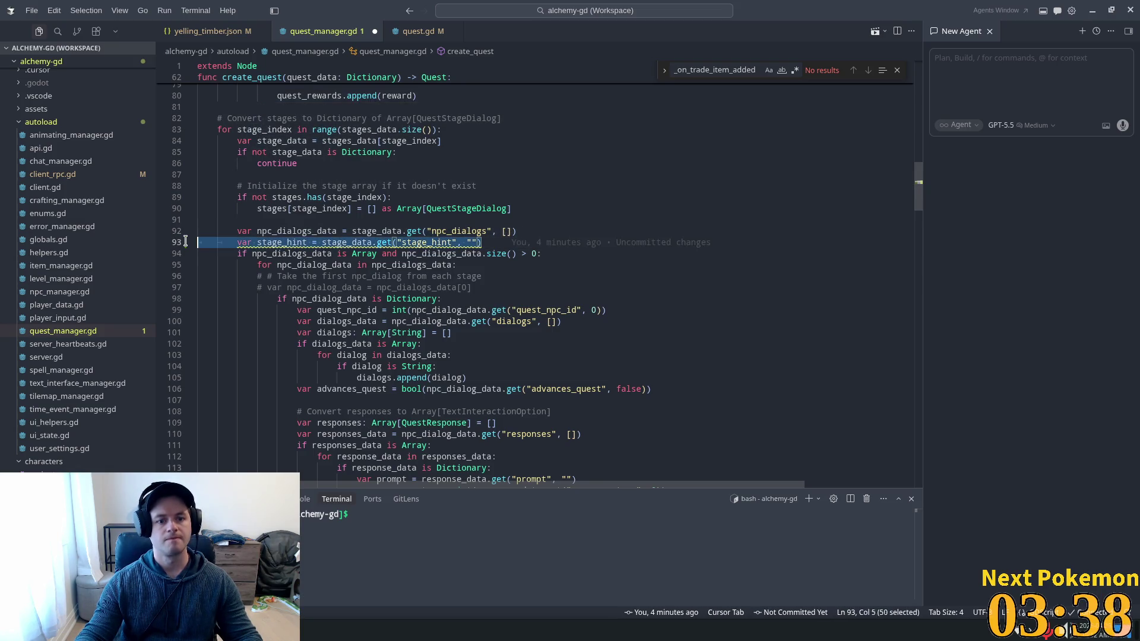
key(BackSpace)
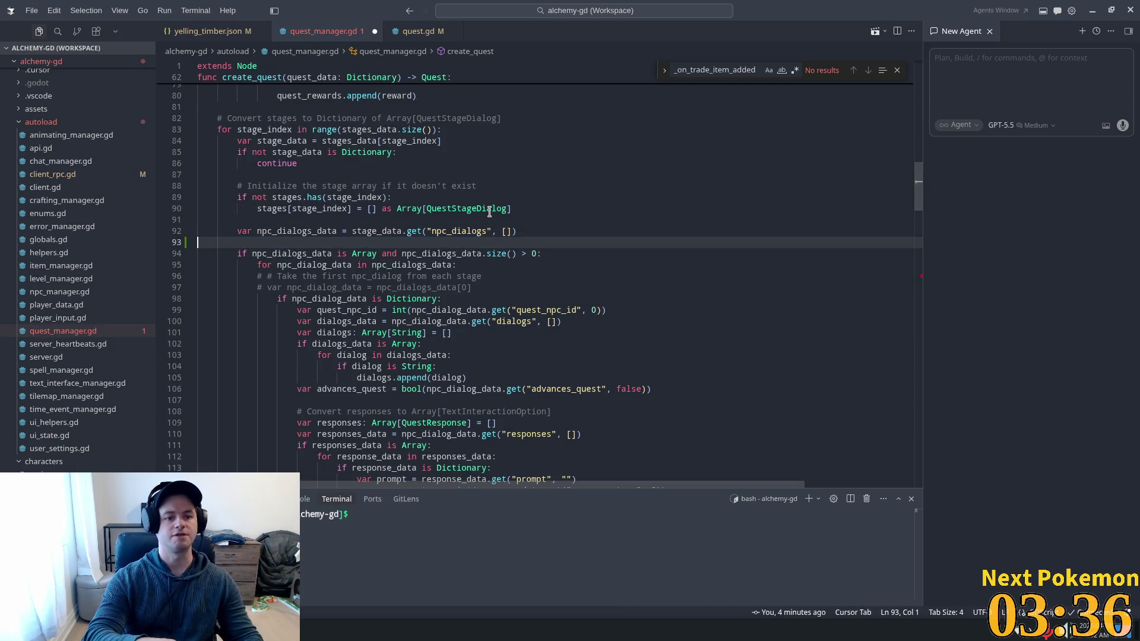
key(BackSpace)
key(BackSpace)
key(BackSpace)
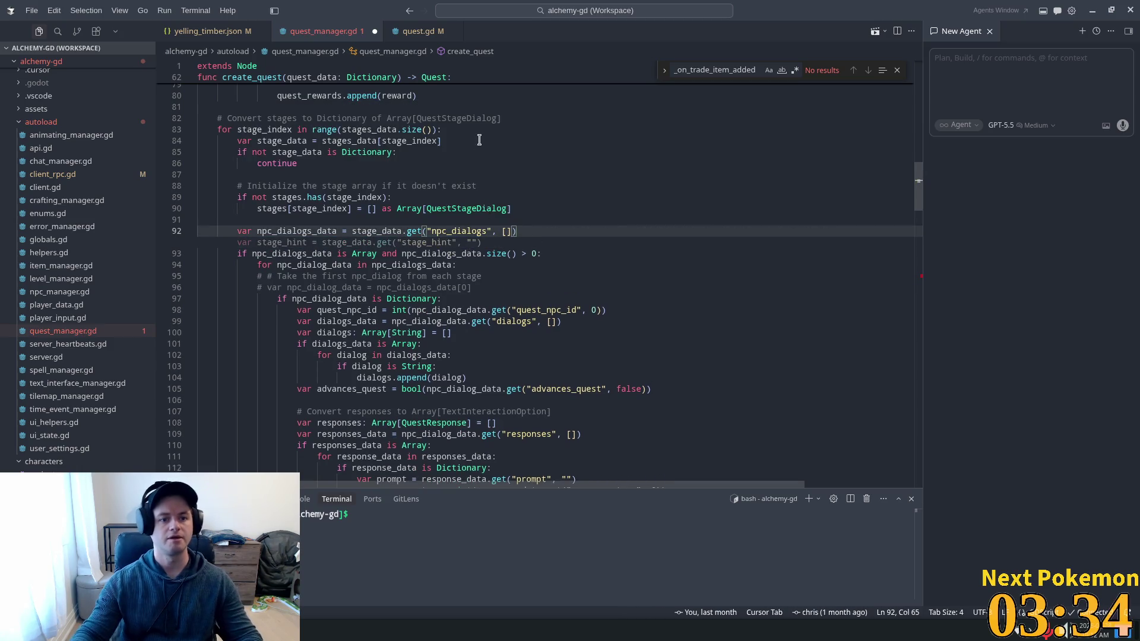
Review the stages_data Dictionary check and accept the suggested stage_hints declaration.
click(337, 149)
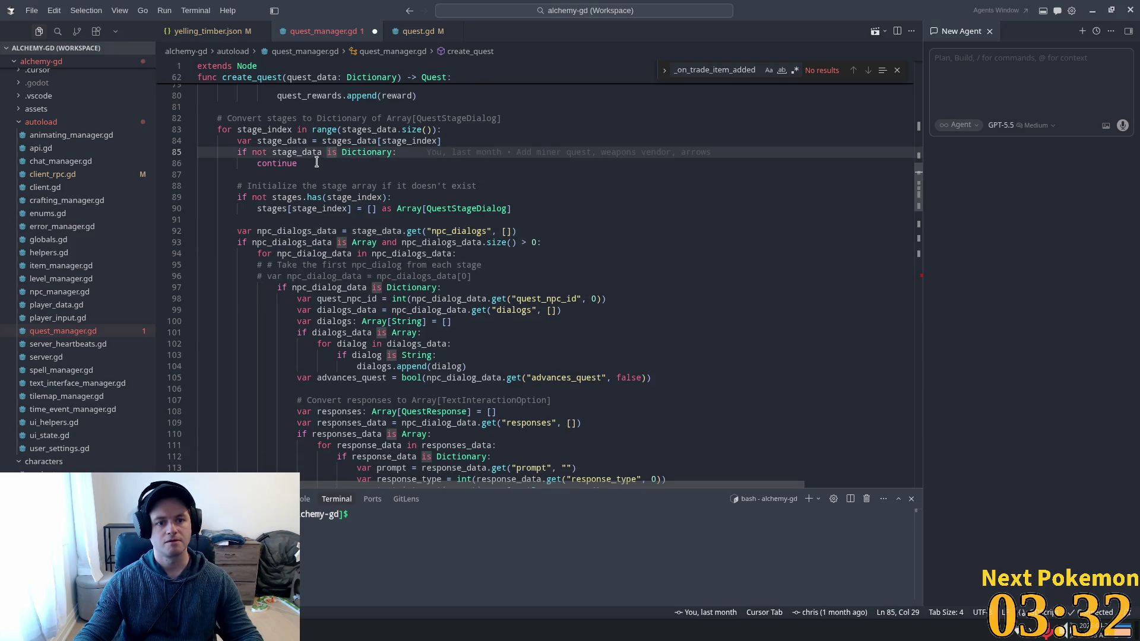
click(342, 142)
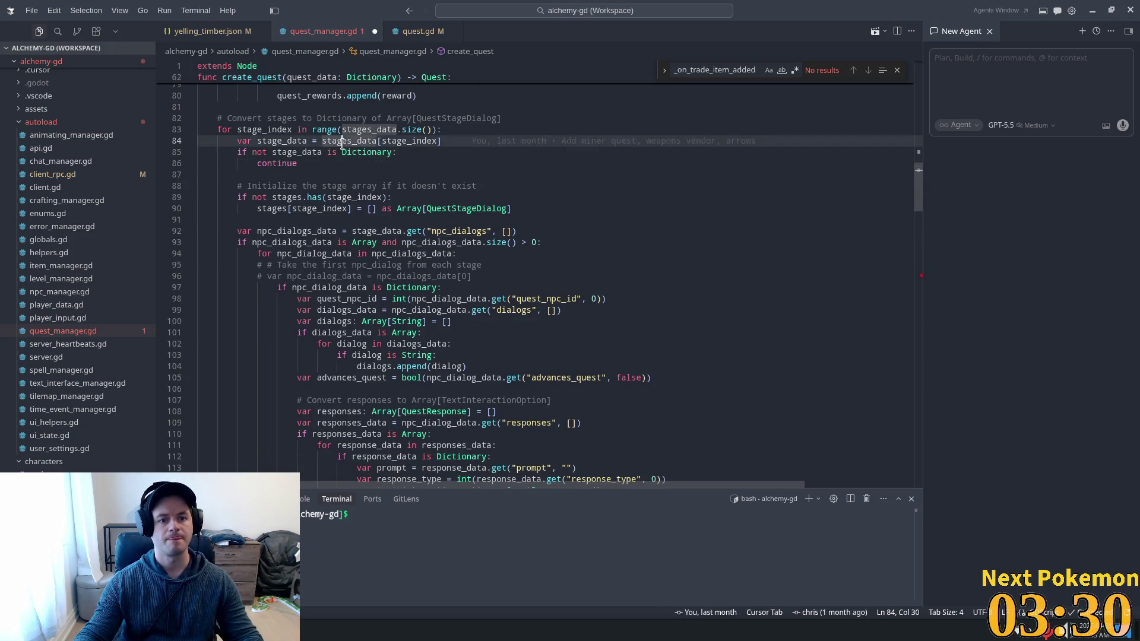
double_click(342, 143)
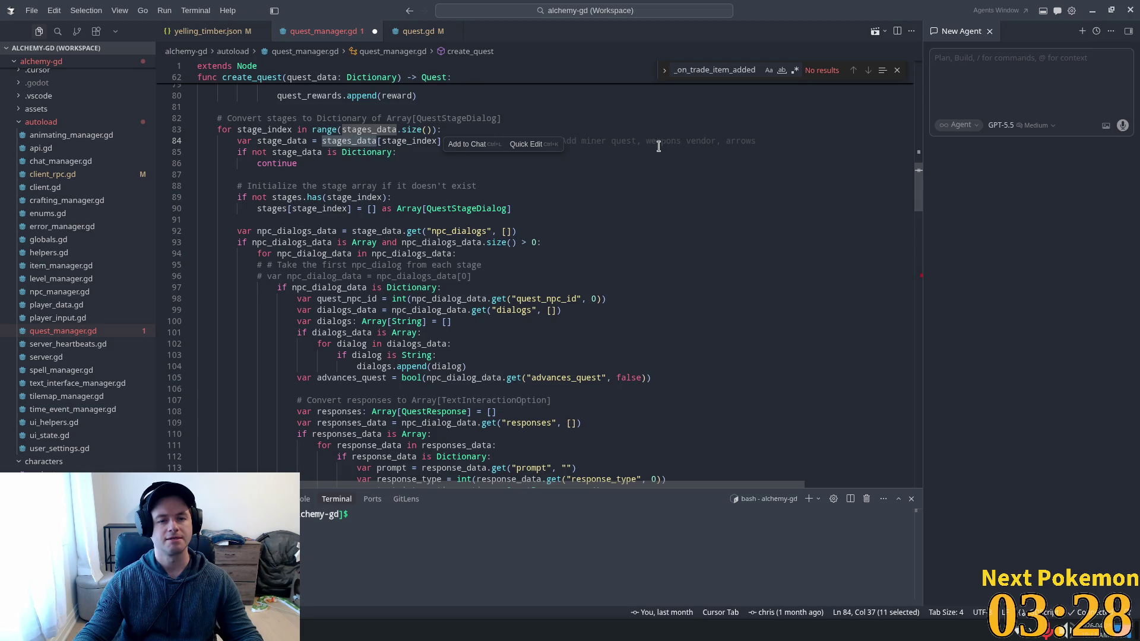
click(355, 167)
scroll(725, 259, down, 3)
scroll(596, 308, down, 13)
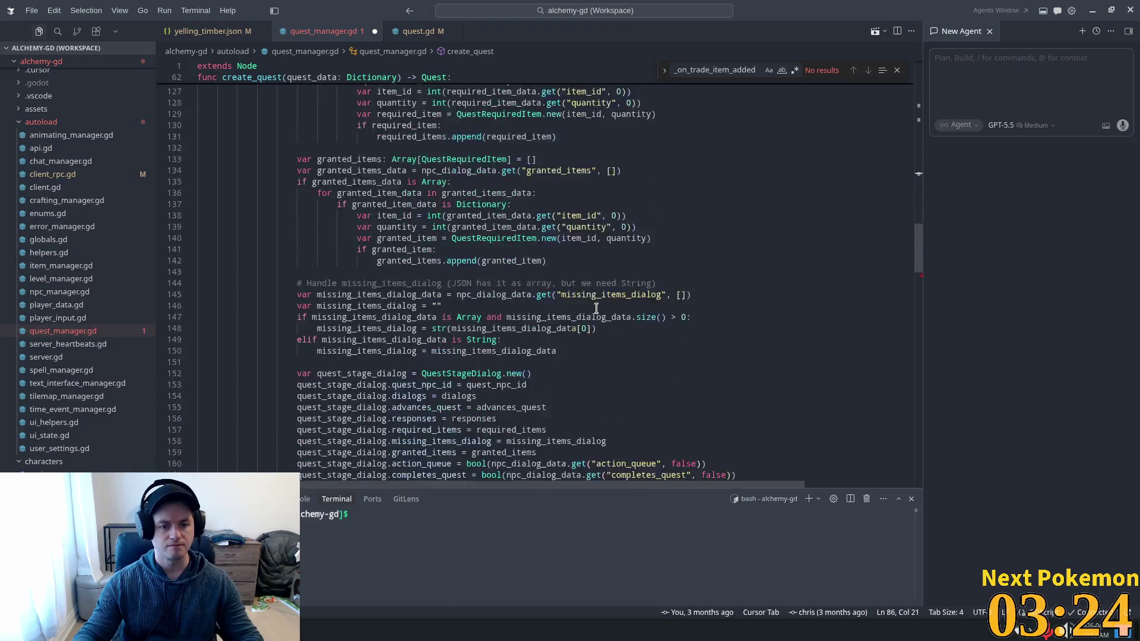
scroll(596, 308, down, 3)
scroll(418, 270, up, 3)
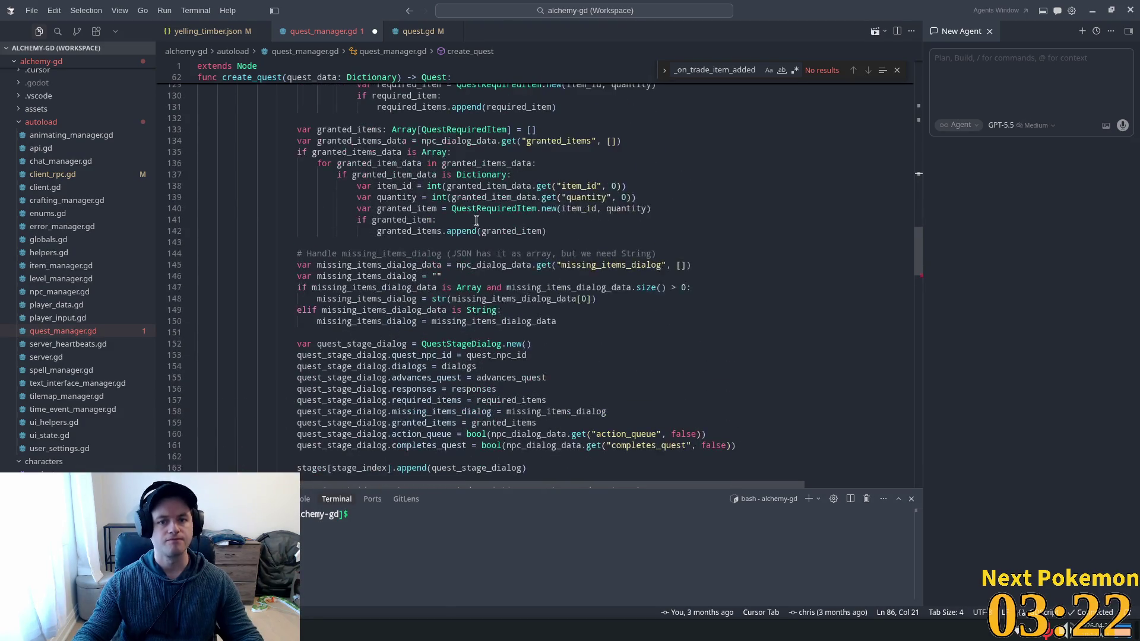
scroll(643, 190, up, 18)
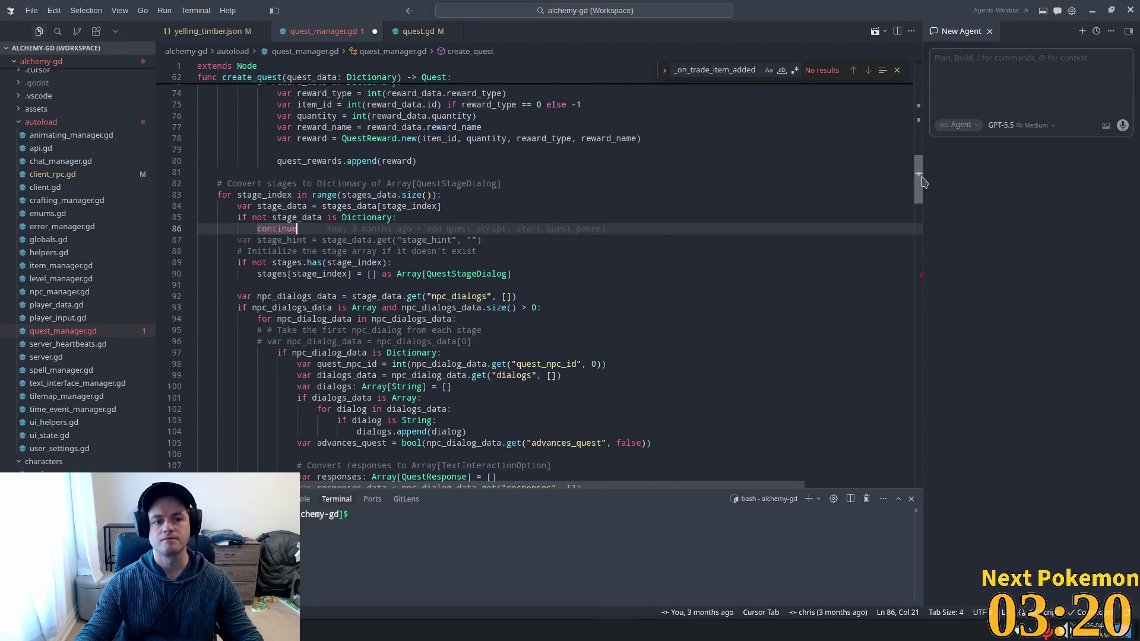
scroll(322, 204, up, 5)
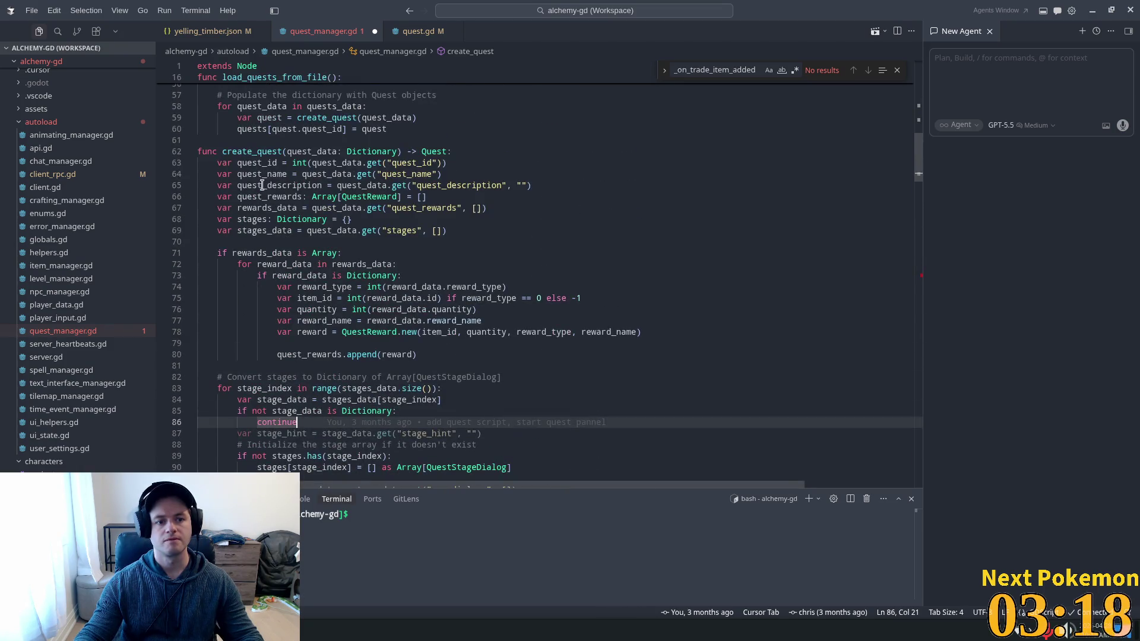
key(Tab)
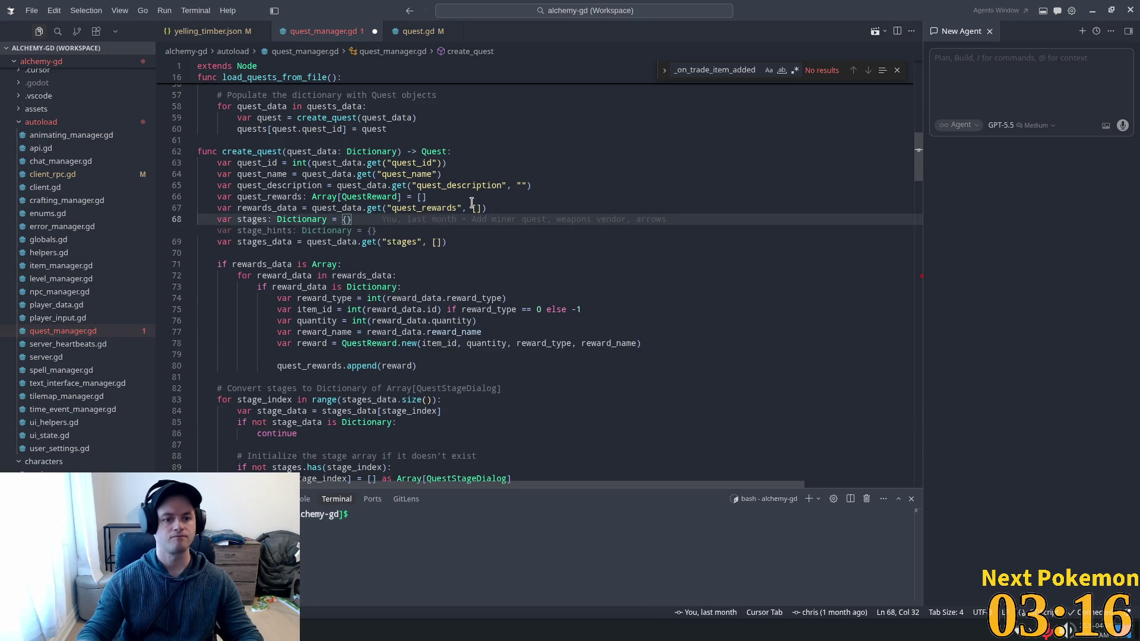
Insert 'var stage_hints: Dictionary = {}' and store each non-empty stage_hint in stage_hints[stage_index].
key(Tab)
scroll(472, 203, down, 5)
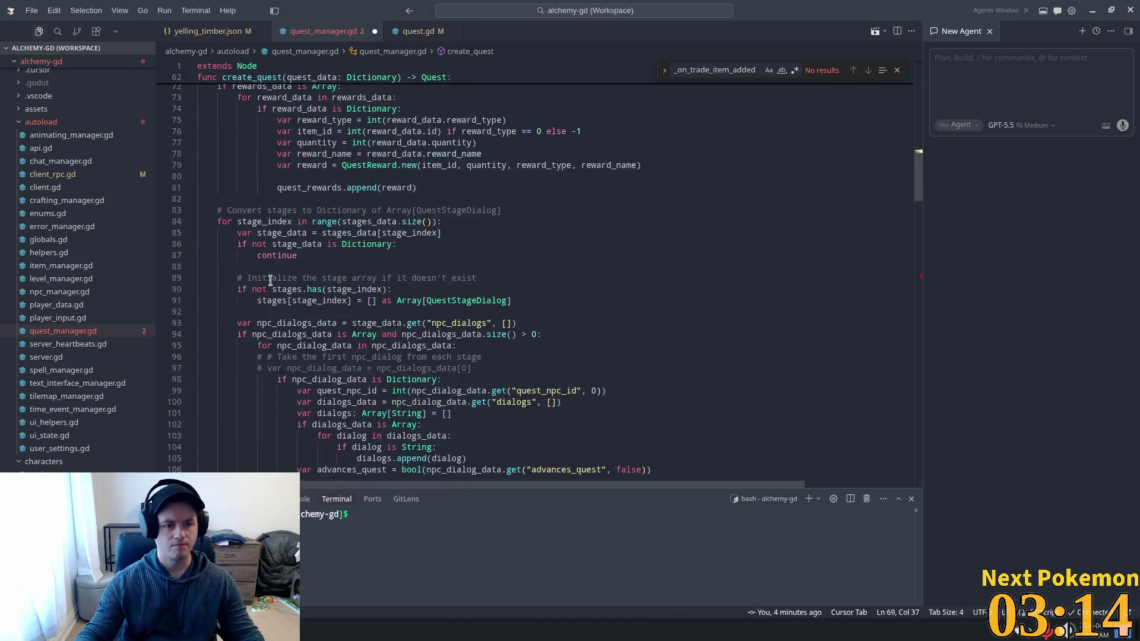
click(311, 256)
key(Tab)
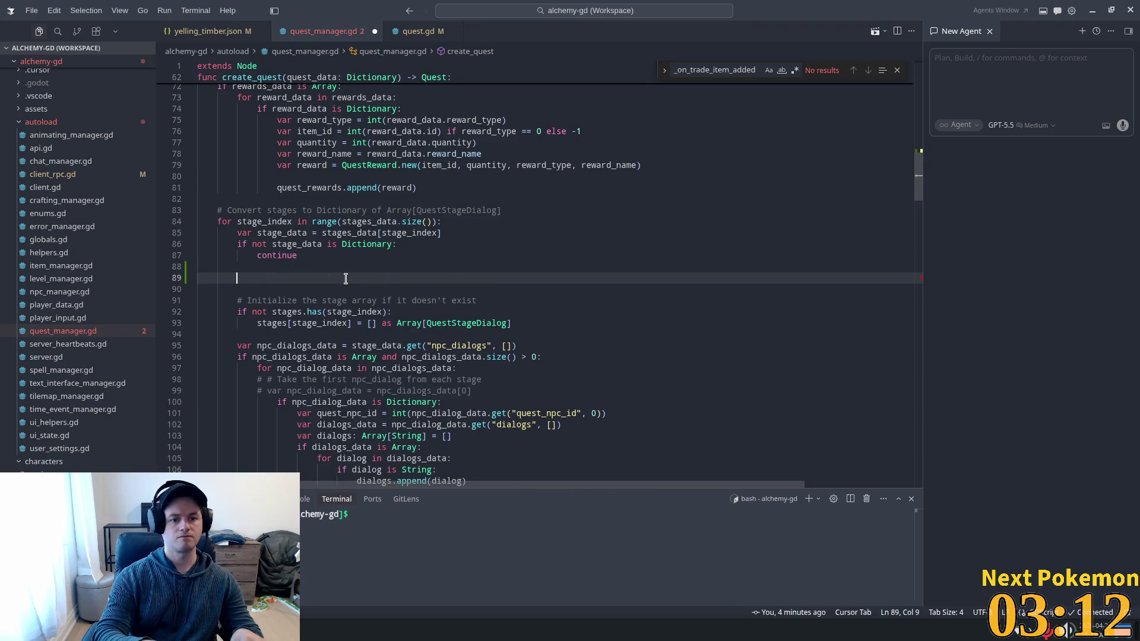
key(Tab)
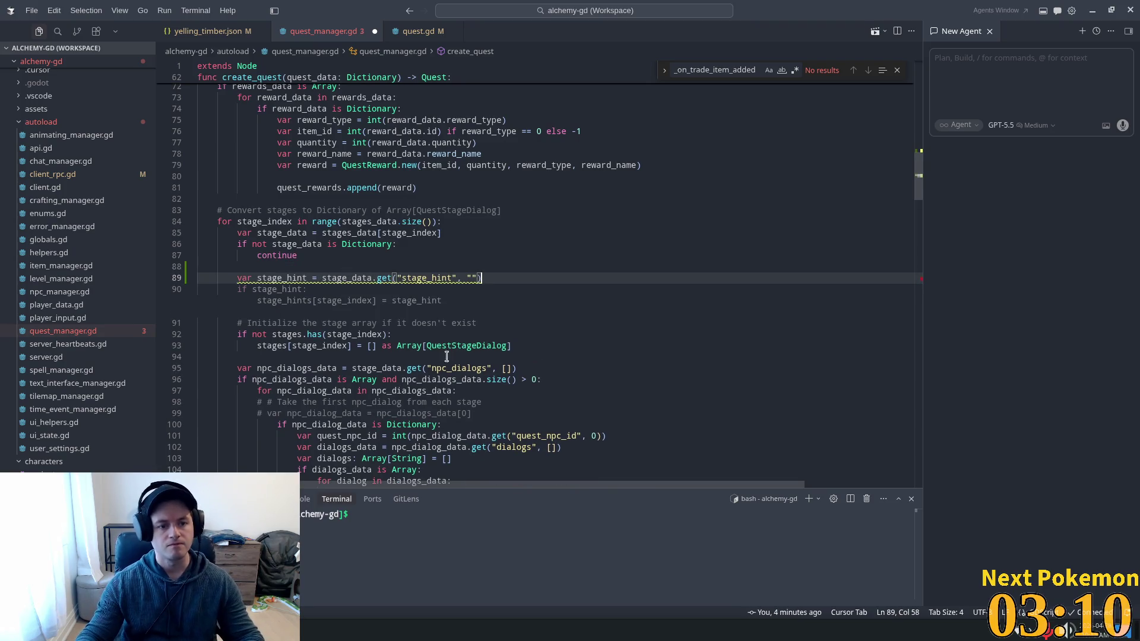
key(Tab)
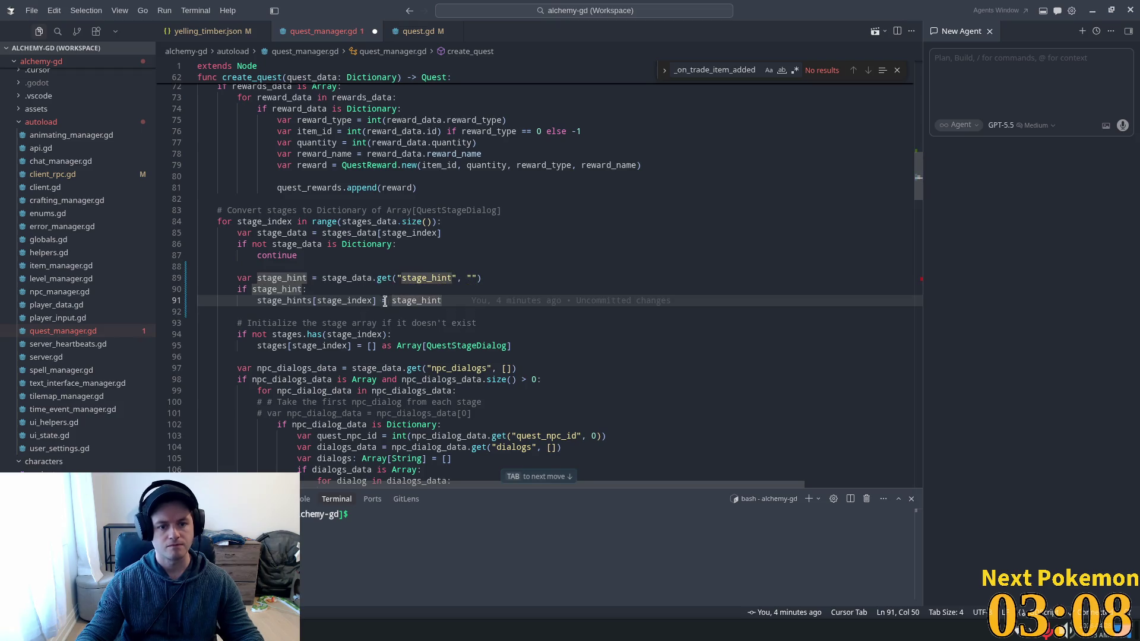
key(Tab)
key(Tab)
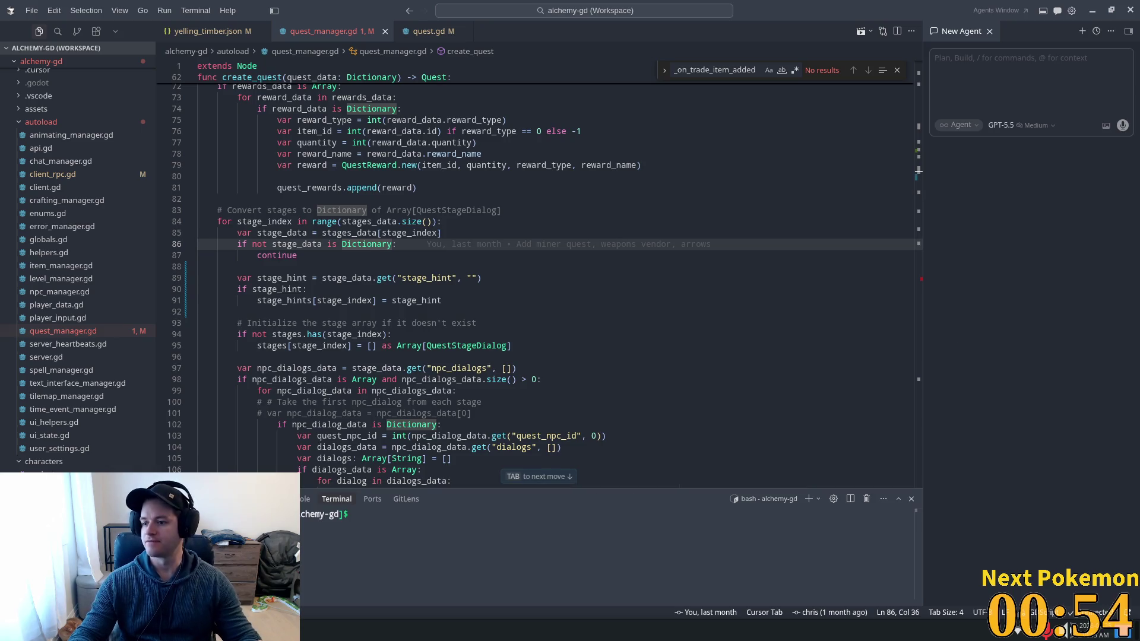
Add stage_hints as the sixth argument of the Quest.new call on line 170.
scroll(600, 255, down, 2)
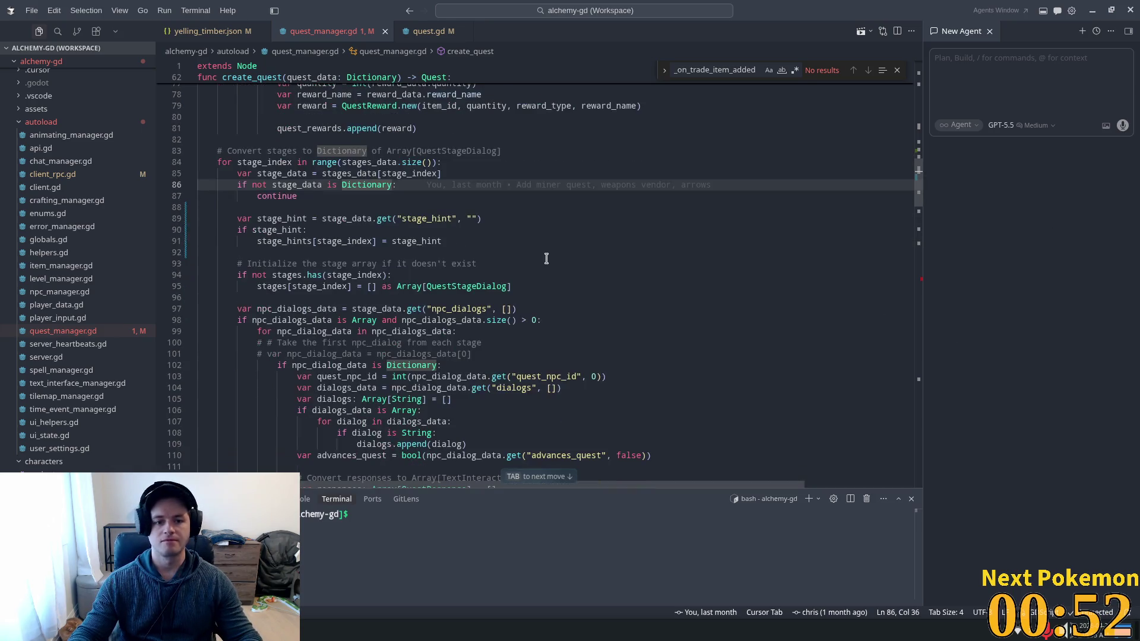
scroll(548, 259, up, 4)
scroll(736, 314, up, 1)
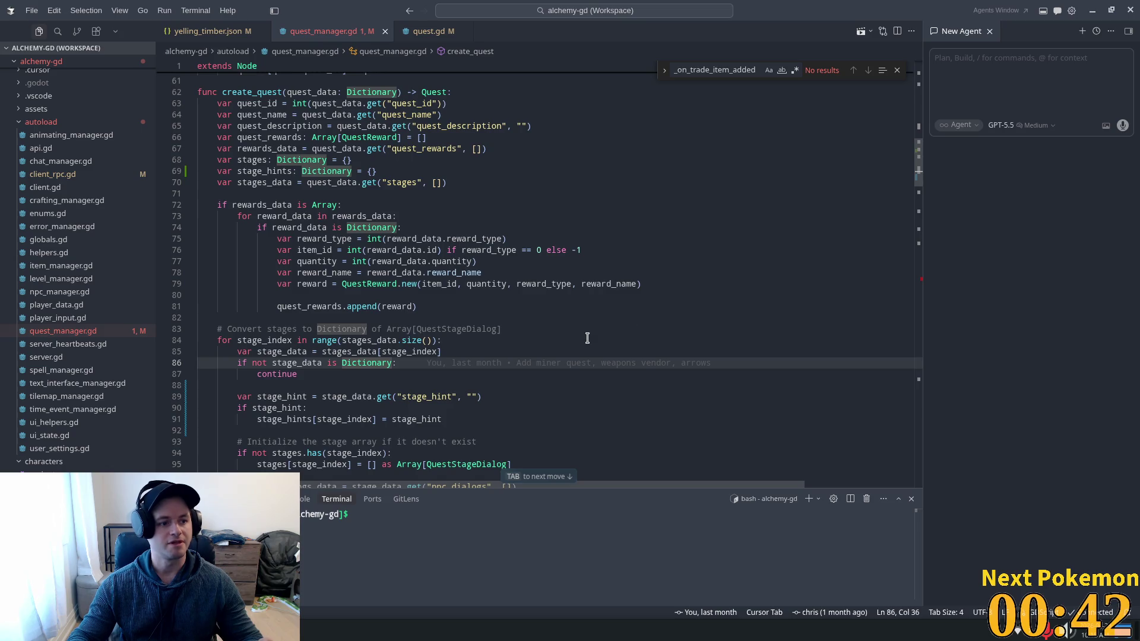
scroll(480, 317, down, 10)
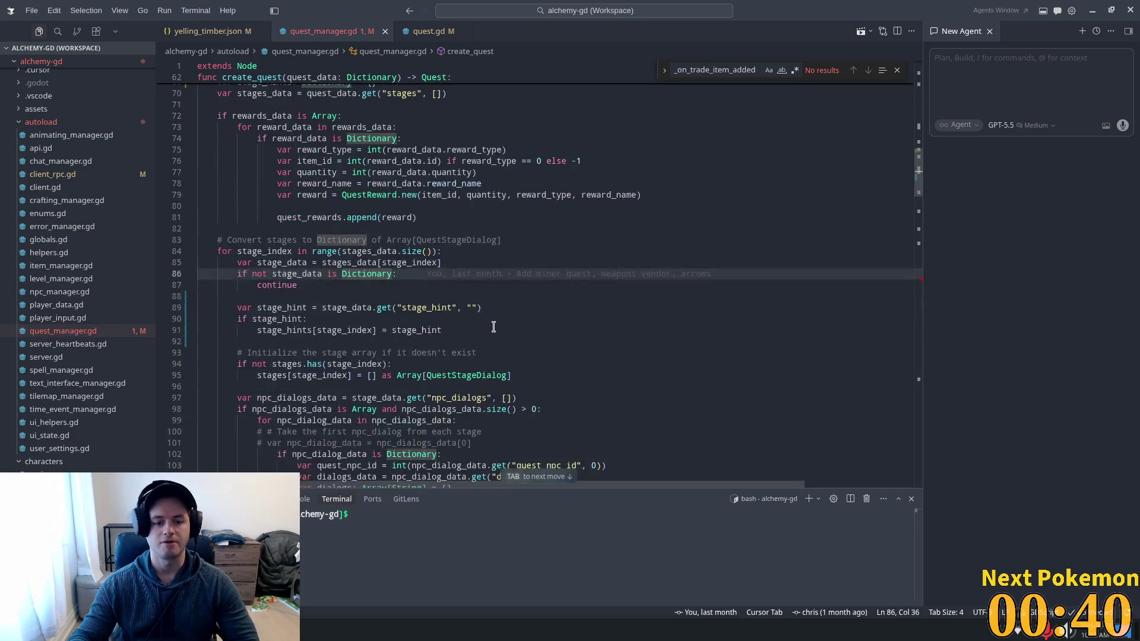
scroll(912, 313, down, 20)
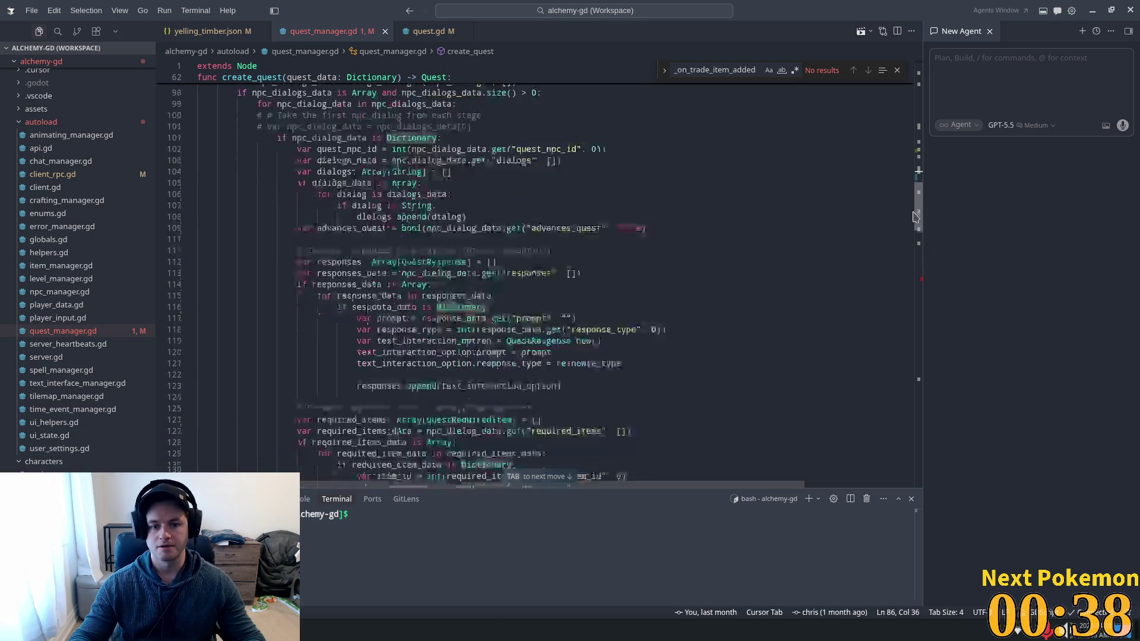
scroll(912, 313, up, 9)
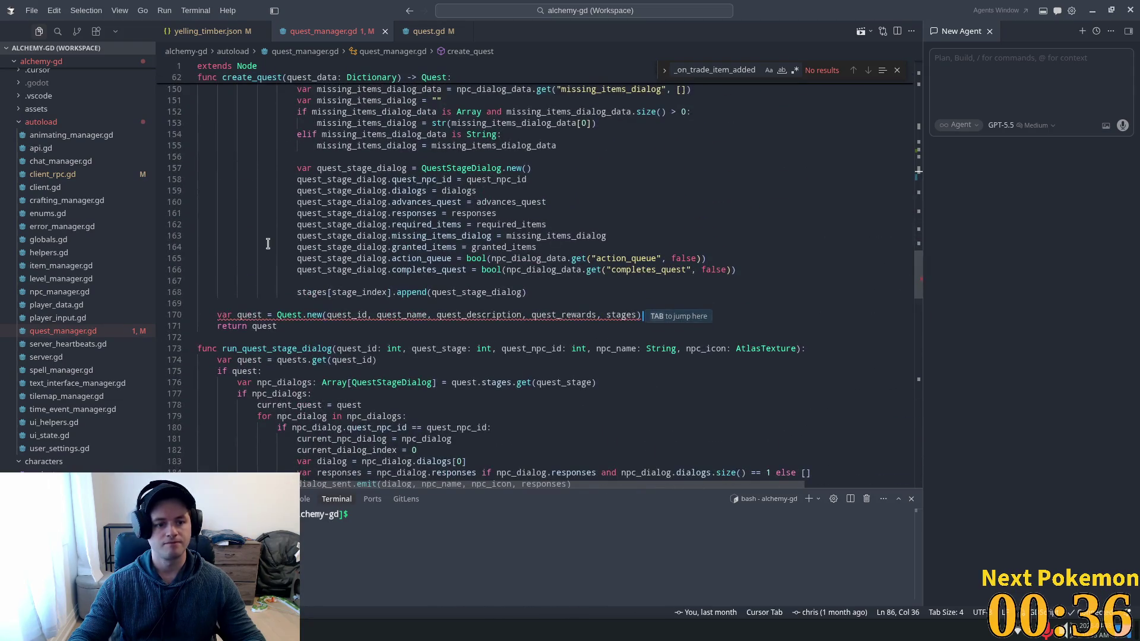
click(644, 314)
click(634, 314)
key(Tab)
Inspect the Quest class name in the constructor and go to the quest-creation loop near line 60.
scroll(626, 362, up, 5)
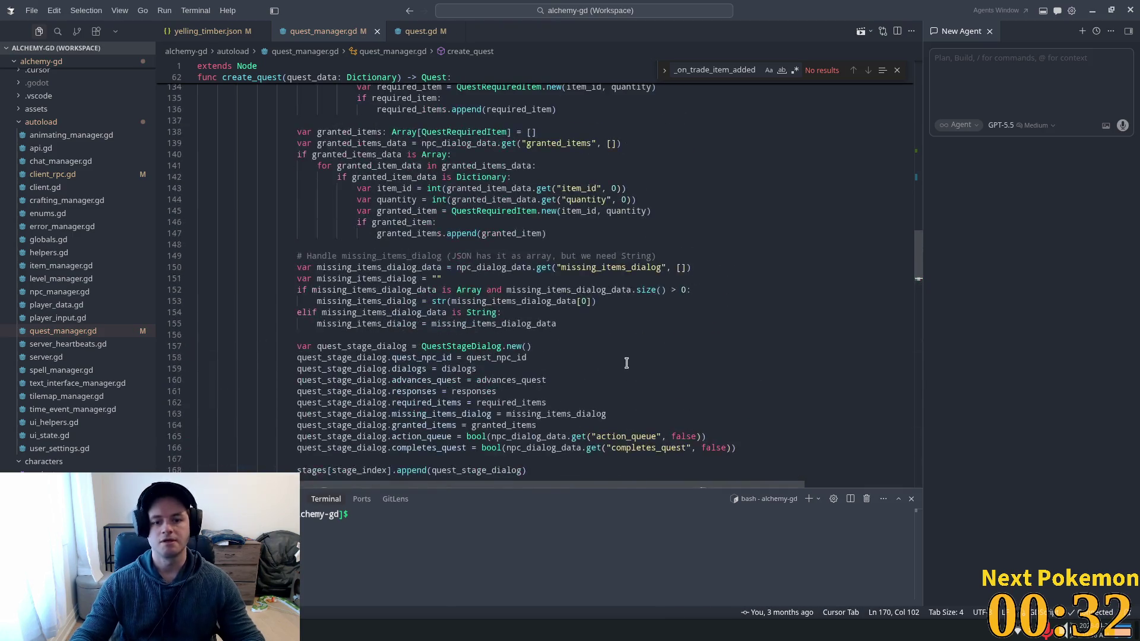
scroll(626, 363, up, 1)
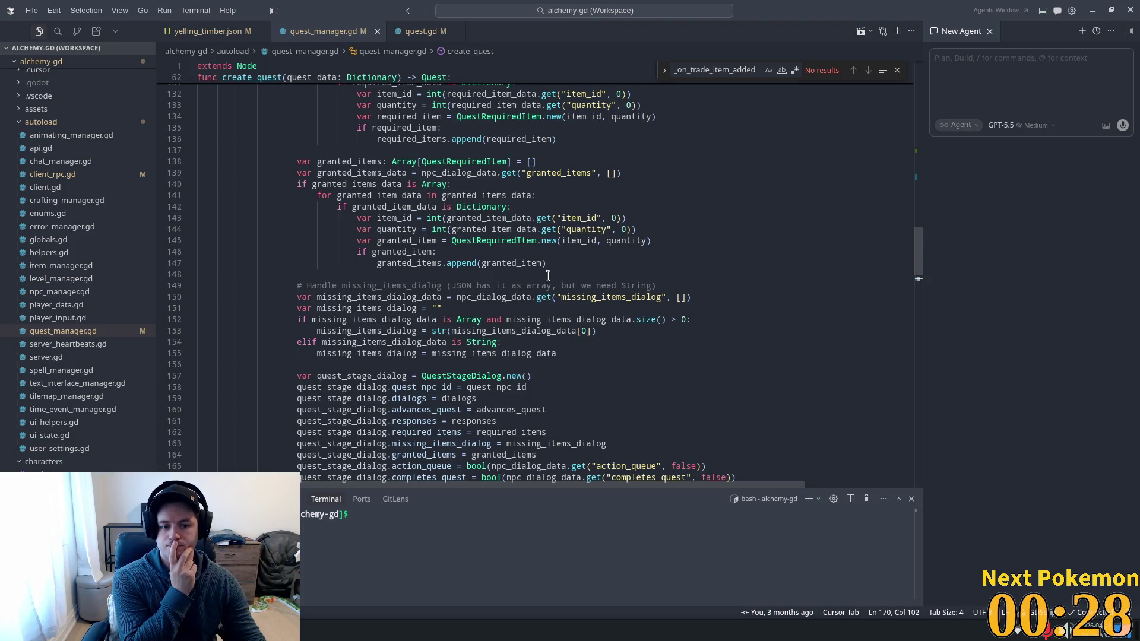
scroll(386, 328, down, 6)
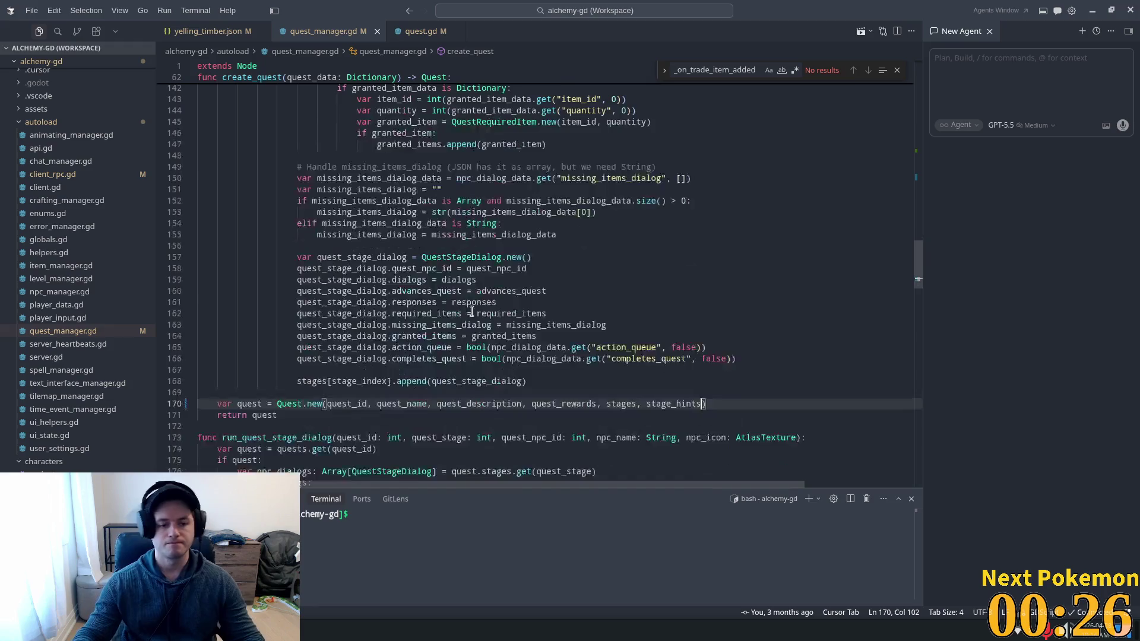
double_click(249, 315)
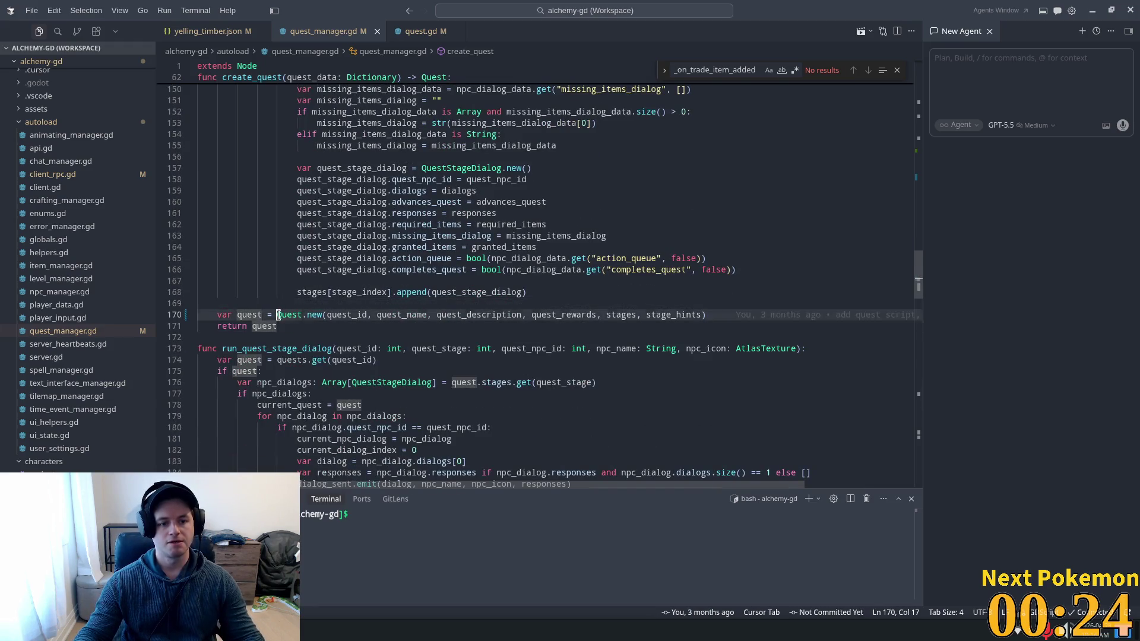
double_click(289, 315)
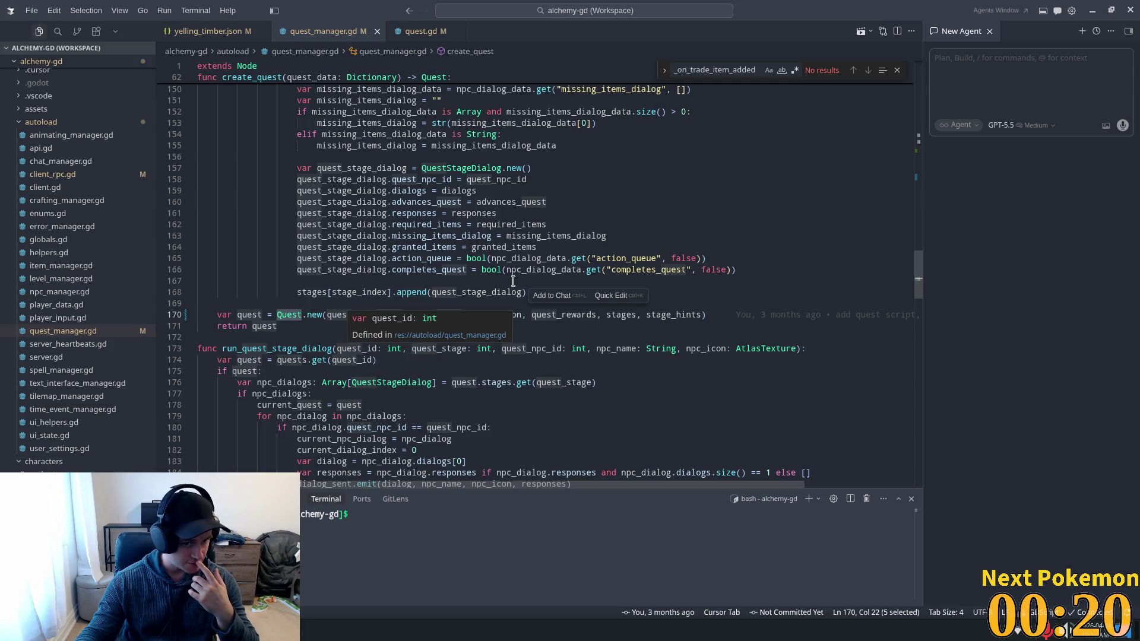
mouse_move(918, 276)
mouse_down()
mouse_move(926, 153)
mouse_move(938, 142)
mouse_up()
scroll(401, 261, up, 1)
click(402, 272)
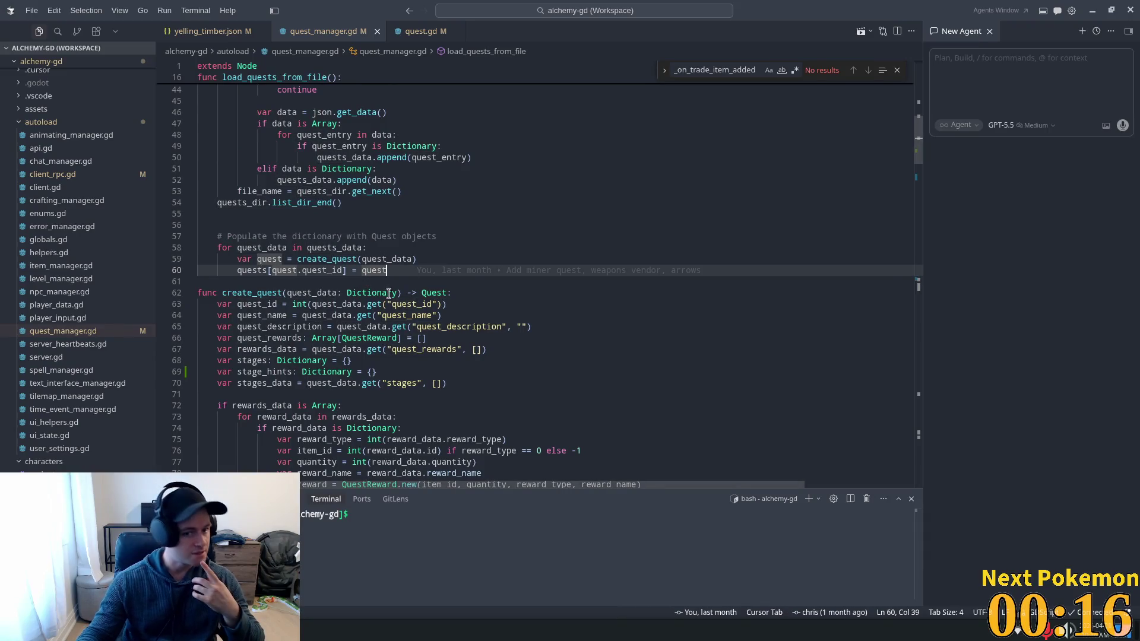
Add print("stage hints: %s" % [quest.stage_hints]) right after the create_quest call.
click(450, 259)
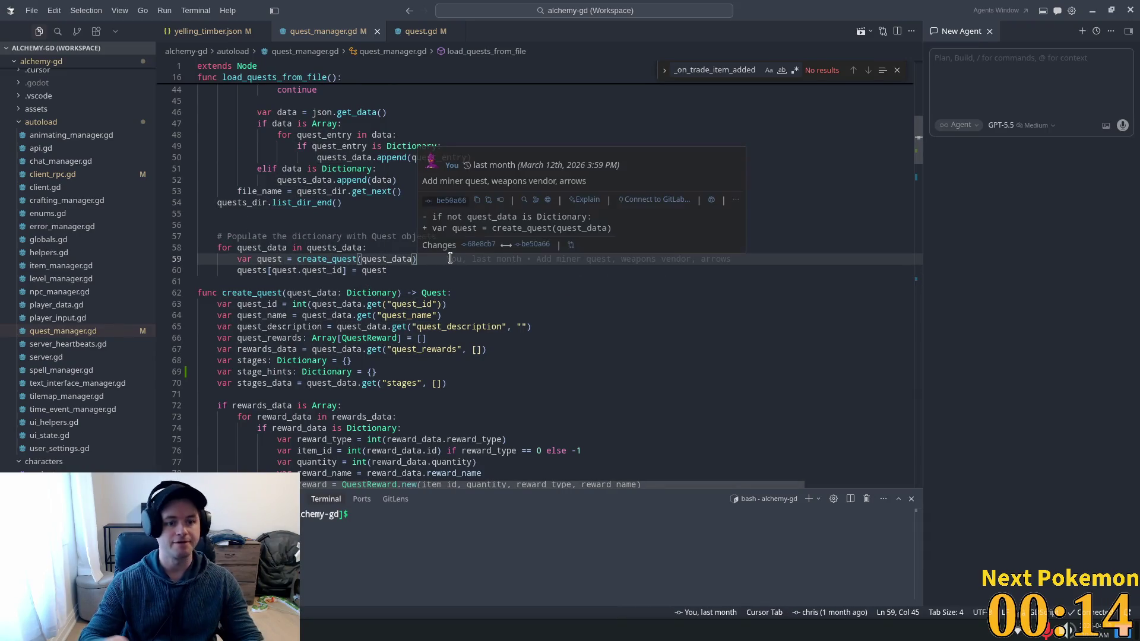
key(Return)
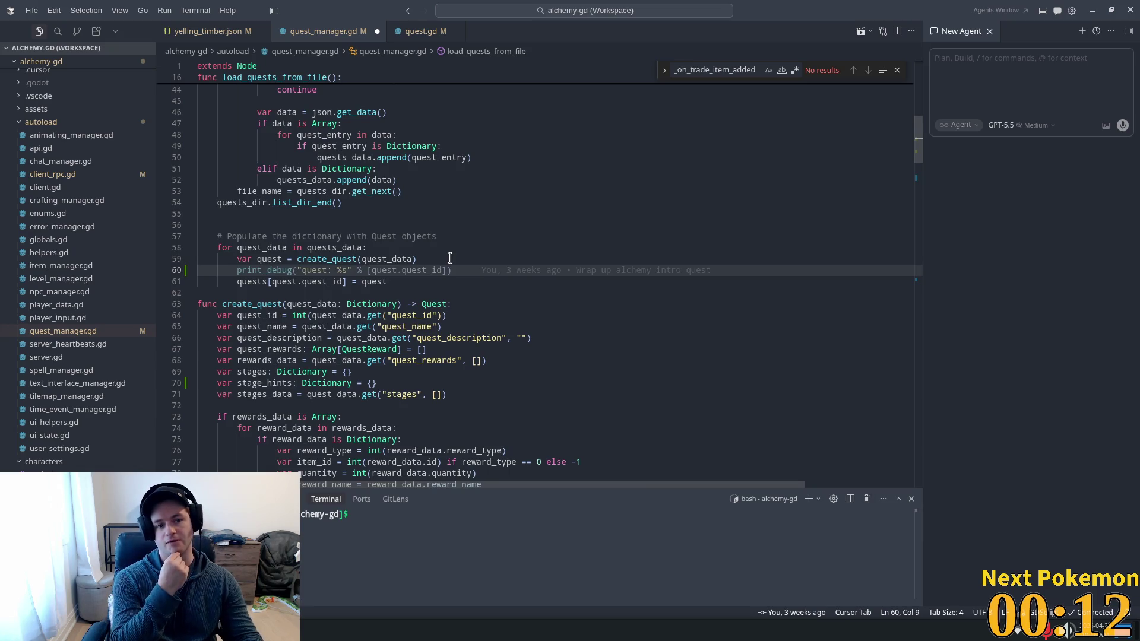
text(print)
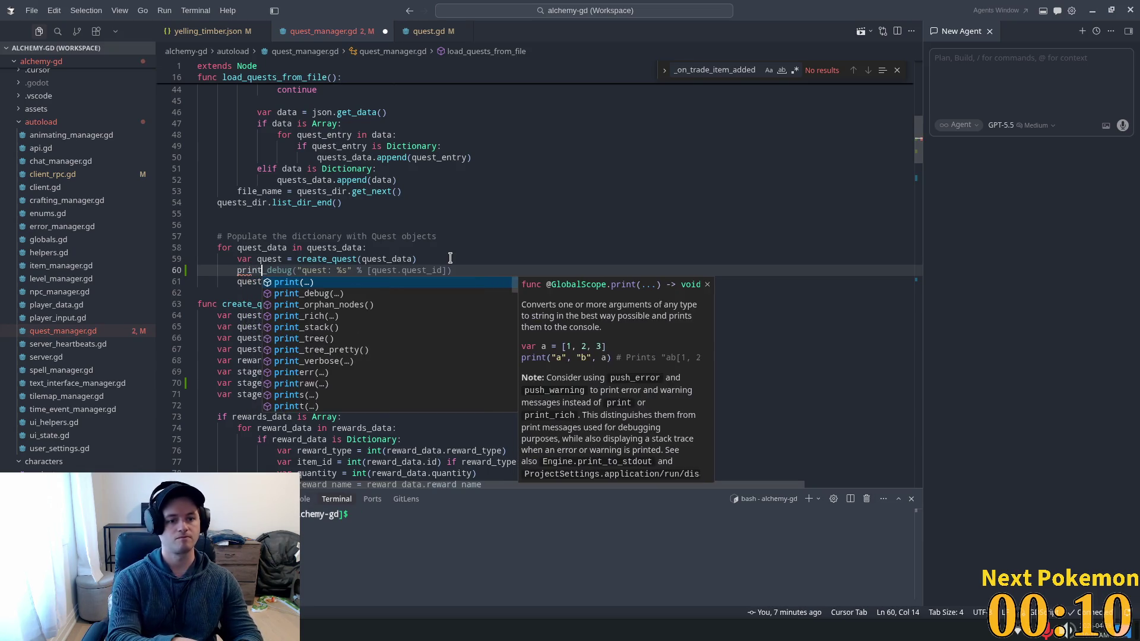
text(("sta)
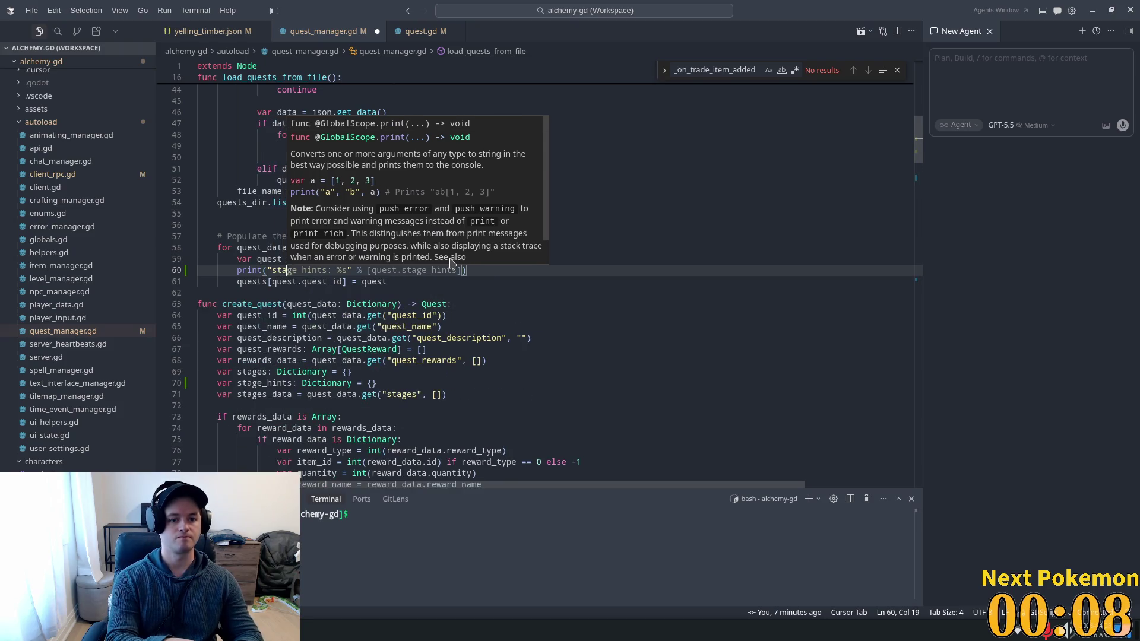
key(Tab)
click(433, 248)
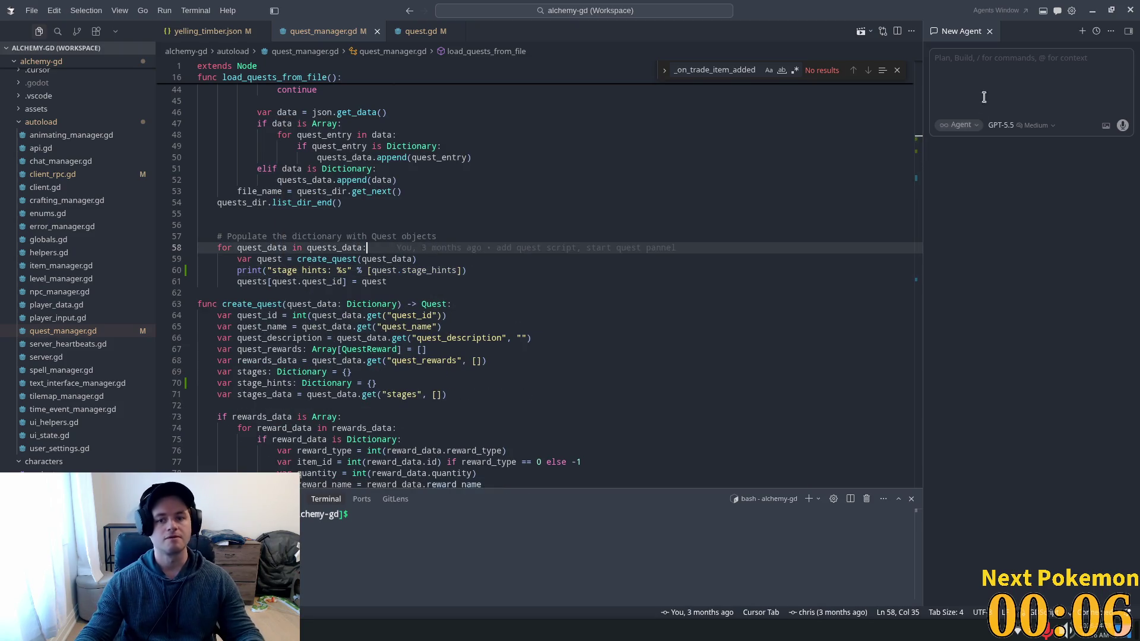
key(alt+Tab)
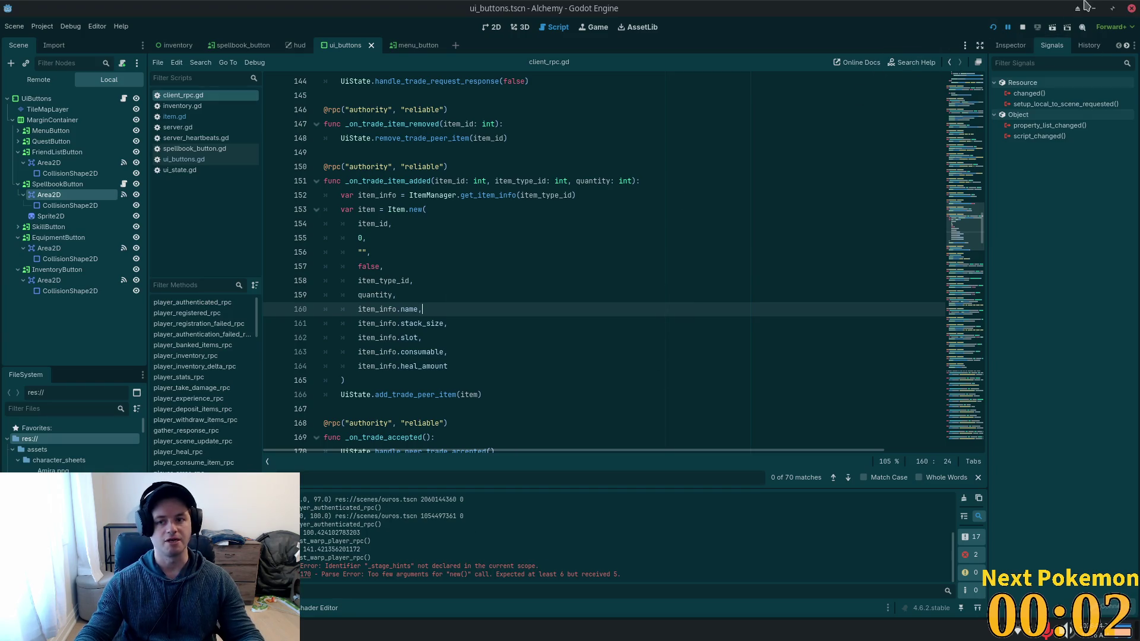
Run the Alchemy project with F5 and refocus the Output log.
key(F5)
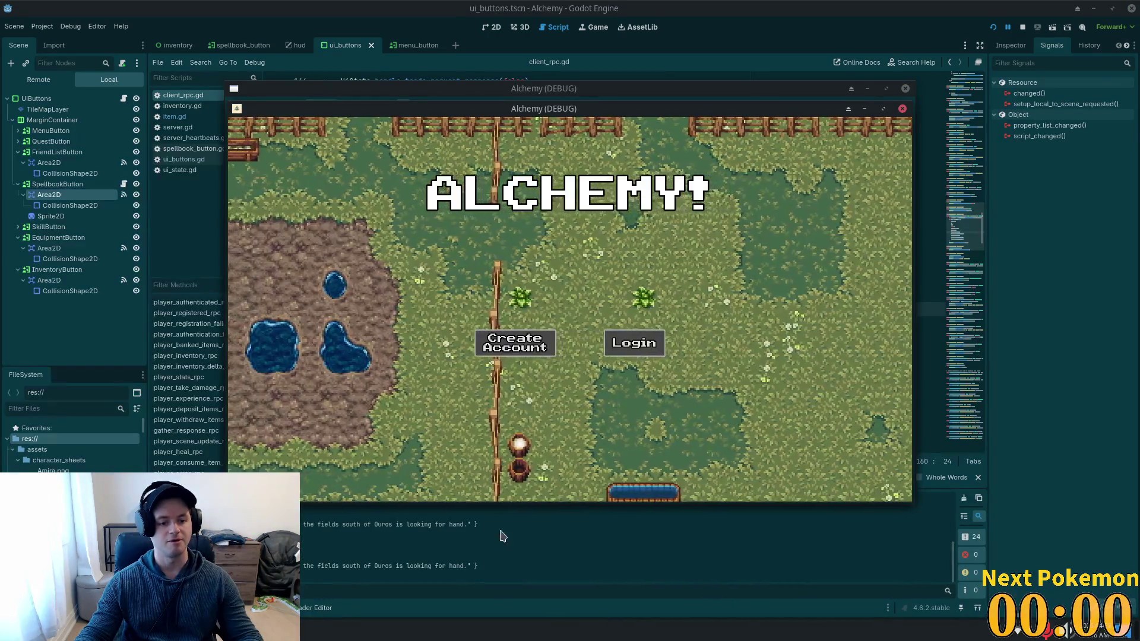
click(326, 545)
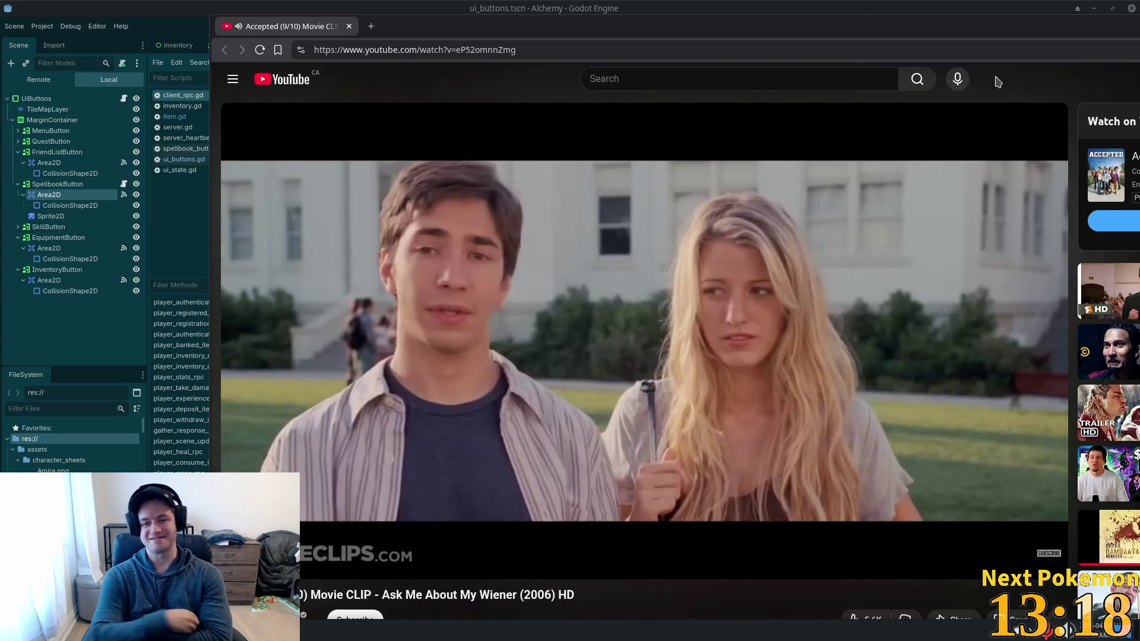
Close the YouTube browser tab to return to client_rpc.gd in Godot.
mouse_move(845, 388)
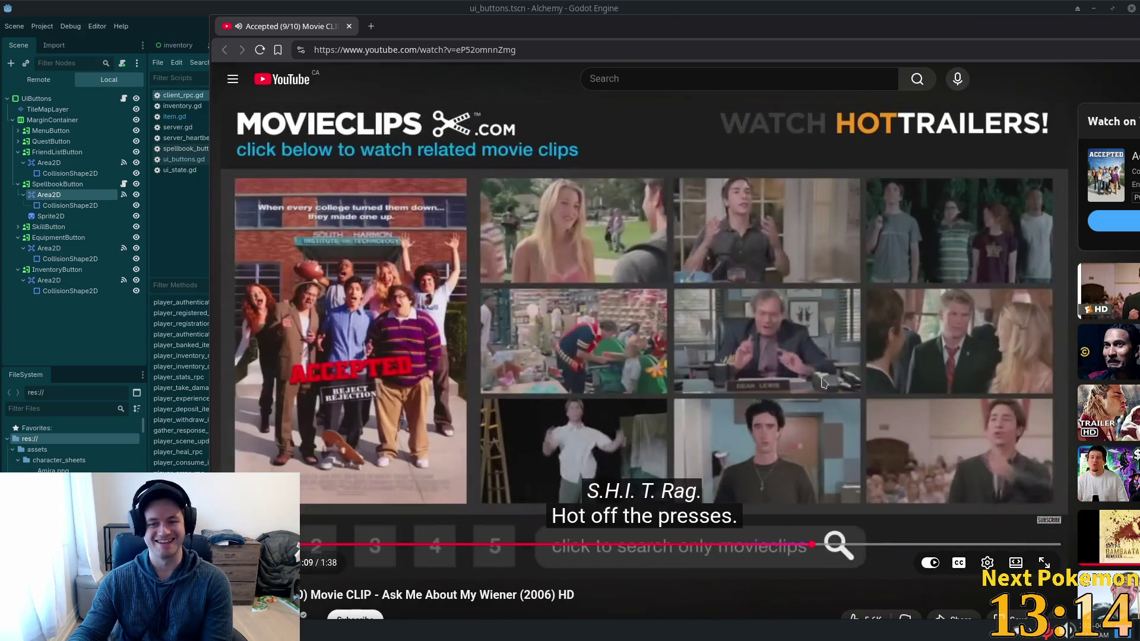
click(349, 27)
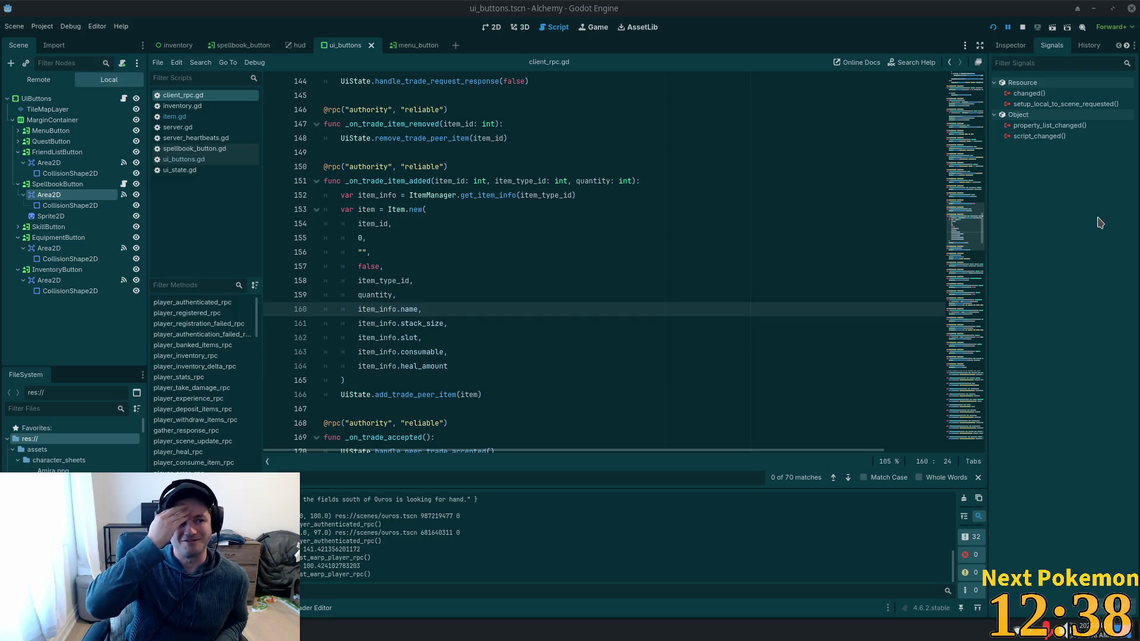
mouse_move(1071, 138)
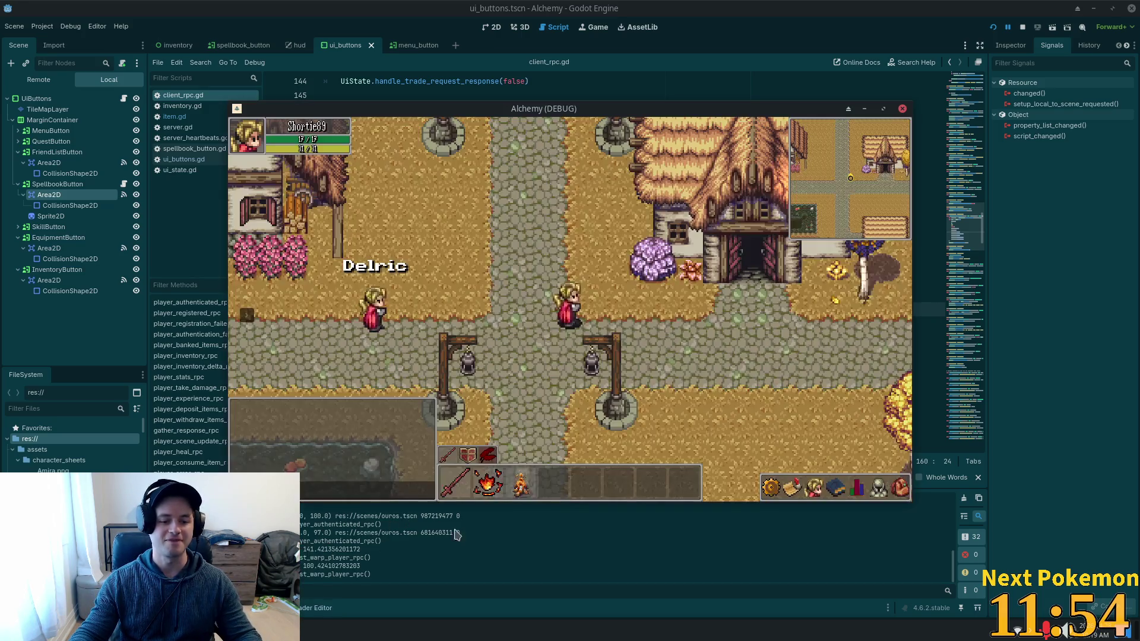
Walk the character along the road past the houses to the farm, cast a spell, and shift the window right.
key(Up)
key(Down)
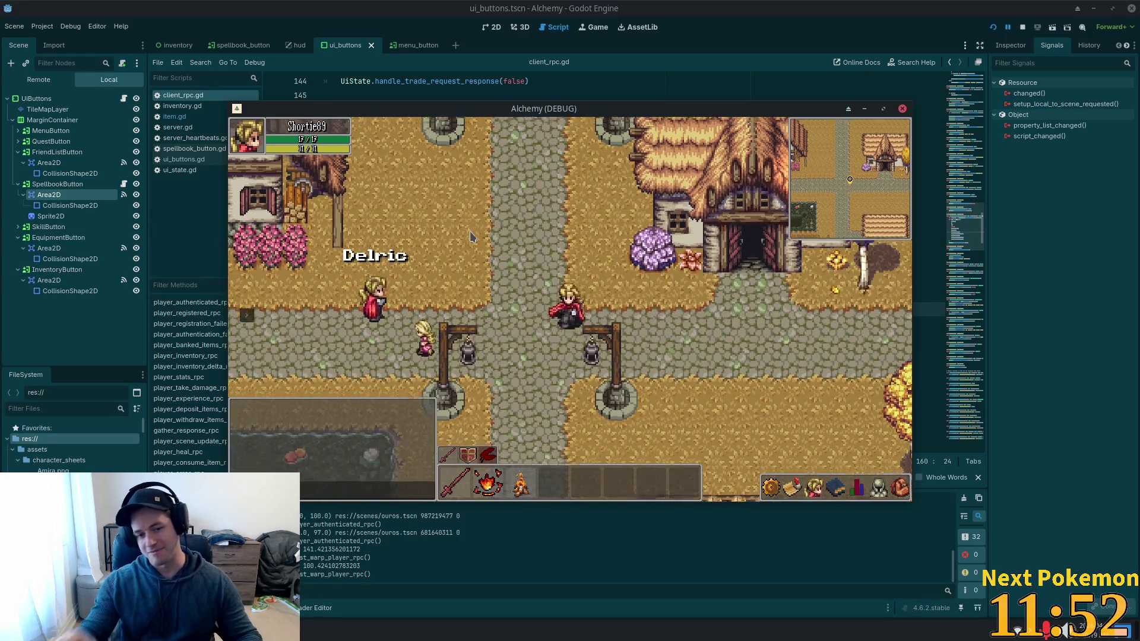
key(Left)
key(Left)
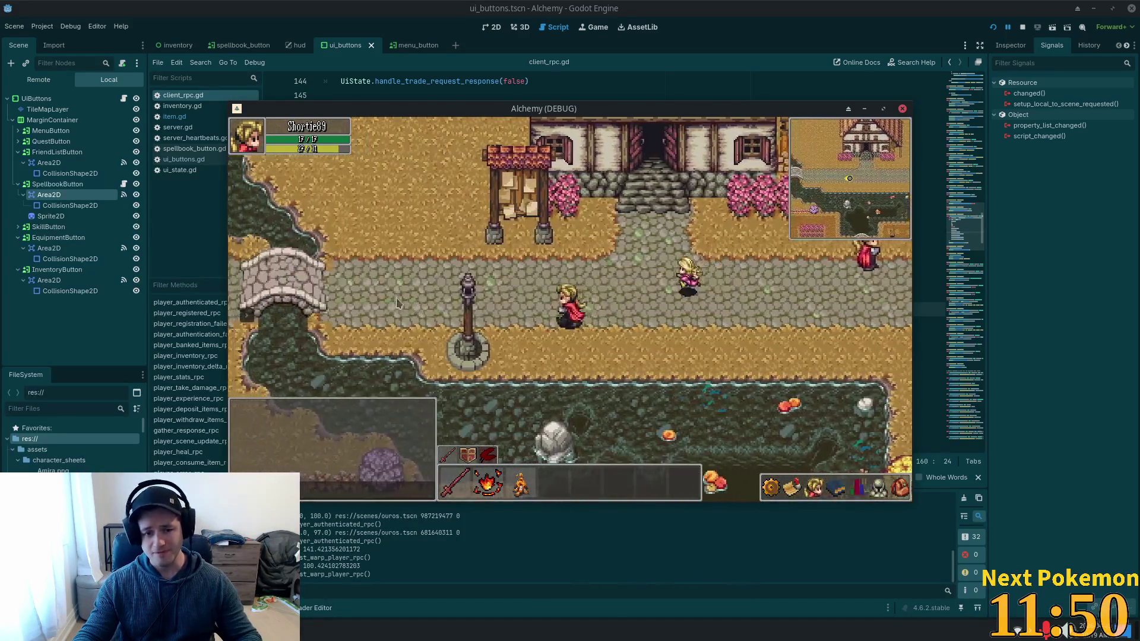
key(Right)
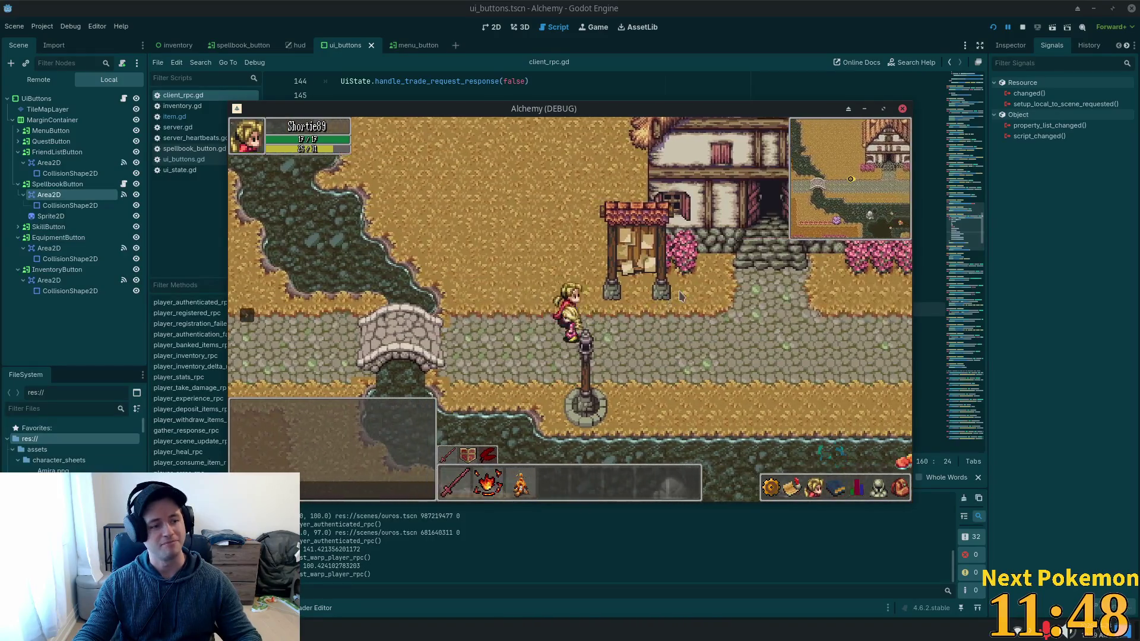
key(Right)
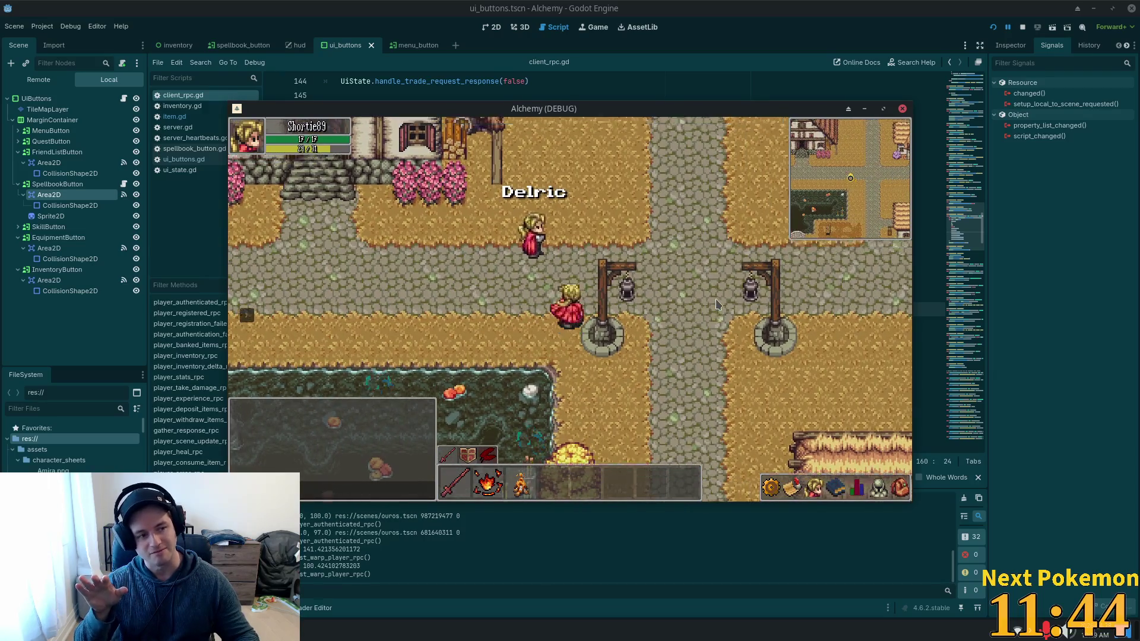
key(Up)
key(Right)
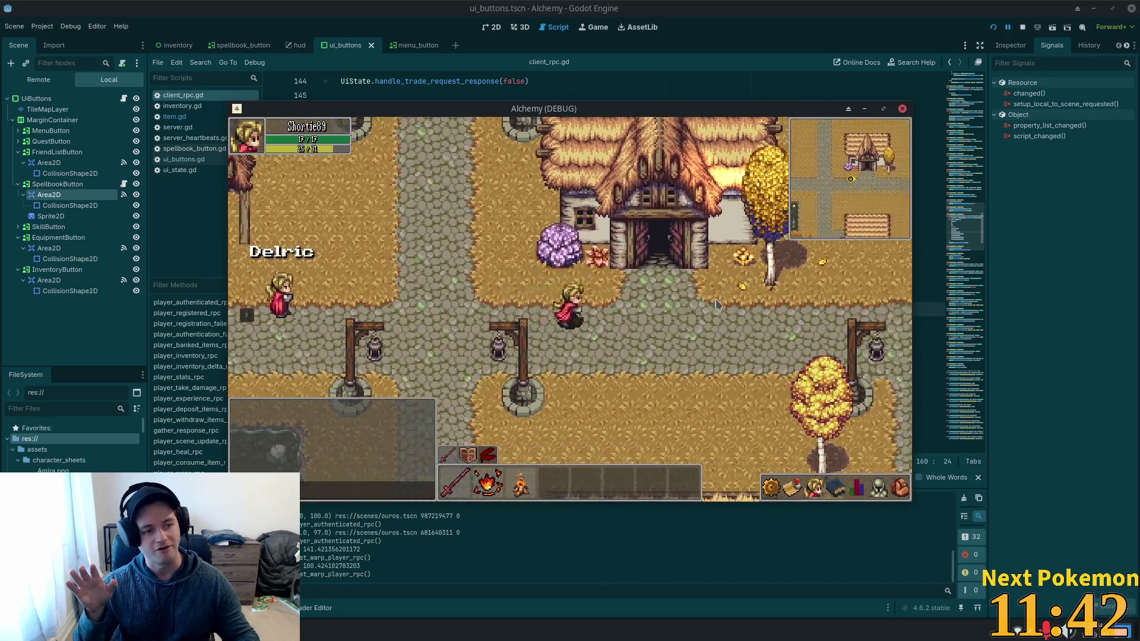
key(space)
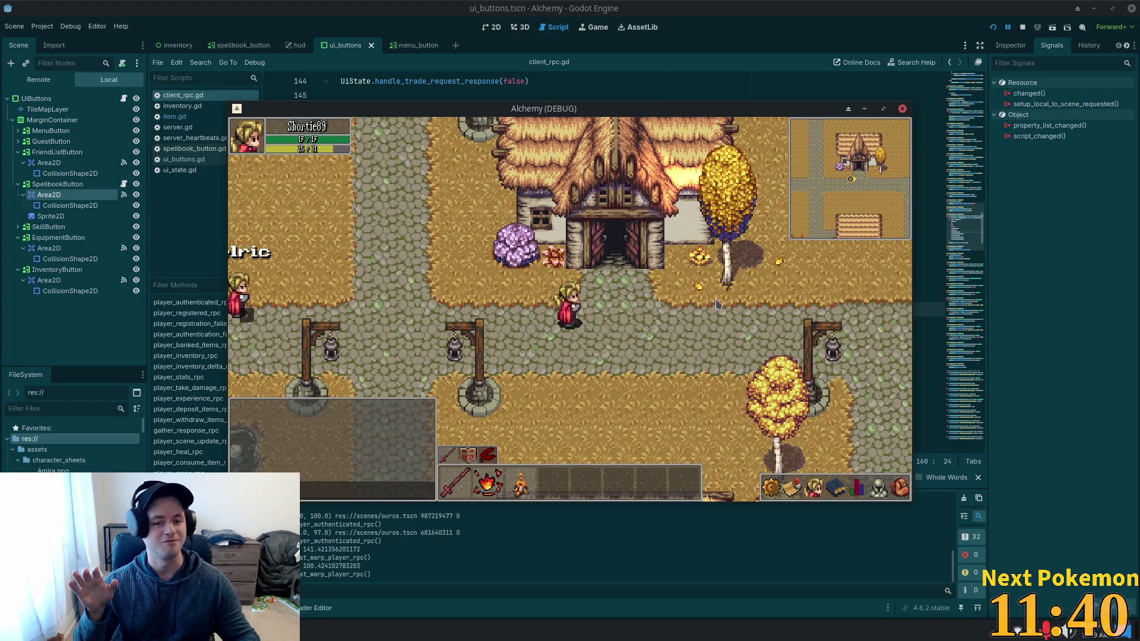
key(Right)
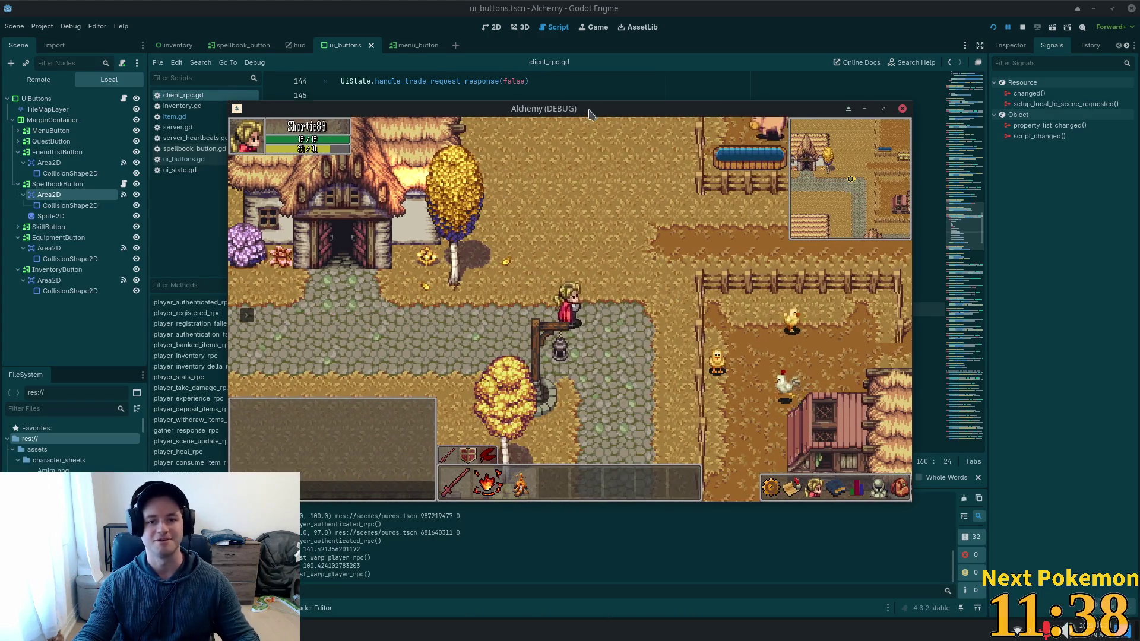
drag(587, 113, 685, 108)
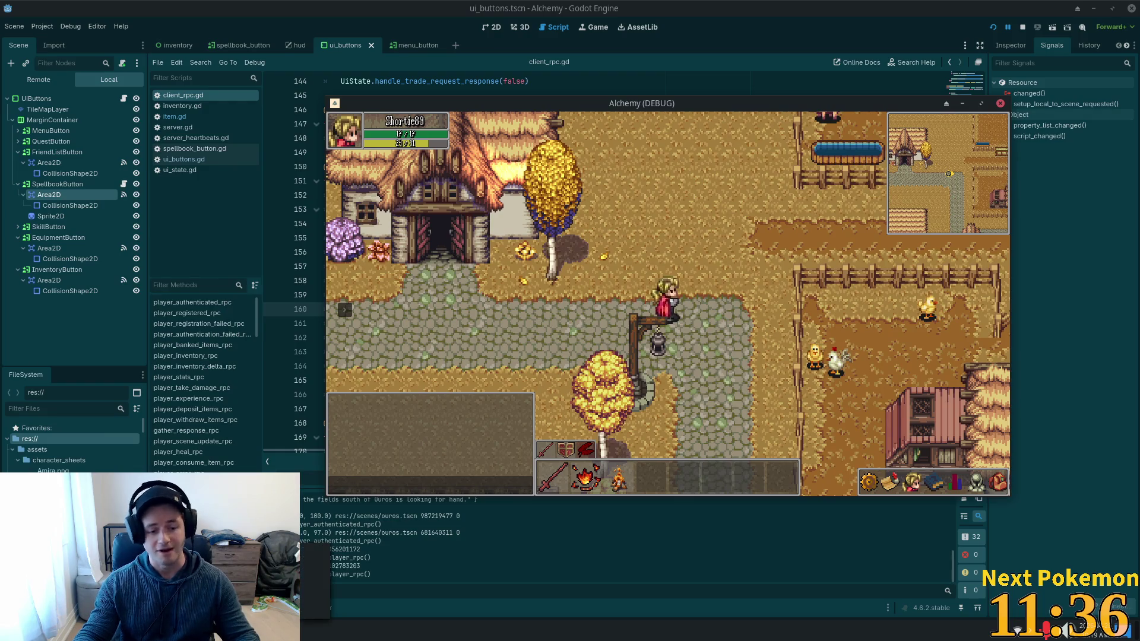
Walk east into the fenced farm and around the animal pen, casting a spell there.
key(Right)
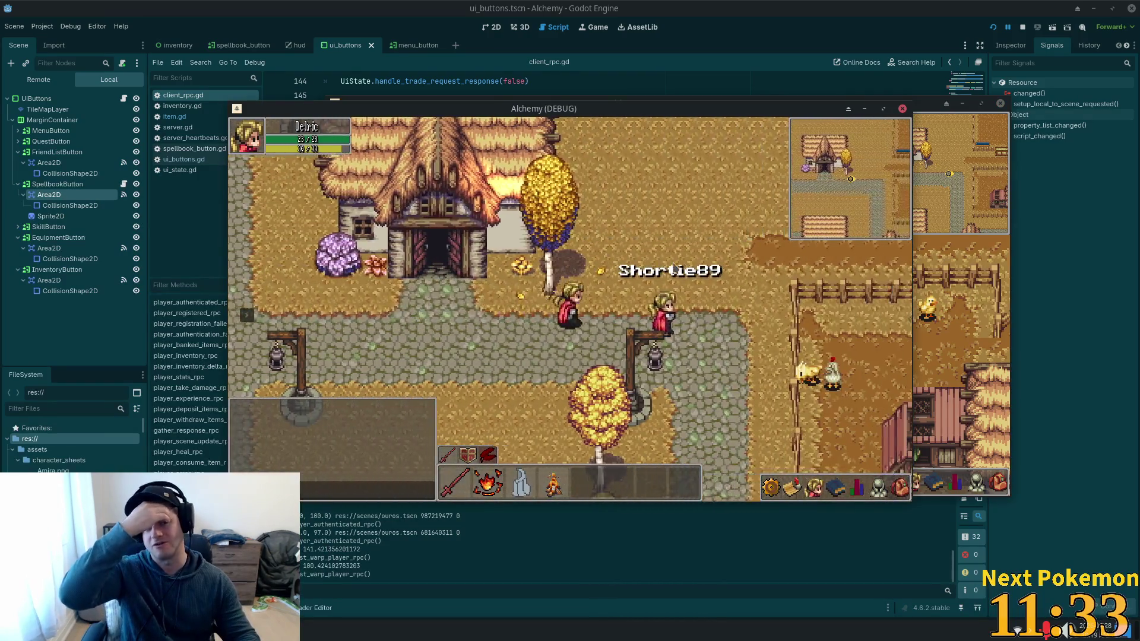
key(Right)
key(Up)
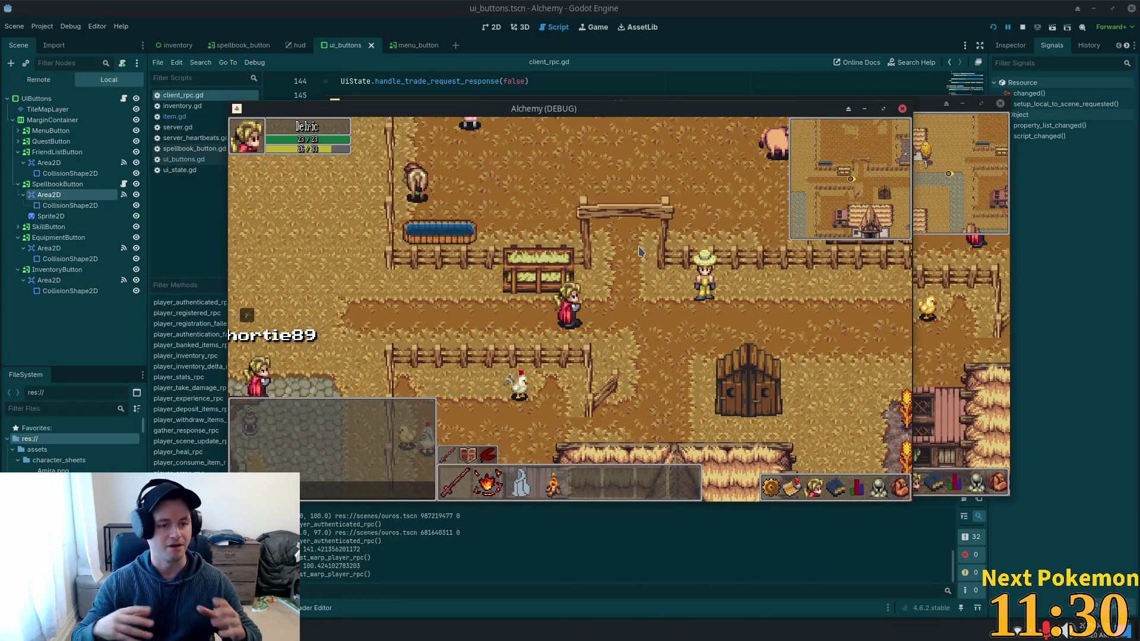
key(Up)
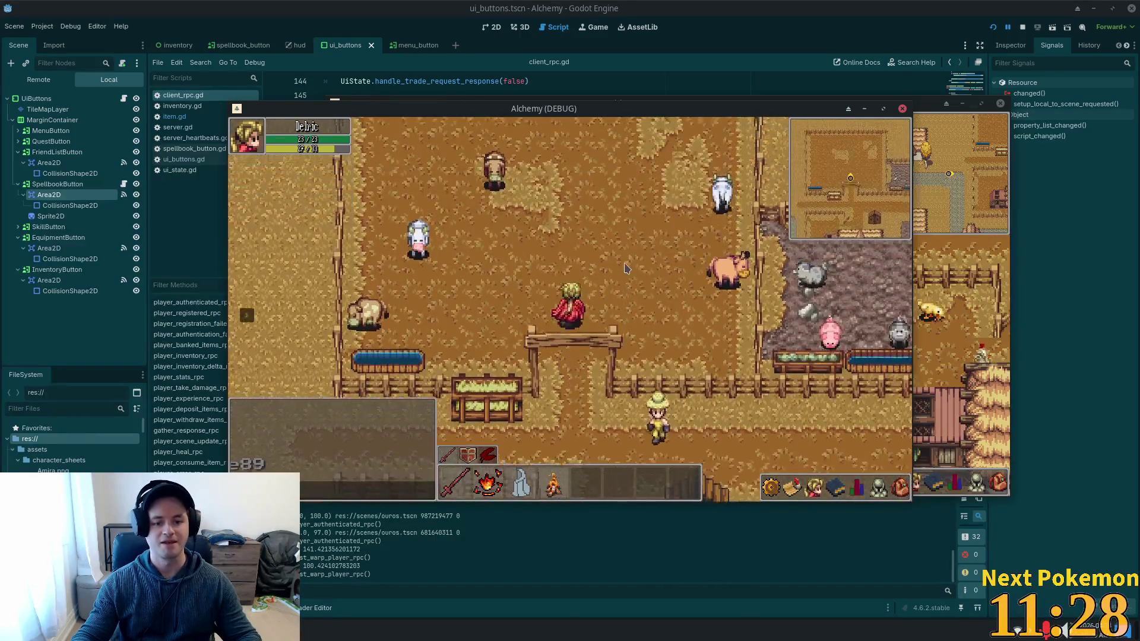
key(Up)
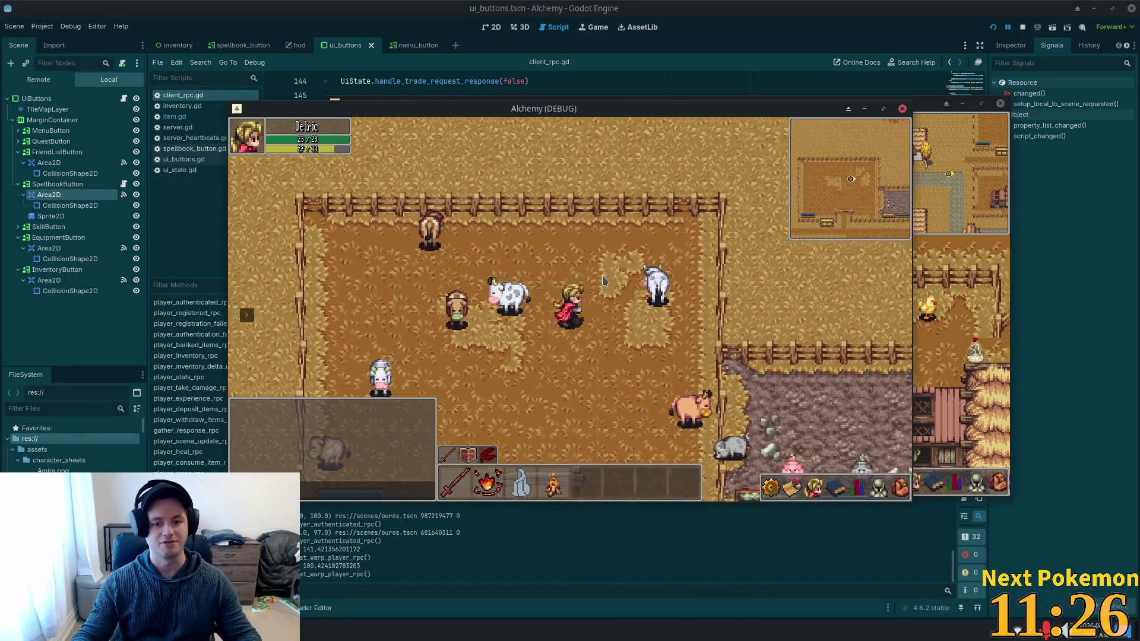
key(Right)
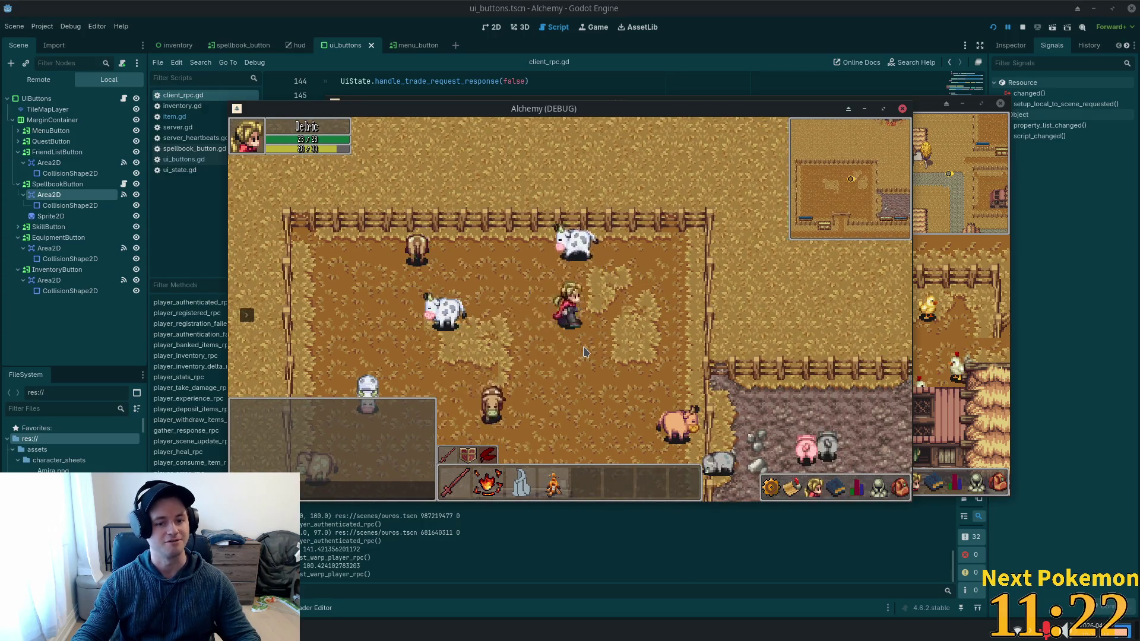
key(Down)
key(Left)
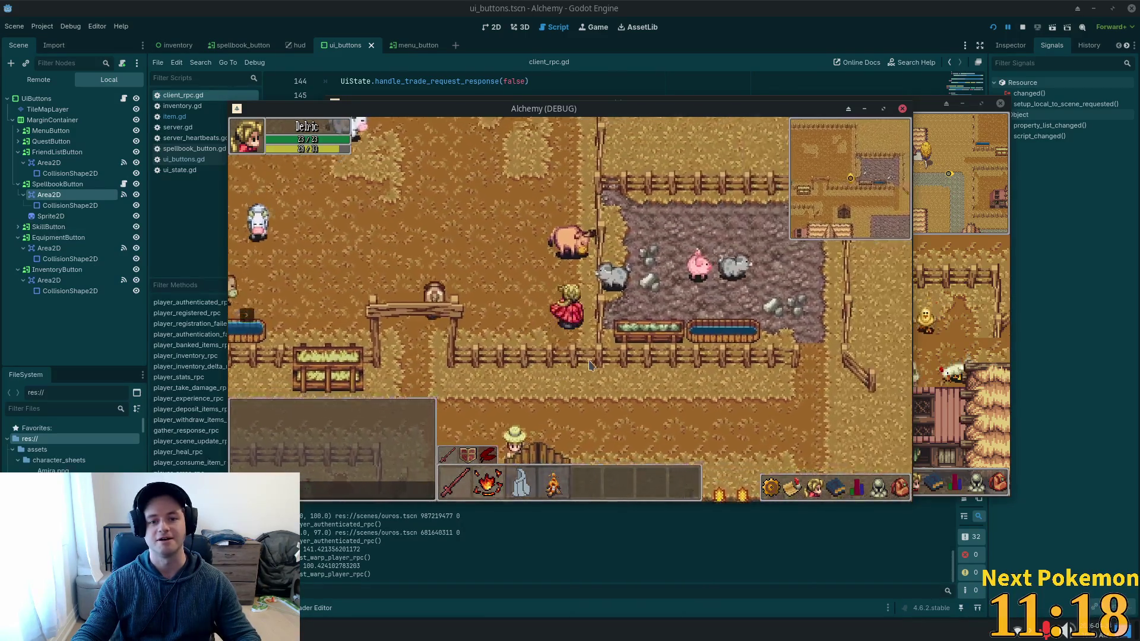
key(Up)
key(Right)
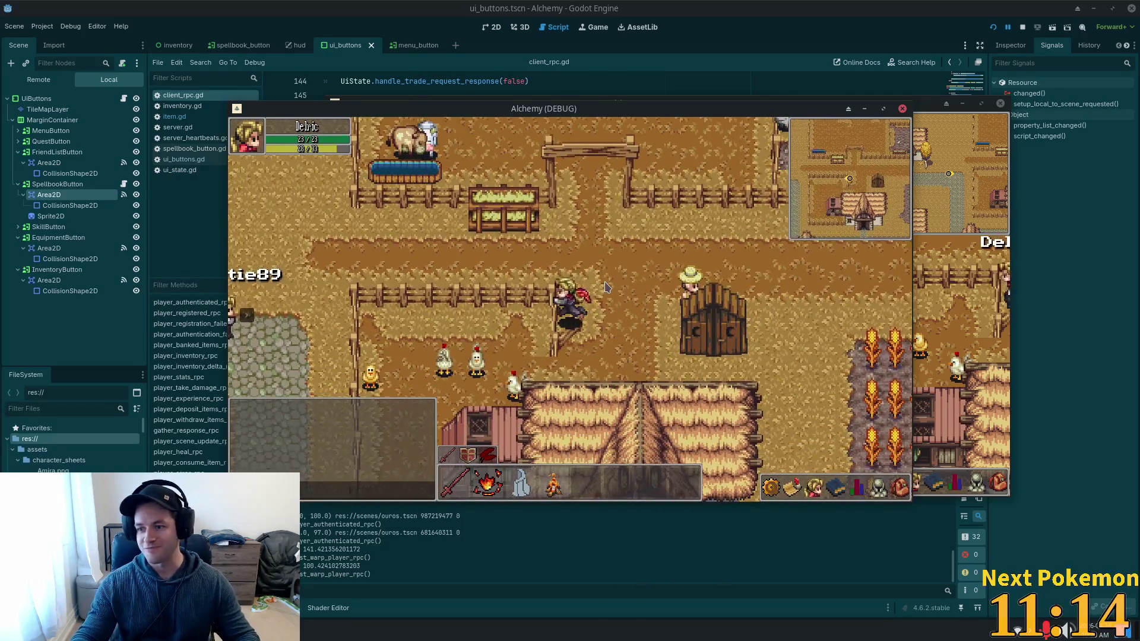
Walk west past the thatched house, over the river bridge and up the cliff stairs.
key(Left)
key(Up)
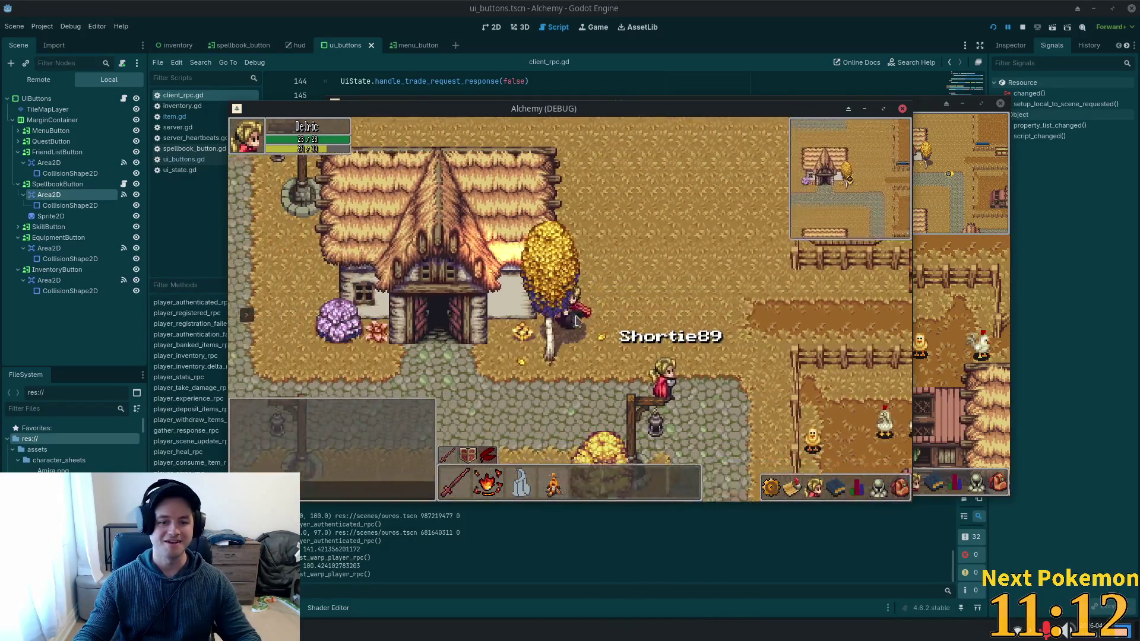
key(Left)
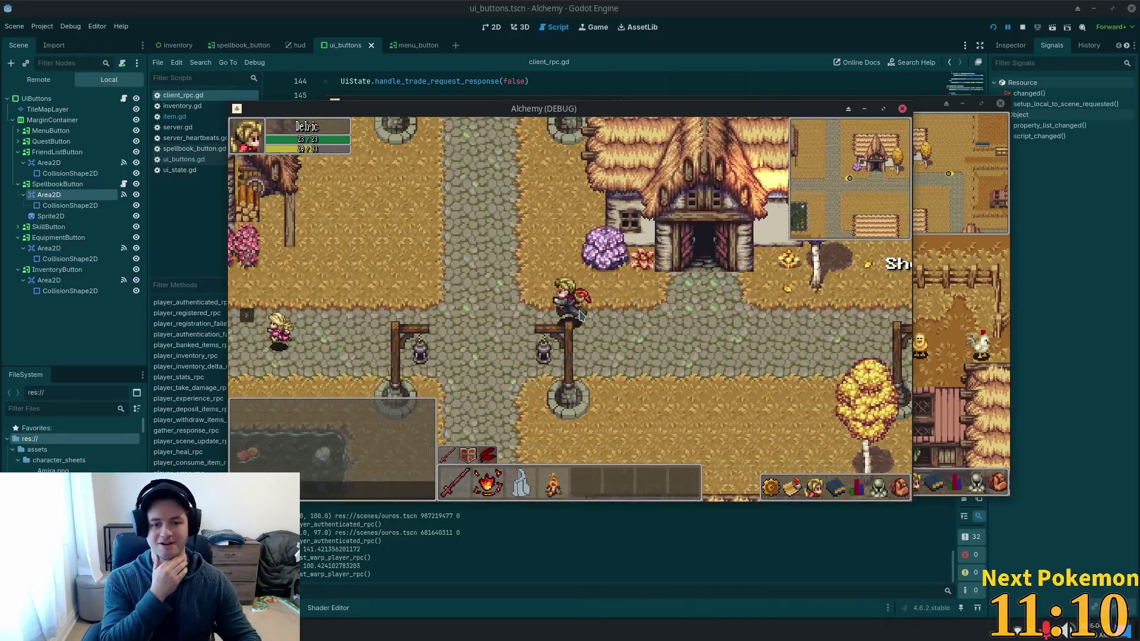
key(Left)
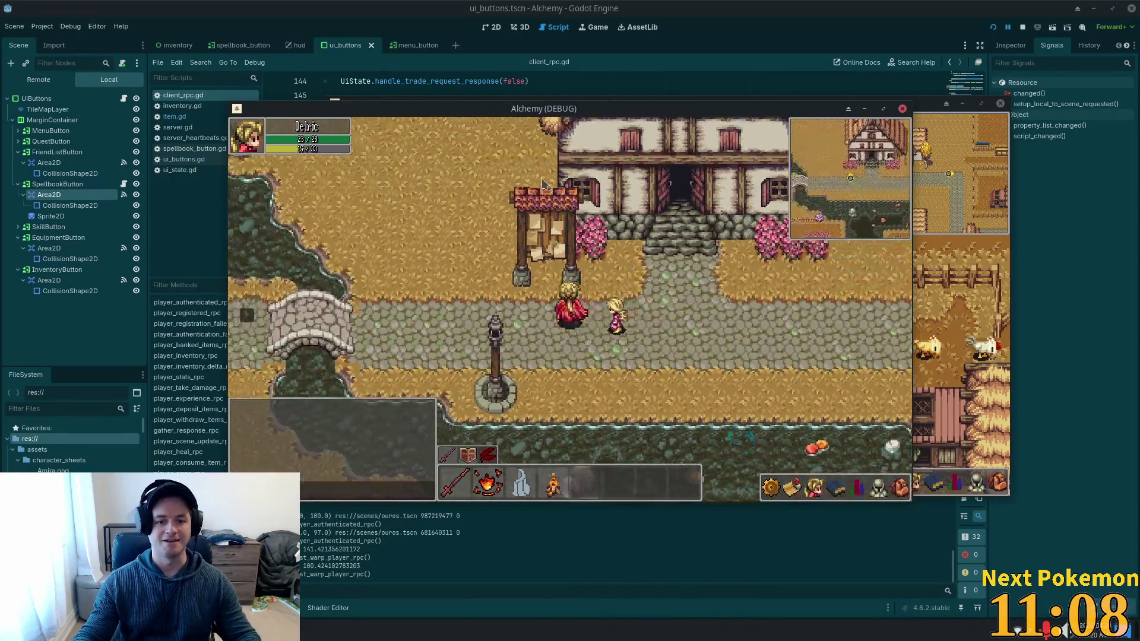
key(Up)
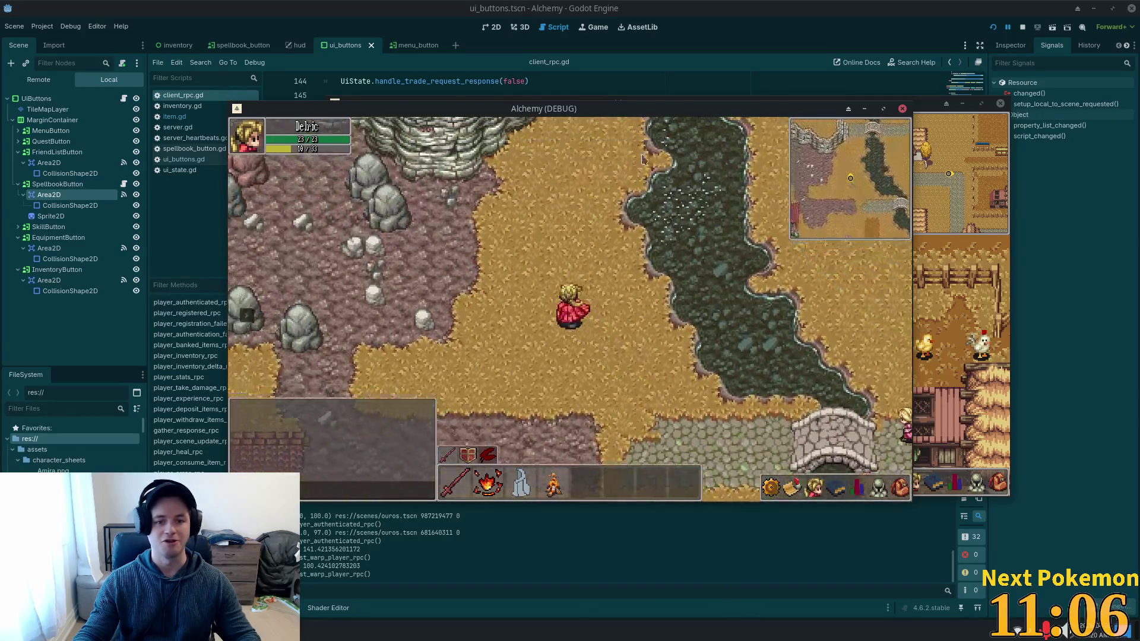
key(Up)
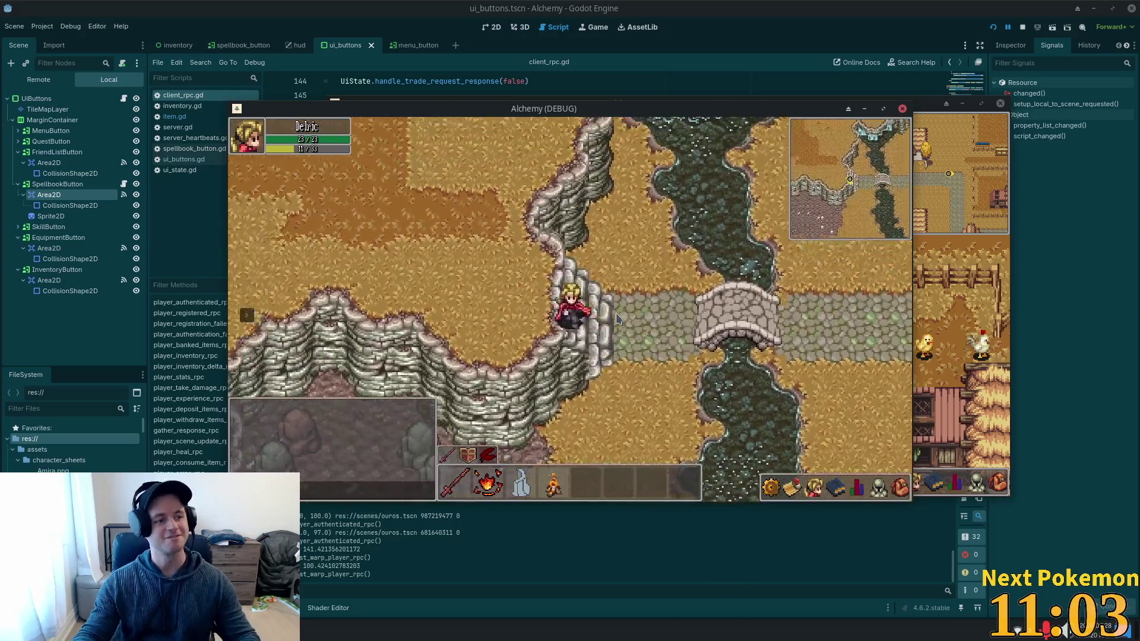
key(Left)
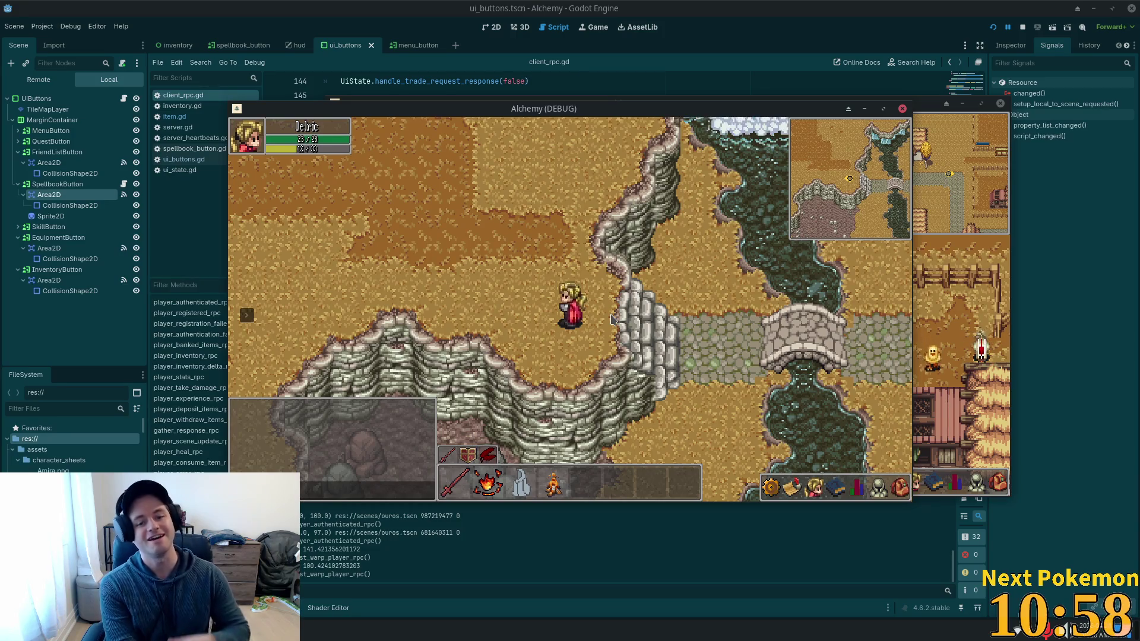
Walk back east over the bridge along the cobblestone path to the town crossroads.
key(Right)
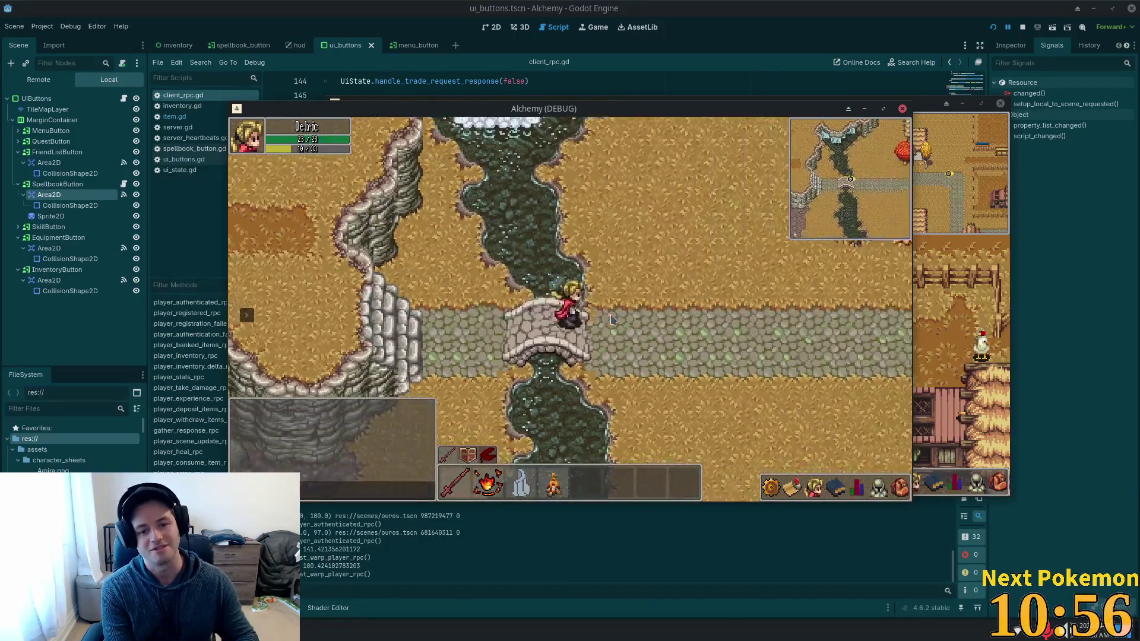
key(Right)
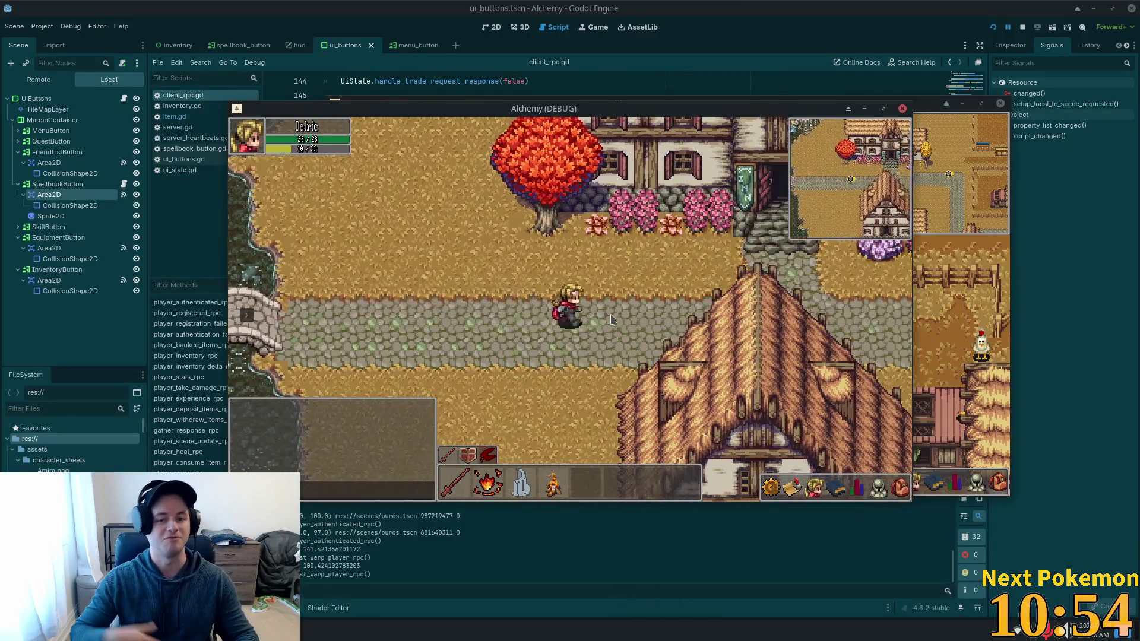
key(Right)
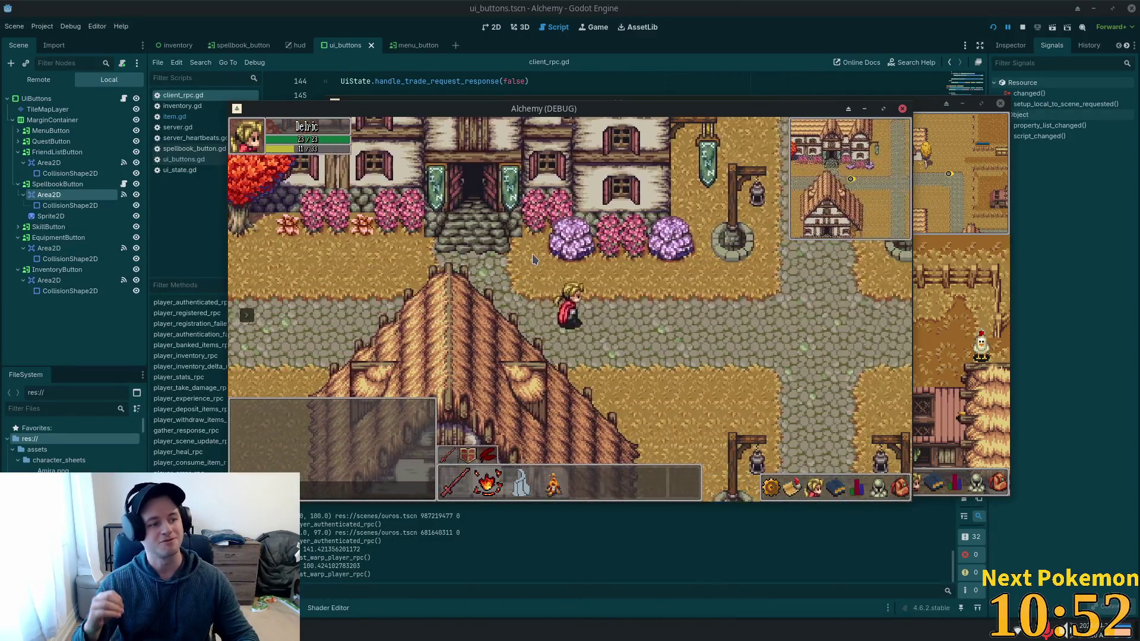
key(Right)
key(Down)
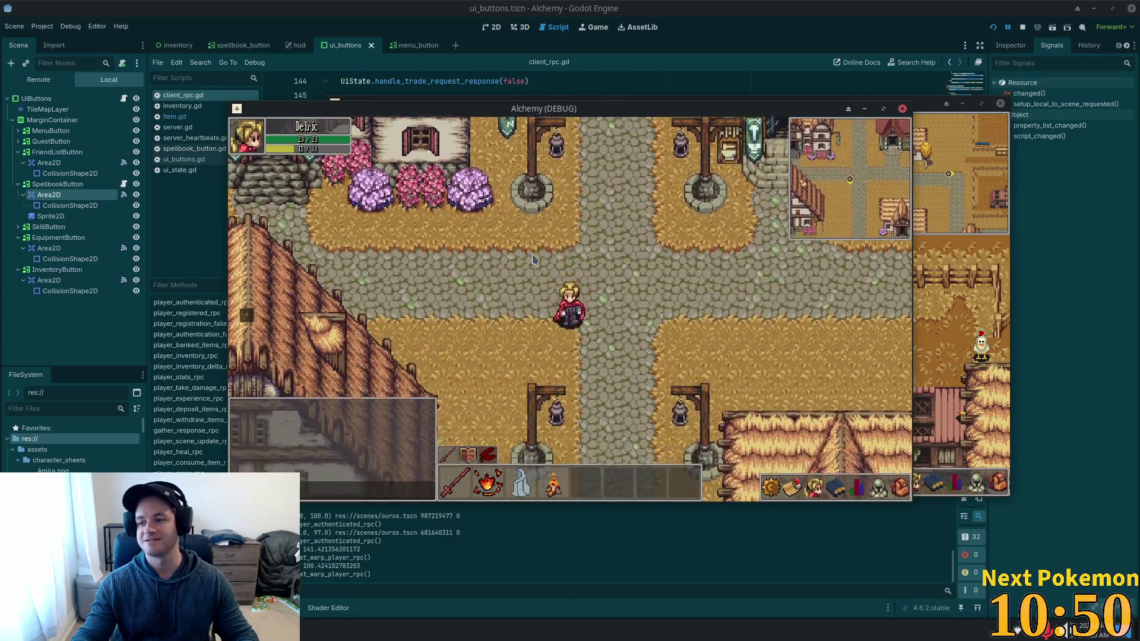
Walk south down the path, then north back toward the inn.
key(Down)
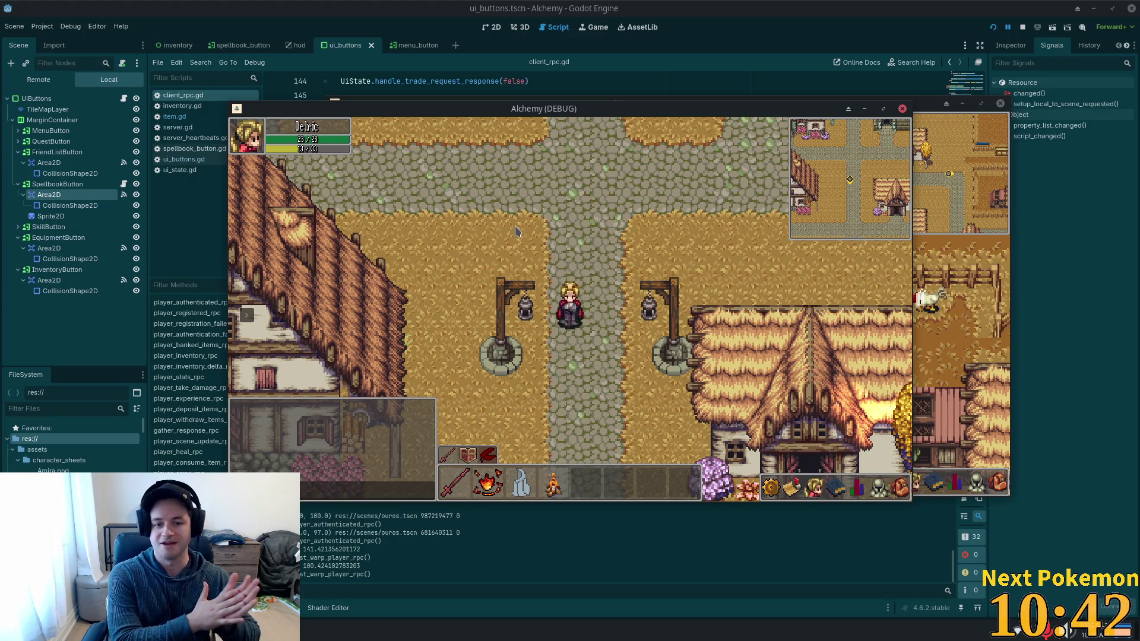
key(w)
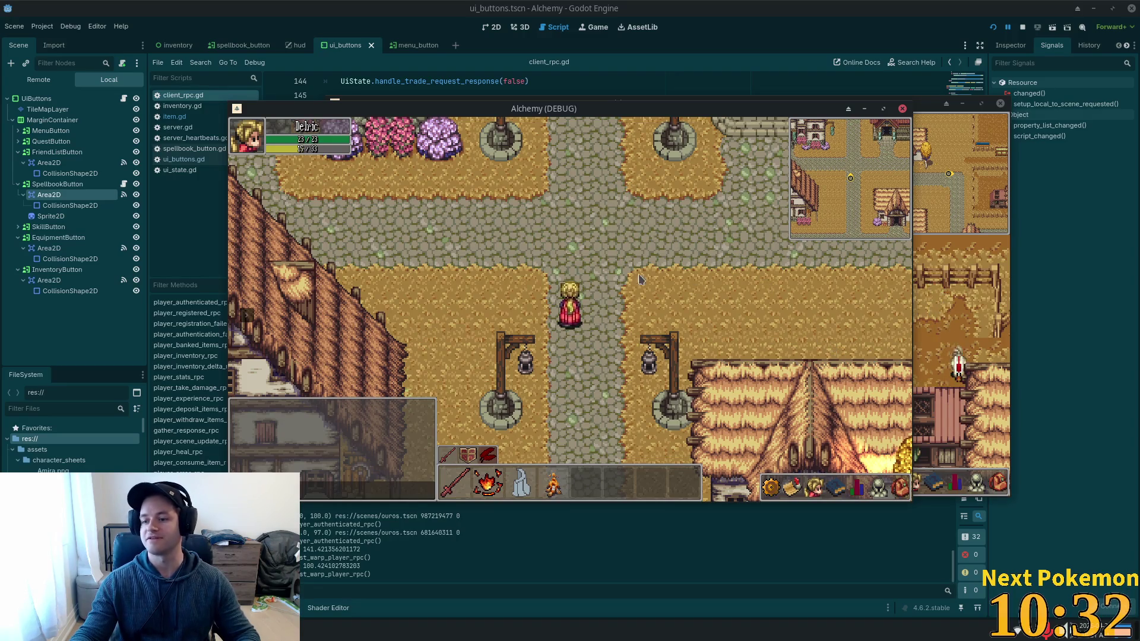
key(Up)
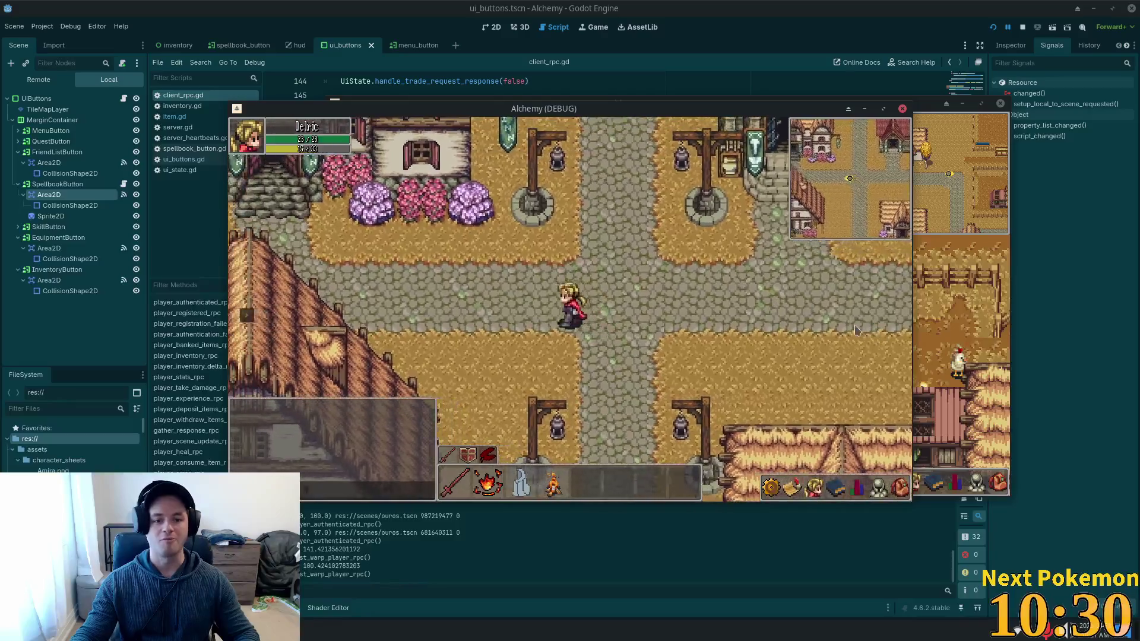
key(Left)
key(Left)
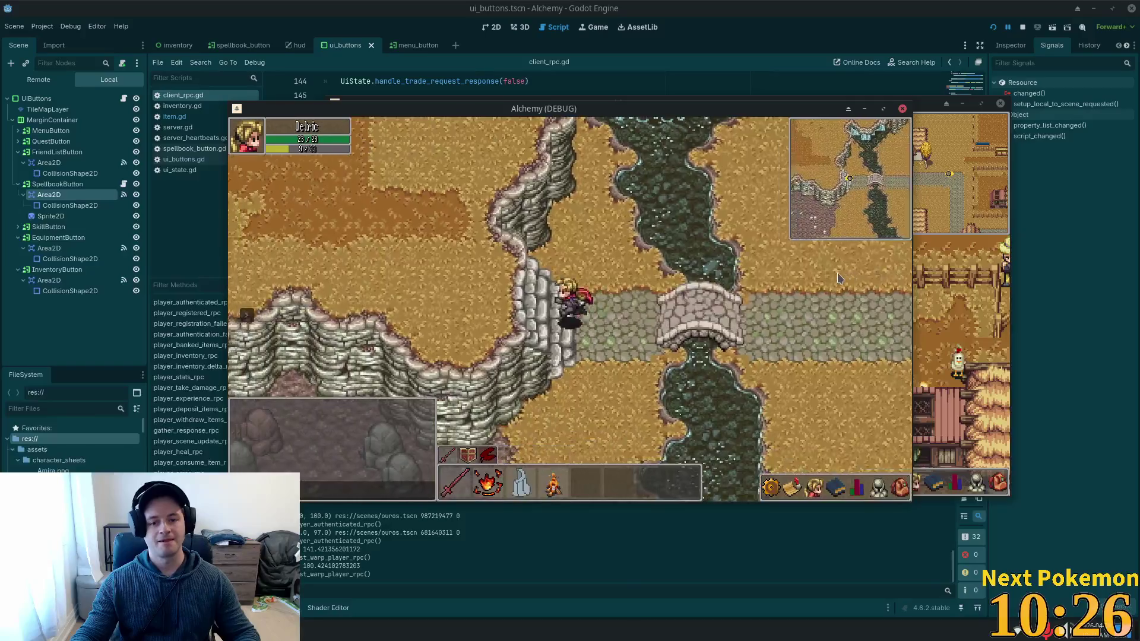
Walk to the bridge, then east along the street past the roofed house.
key(Right)
key(Right)
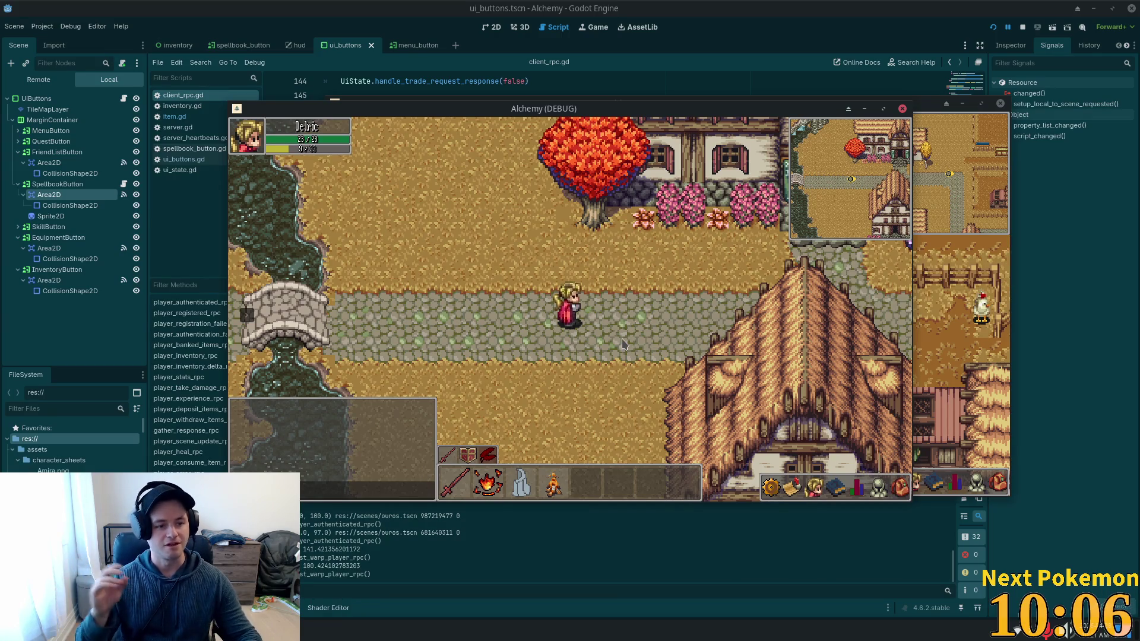
key(Right)
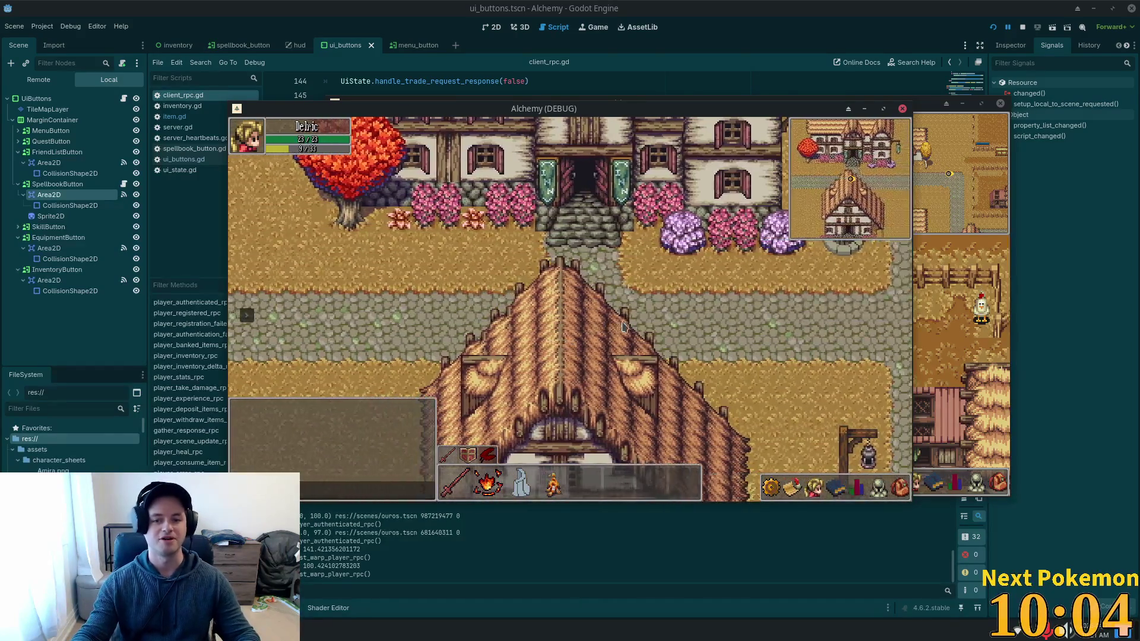
key(Right)
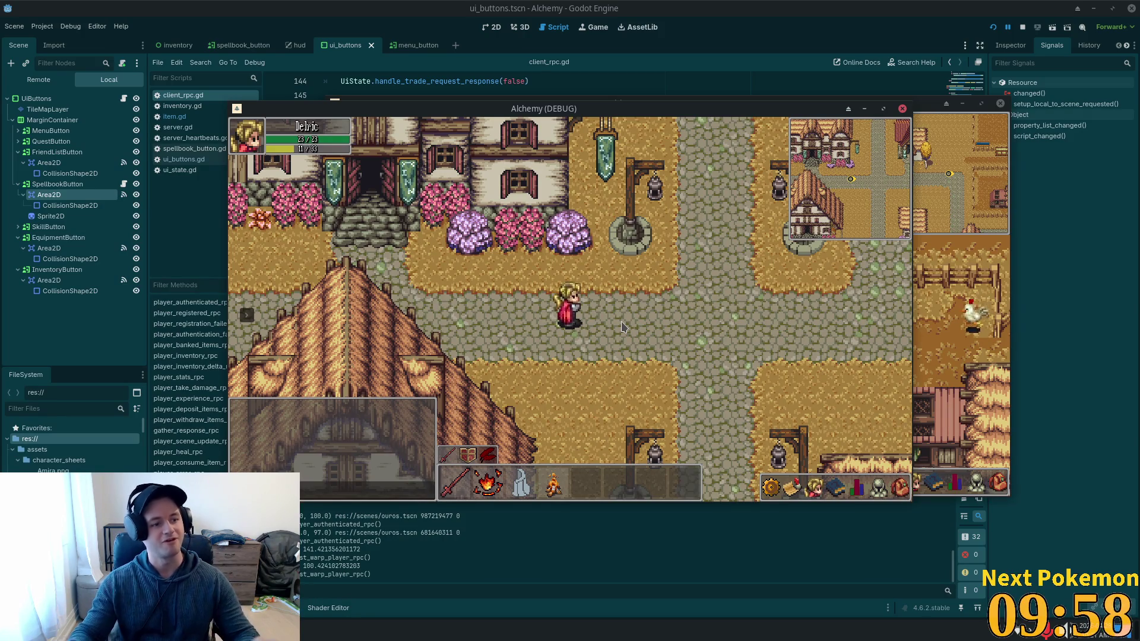
key(d)
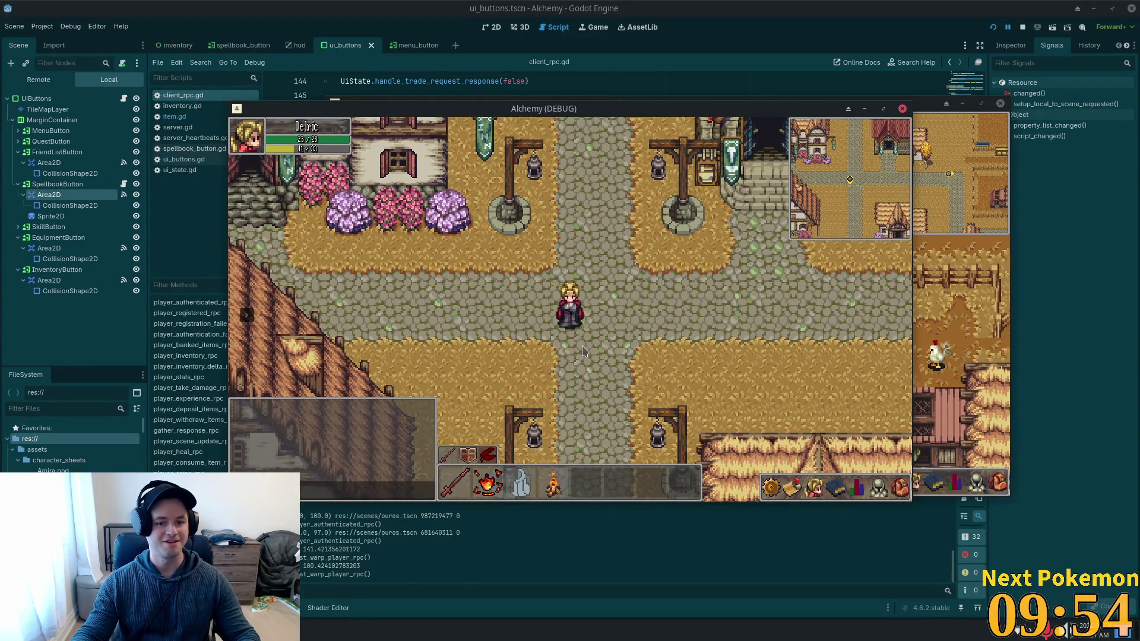
key(d)
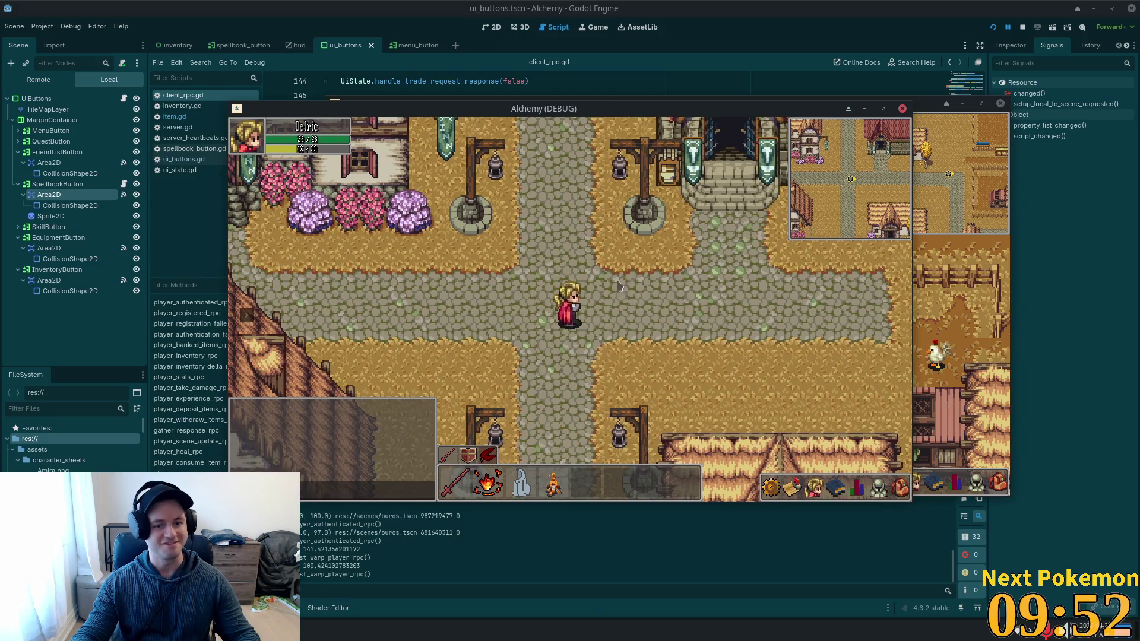
key(a)
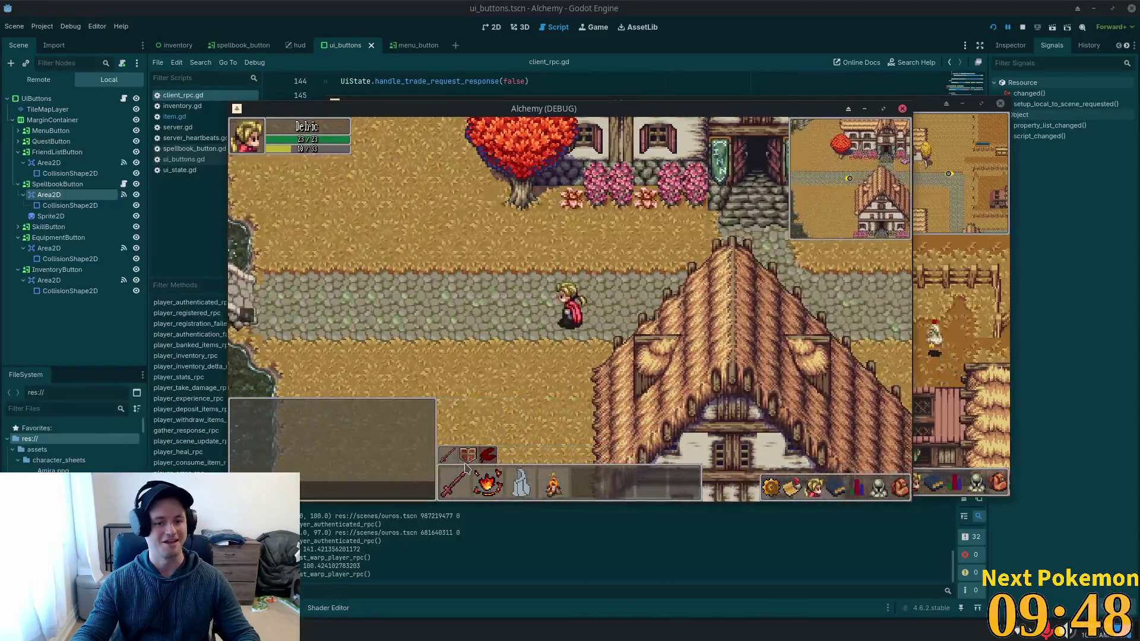
Warp the character to Ouros town, then to Indigo Bog, and walk through the bog.
mouse_move(297, 350)
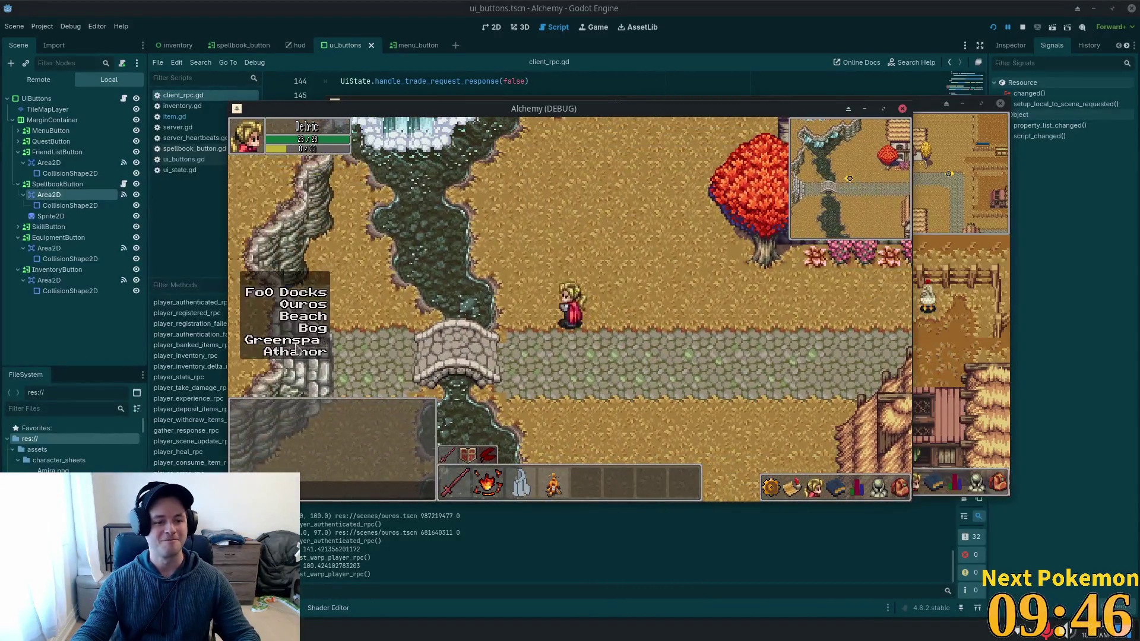
click(302, 307)
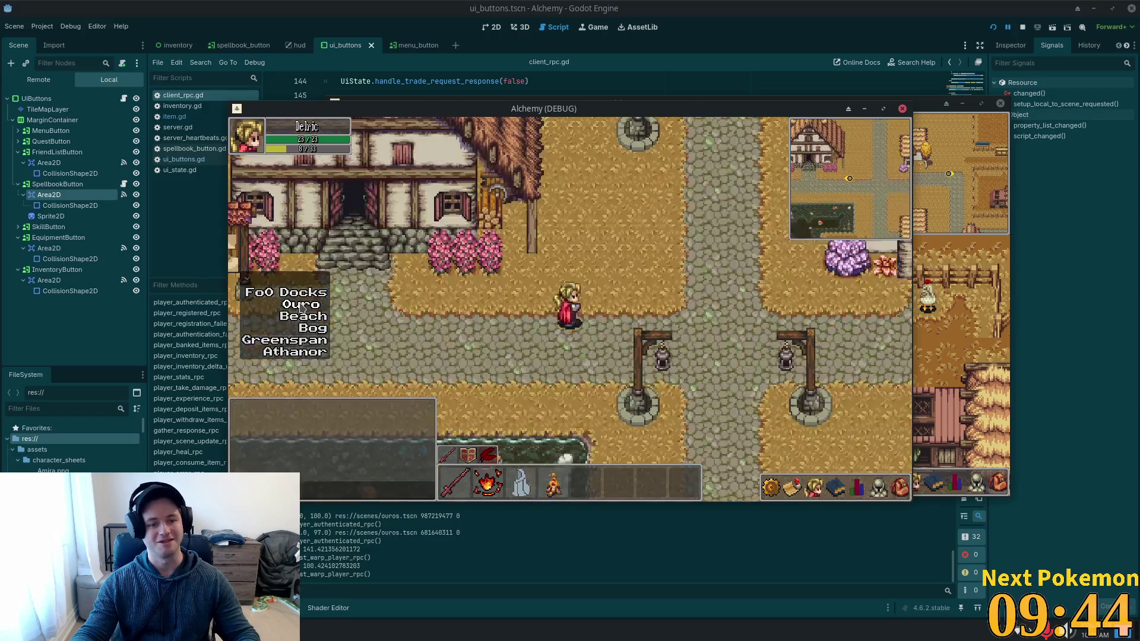
click(313, 329)
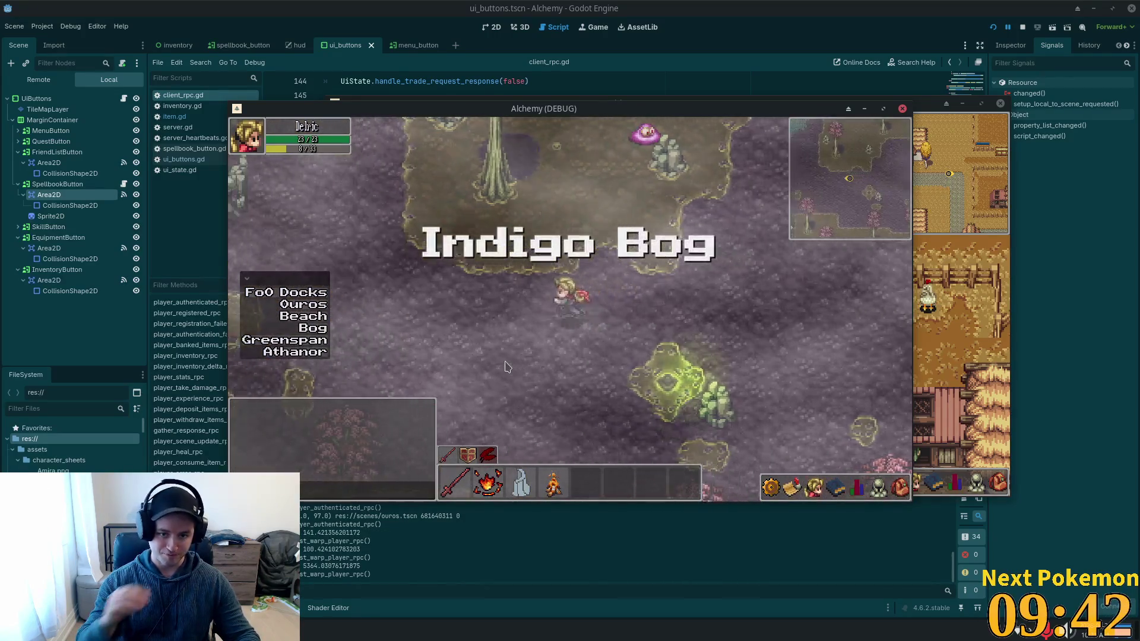
key(Down)
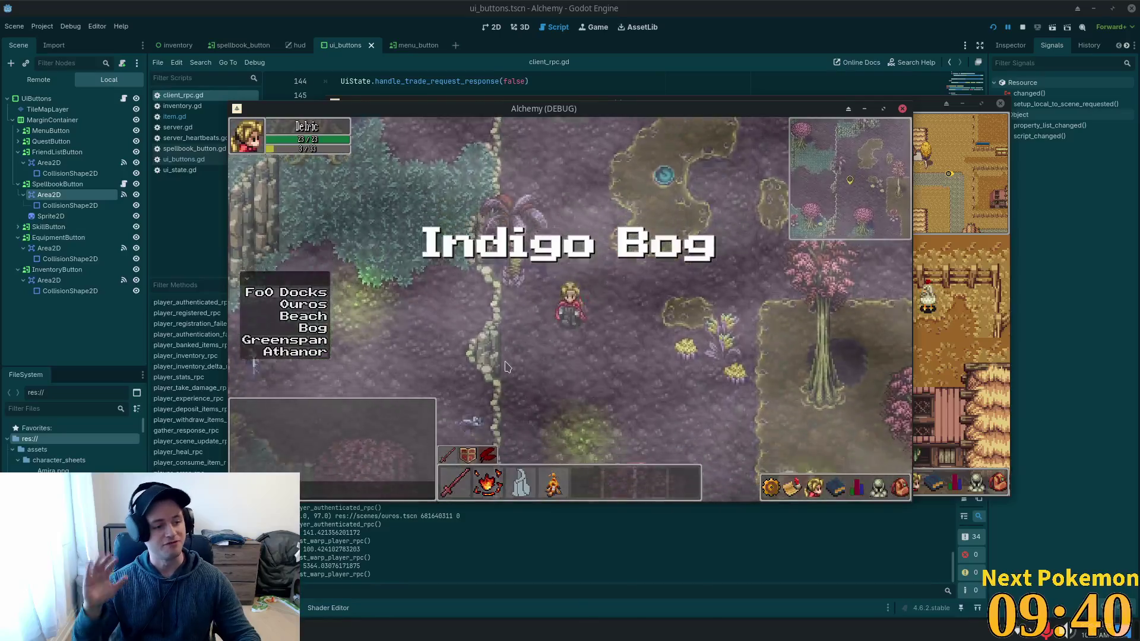
key(Up)
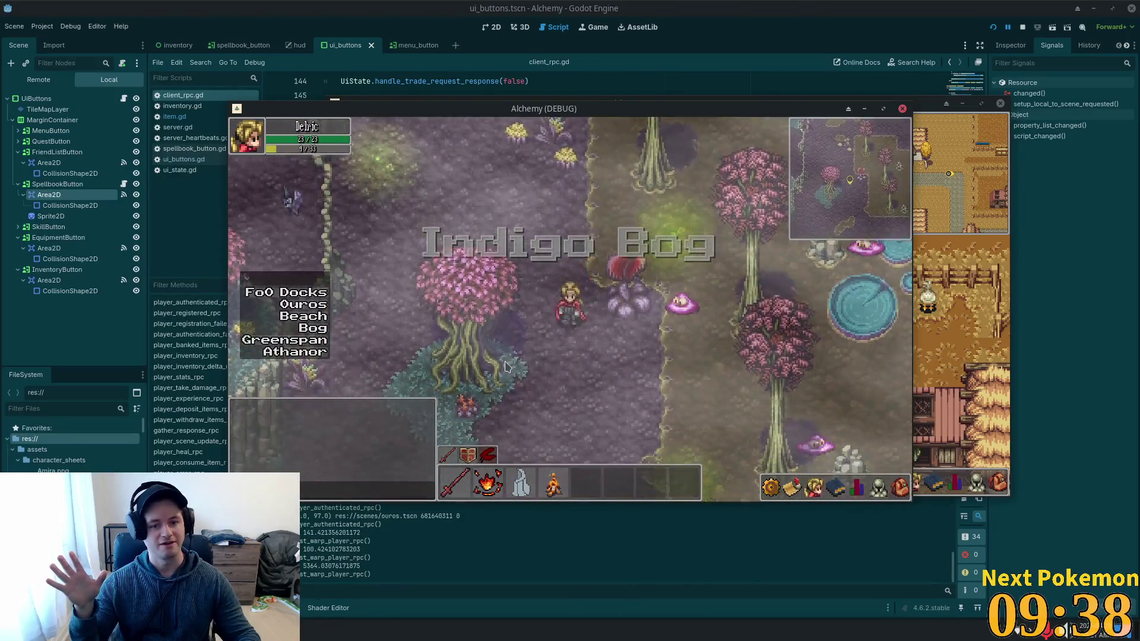
key(Left)
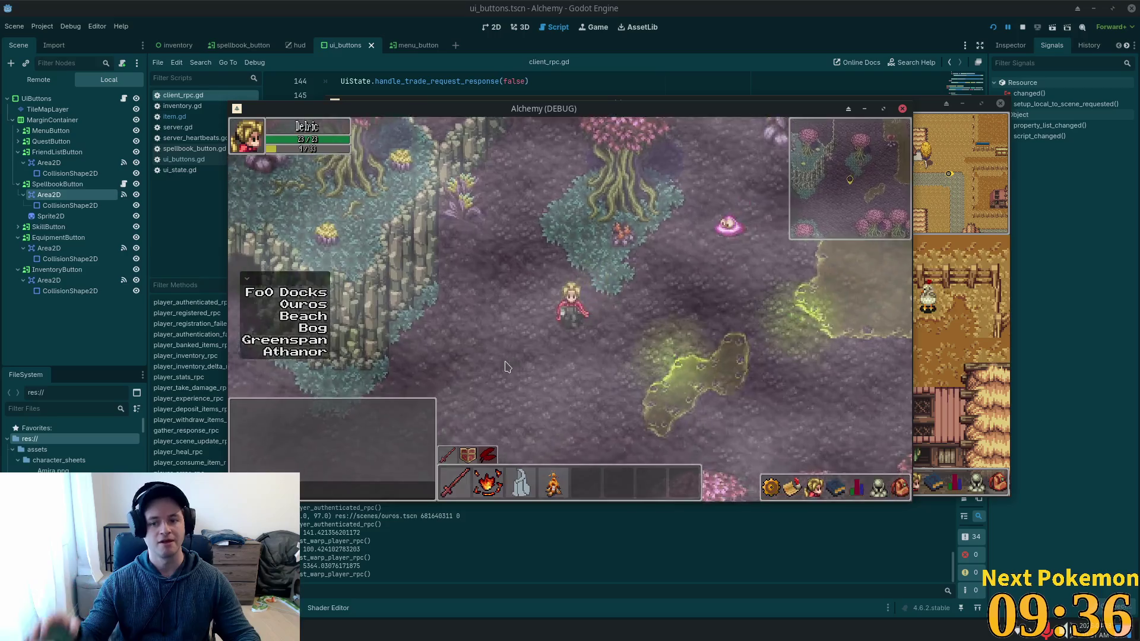
Bring the second player's game window forward and walk that character around near the other player.
drag(766, 113, 637, 181)
click(681, 108)
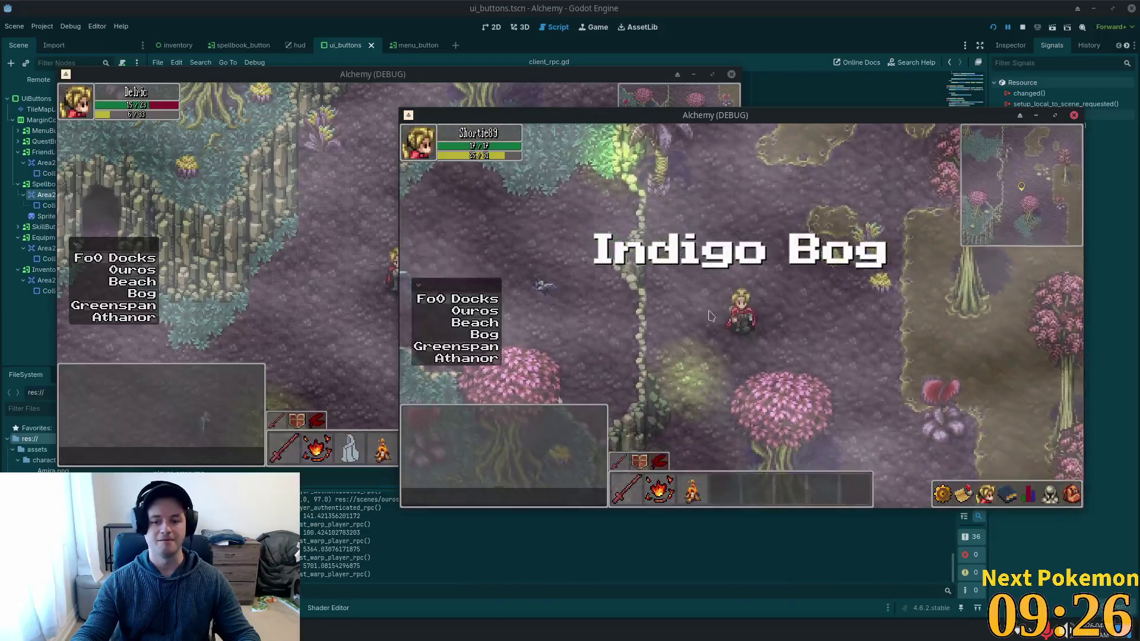
key(Down)
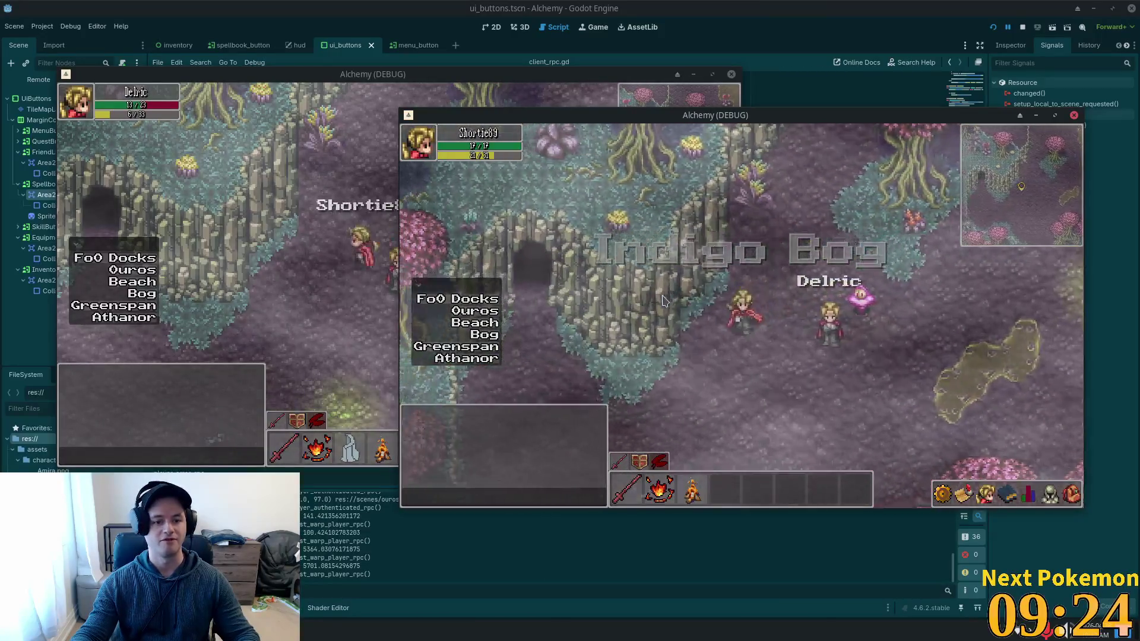
key(Down)
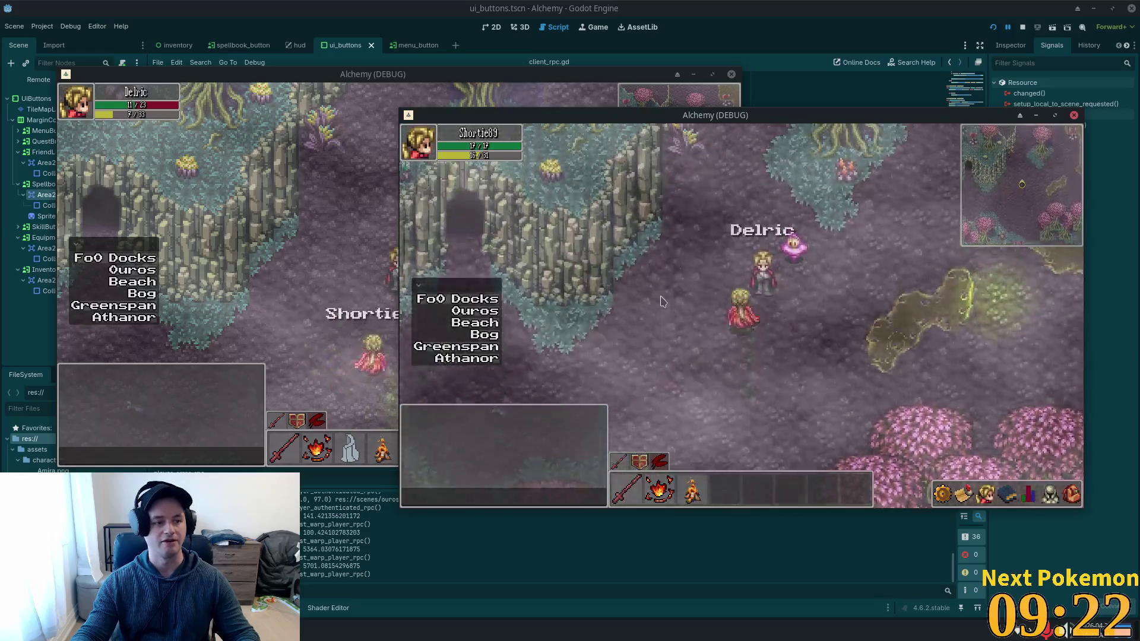
key(Up)
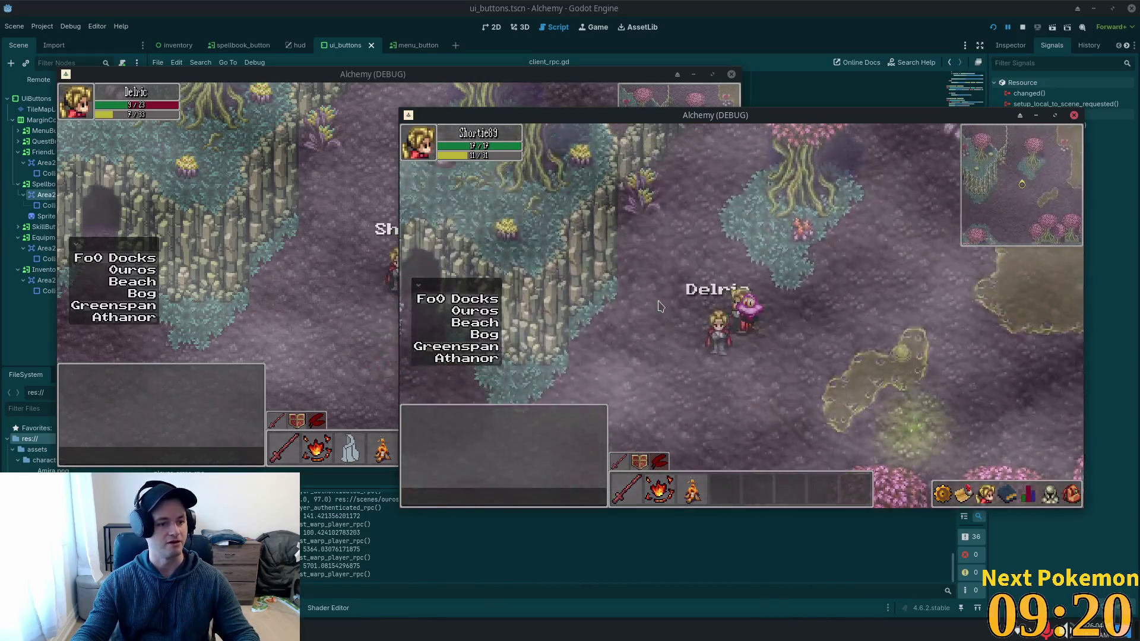
key(Left)
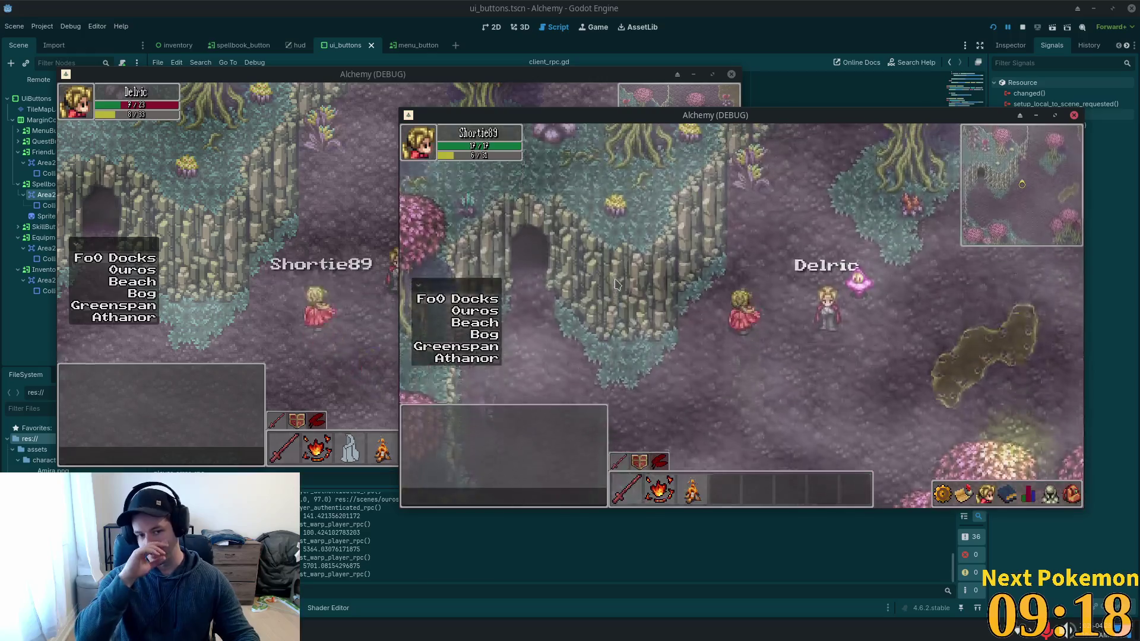
key(Down)
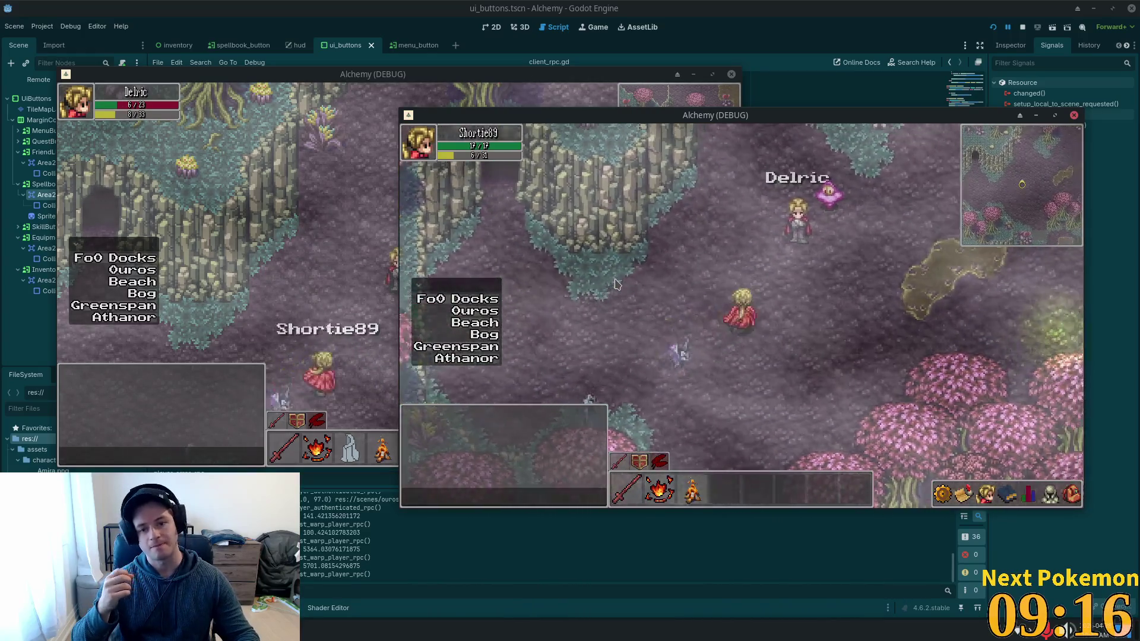
key(Up)
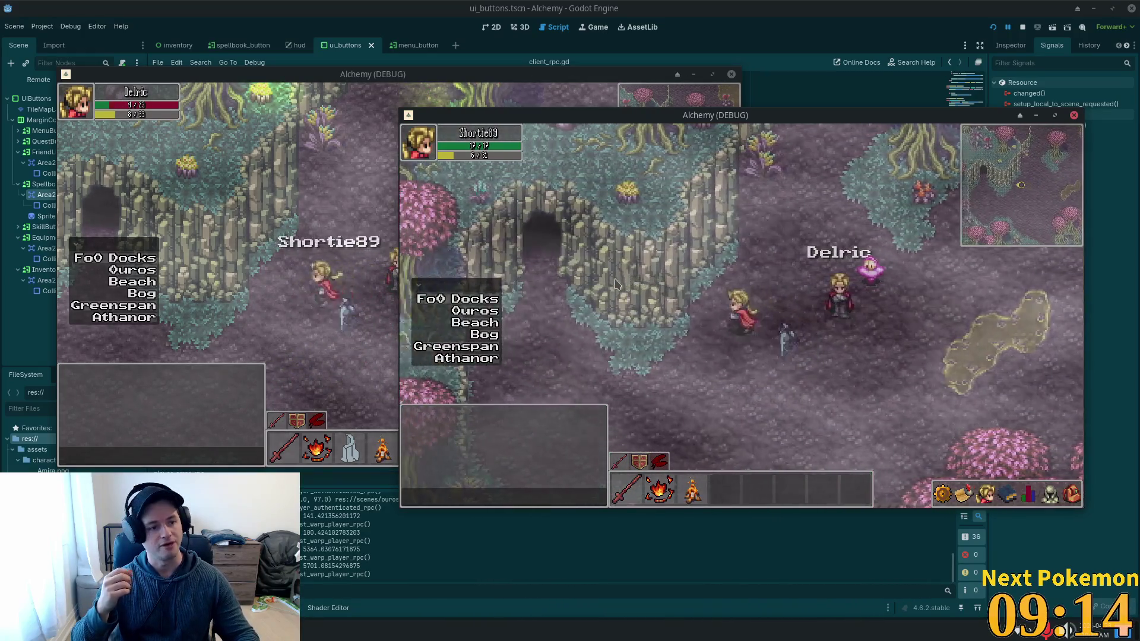
Walk the character down-right through the cave, then up and right away.
key(Down)
key(Right)
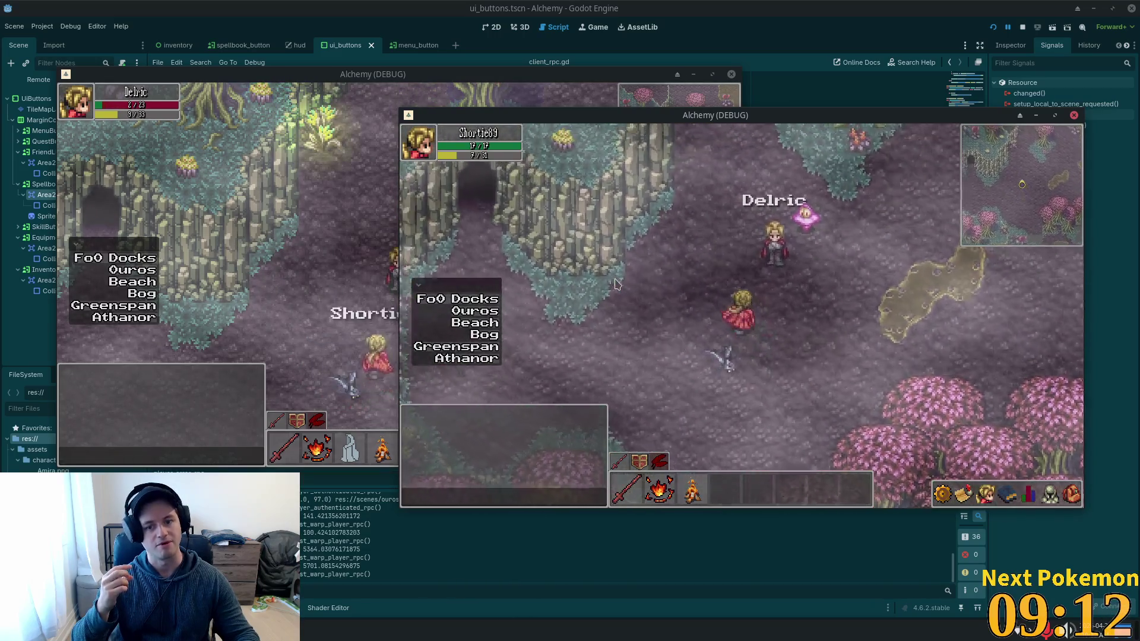
key(Up)
key(Right)
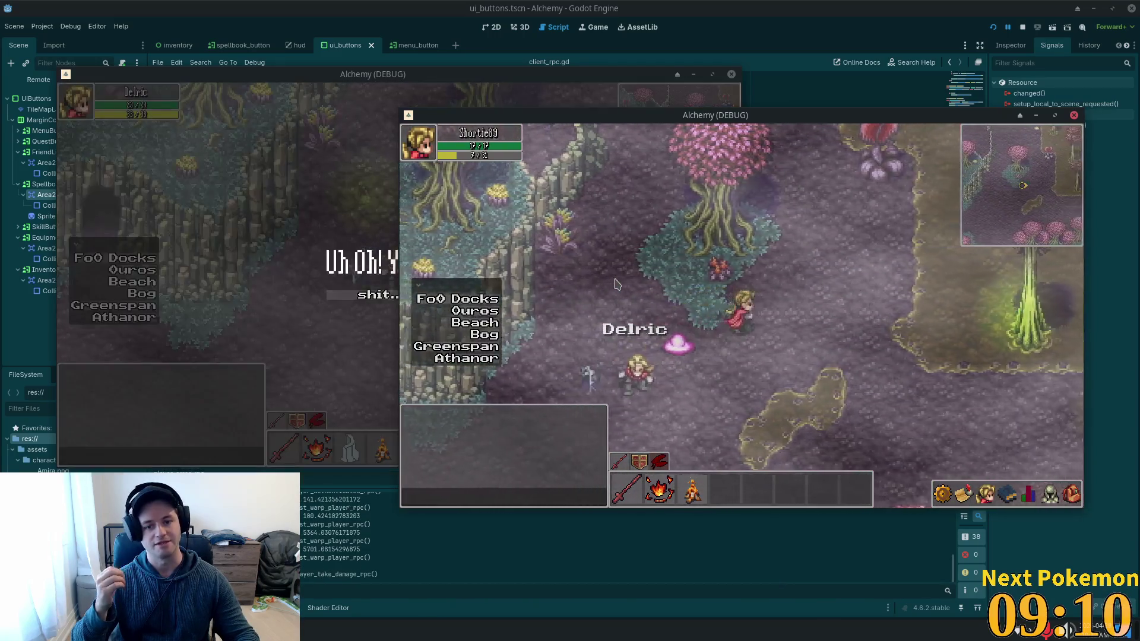
Walk past the pink trees and through the teal ponds into Greenspan Holdings.
key(Down)
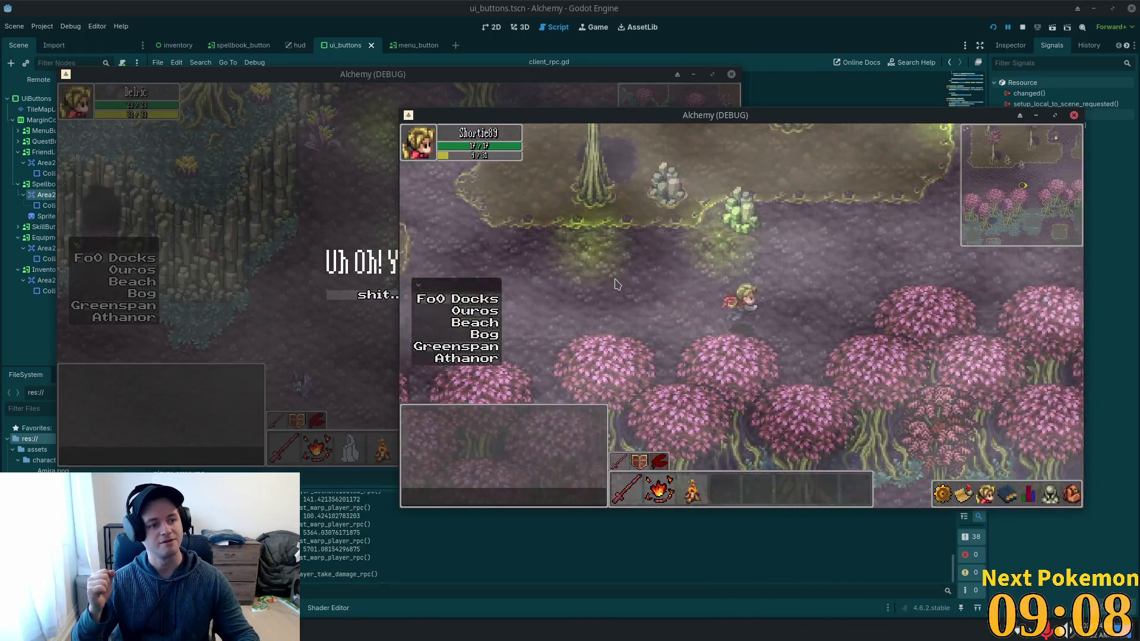
key(Right)
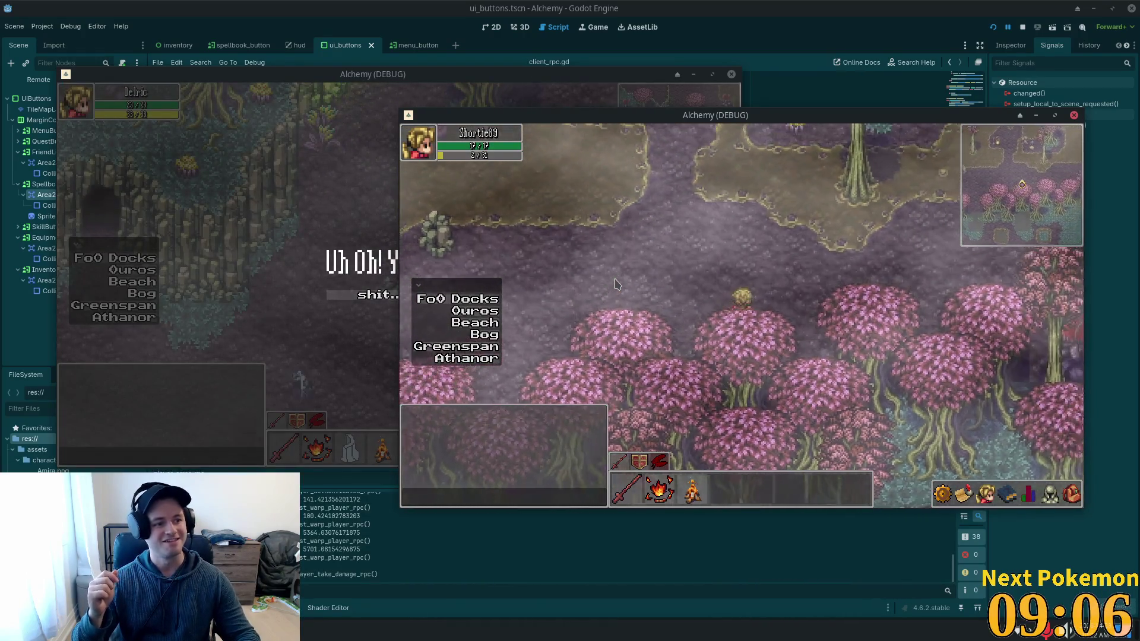
key(Right)
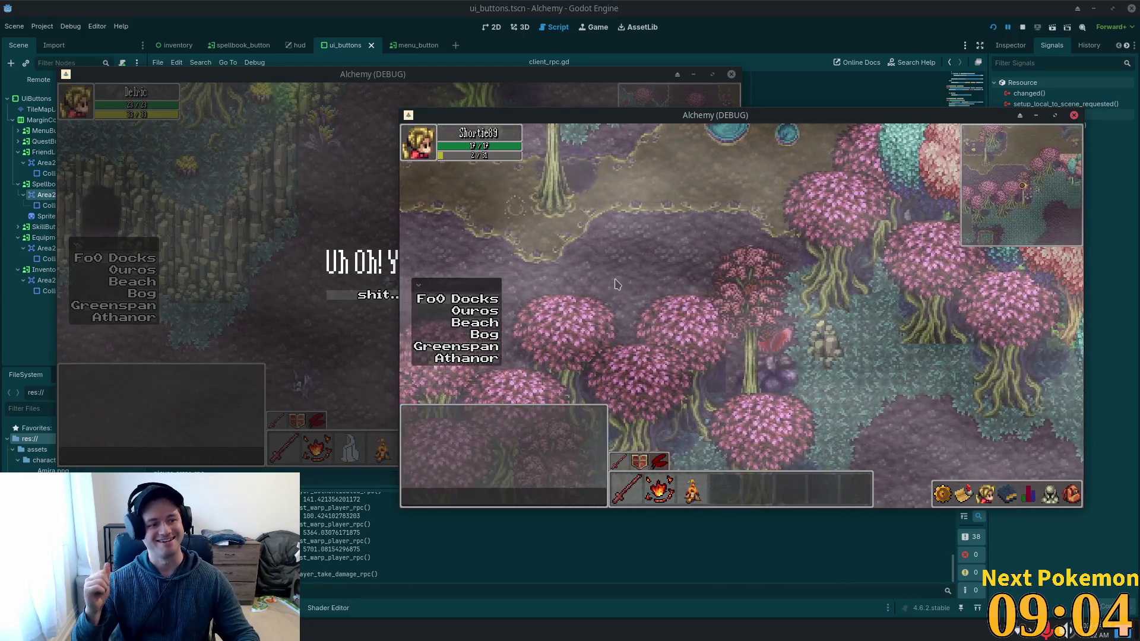
key(Down)
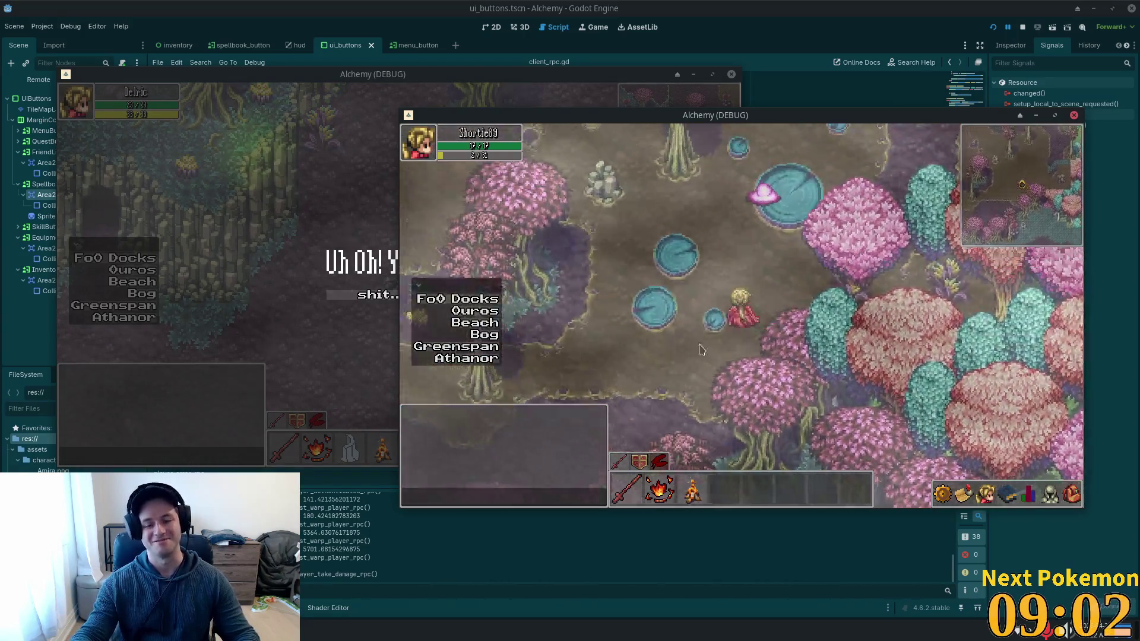
key(Down)
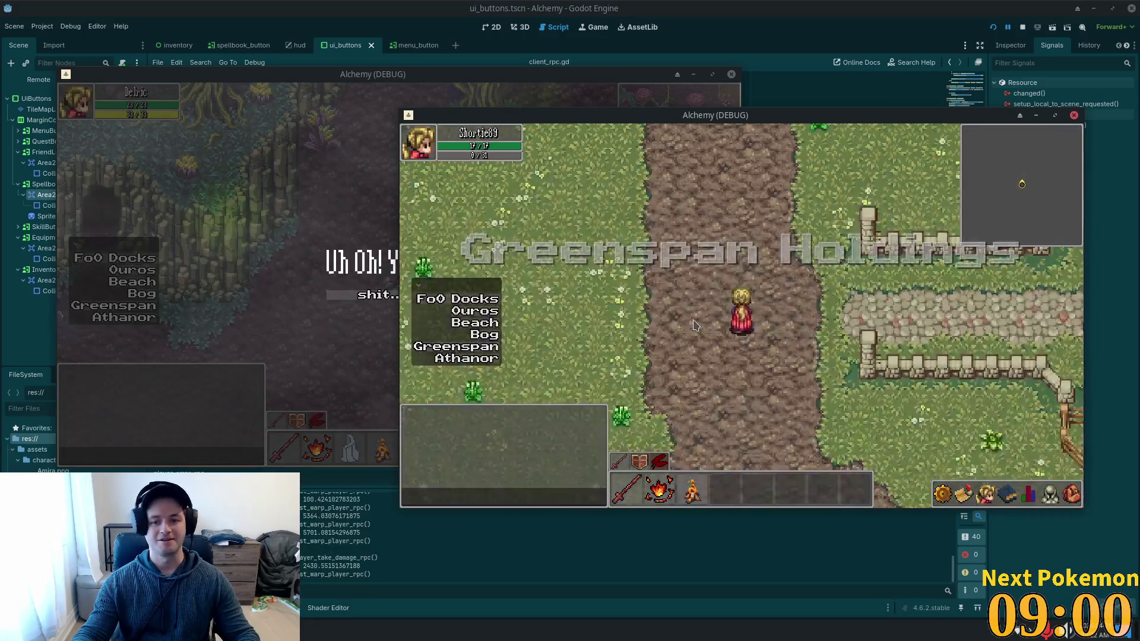
Cross the grass to the village houses, then warp to the Beach destination.
key(Left)
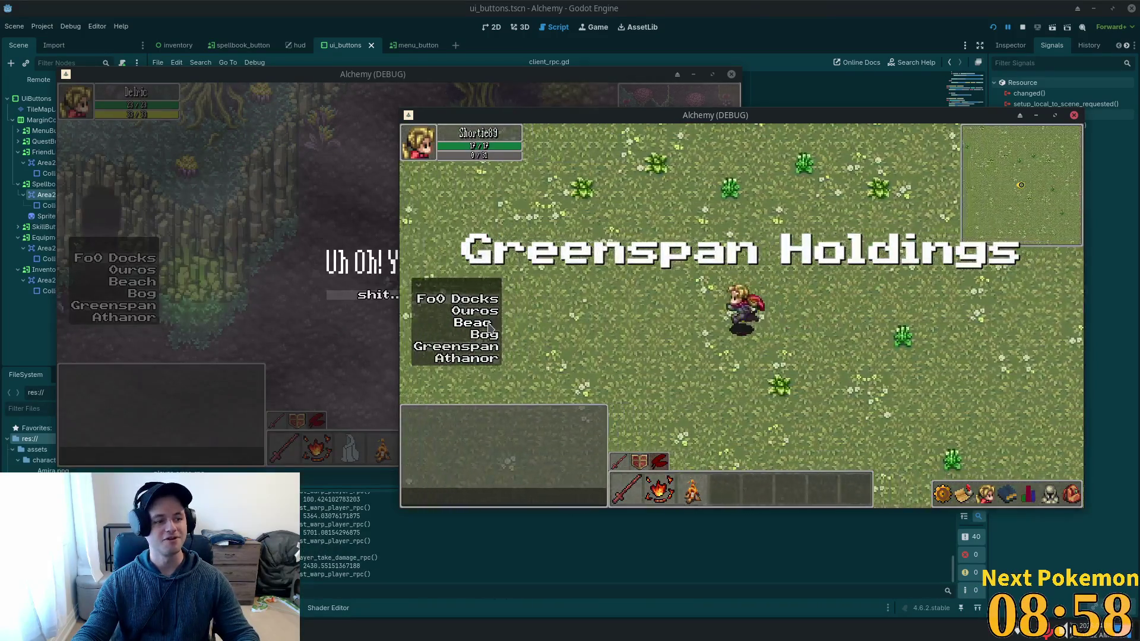
key(Left)
key(Left)
key(Down)
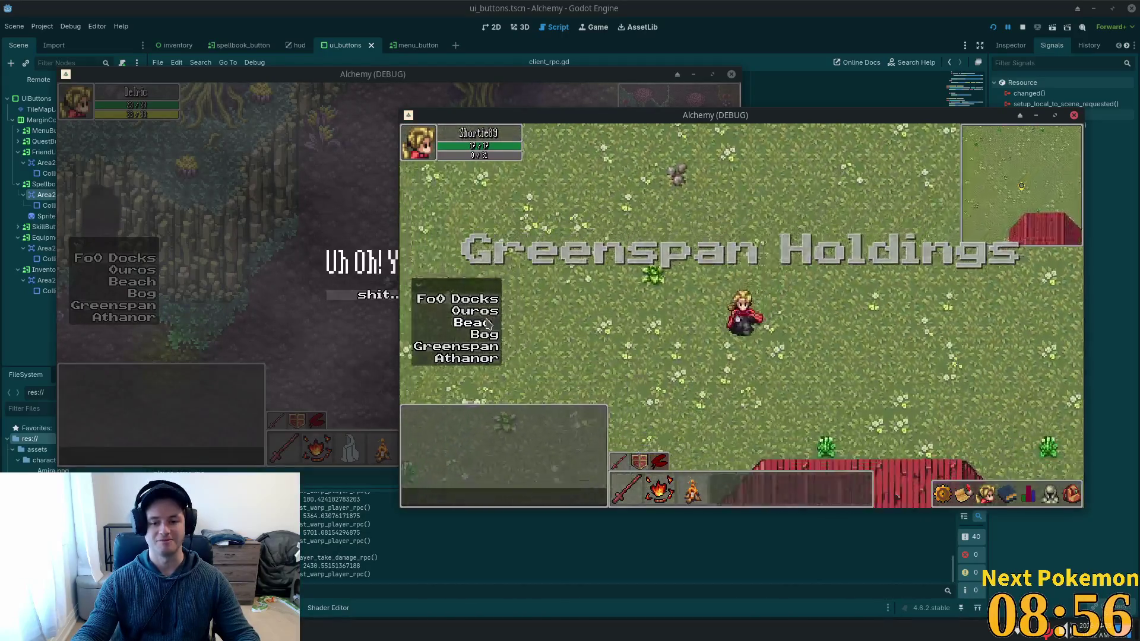
key(Down)
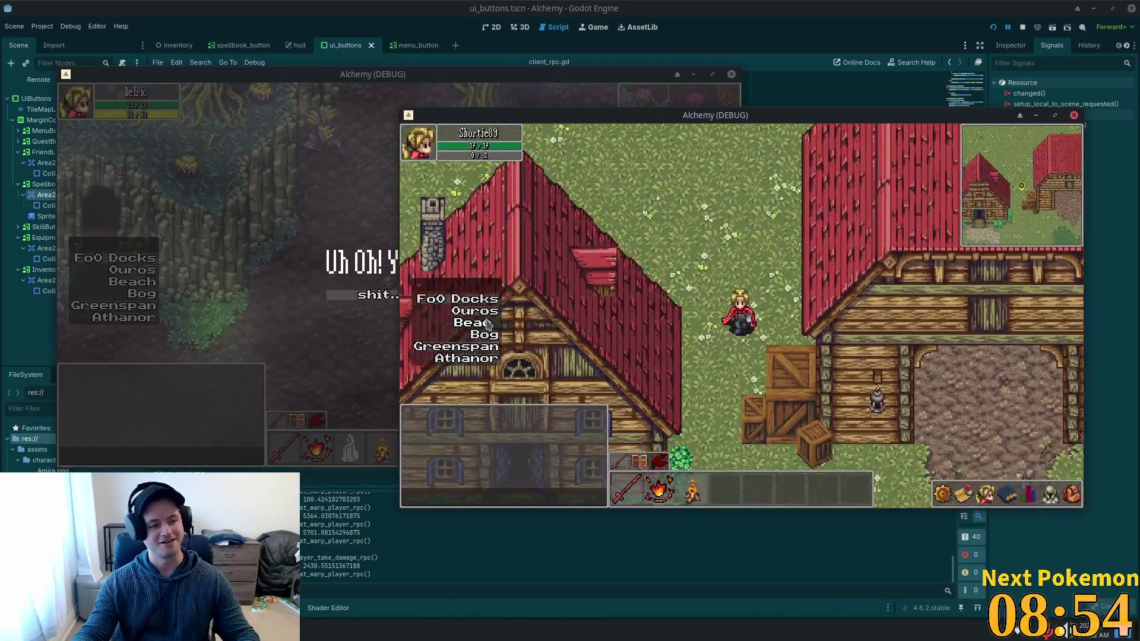
key(Down)
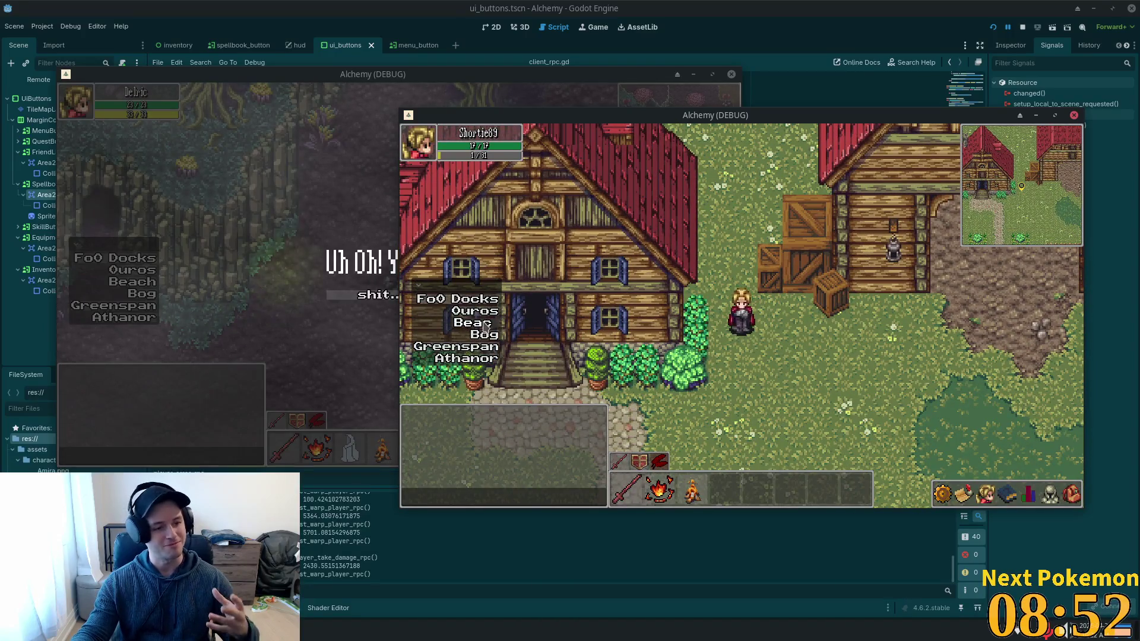
click(487, 324)
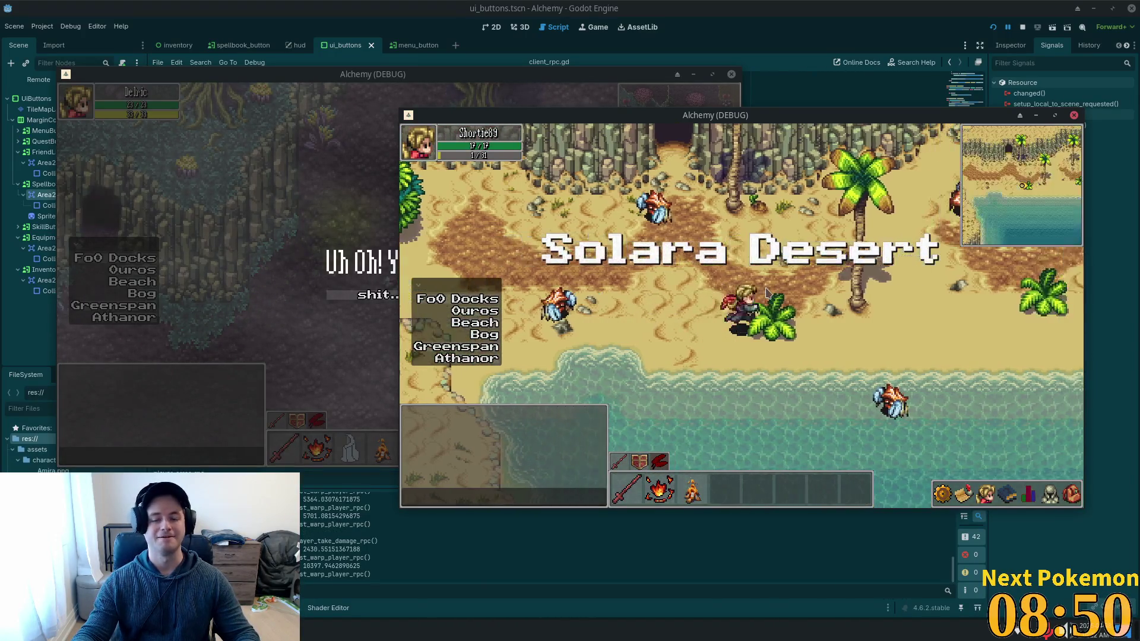
Walk through the Solara Desert and along the beach to the large palm tree.
key(Up)
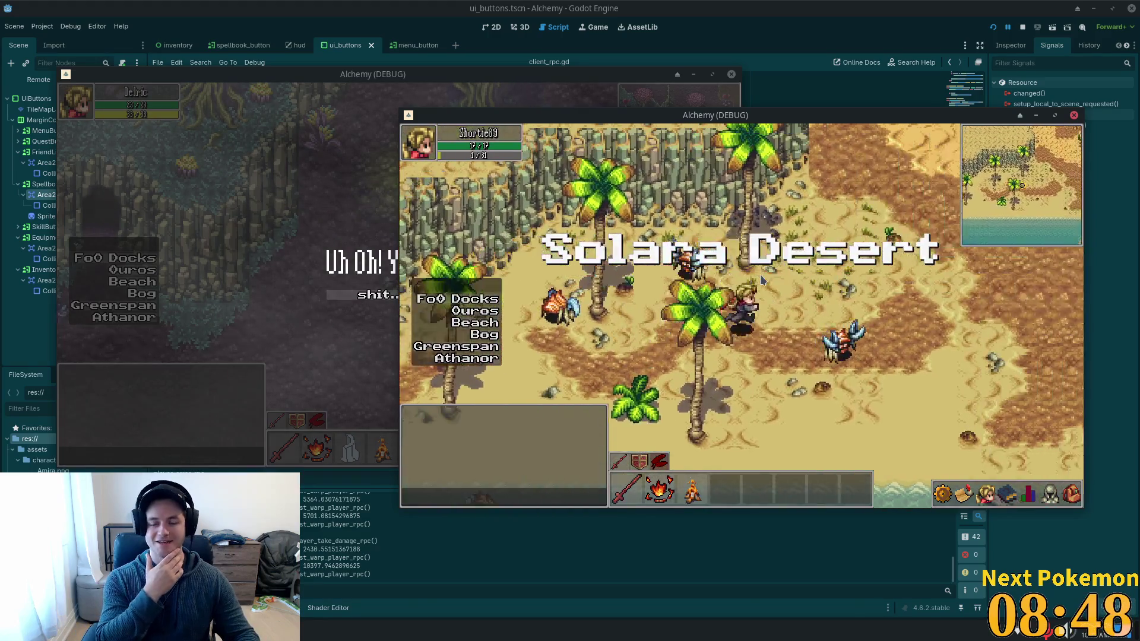
key(Right)
key(Right)
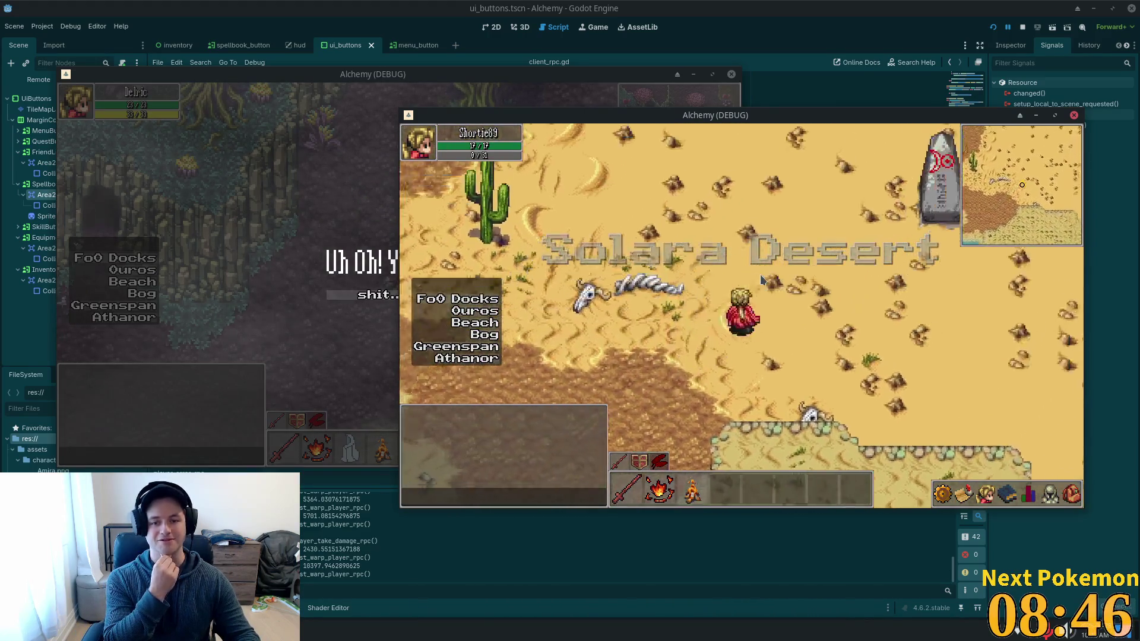
key(Right)
key(Up)
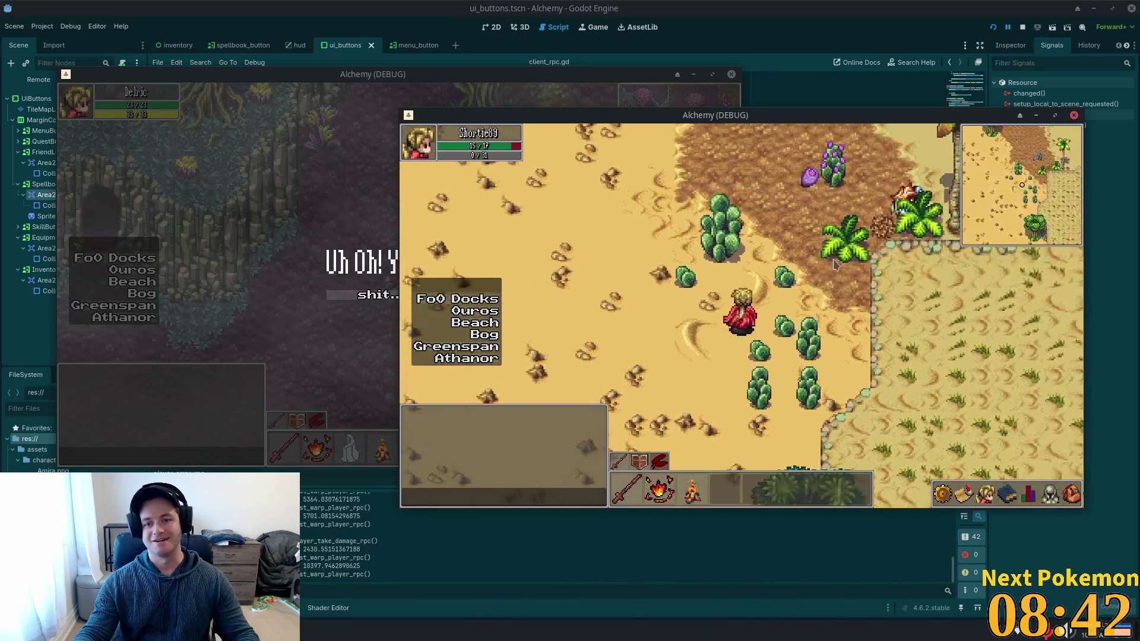
key(Up)
key(Right)
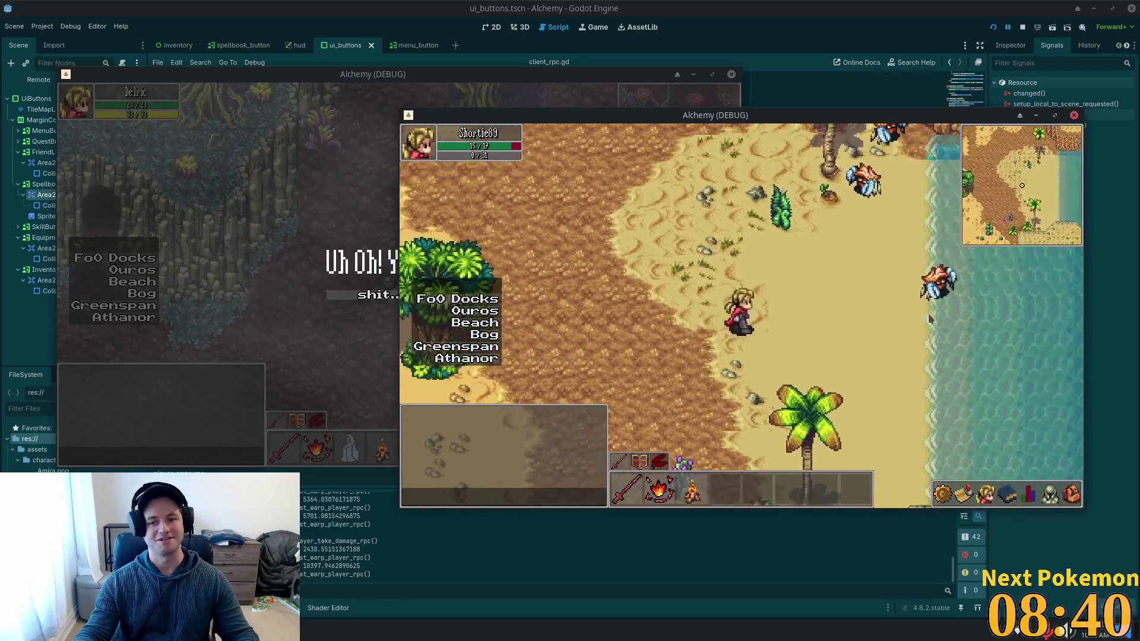
key(Down)
key(Up)
key(Left)
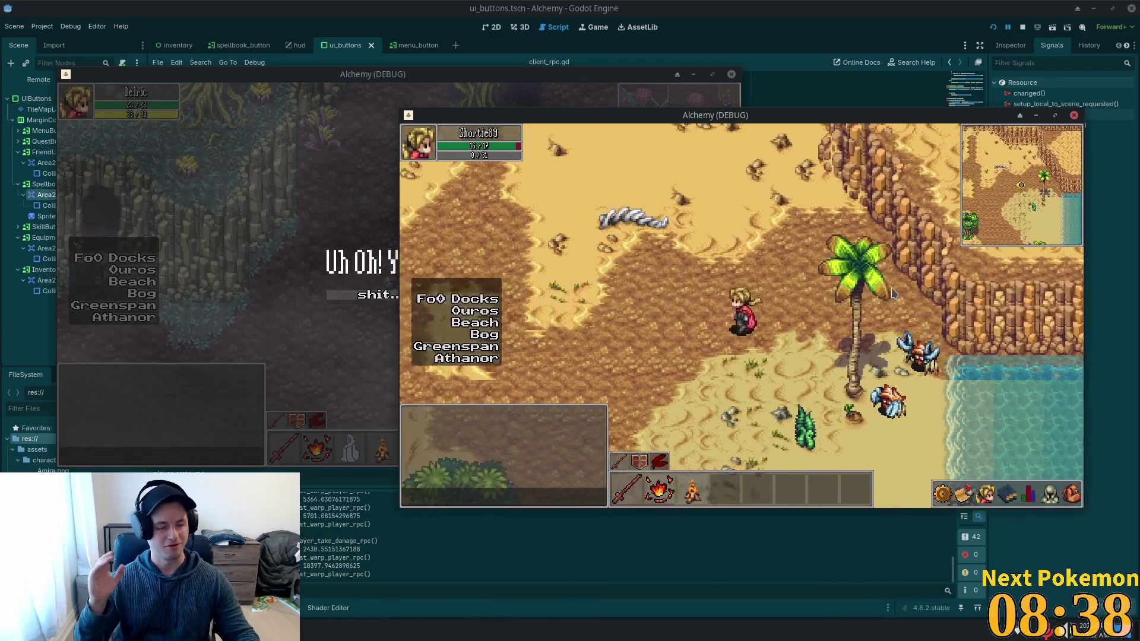
key(Down)
key(Left)
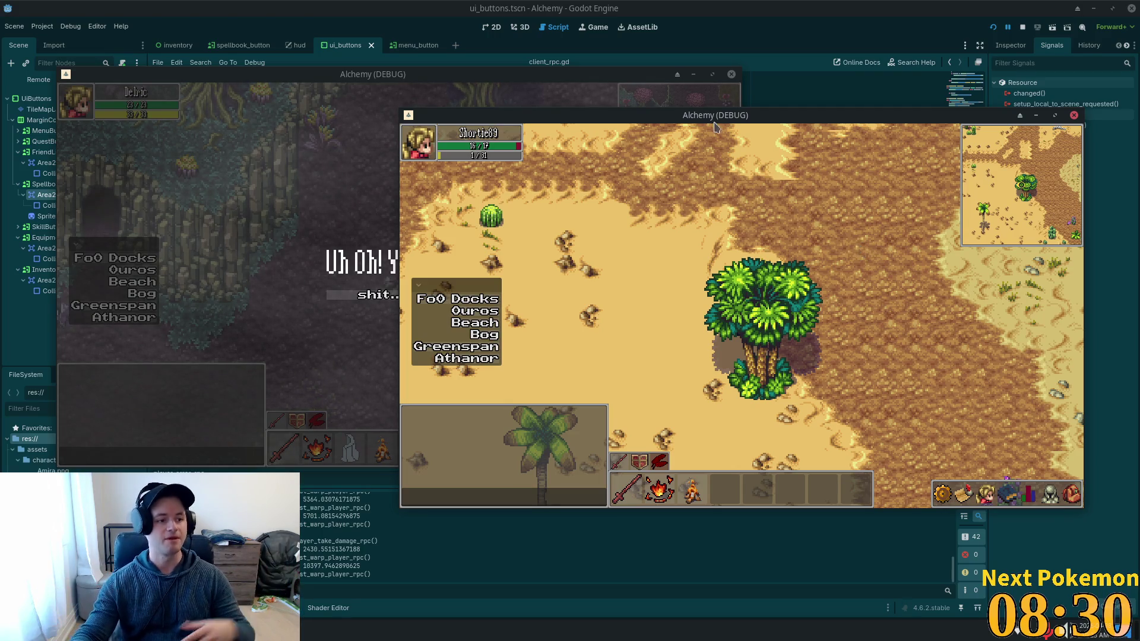
Walk northwest past the palm, then view and close the stats sheet showing Level 4.
key(w)
key(a)
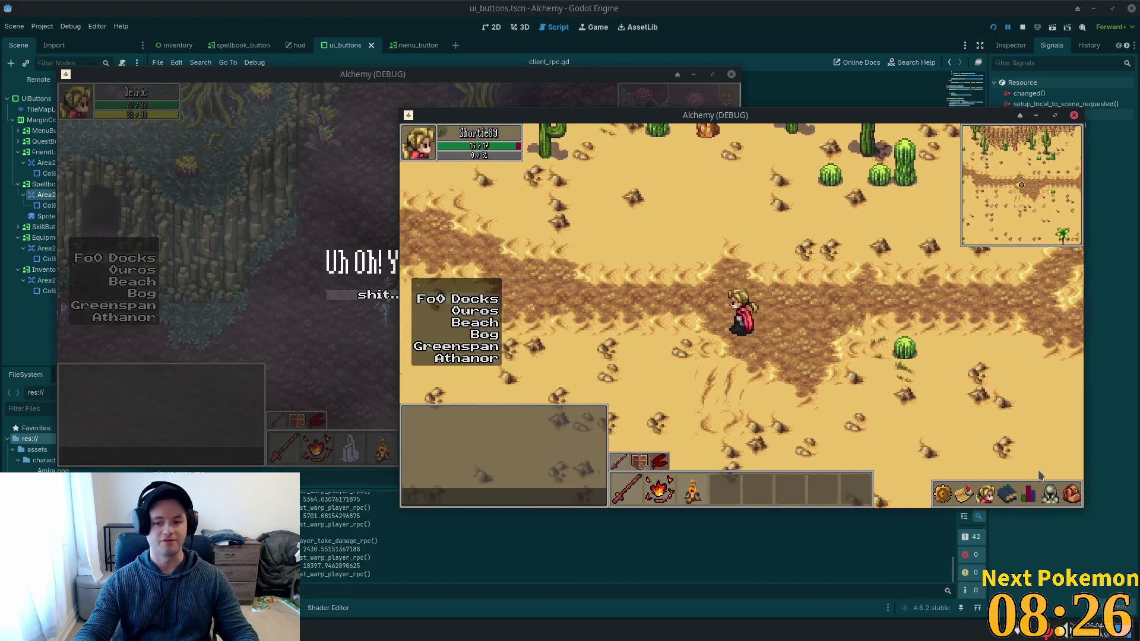
click(1029, 496)
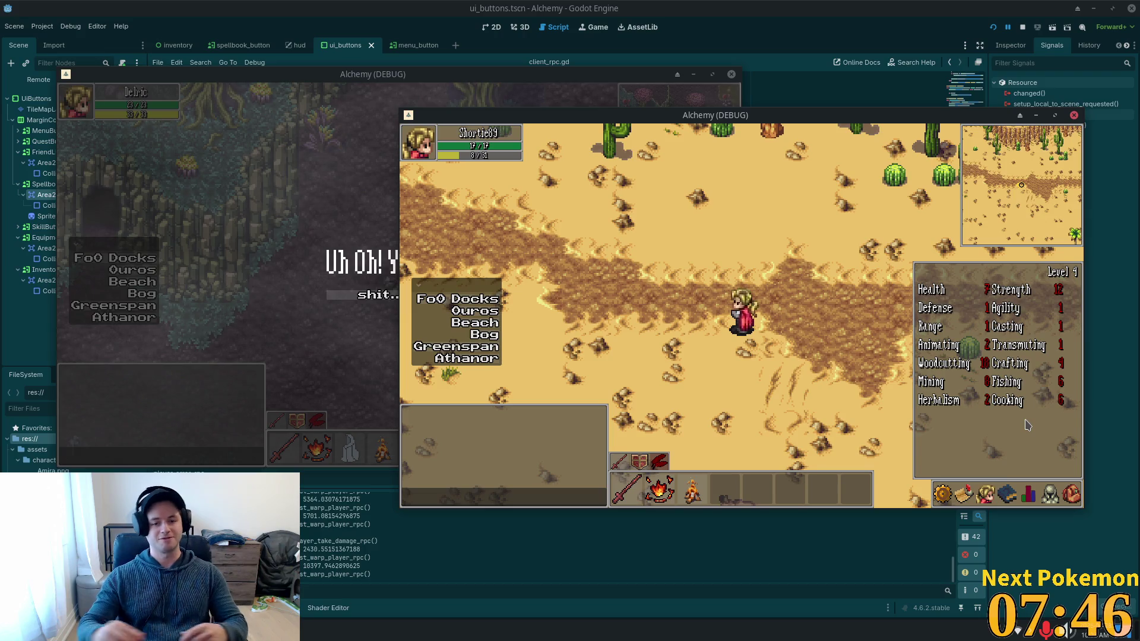
click(789, 215)
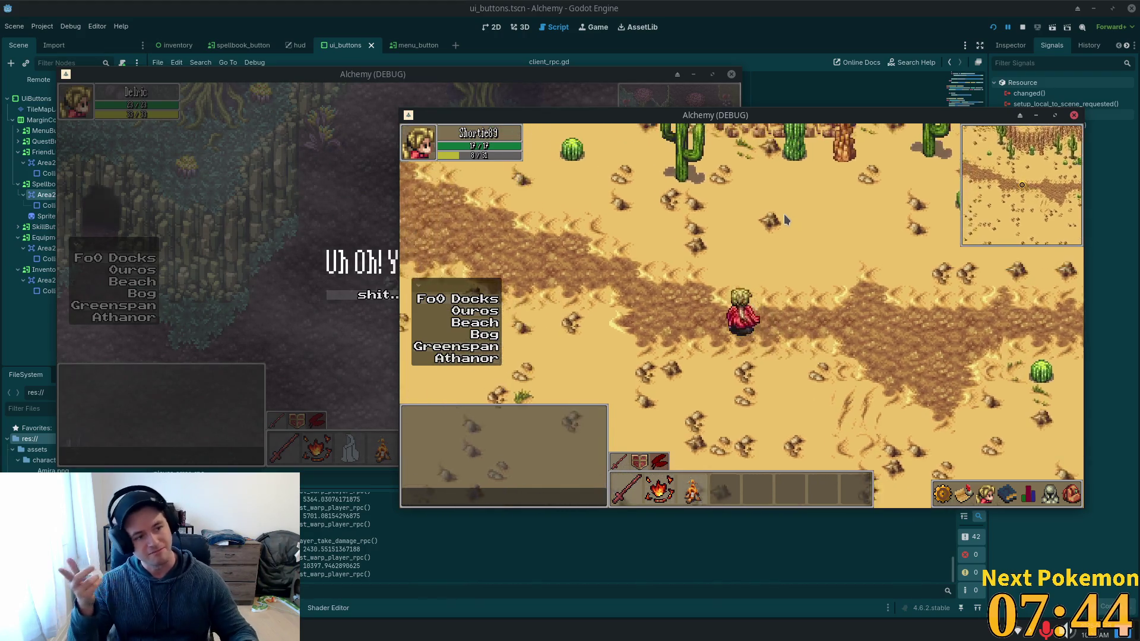
Walk left past the cacti across the desert and show the skills list with Auto Attack.
key(w+a)
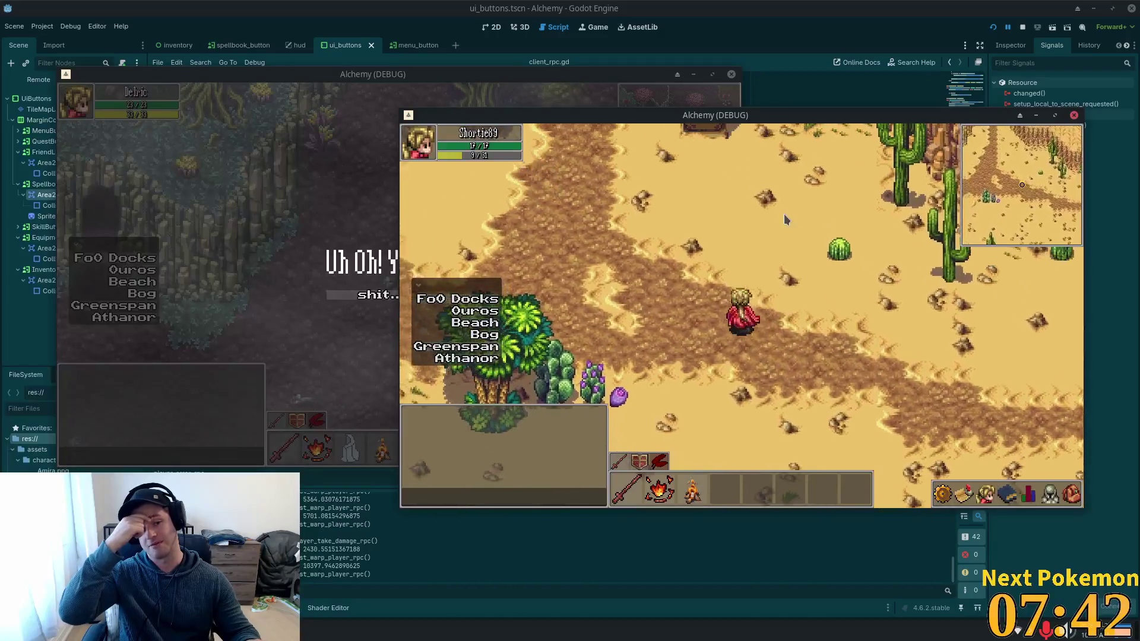
key(a)
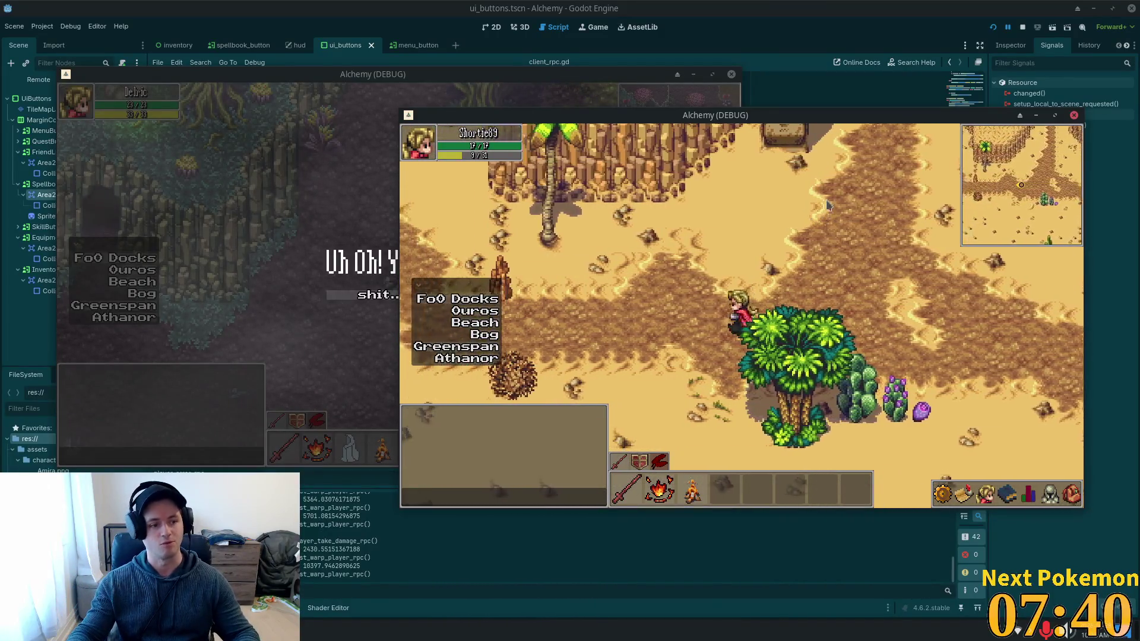
key(a)
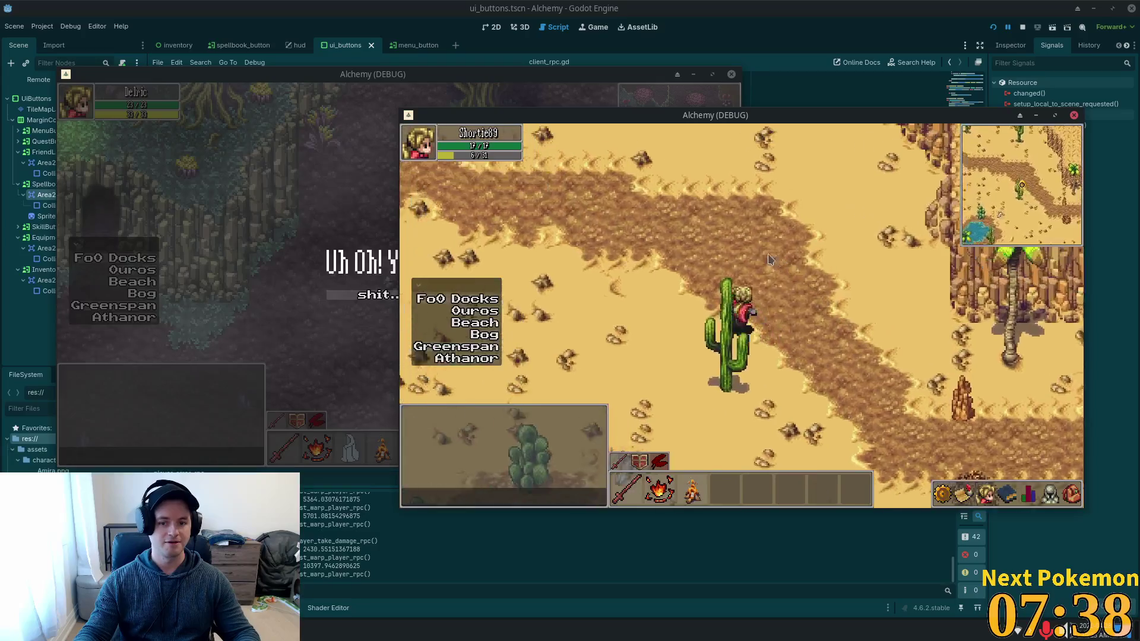
key(a)
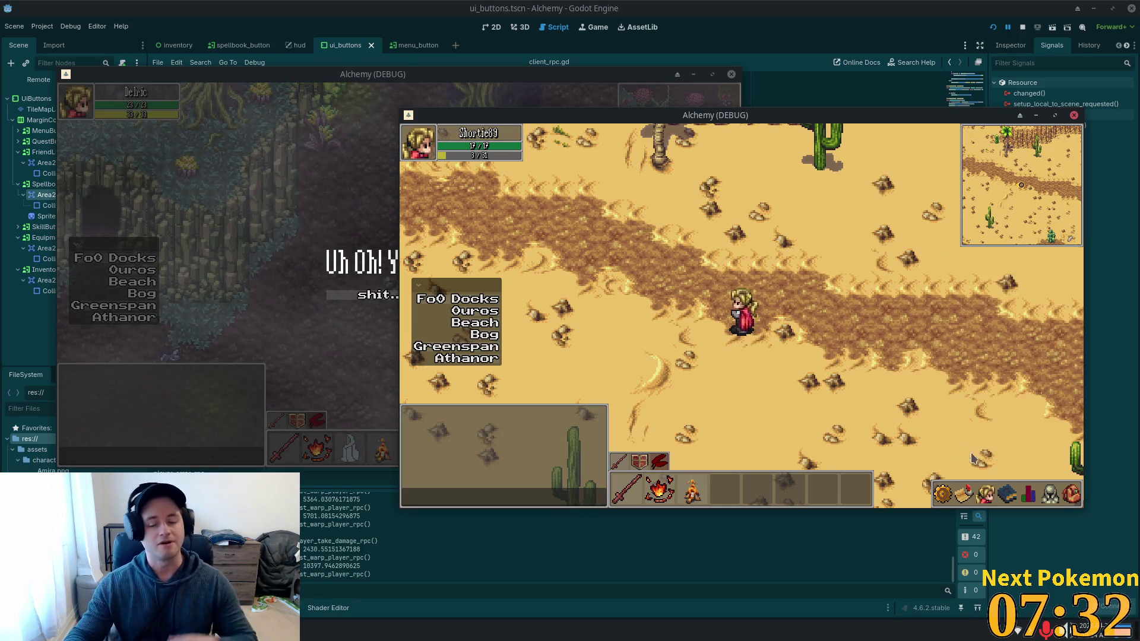
click(1008, 494)
Walk onto the stone path, up onto the wooden dock and back down.
key(w)
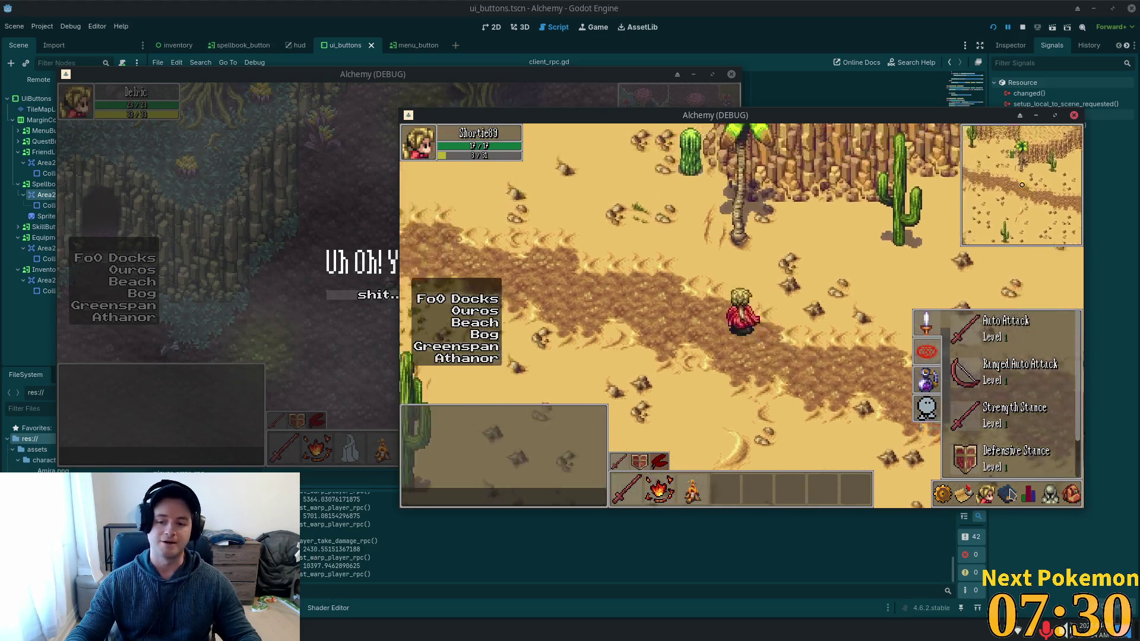
key(d)
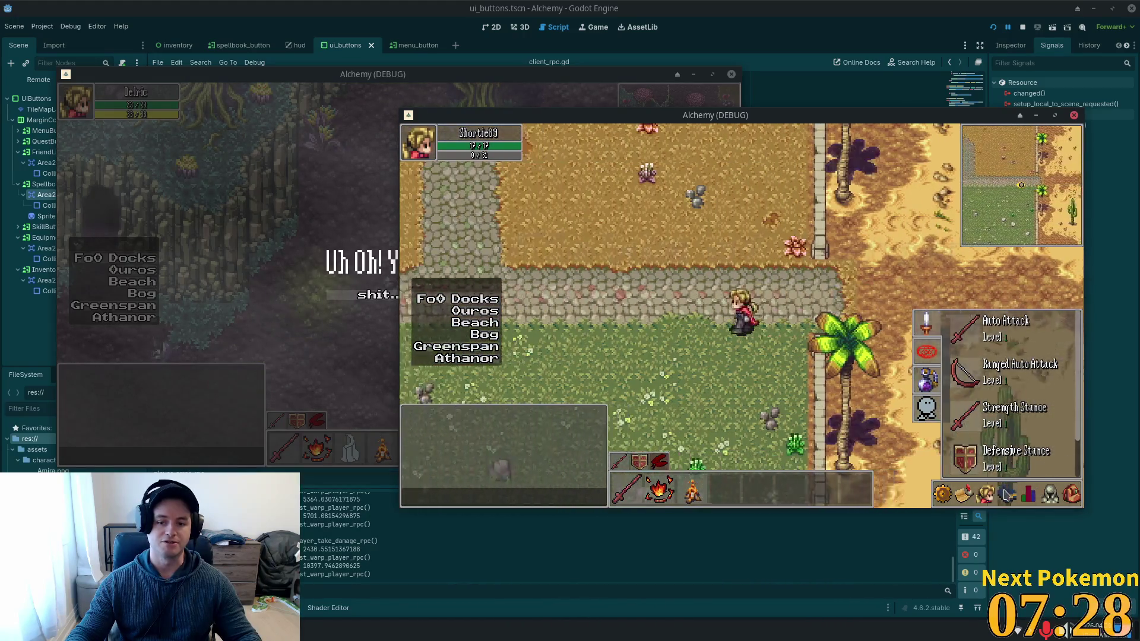
key(a)
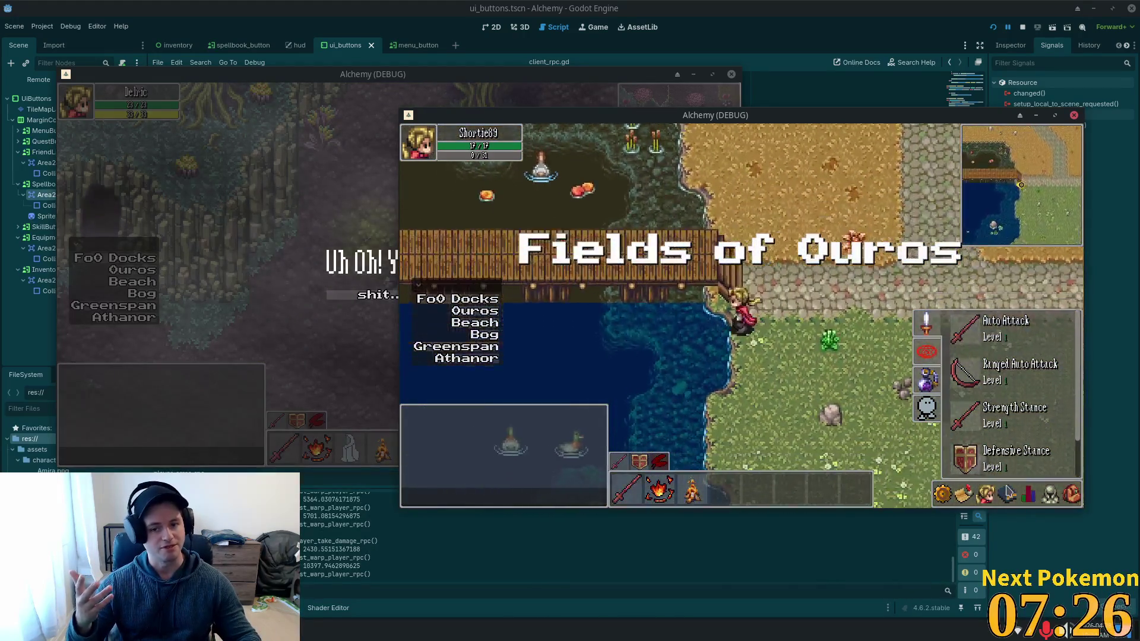
key(w)
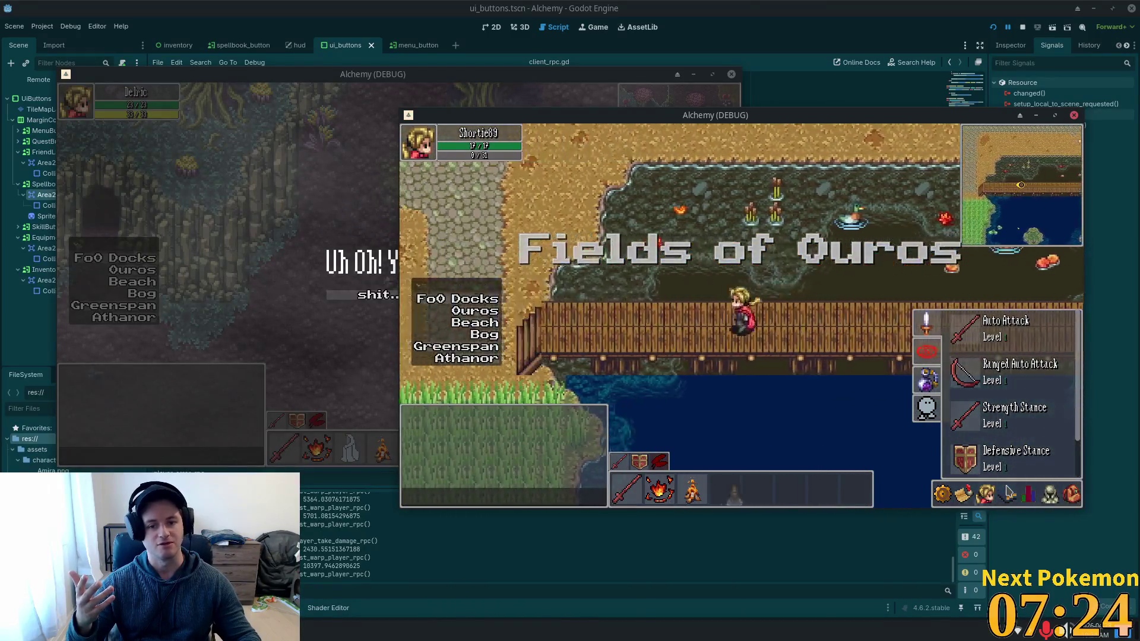
key(s)
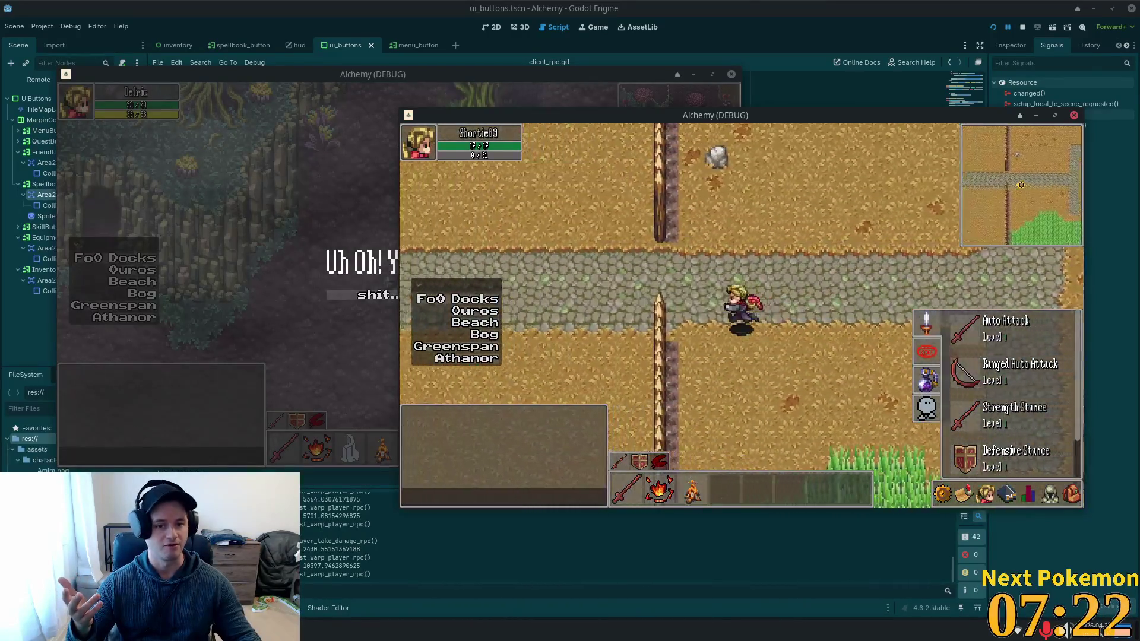
Walk west along the stone path past the crop fields through Ouros town.
key(a)
key(w)
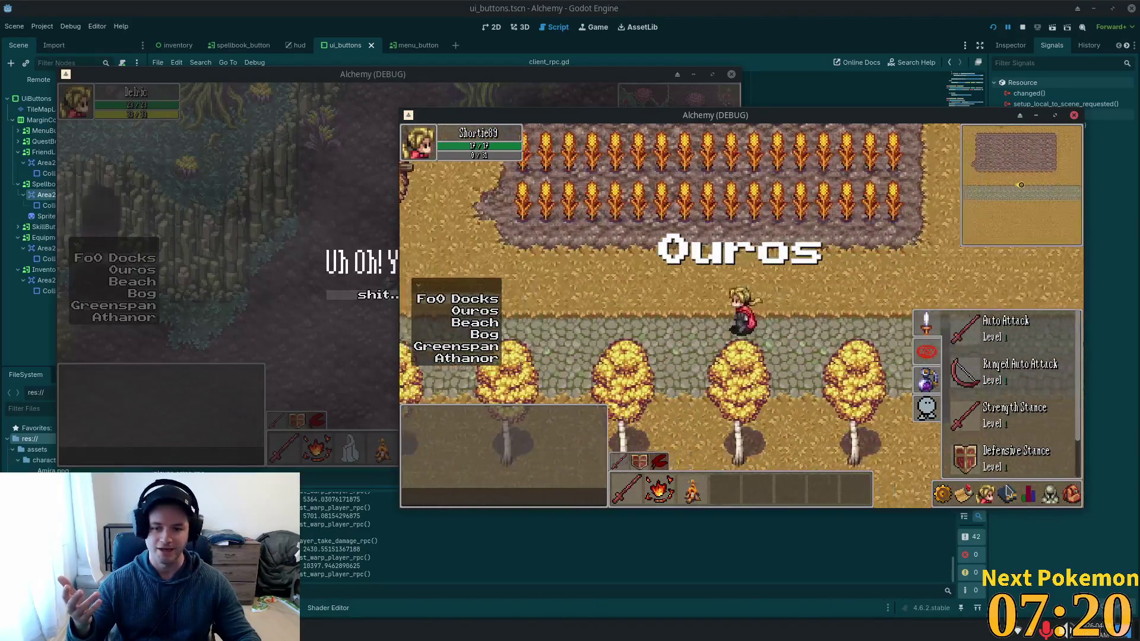
key(a)
key(a)
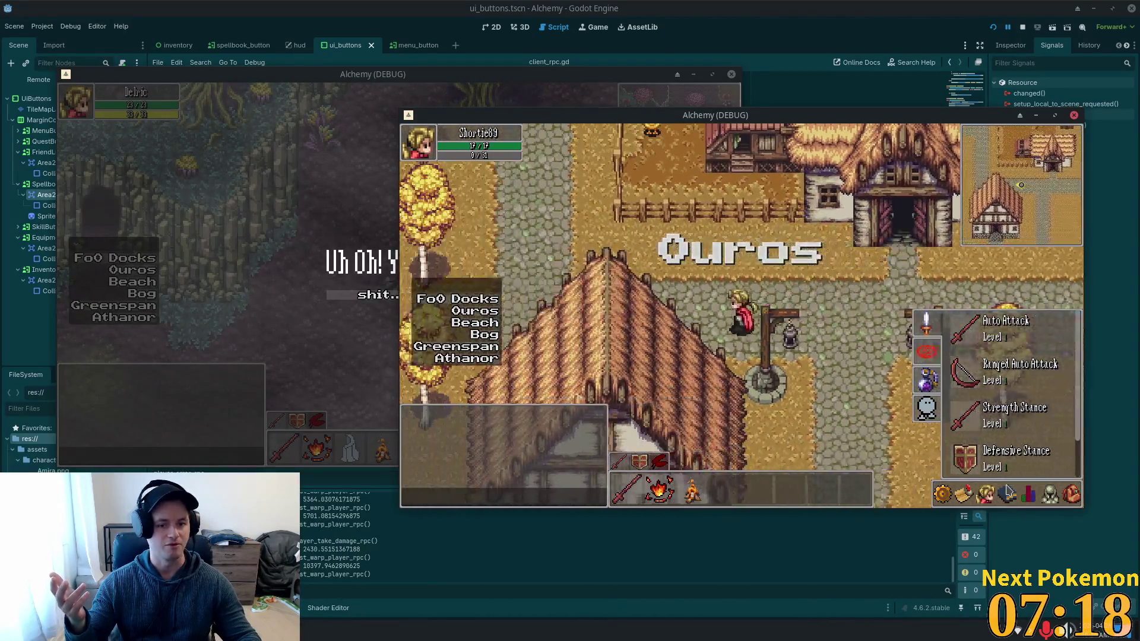
key(a)
key(w)
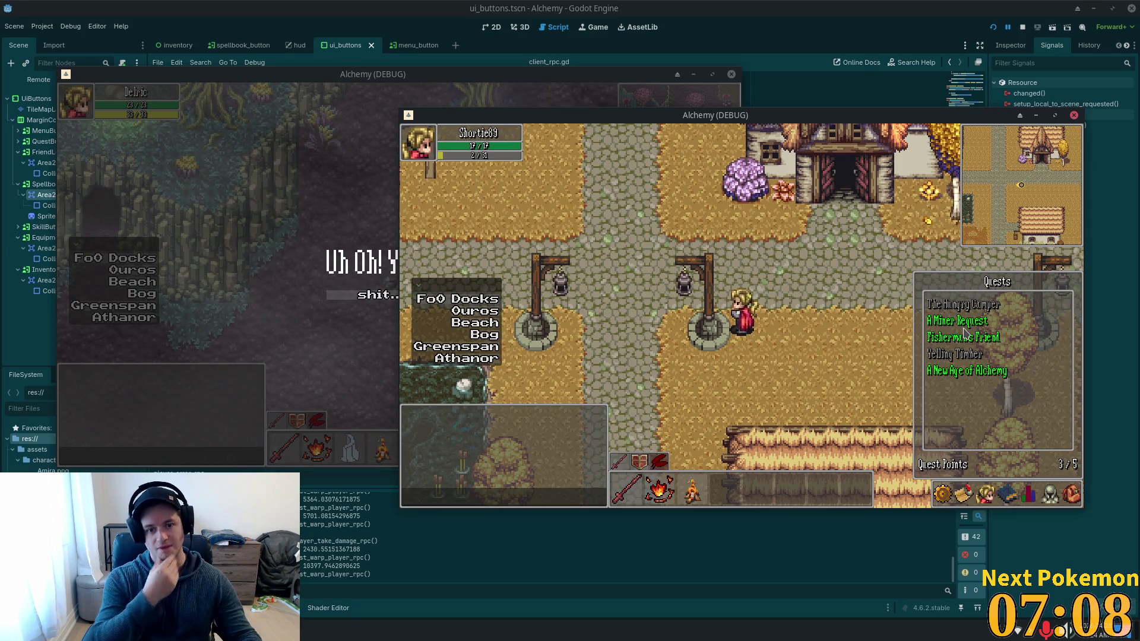
Walk the character left and close the Quests panel.
key(Left)
key(Left)
key(Left)
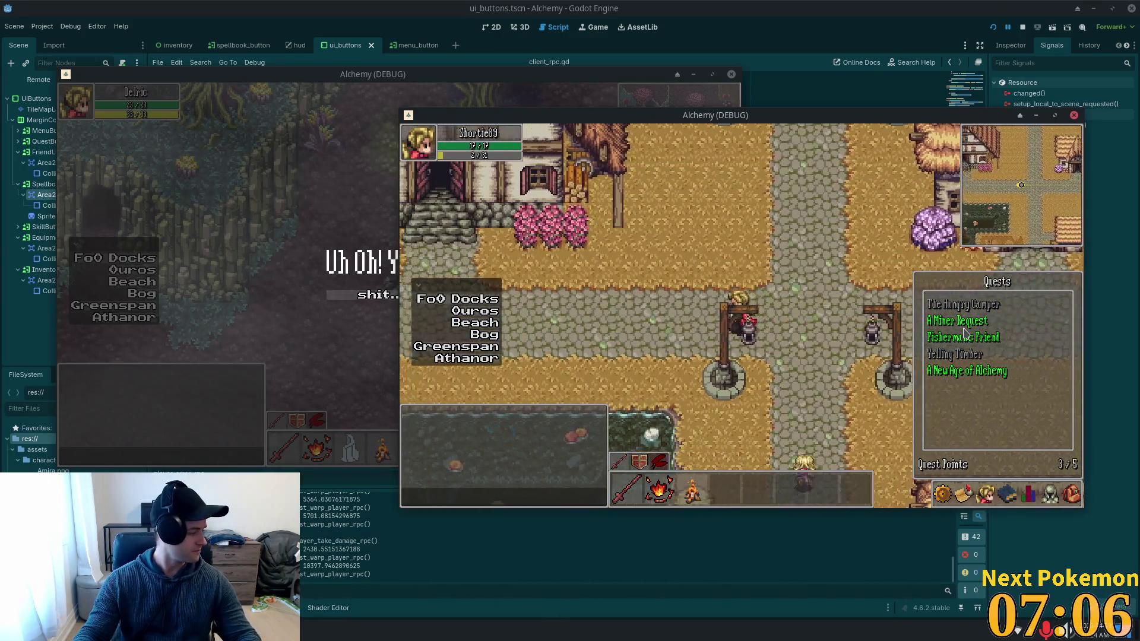
key(Left)
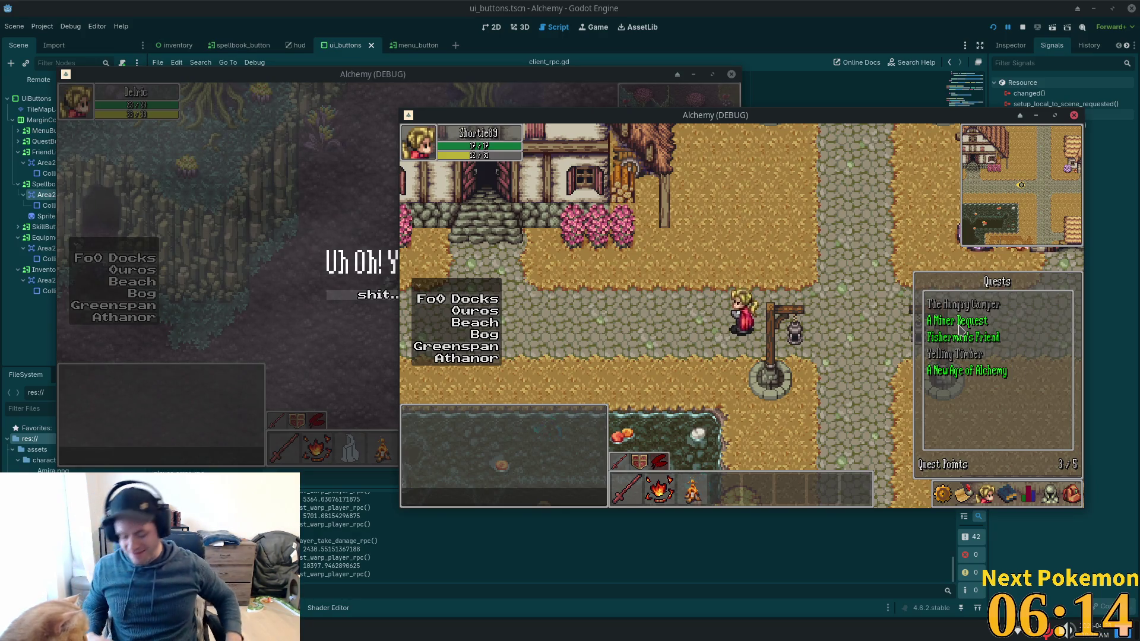
click(661, 149)
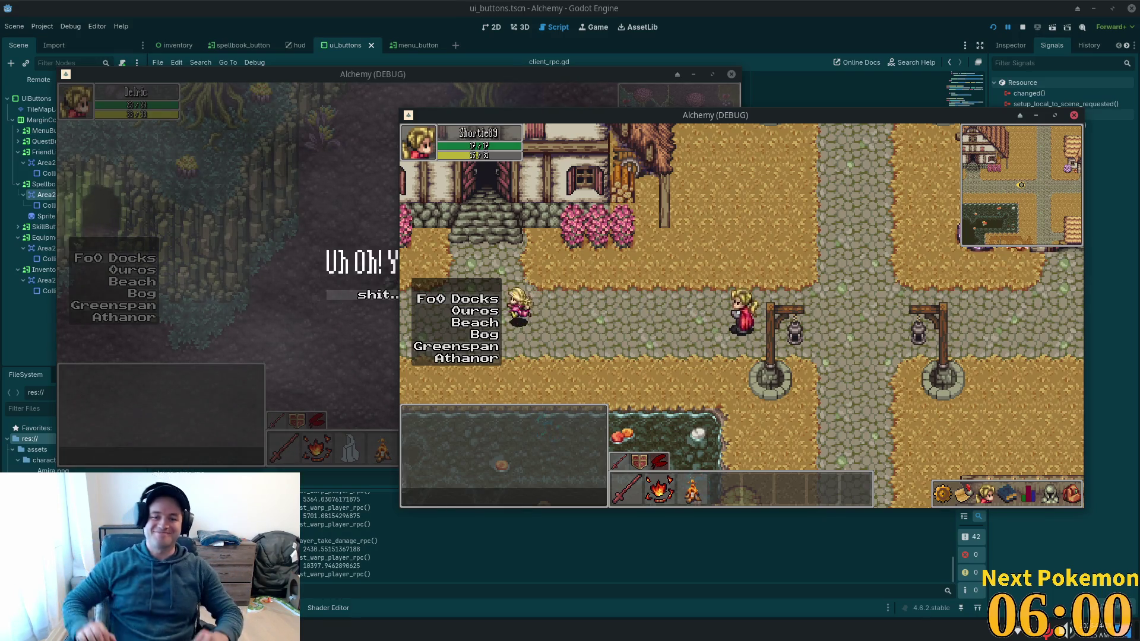
In the other player's window, dismiss the death message to respawn and walk toward the first character.
click(347, 281)
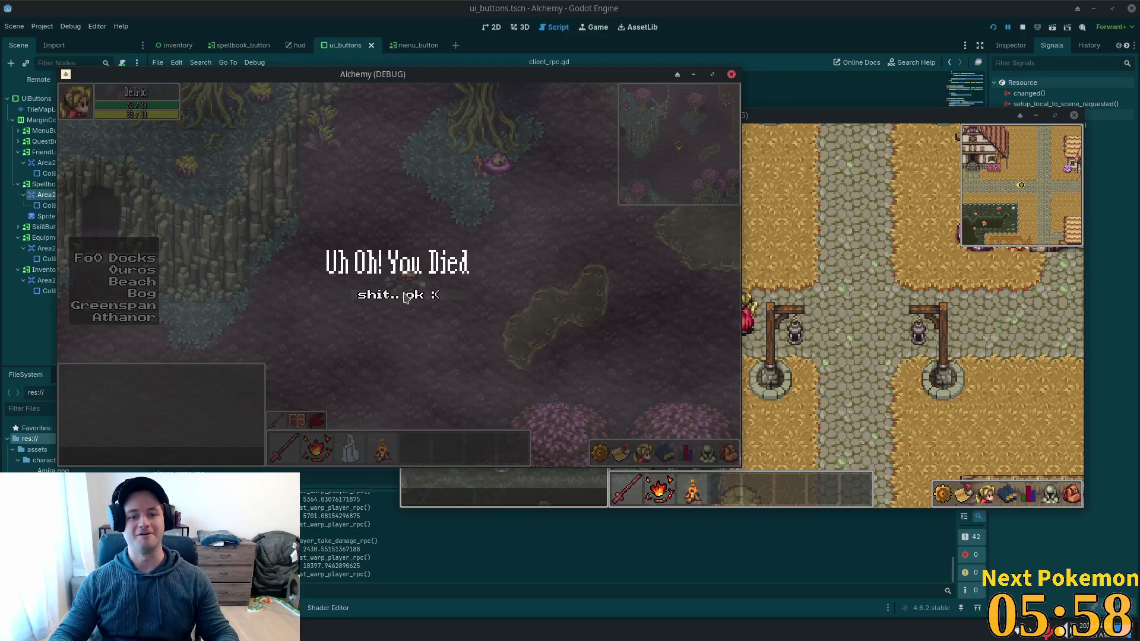
click(399, 295)
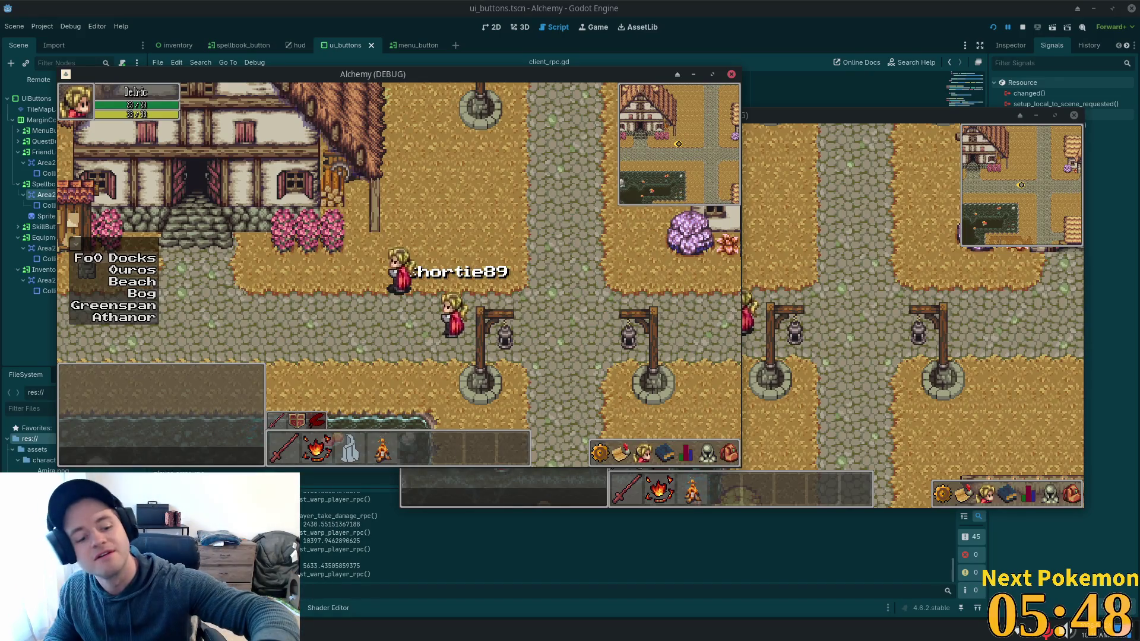
click(525, 295)
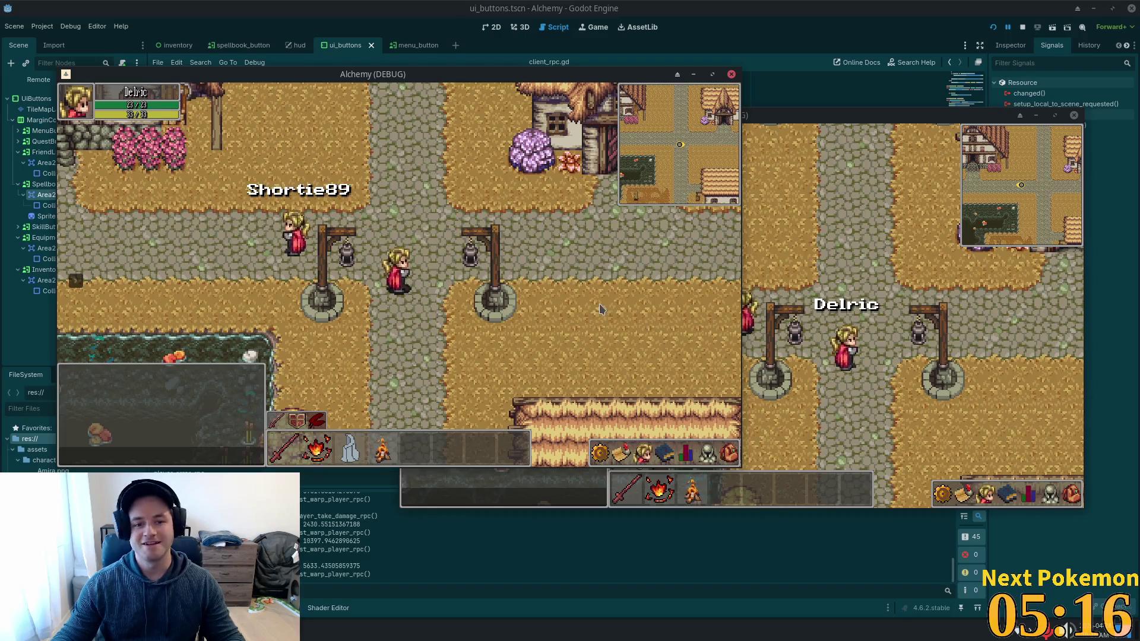
Walk the second character past the large house, over the stone bridge into the rocky cliffs.
key(Left)
key(Up)
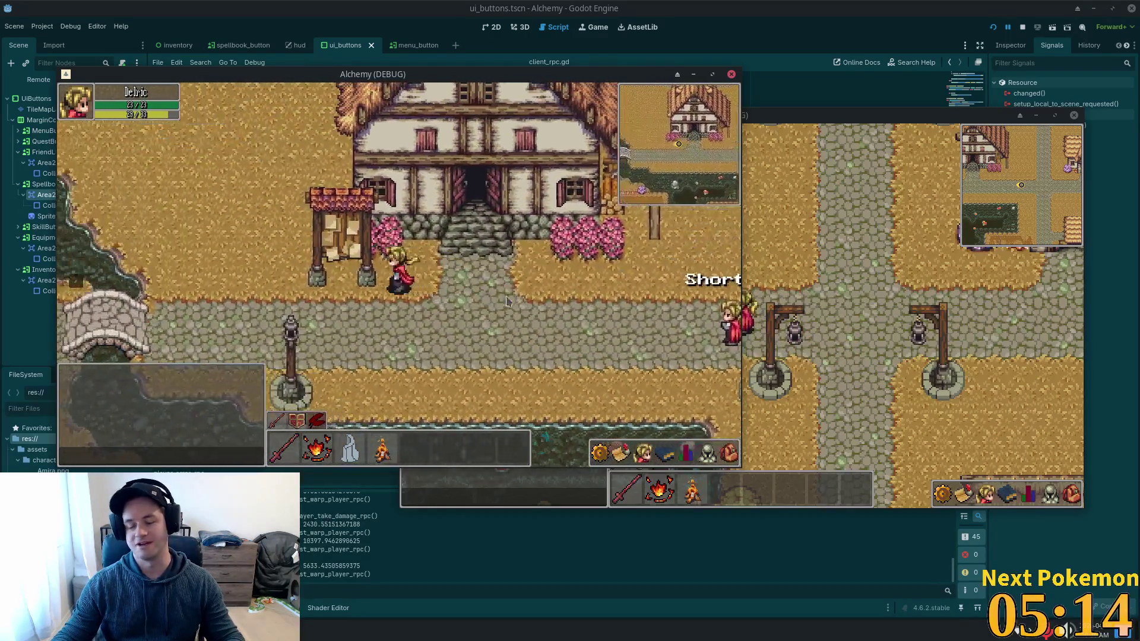
key(Down)
key(Left)
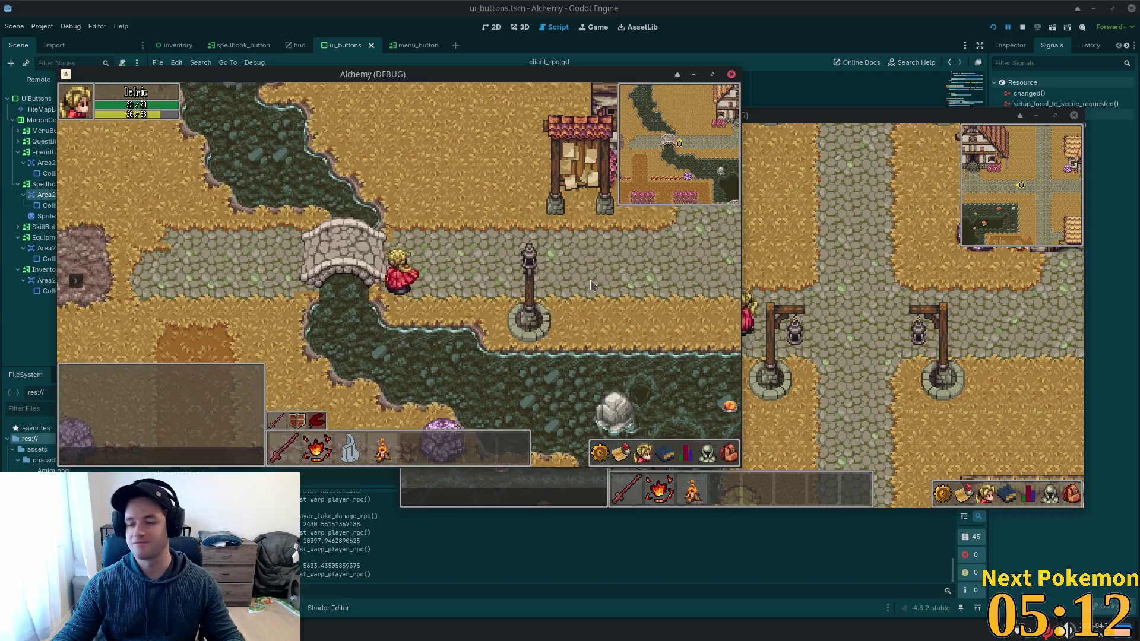
key(Up)
key(Left)
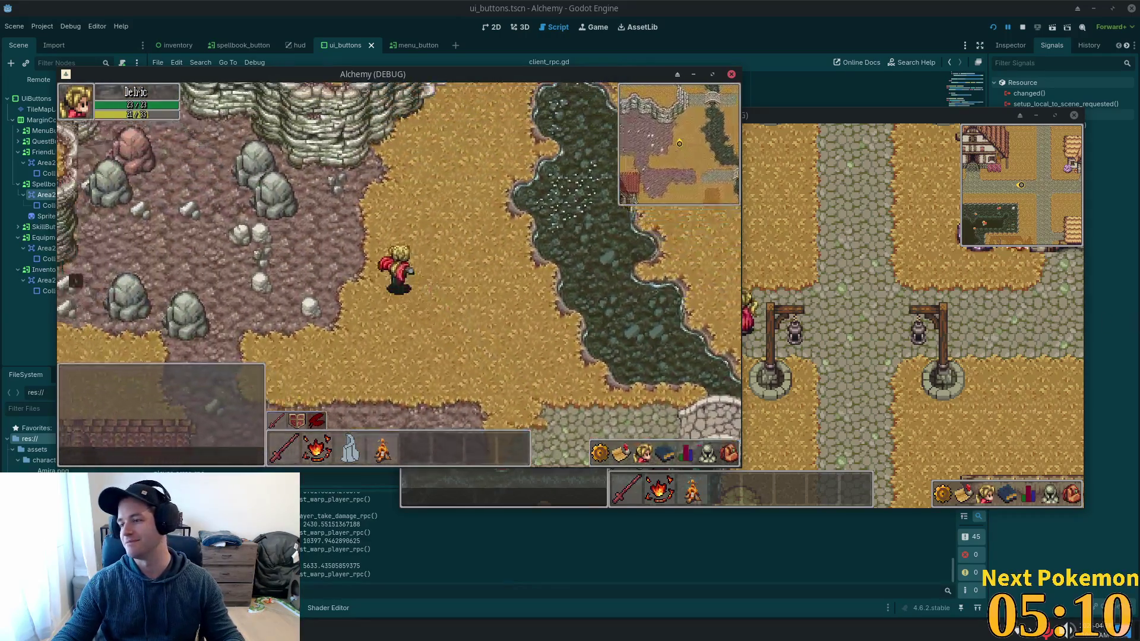
key(Up)
key(Left)
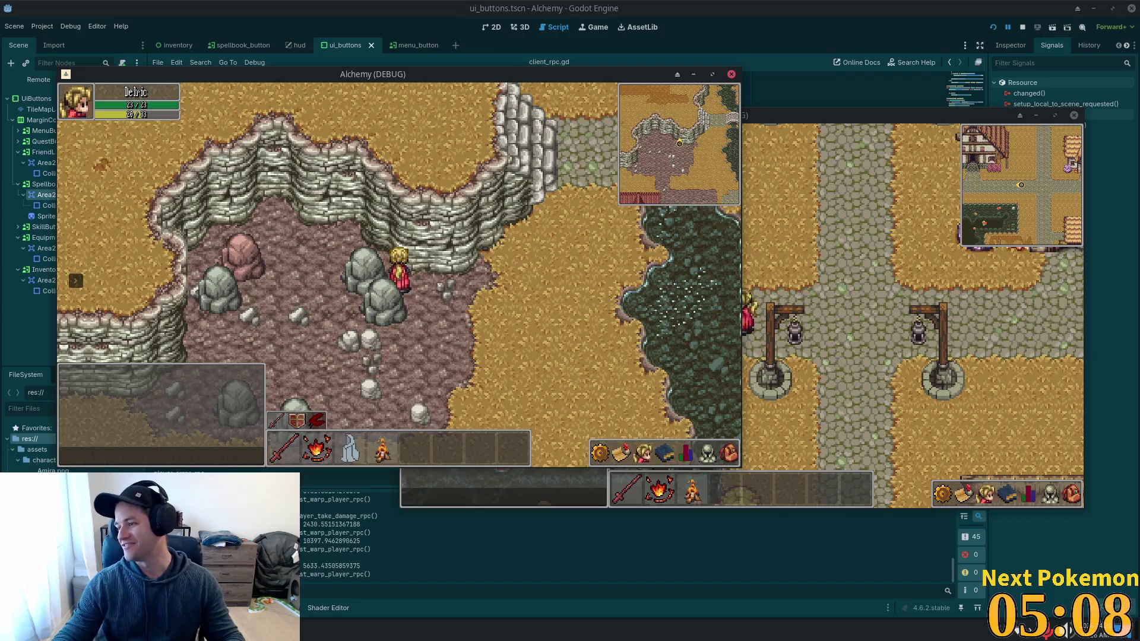
Walk back across the bridge east along the road, then return to the Godot editor.
key(Right)
key(Up)
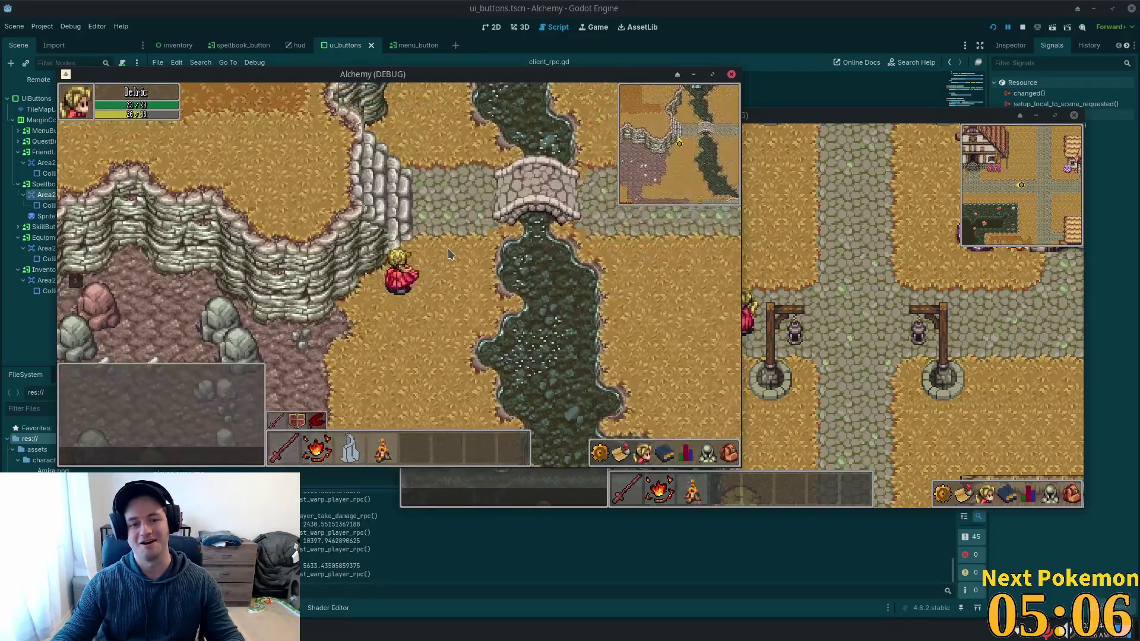
key(Right)
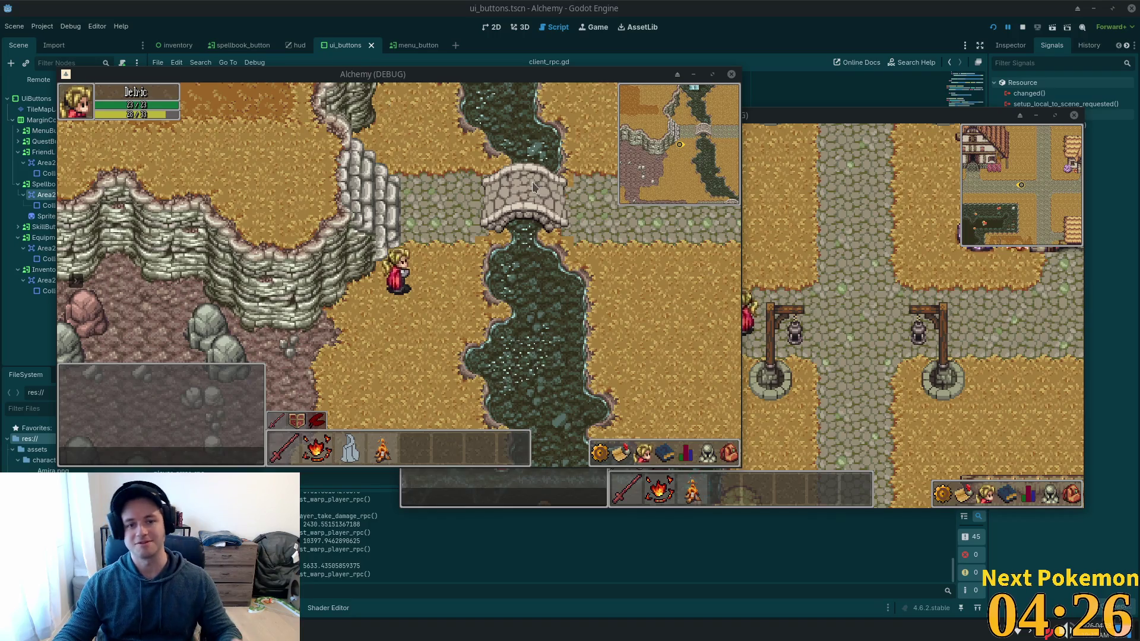
key(Up)
key(Right)
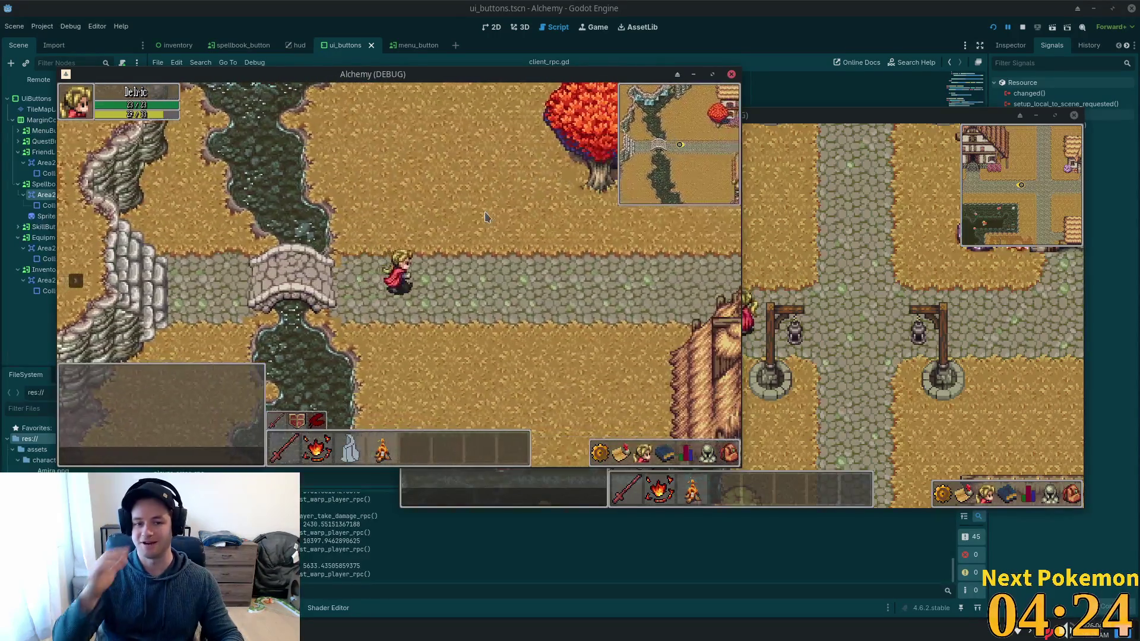
key(Right)
key(Down)
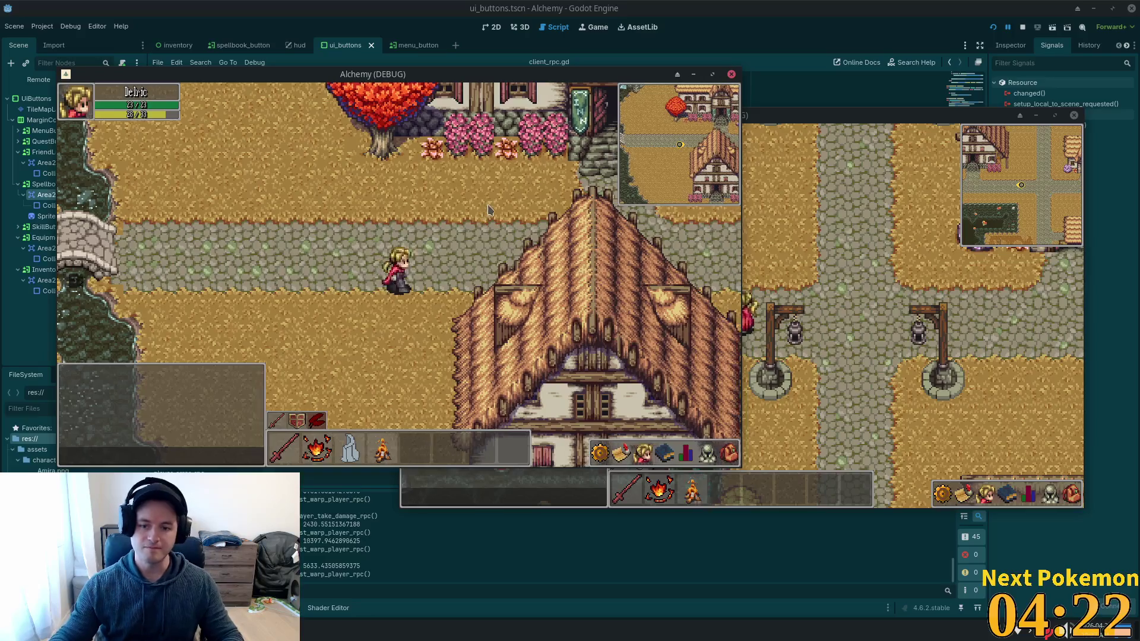
key(Right)
key(alt+Tab)
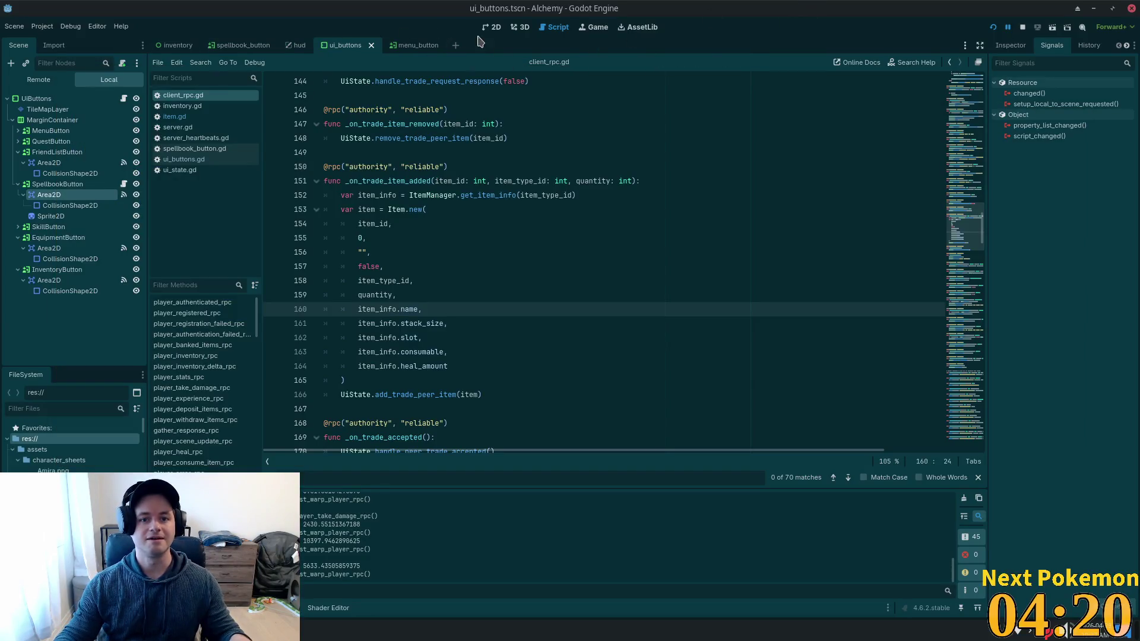
Switch to the 2D workspace, open the hud scene and turn on canvas snapping.
key(ctrl+F1)
scroll(465, 224, down, 6)
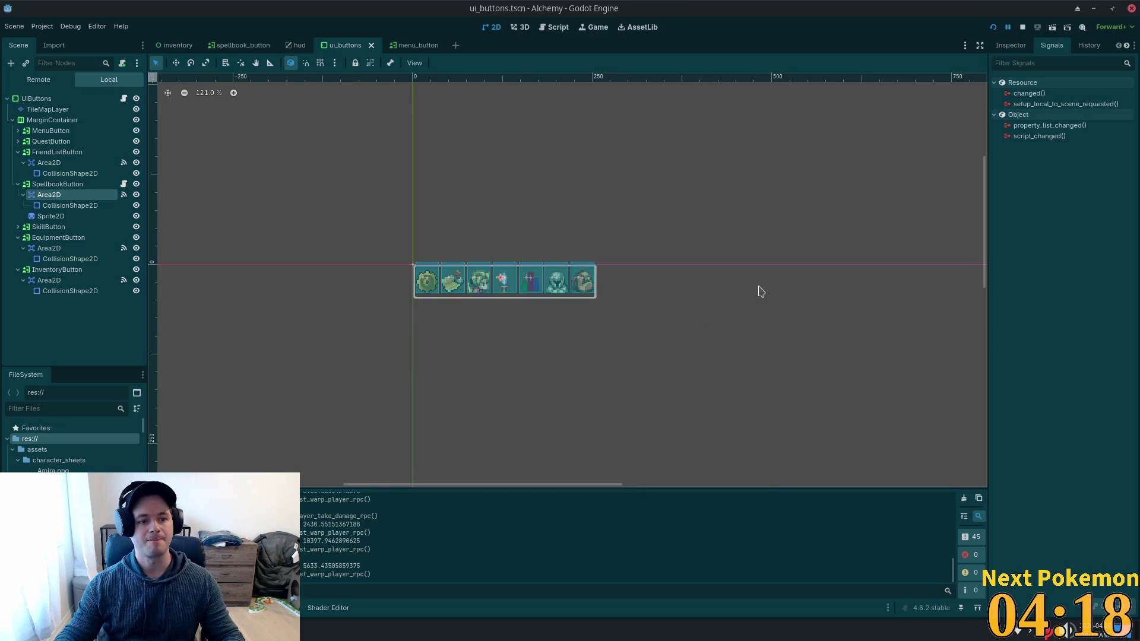
scroll(712, 285, up, 4)
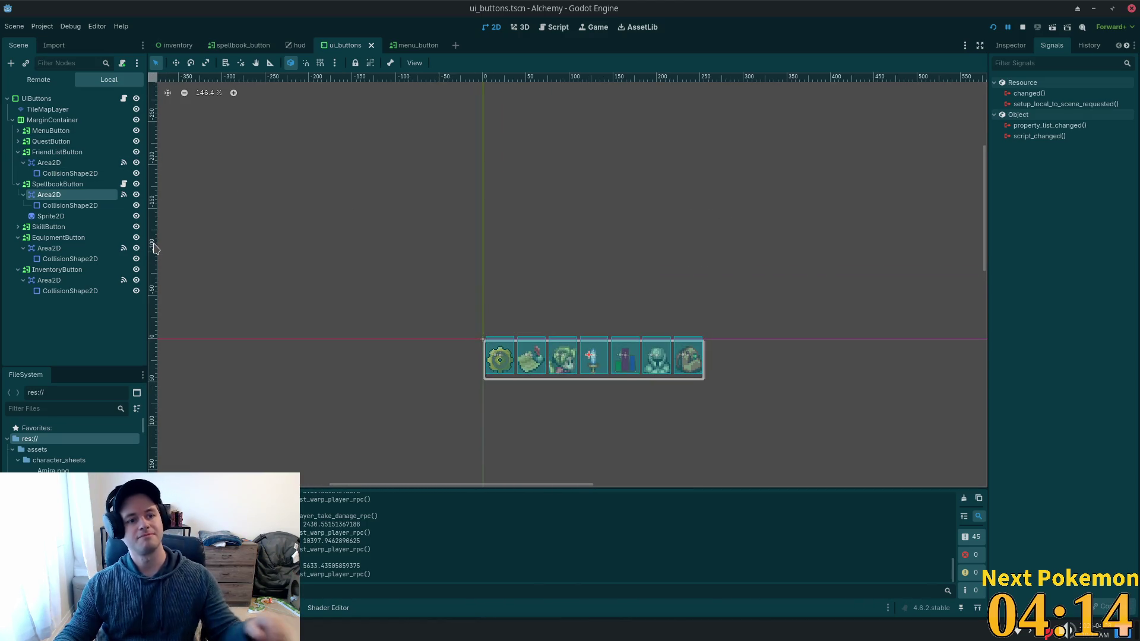
click(291, 48)
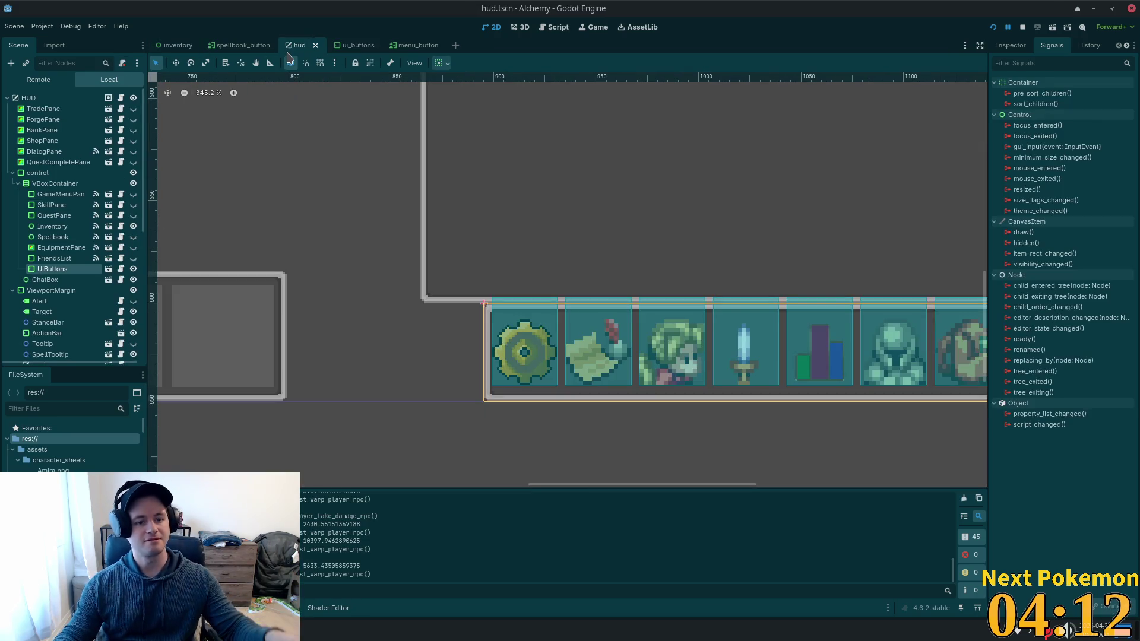
click(290, 62)
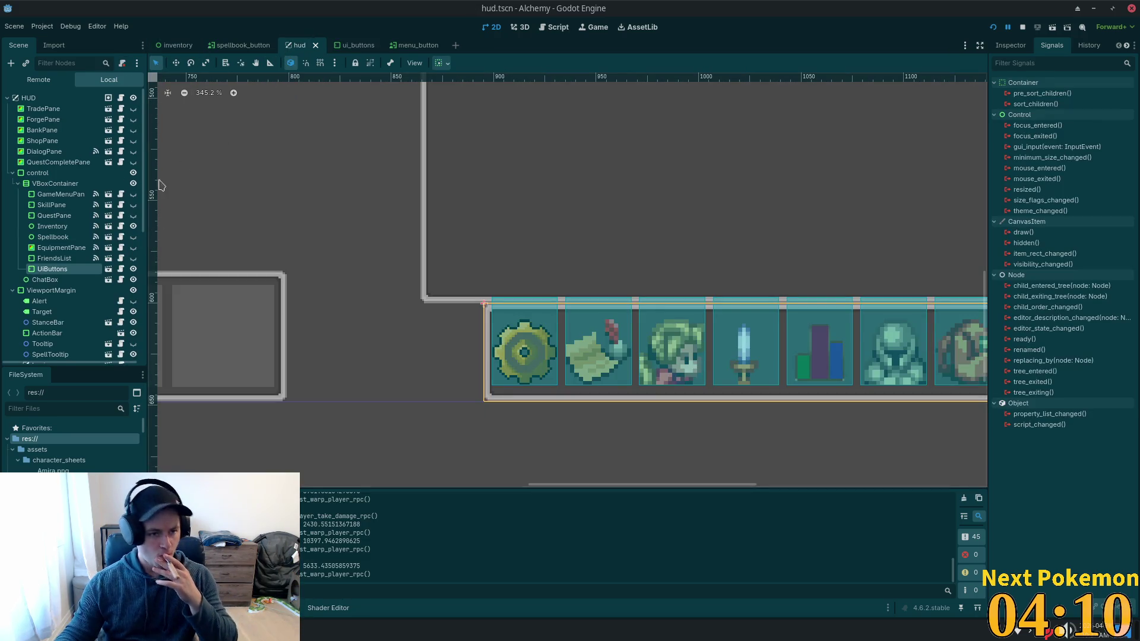
Select the QuestPane node and open quest_pane.tscn in its own editor tab.
click(56, 216)
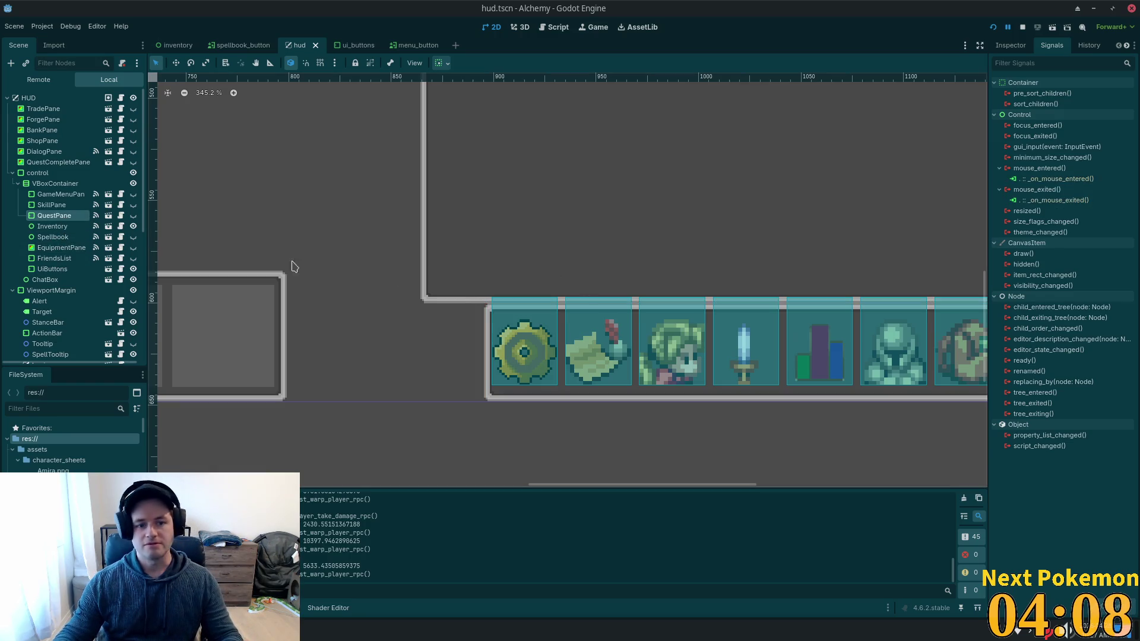
scroll(407, 317, down, 3)
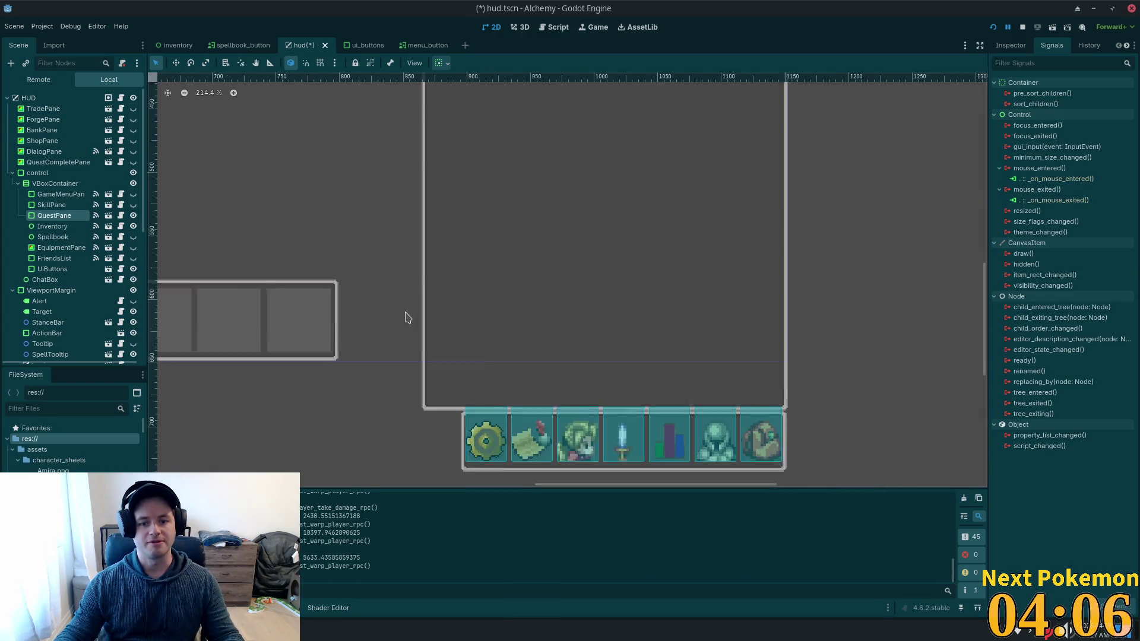
scroll(407, 318, down, 2)
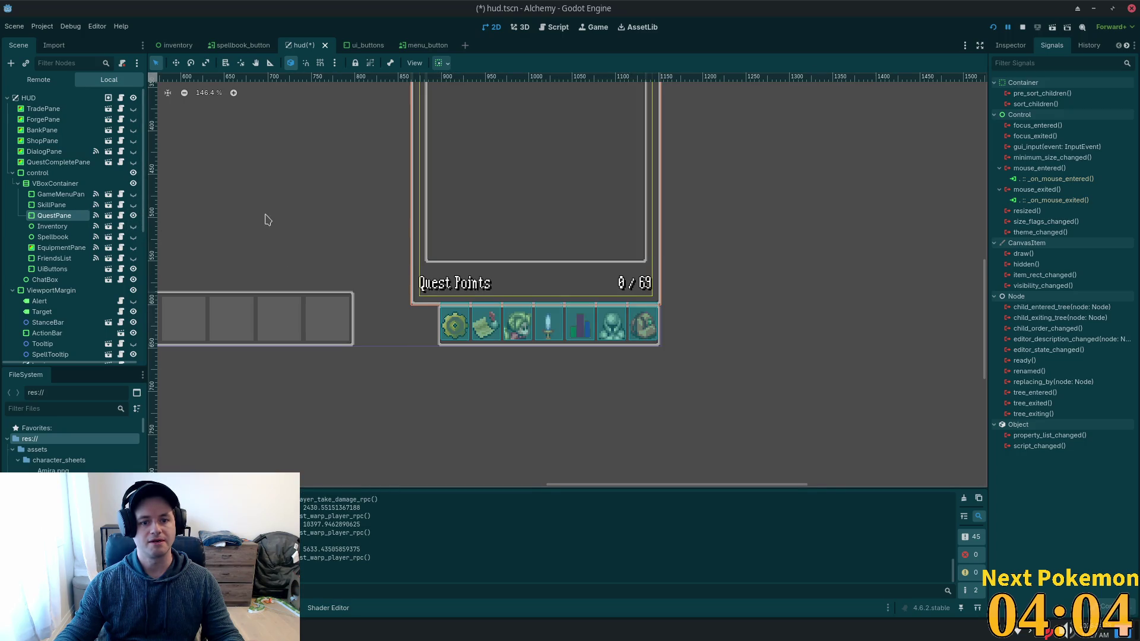
scroll(394, 308, up, 5)
scroll(395, 308, left, 5)
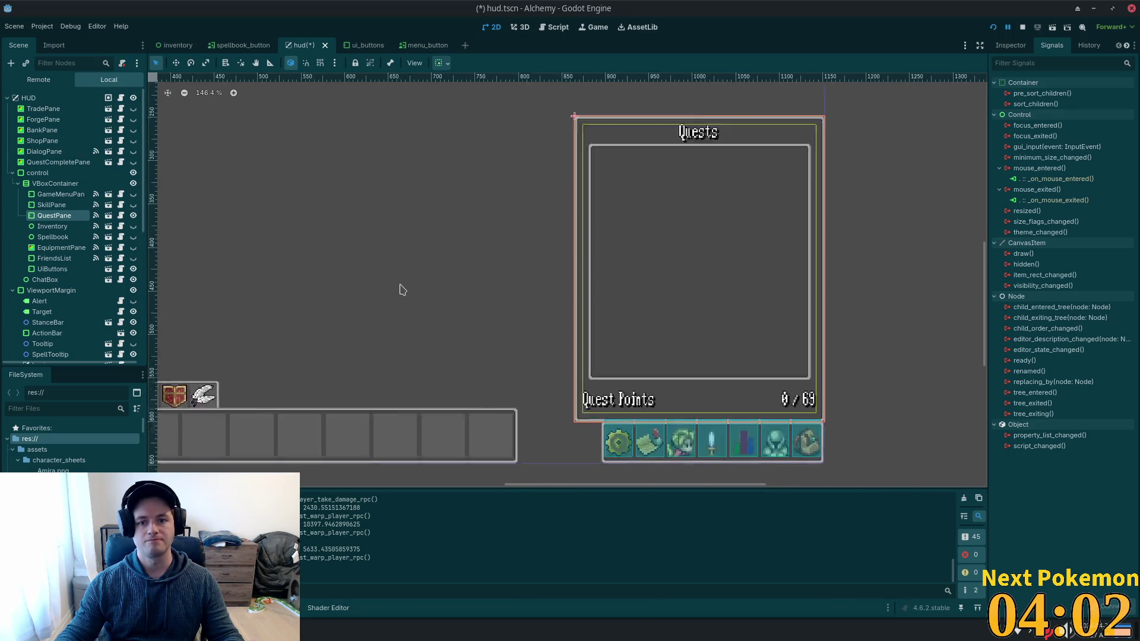
scroll(609, 301, up, 2)
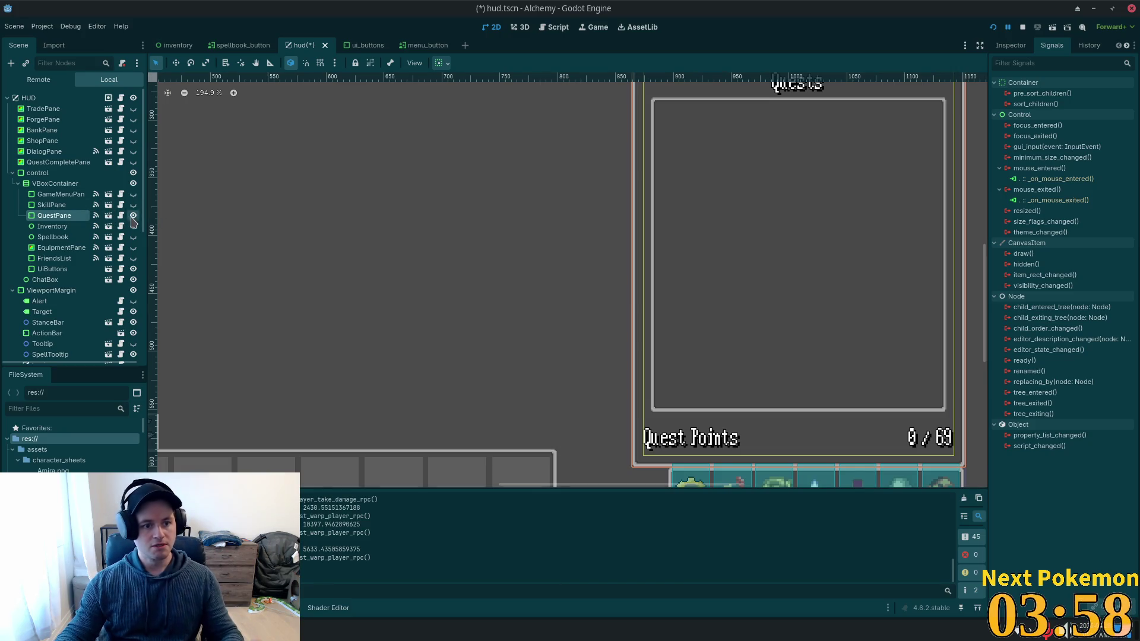
click(108, 216)
scroll(425, 240, up, 3)
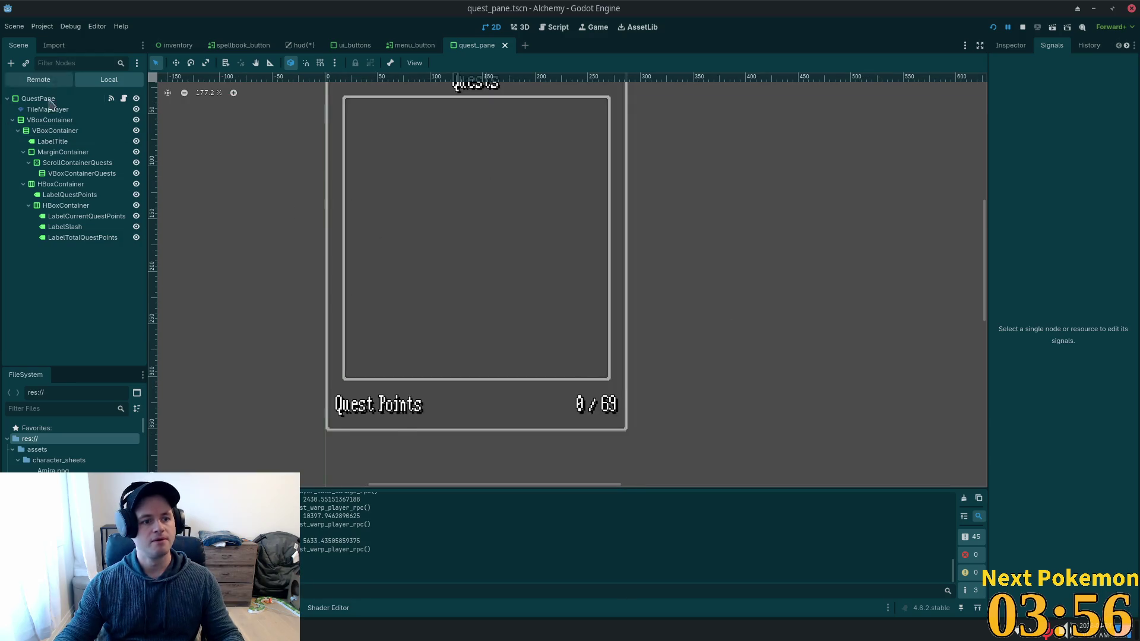
Hide QuestPane's contents, check QUEST_LABEL in quest_pane.gd, then return to hud.tscn's 2D view.
click(136, 98)
scroll(361, 217, up, 1)
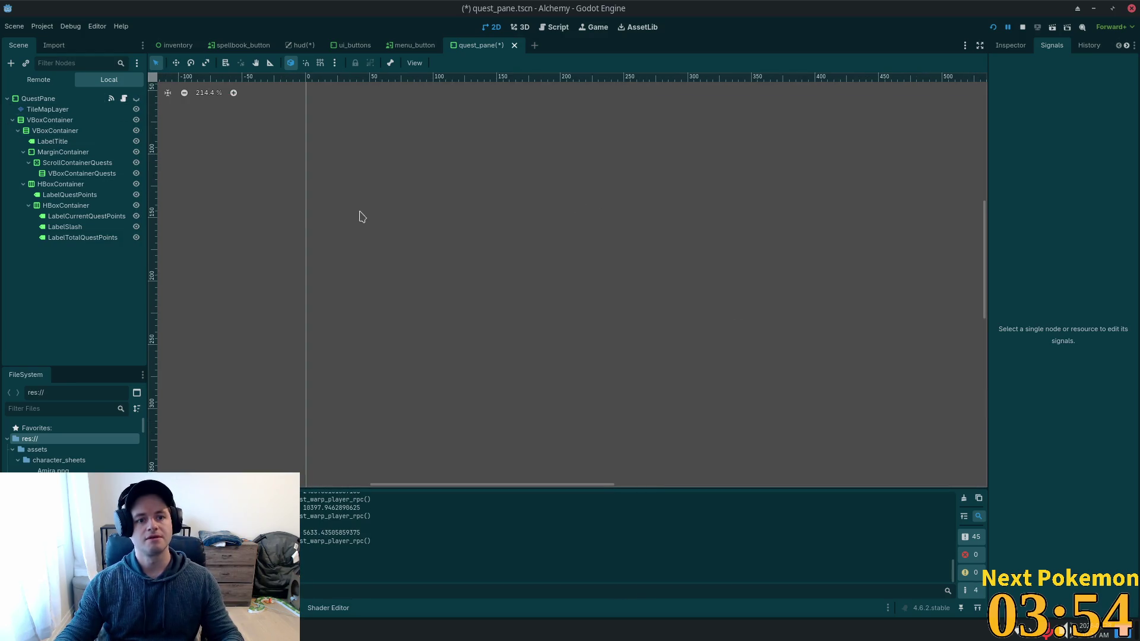
click(124, 98)
double_click(380, 109)
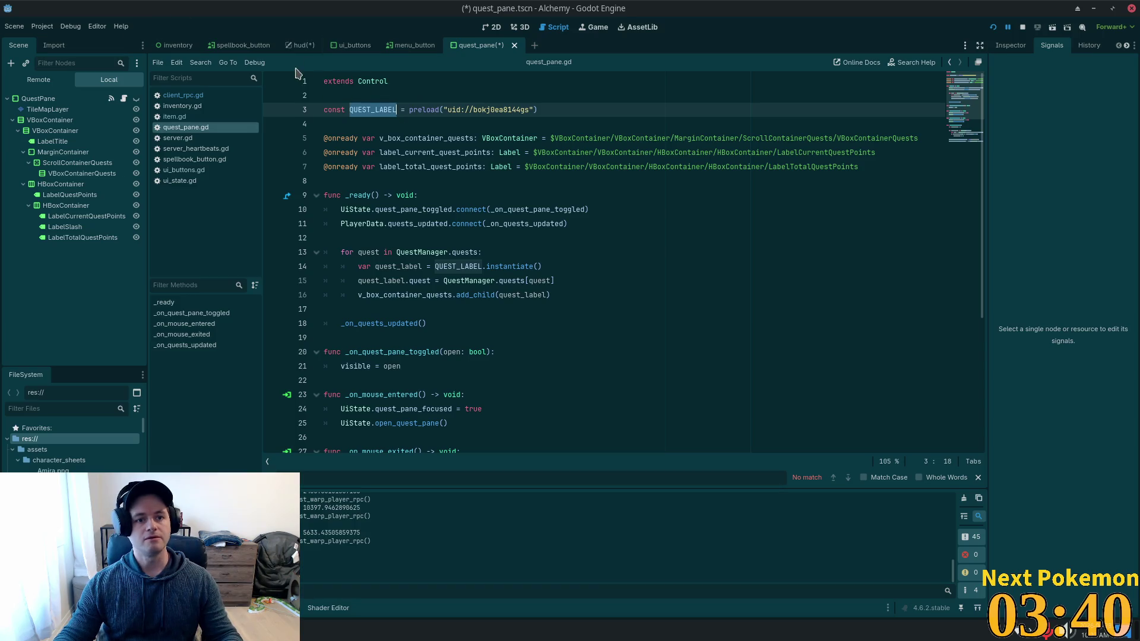
click(301, 46)
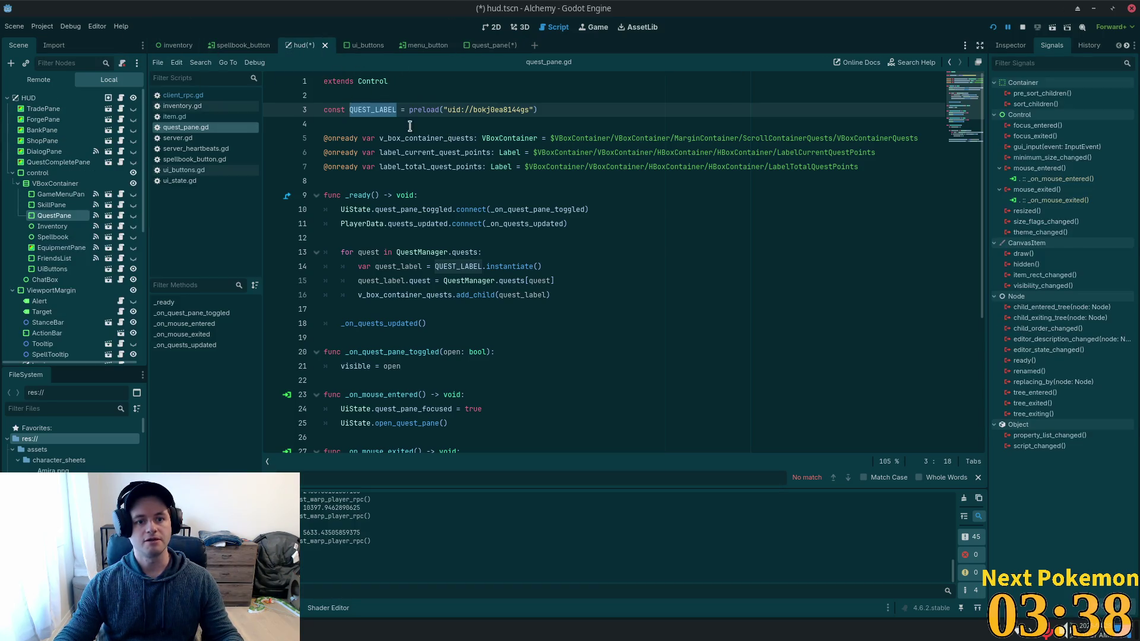
click(492, 27)
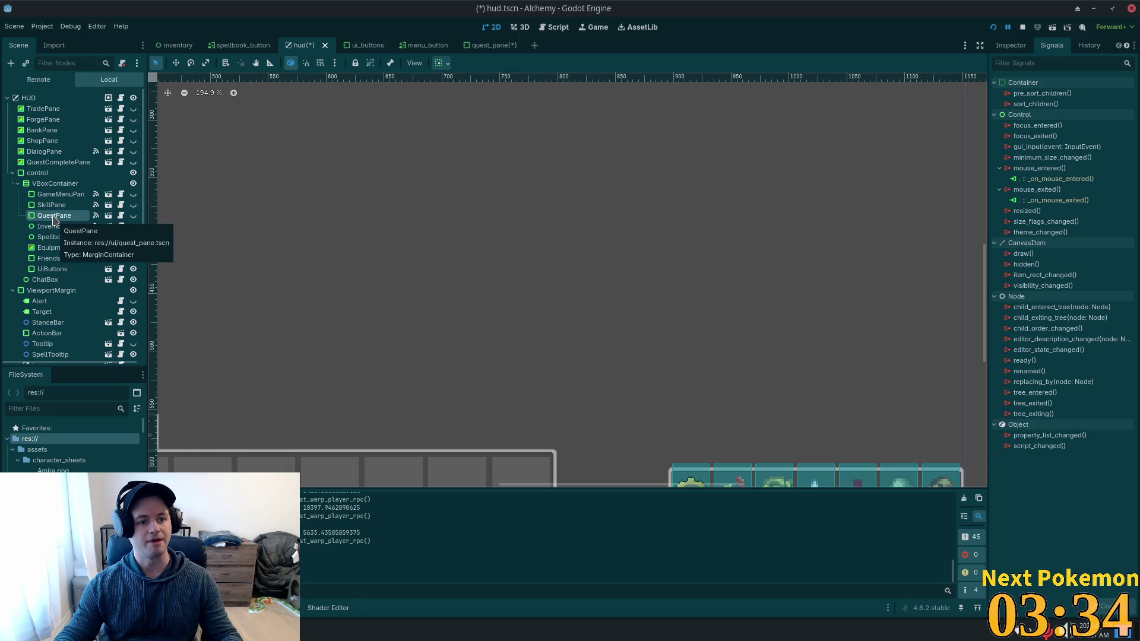
Add a new Panel node as a child of the HUD root.
click(27, 99)
key(ctrl+a)
text(panel)
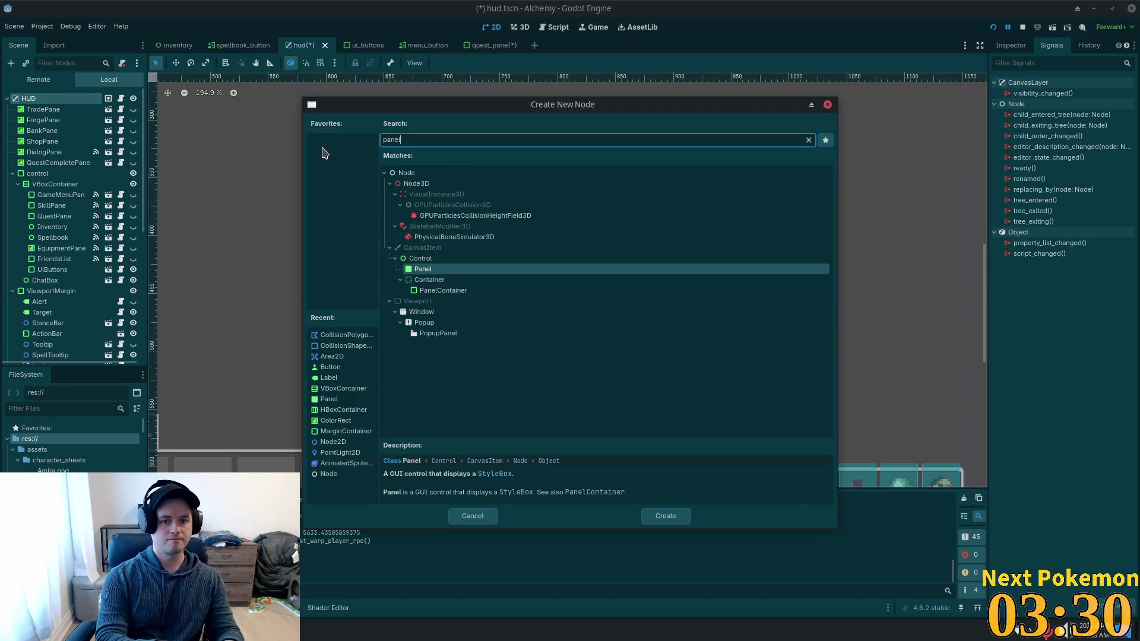
key(Return)
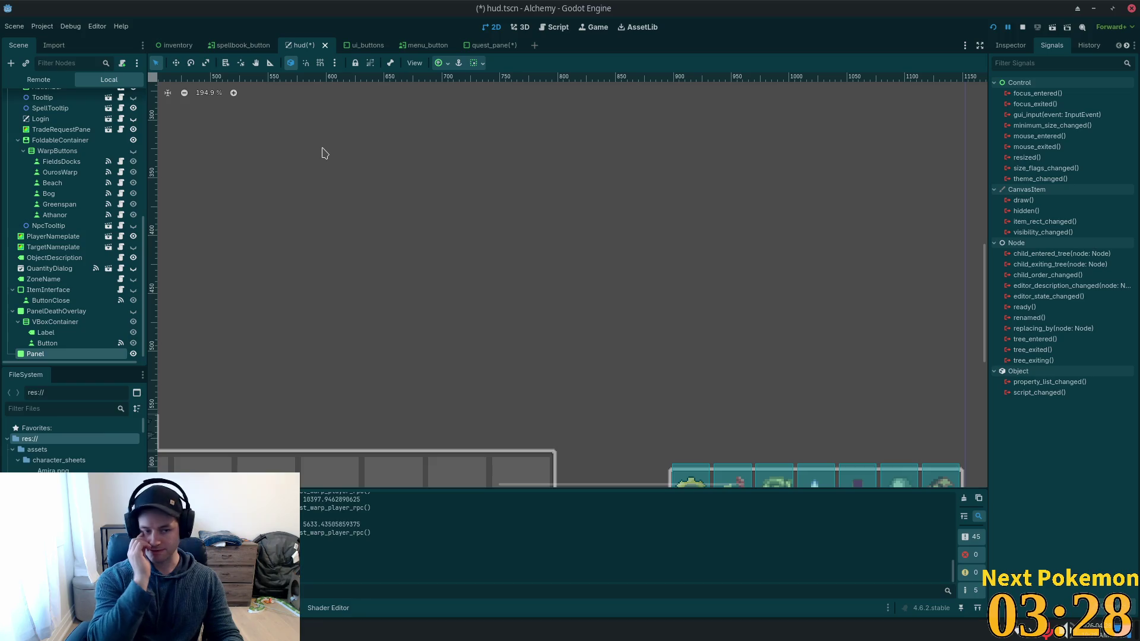
scroll(494, 250, down, 5)
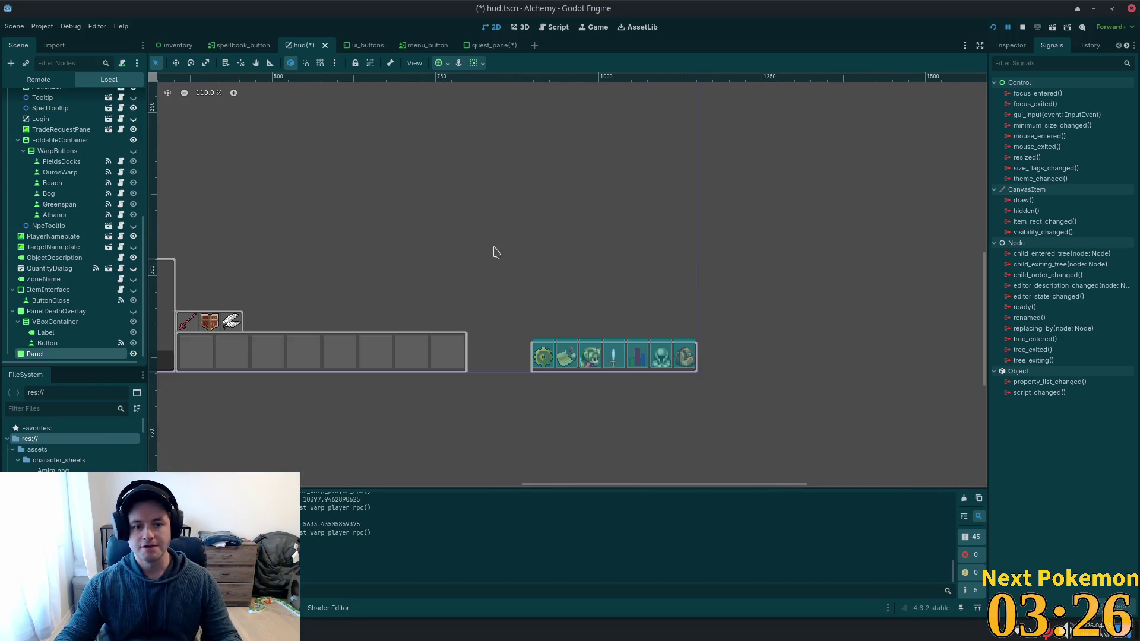
scroll(323, 265, up, 3)
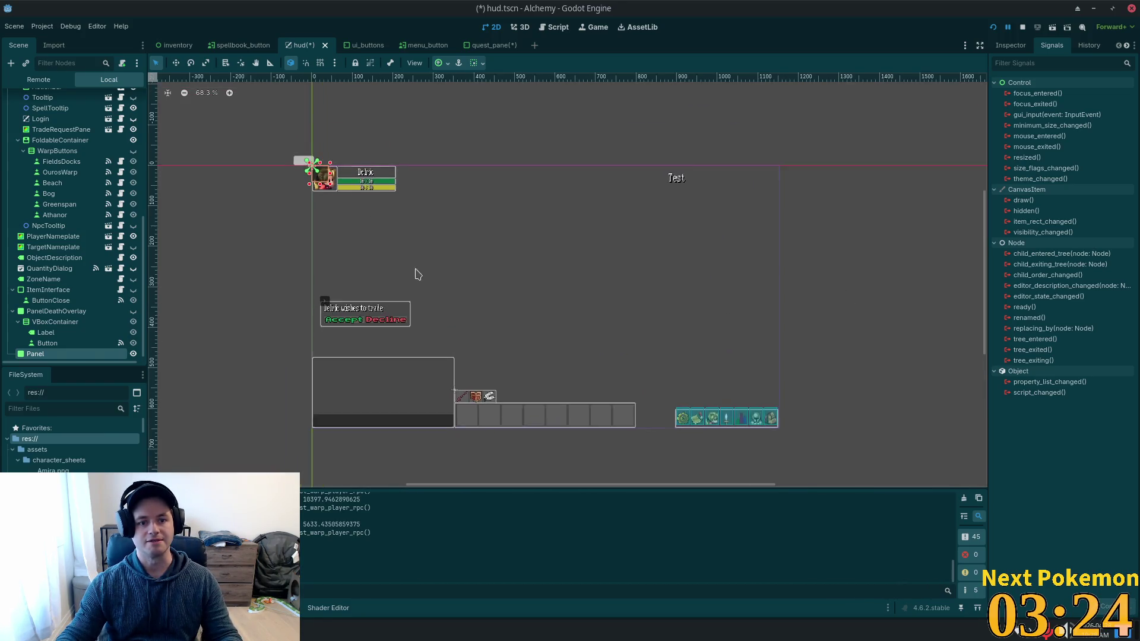
Move the new Panel from the top-left corner into the open area right of the trade prompt.
click(176, 62)
mouse_move(453, 247)
mouse_down()
mouse_move(854, 359)
mouse_move(724, 405)
mouse_up()
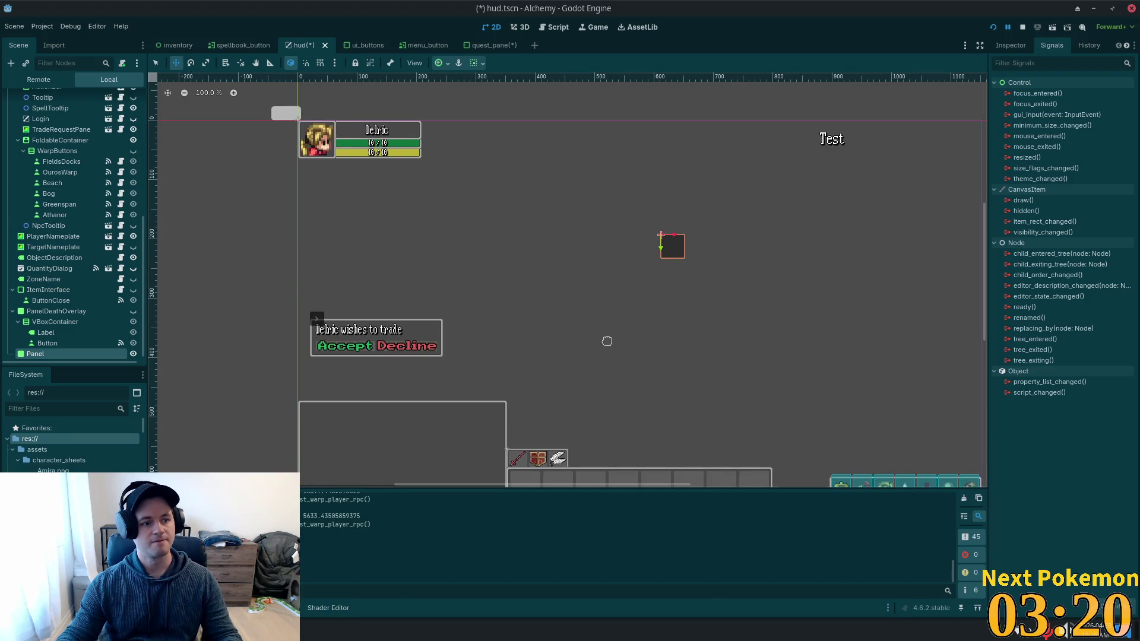
scroll(607, 341, up, 1)
scroll(609, 341, up, 1)
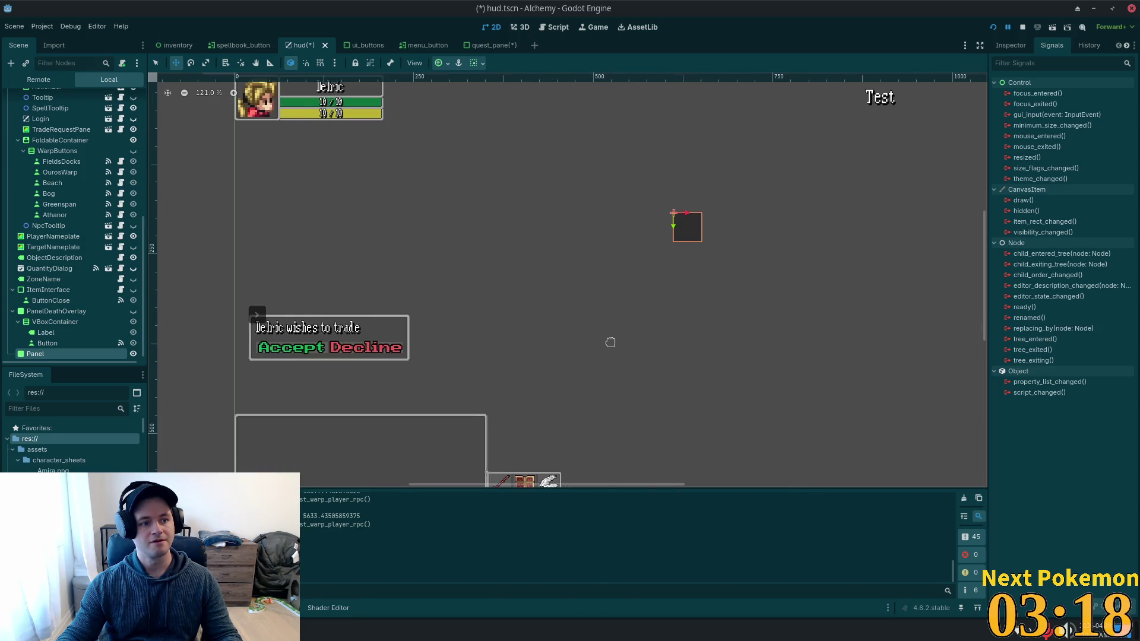
scroll(611, 342, down, 3)
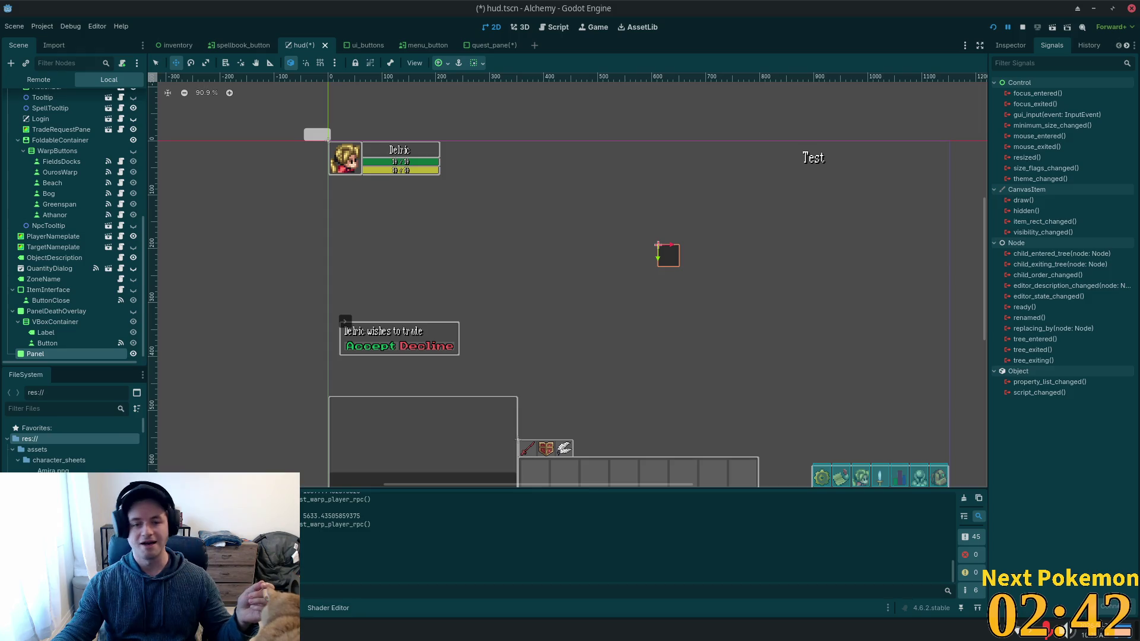
scroll(665, 316, up, 5)
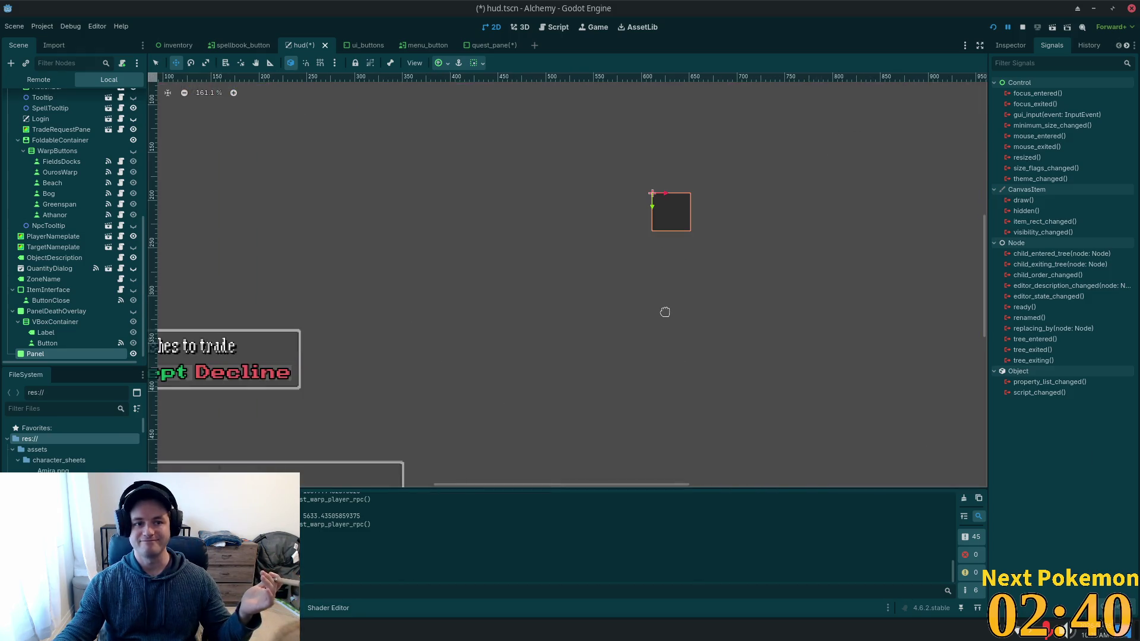
scroll(669, 292, down, 5)
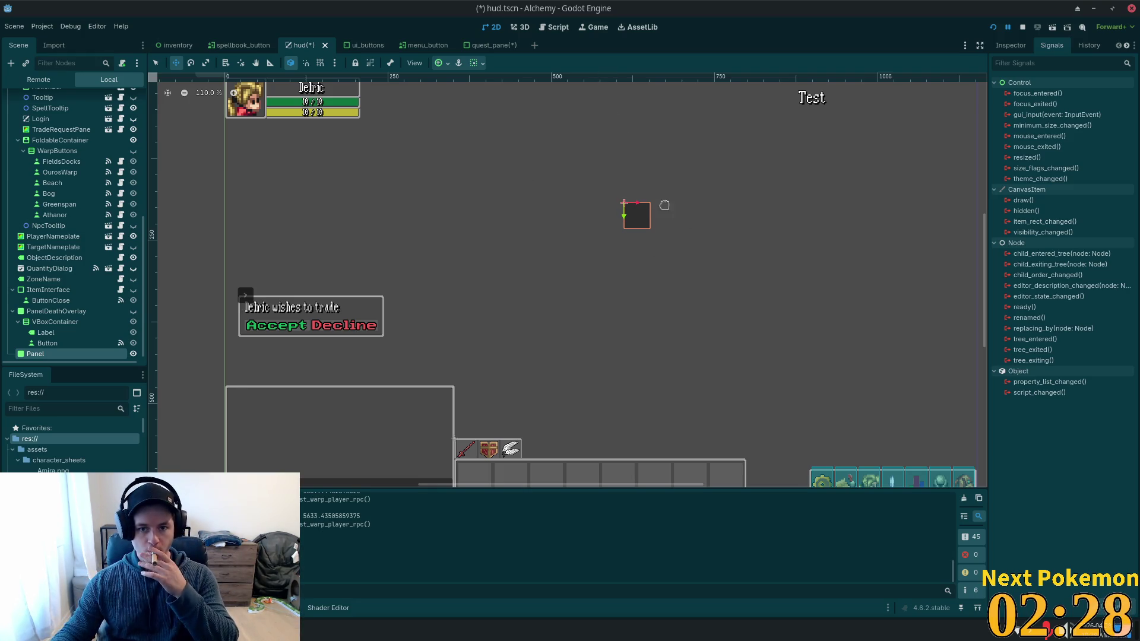
Drag the Panel's corner to enlarge it into a large square box.
mouse_move(593, 249)
mouse_down()
mouse_move(484, 221)
mouse_move(596, 234)
mouse_move(764, 339)
mouse_move(803, 410)
mouse_move(793, 437)
mouse_up()
click(155, 63)
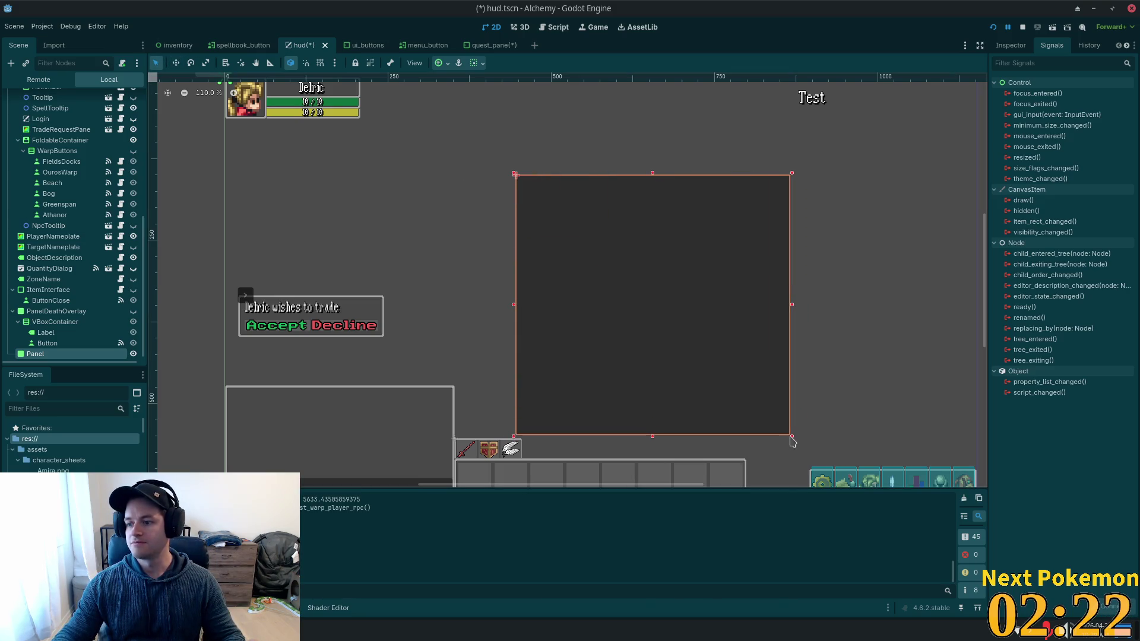
drag(859, 314, 799, 389)
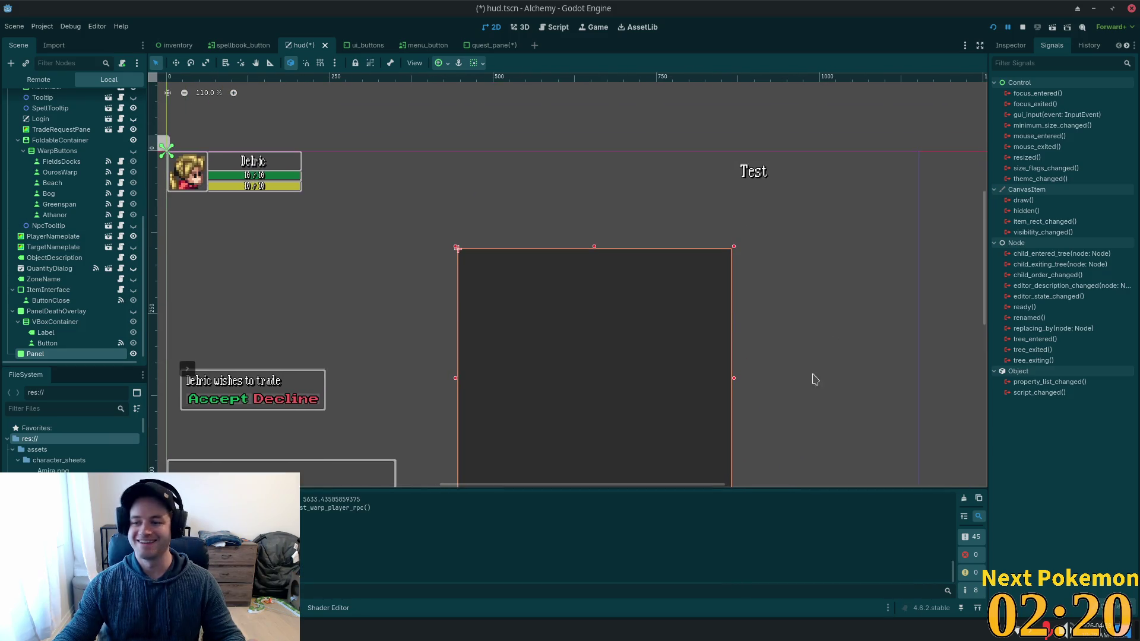
drag(844, 293, 845, 240)
click(835, 218)
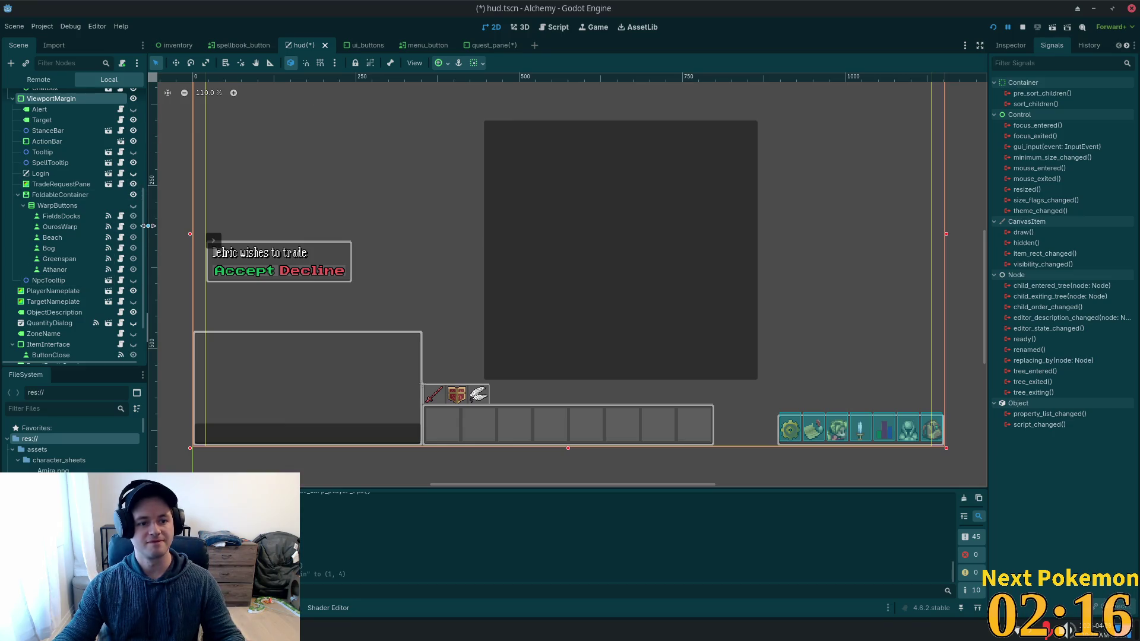
scroll(77, 267, down, 3)
Reposition the Panel up and left so it sits below the Test label.
click(53, 350)
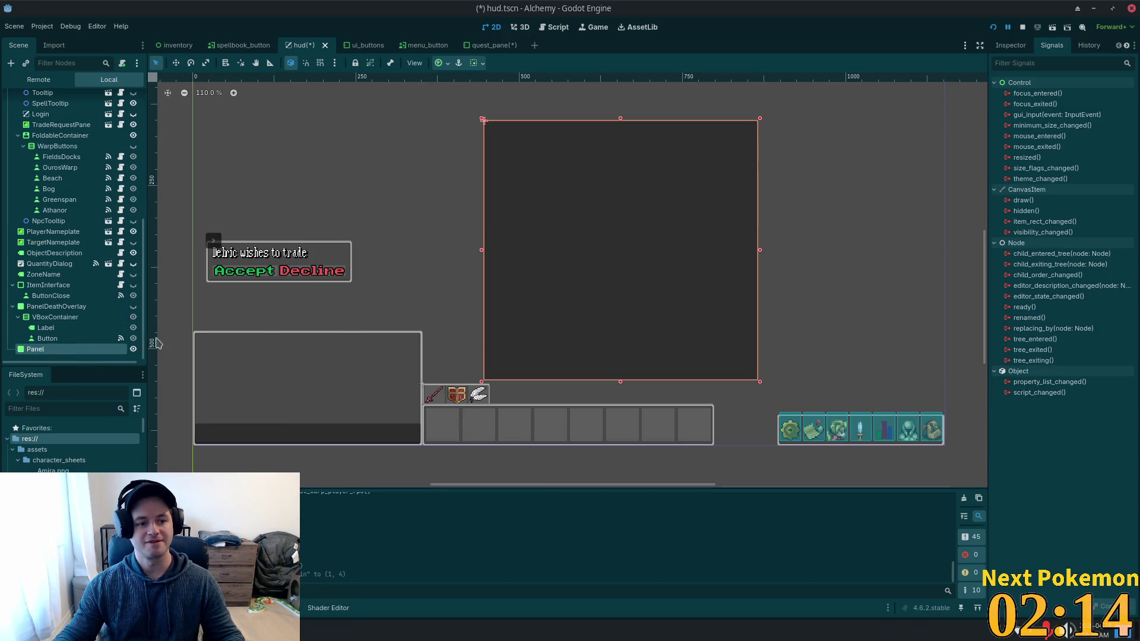
click(175, 62)
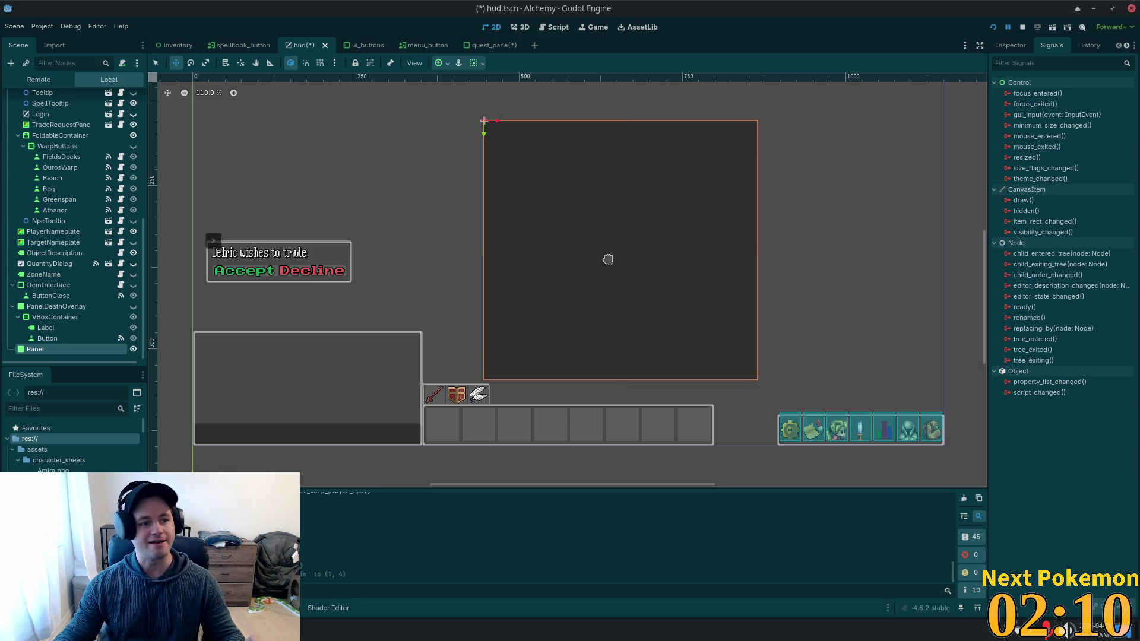
drag(635, 251, 616, 226)
drag(766, 241, 712, 294)
drag(533, 262, 496, 240)
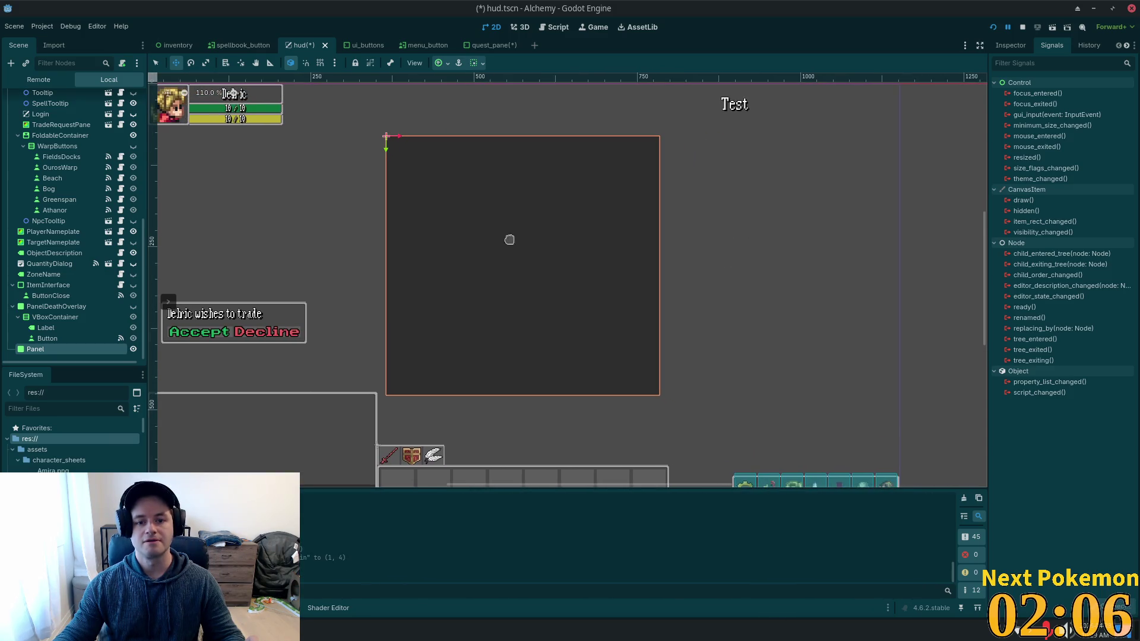
scroll(630, 244, up, 1)
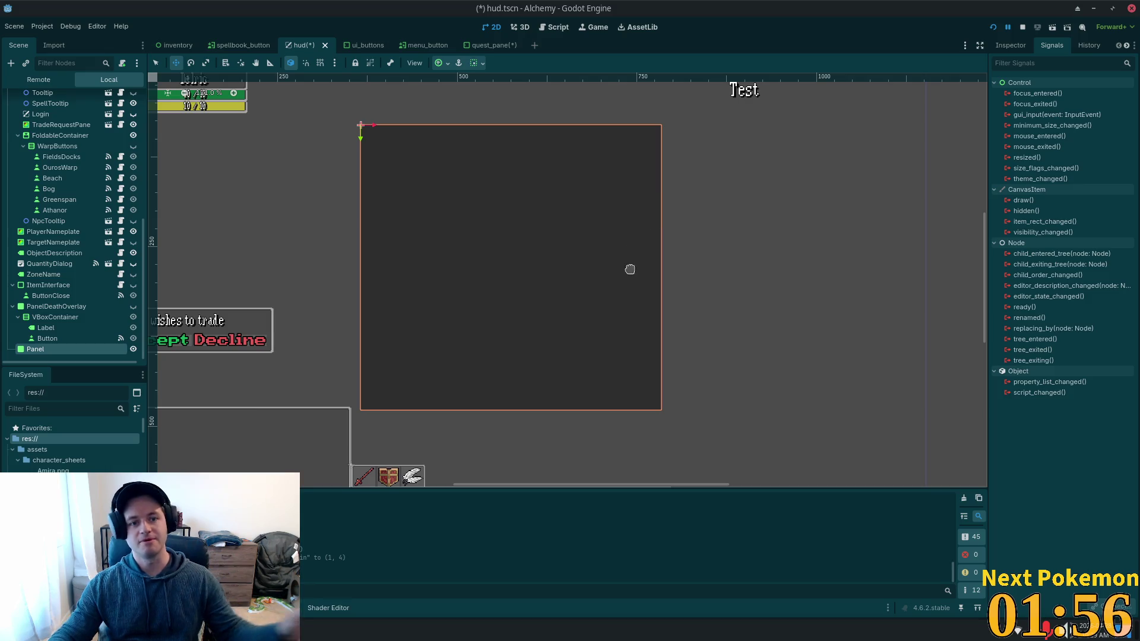
scroll(630, 268, up, 1)
drag(713, 279, 824, 310)
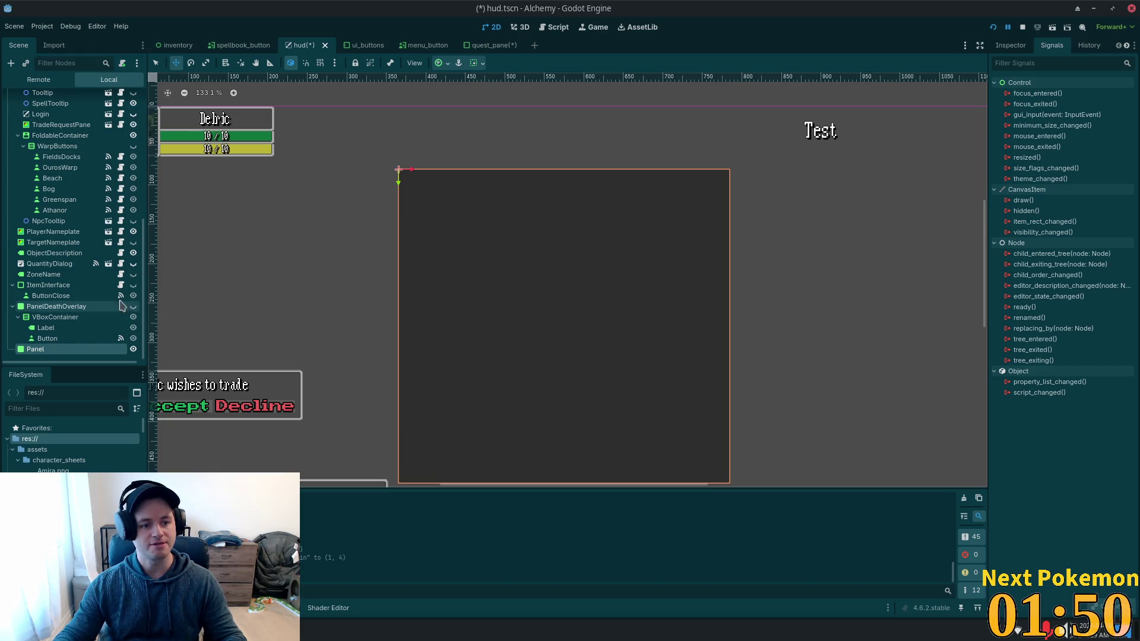
Add a MarginContainer as a child of the Panel.
key(ctrl+a)
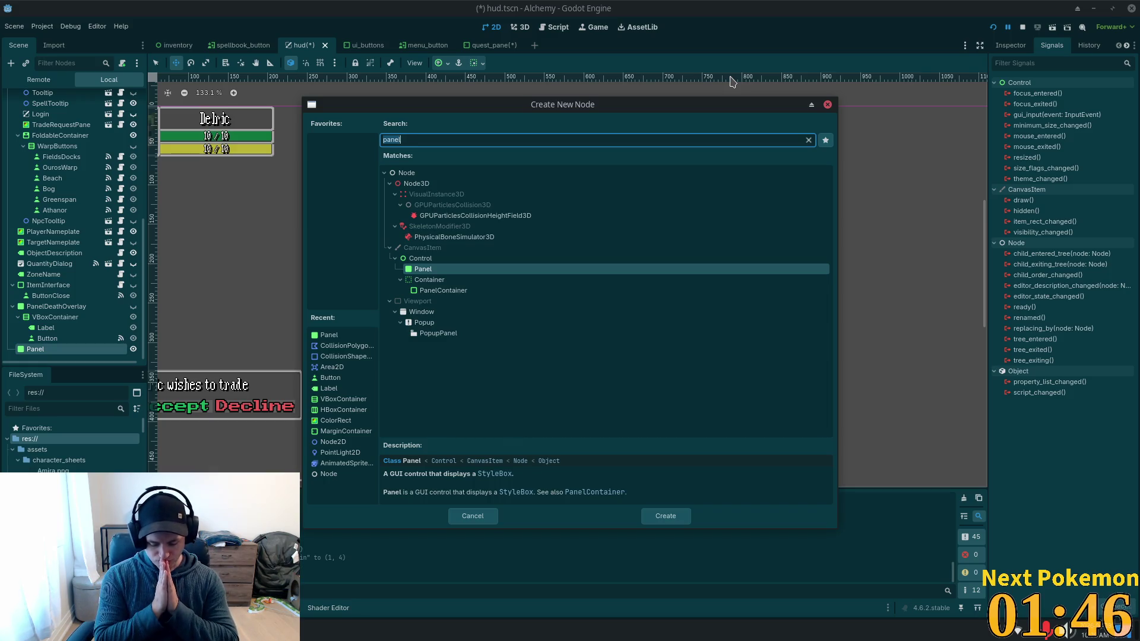
key(ctrl+a)
text(margin)
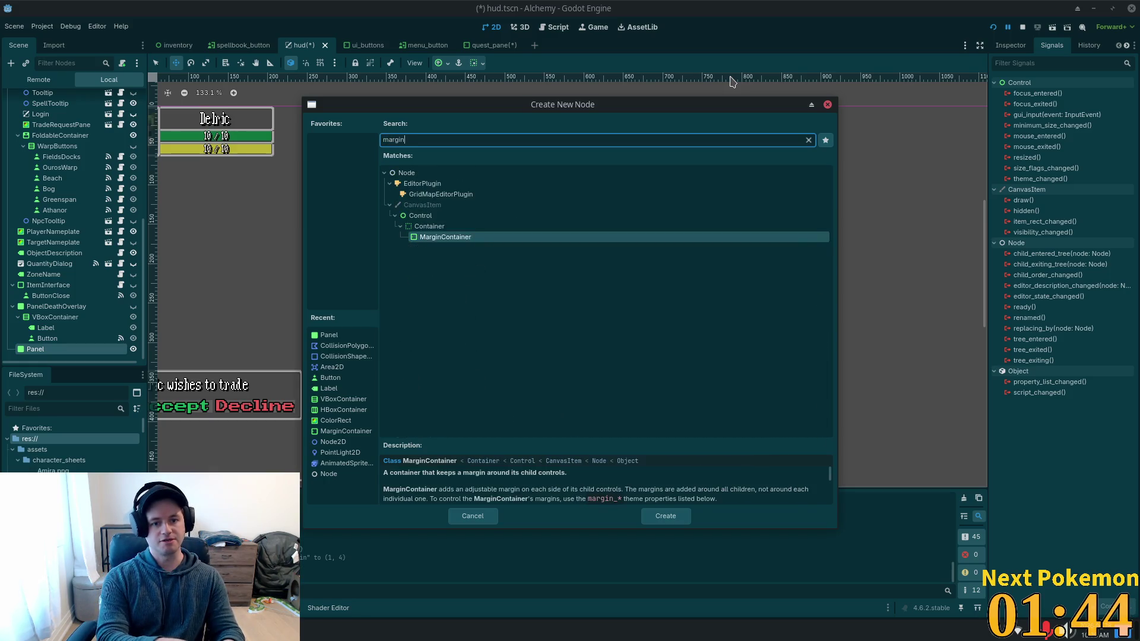
key(Return)
scroll(453, 240, down, 4)
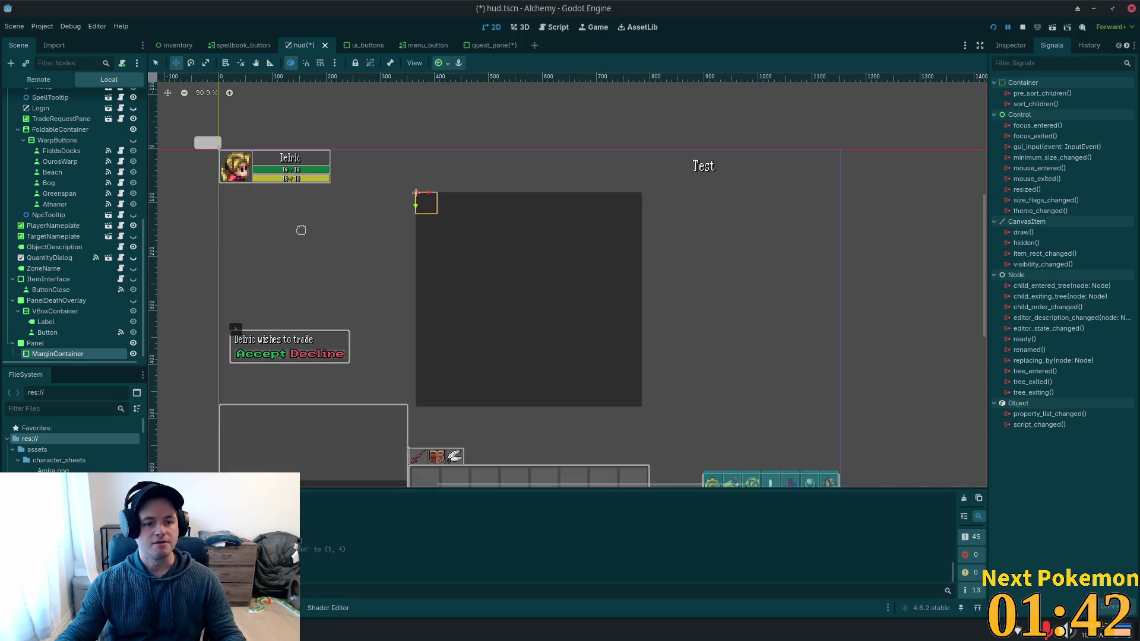
Set the MarginContainer's Layout Mode to Anchors in the Inspector.
click(36, 343)
click(1010, 46)
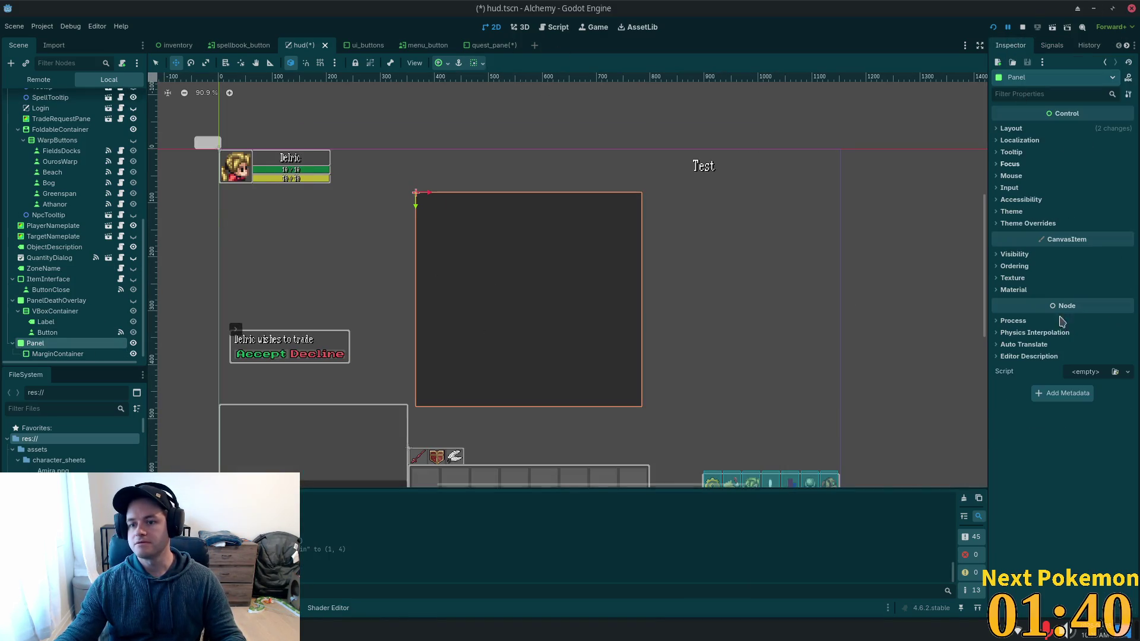
click(58, 353)
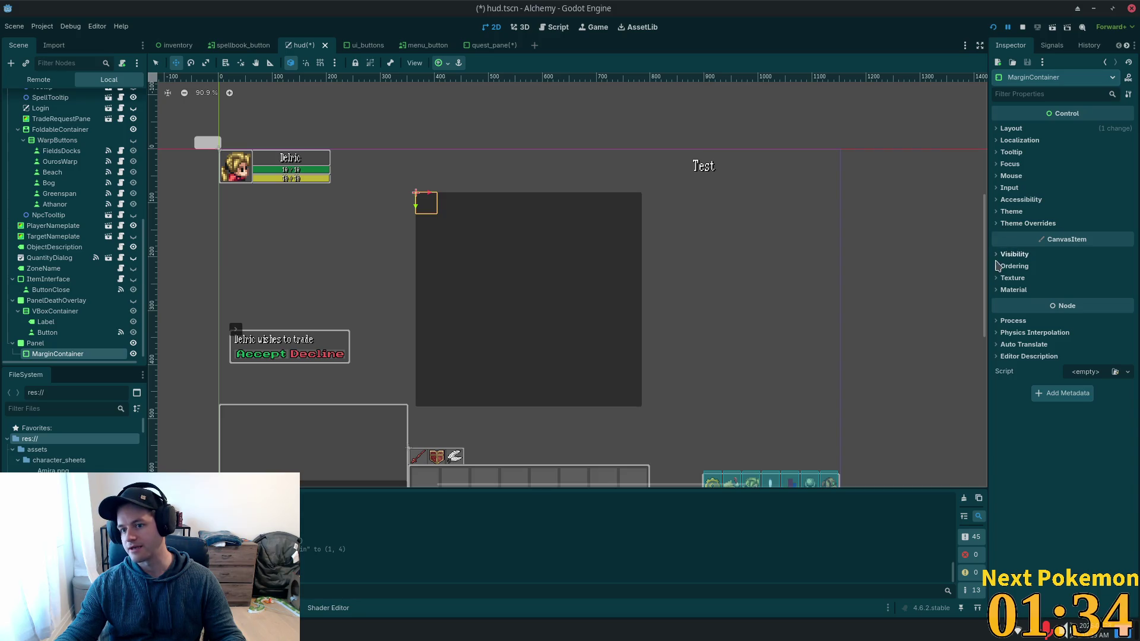
click(1009, 129)
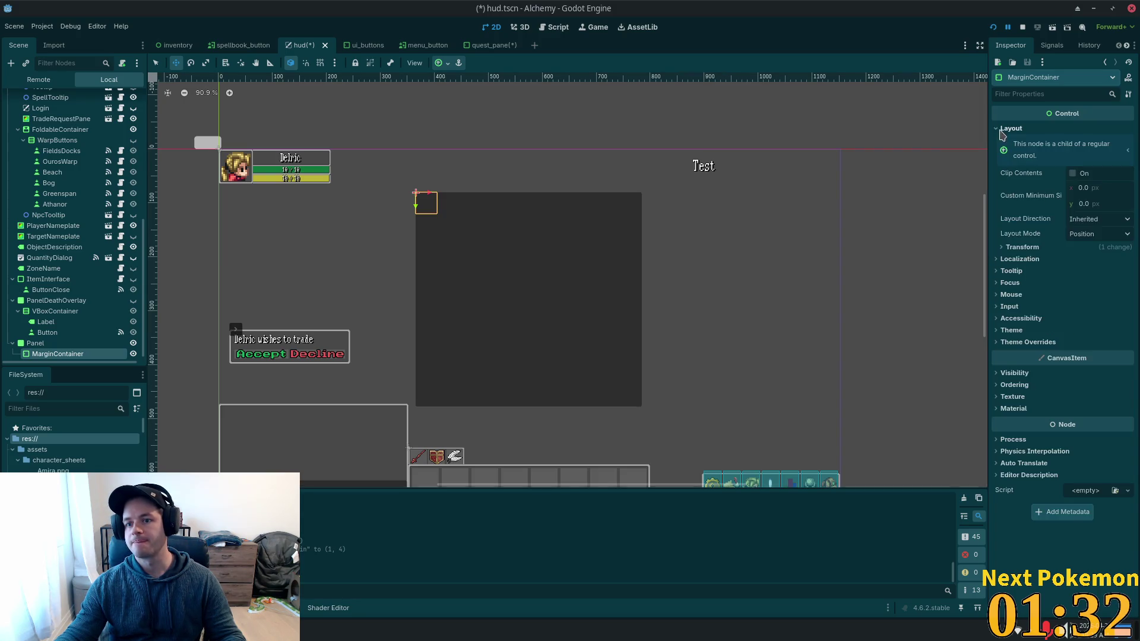
click(1008, 247)
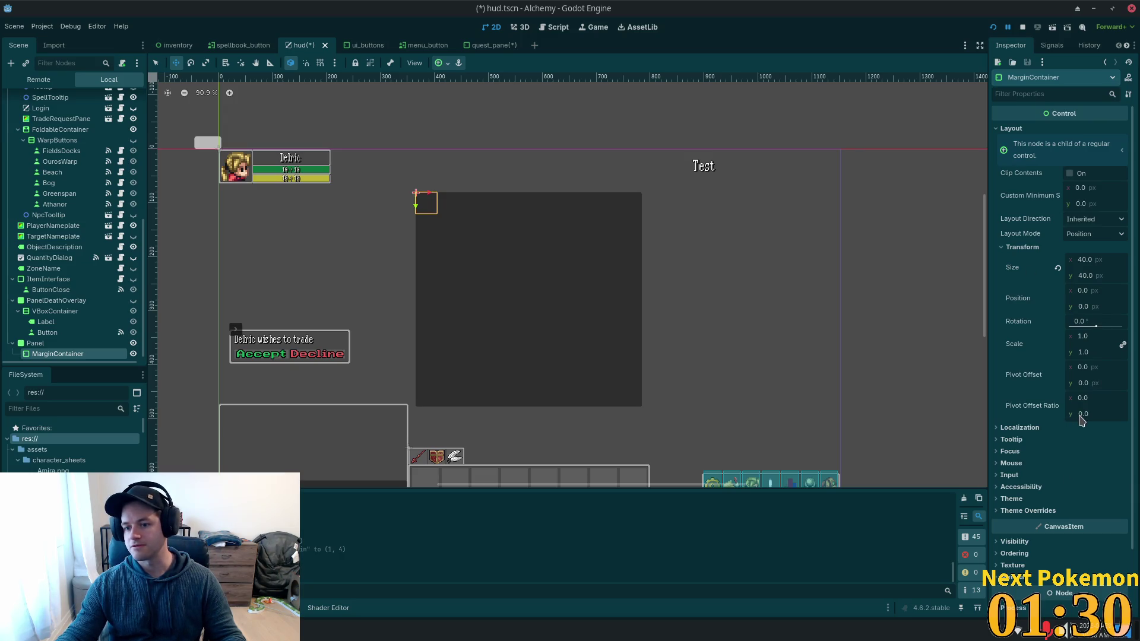
click(1079, 235)
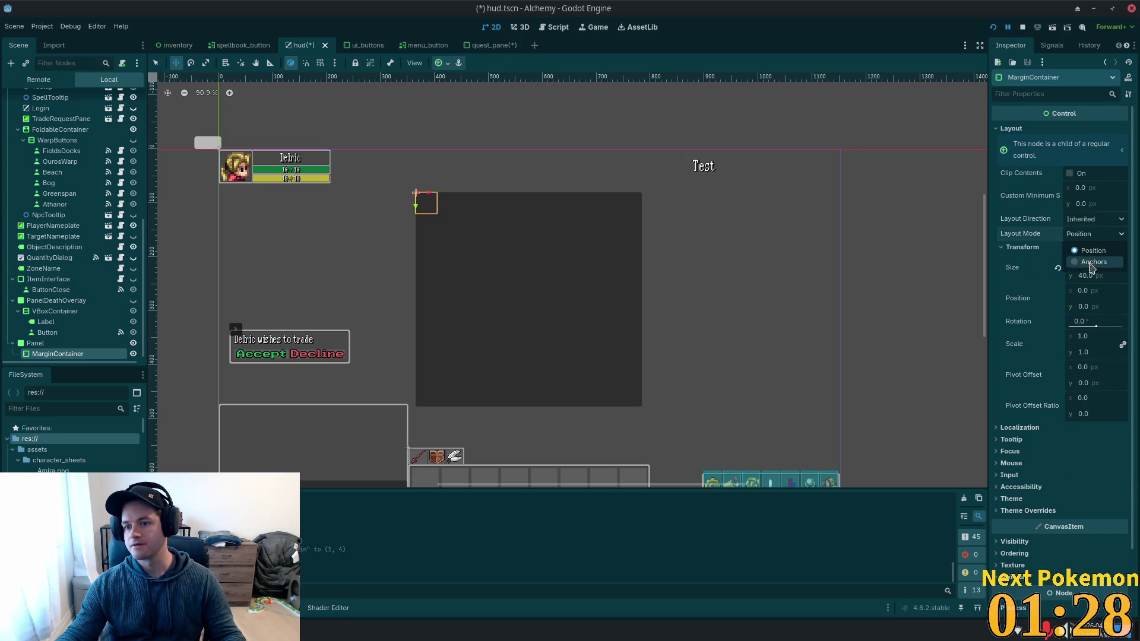
click(1090, 262)
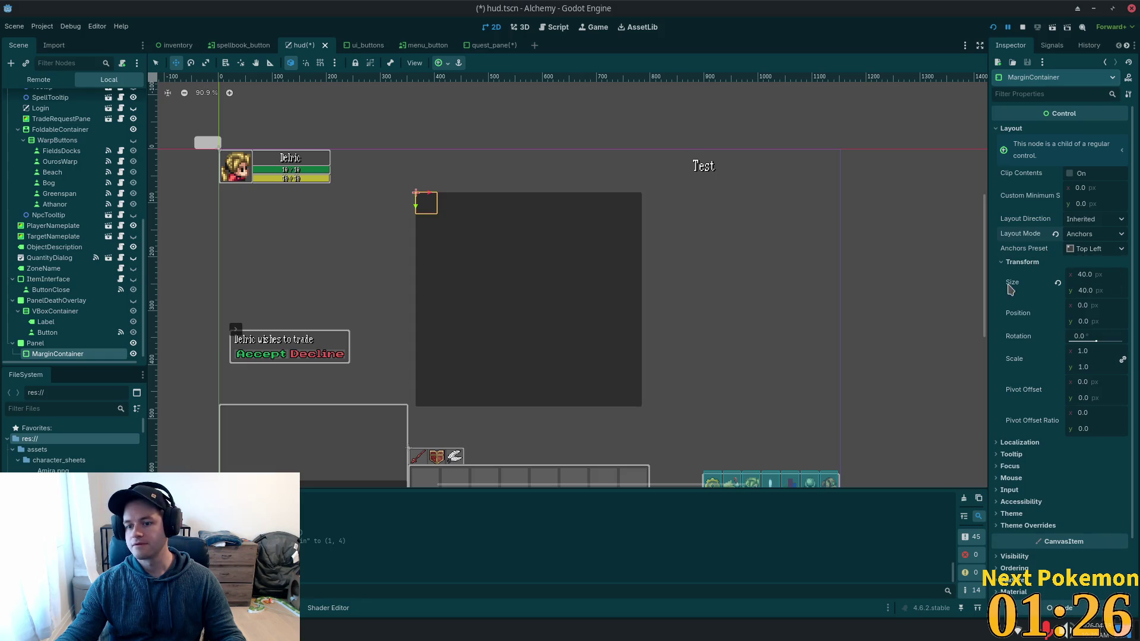
click(1005, 263)
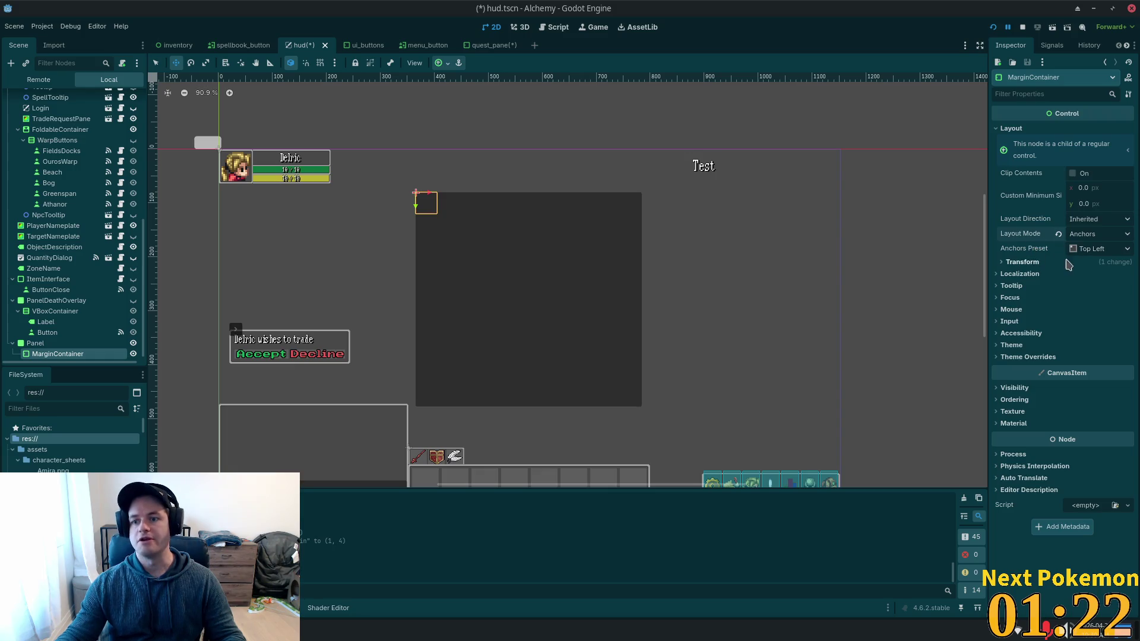
Change the MarginContainer's anchors preset to Custom.
click(1095, 250)
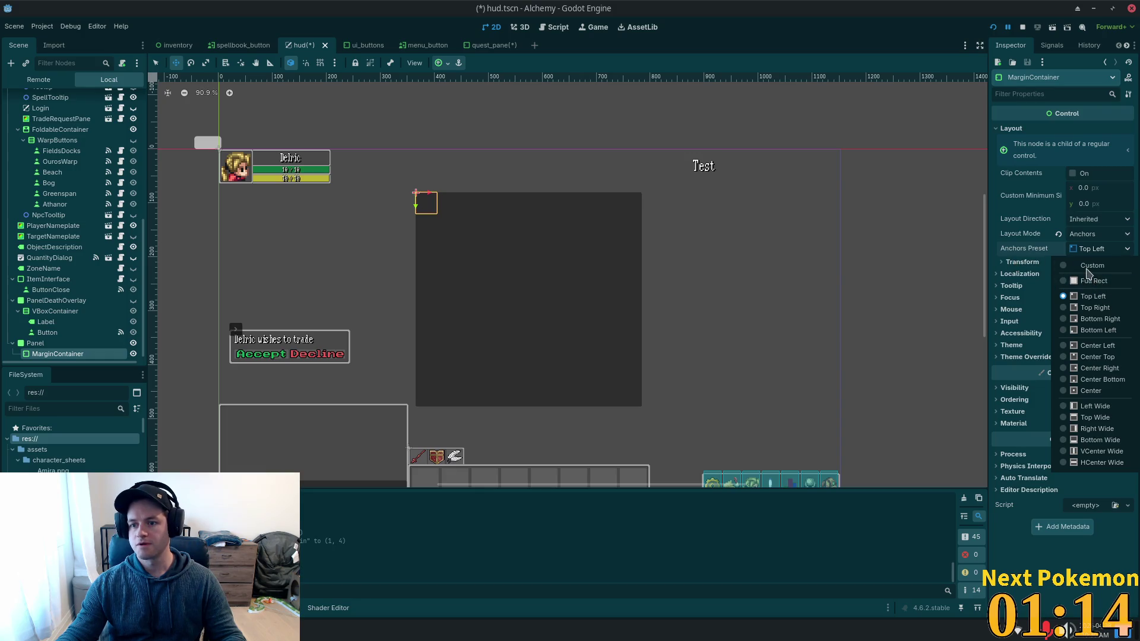
click(1090, 266)
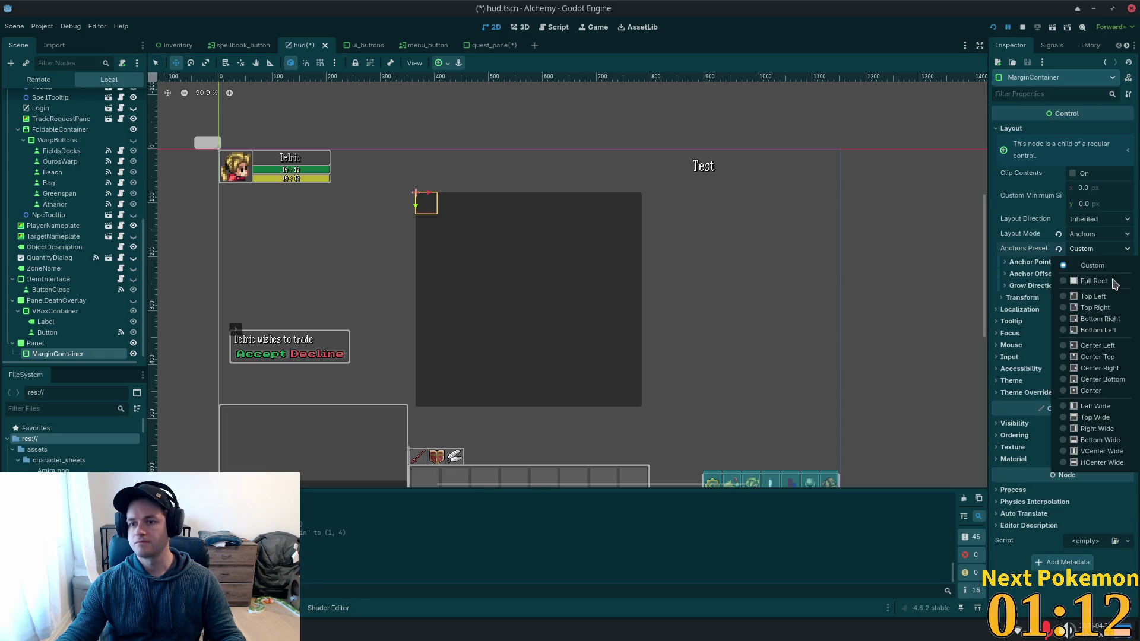
click(1075, 248)
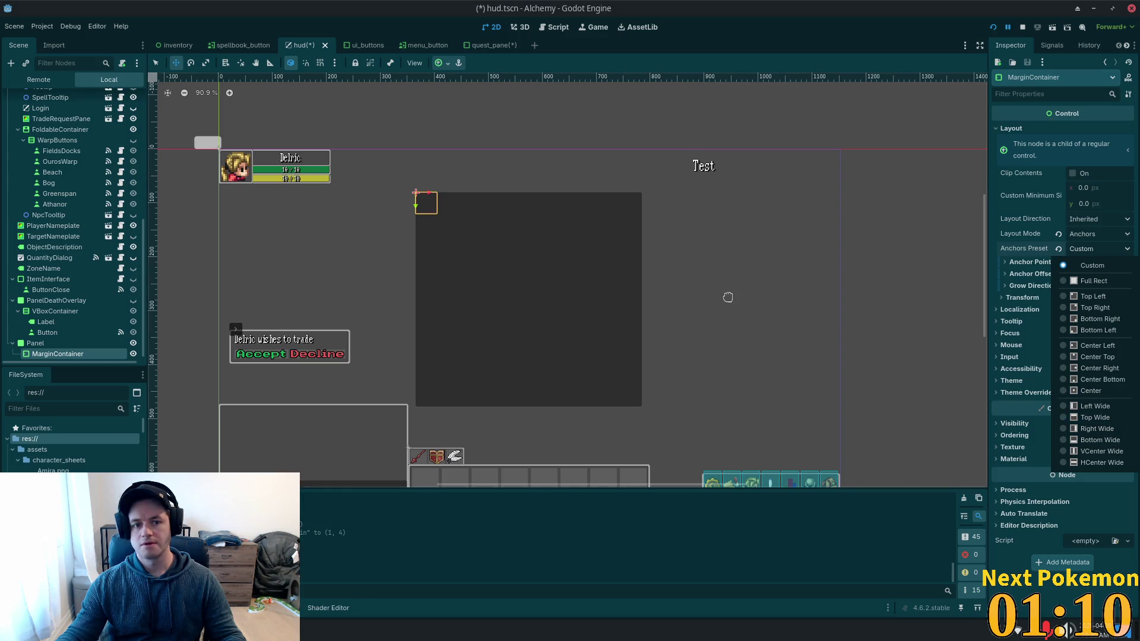
Copy the Panel's 419 × 397 Size value from its Transform properties.
click(558, 313)
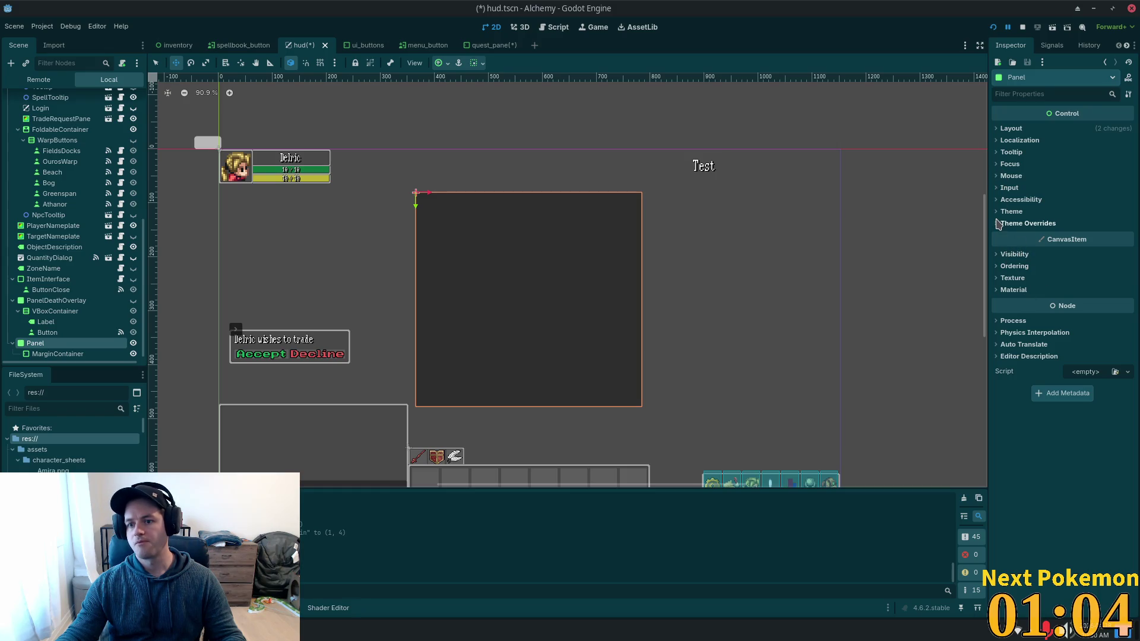
click(1009, 128)
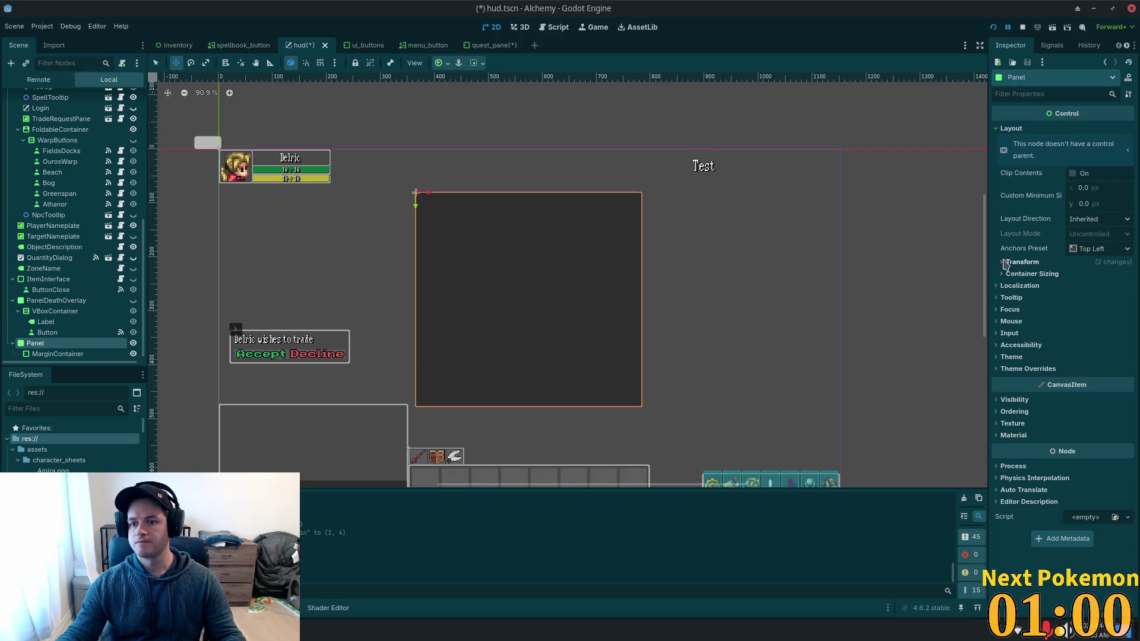
click(1005, 263)
right_click(1019, 288)
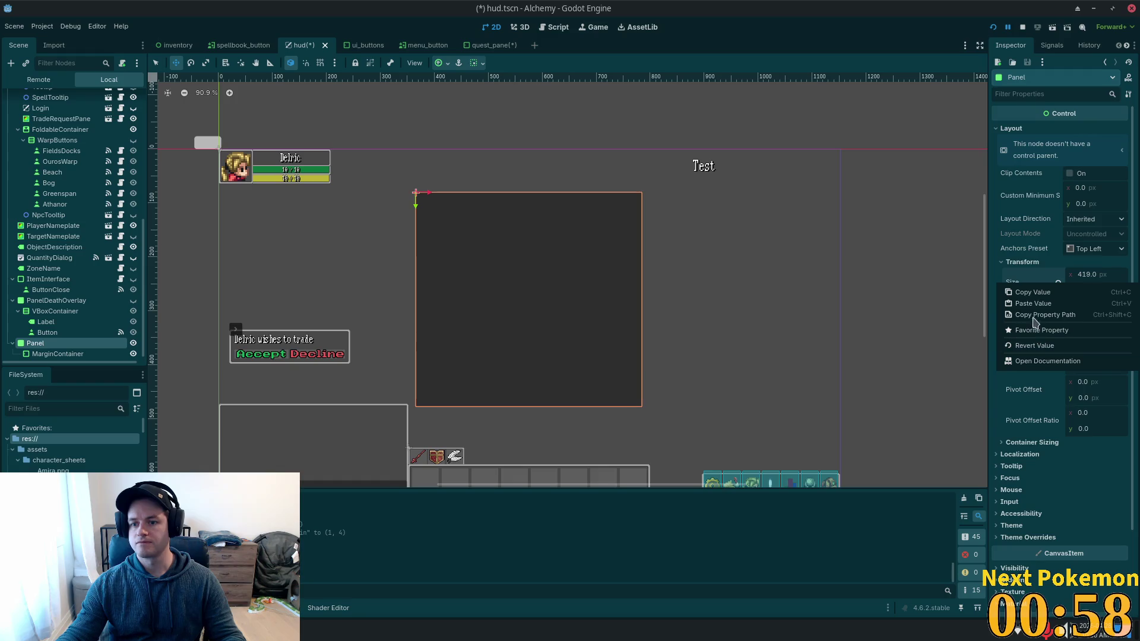
click(1048, 296)
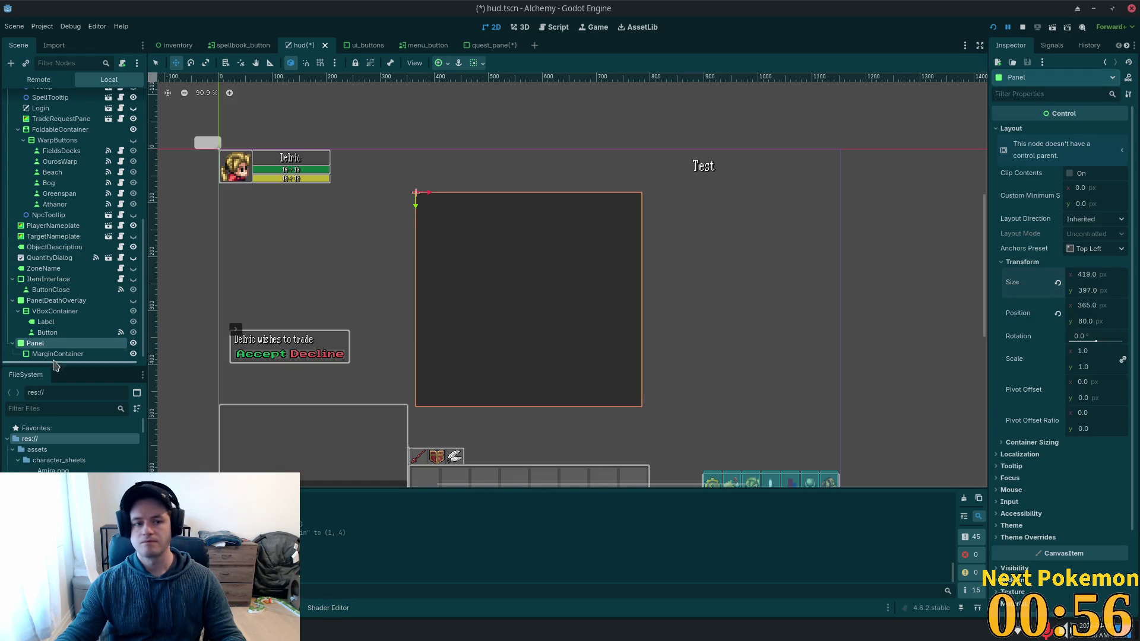
Paste the 419 × 397 size onto the MarginContainer and save the hud scene.
scroll(55, 333, down, 1)
click(57, 349)
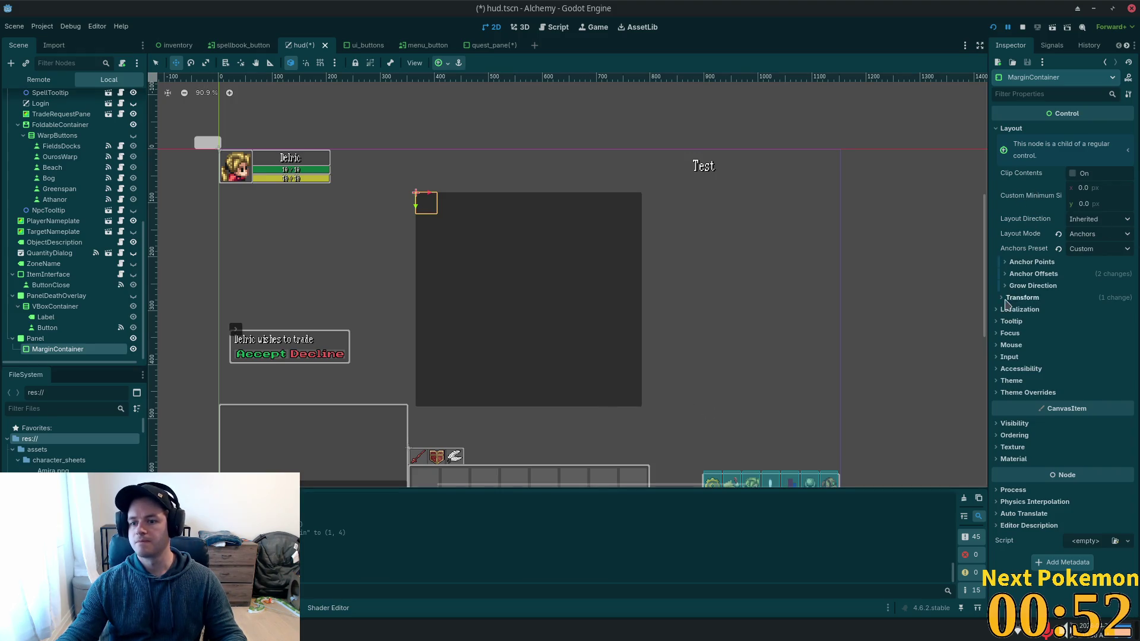
click(1011, 297)
right_click(1011, 319)
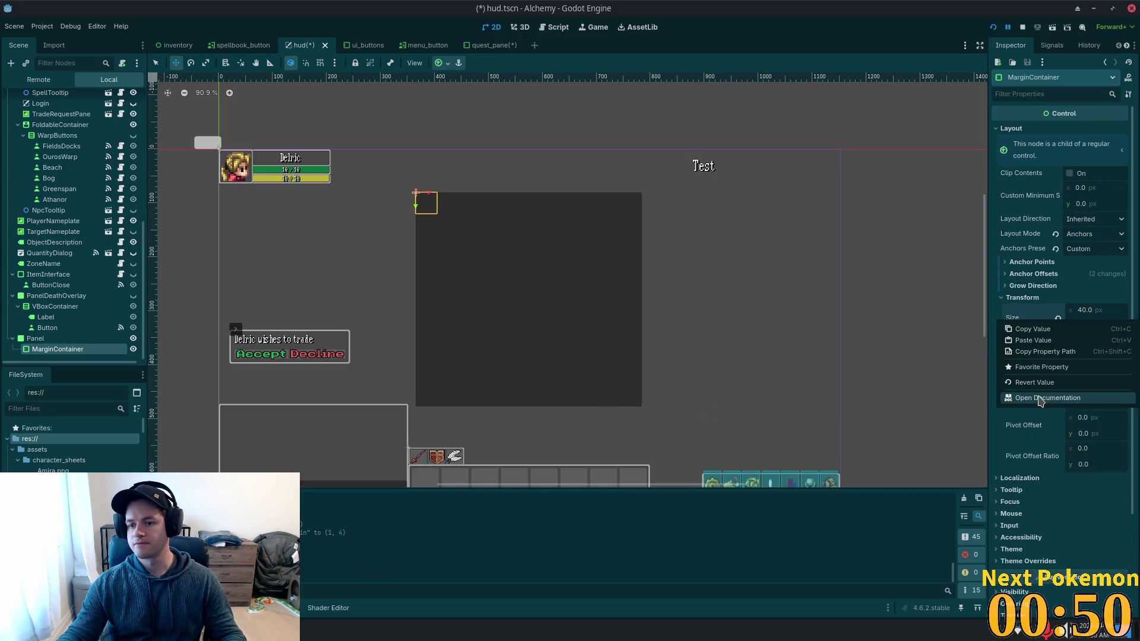
click(1027, 340)
key(ctrl+s)
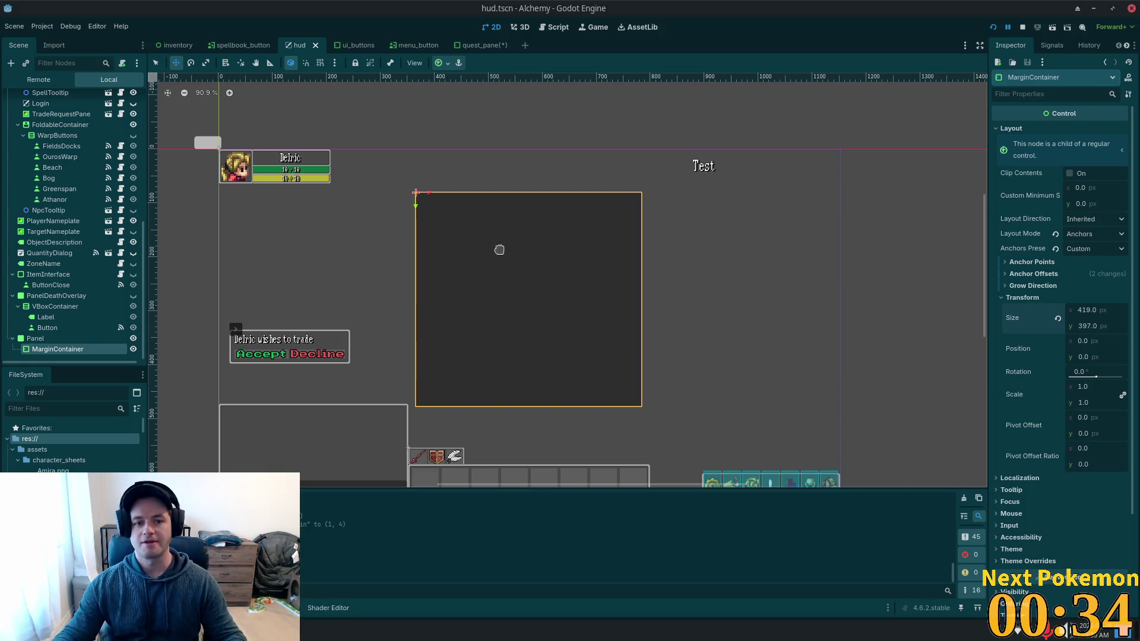
scroll(533, 316, up, 4)
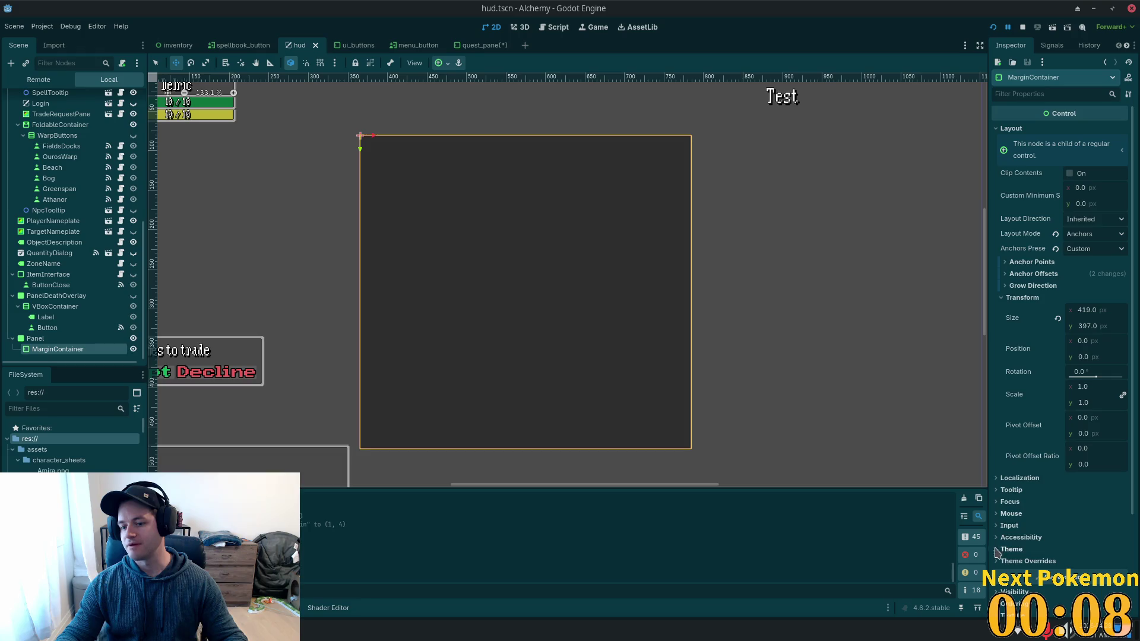
Set the MarginContainer's Margin Left and Margin Top constant overrides to 10.
click(1009, 561)
scroll(1021, 534, down, 3)
click(1022, 437)
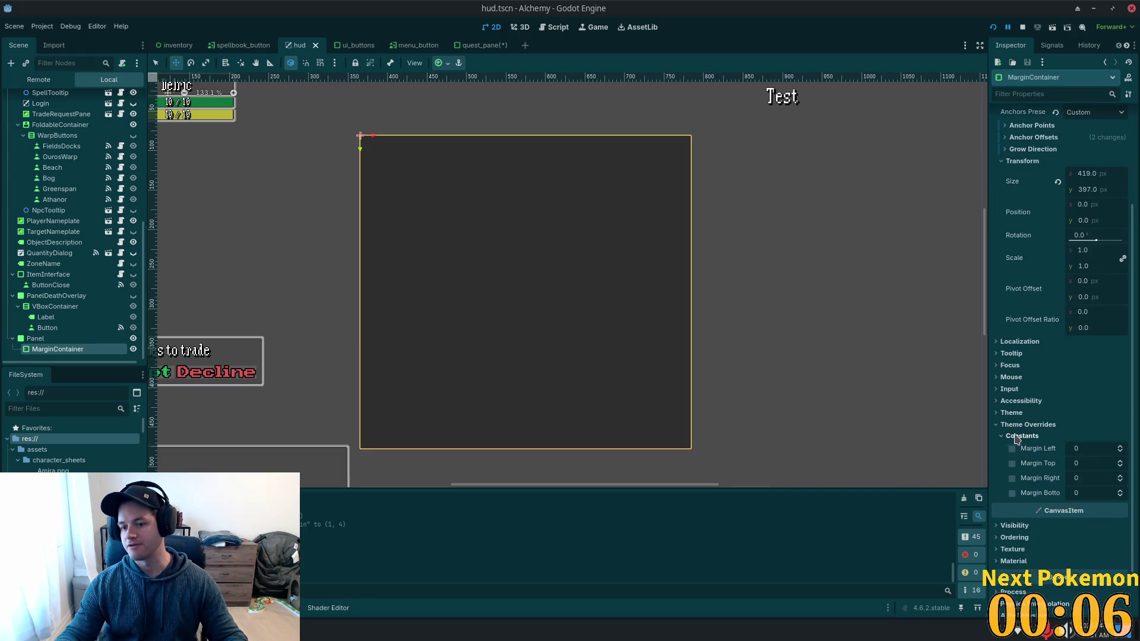
click(1097, 447)
text(10)
key(Tab)
text(101)
key(Tab)
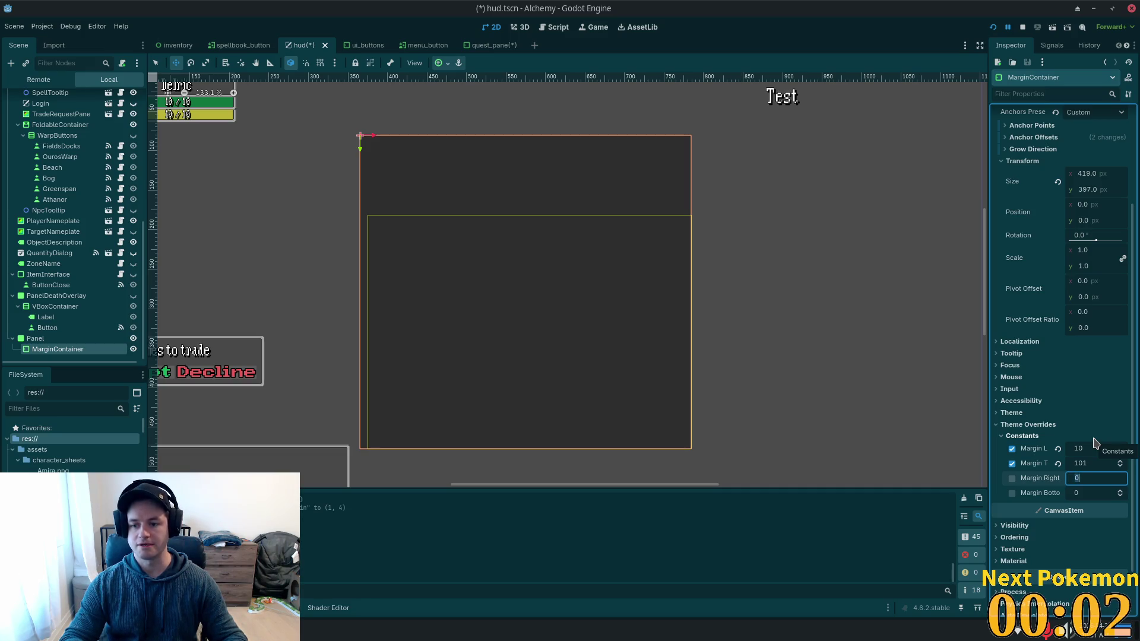
key(shift+Tab)
key(BackSpace)
key(Tab)
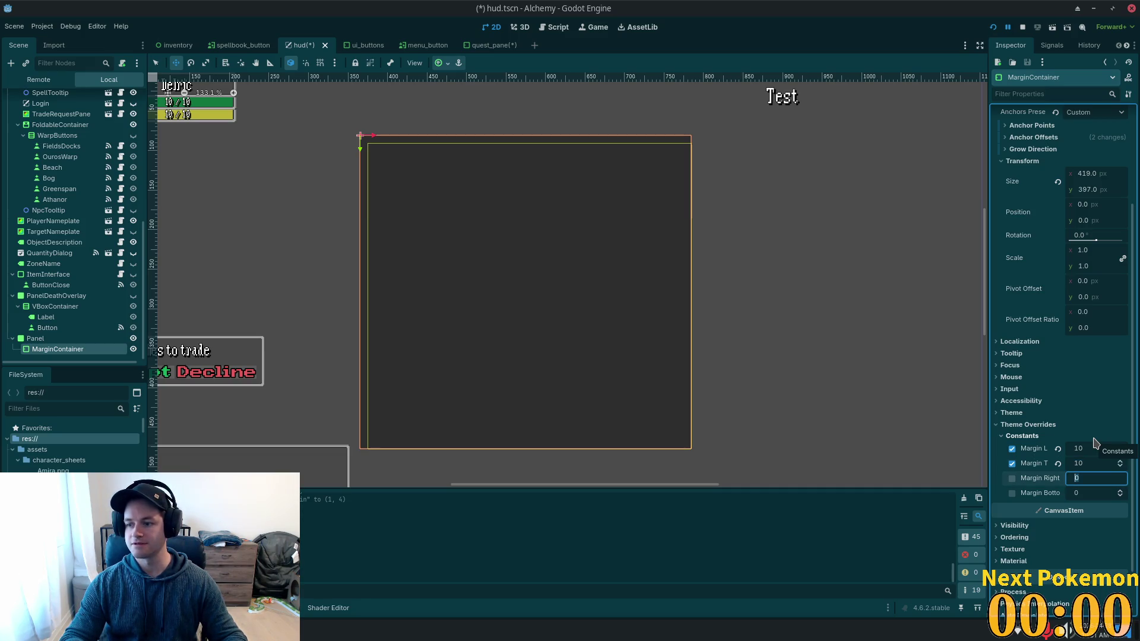
Set Margin Right and Margin Bottom to 10 as well.
text(0)
key(Tab)
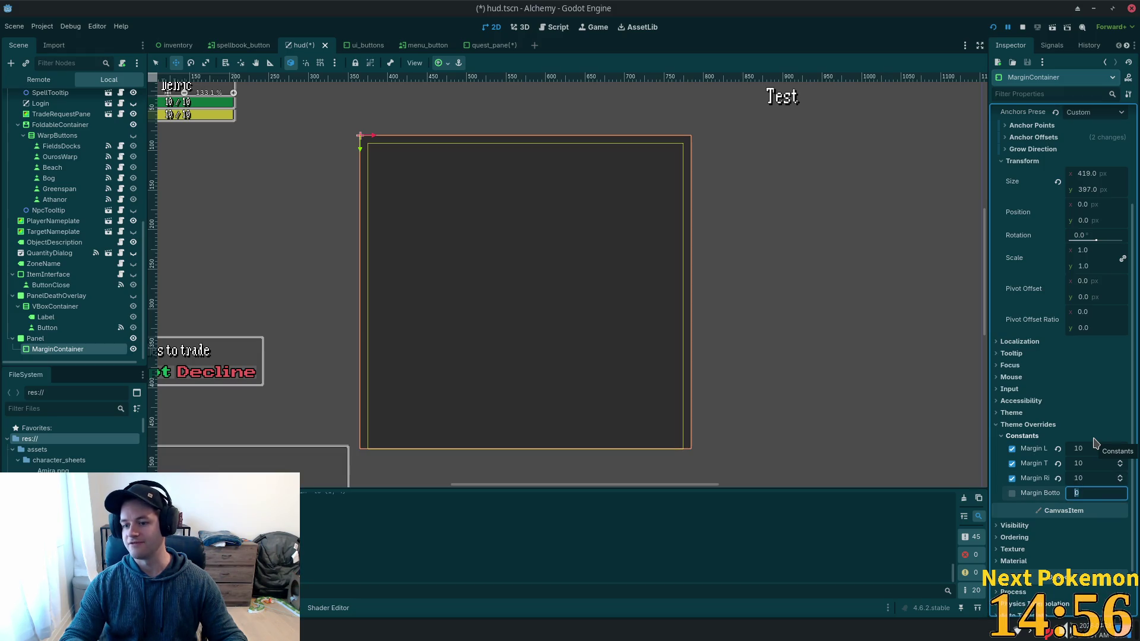
text(10)
key(Return)
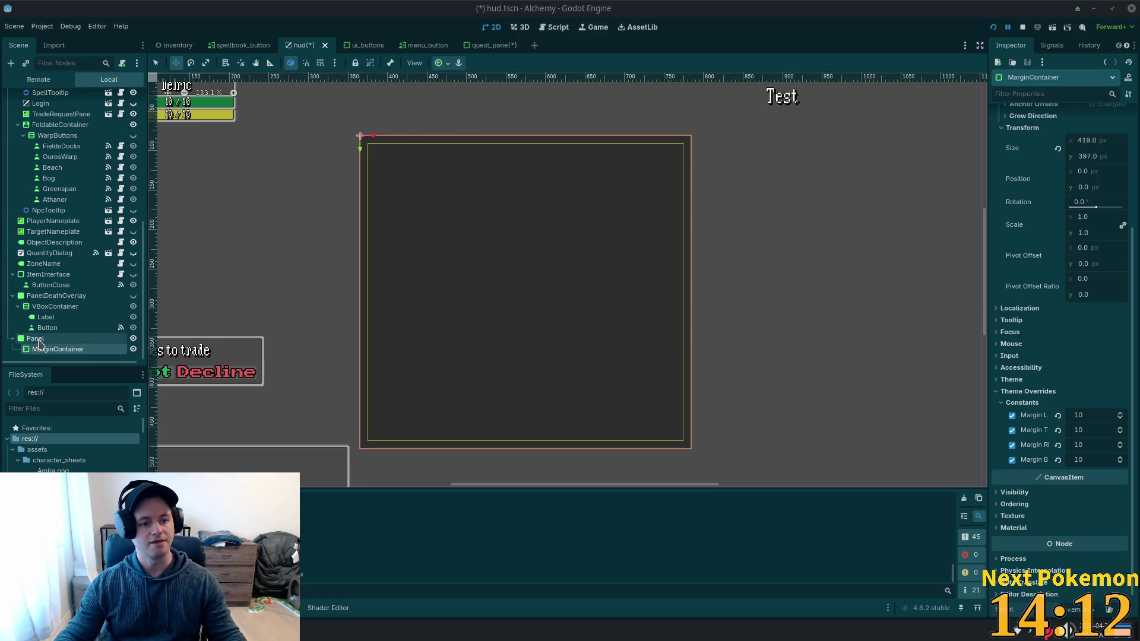
Add a VBoxContainer inside the MarginContainer.
key(ctrl+a)
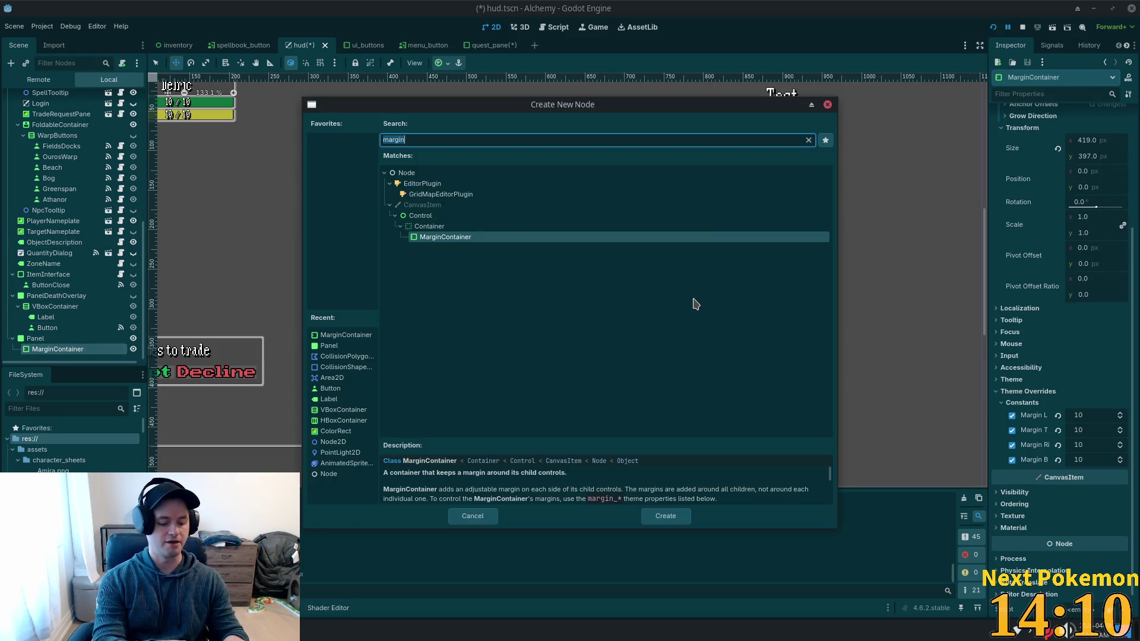
text(vbo)
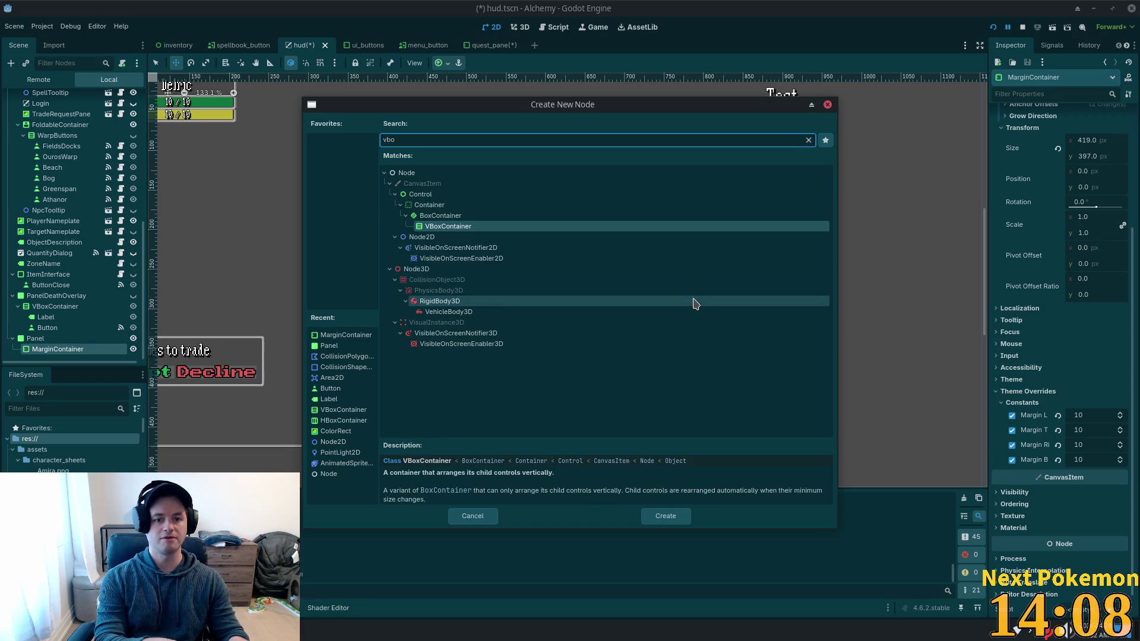
key(Return)
scroll(65, 279, down, 1)
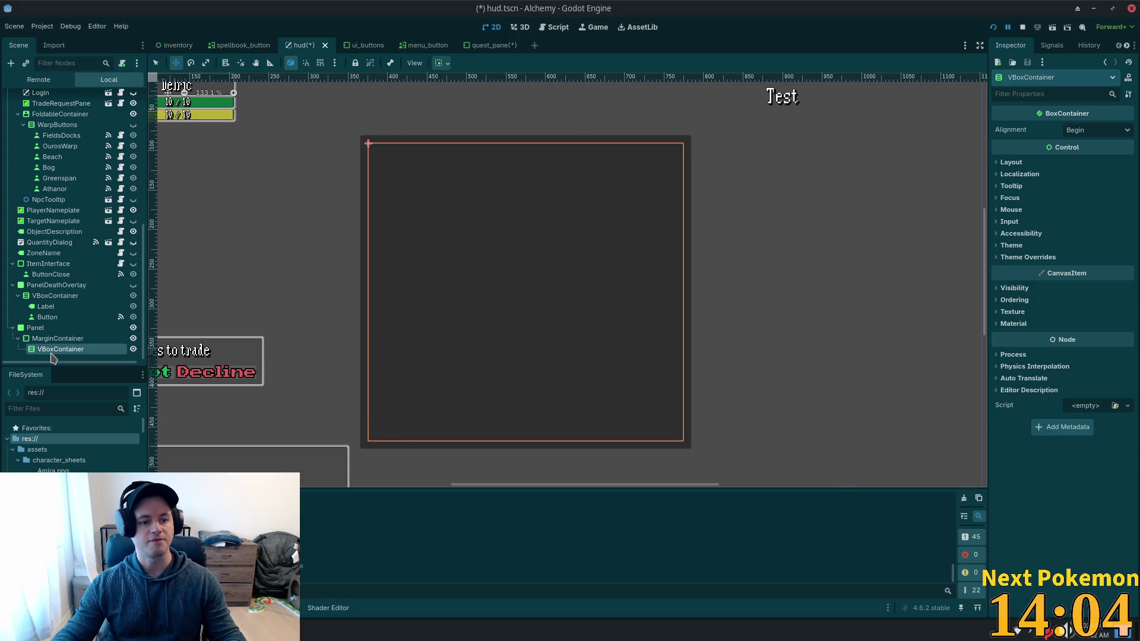
Add a Label under the VBoxContainer and name it LabelQuestTitle.
key(ctrl+a)
text(label)
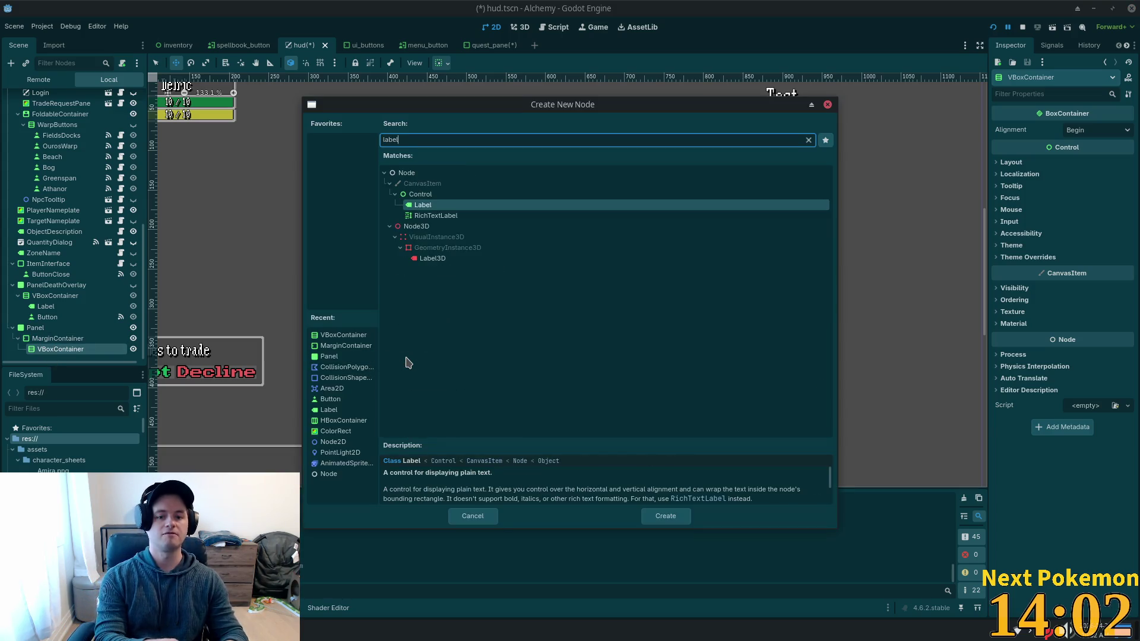
key(Return)
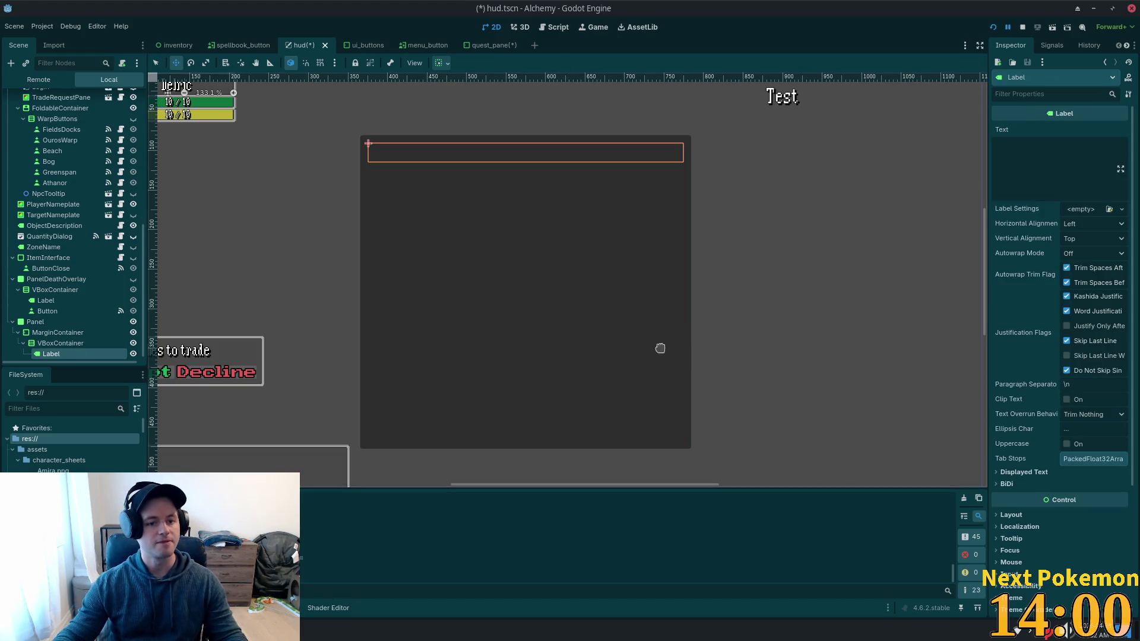
double_click(59, 354)
key(End)
text(QuestT)
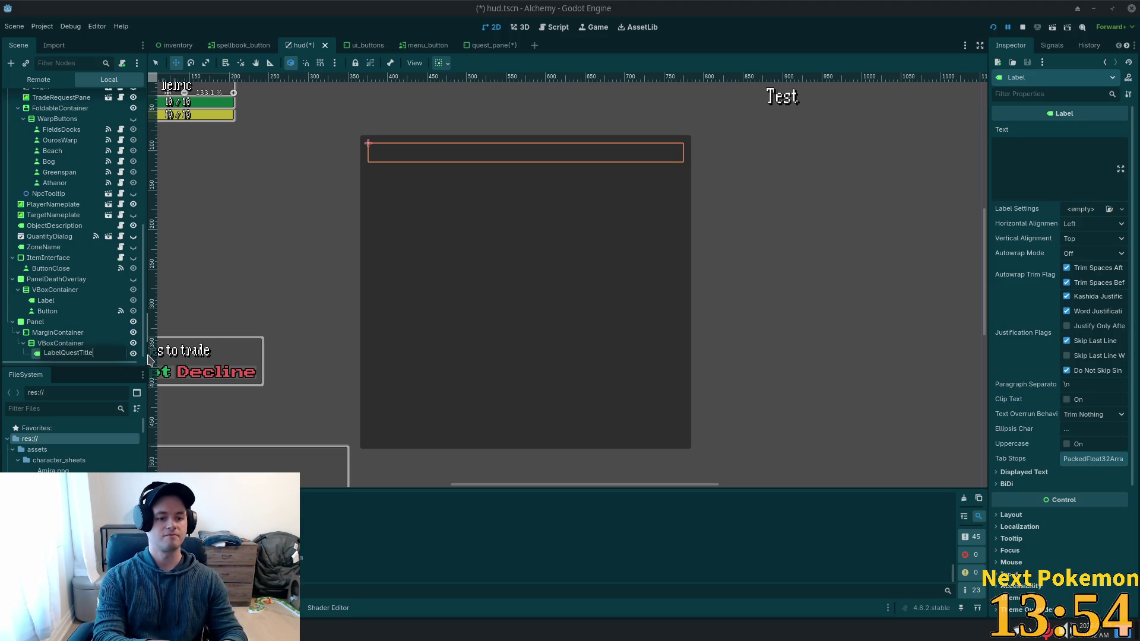
key(Return)
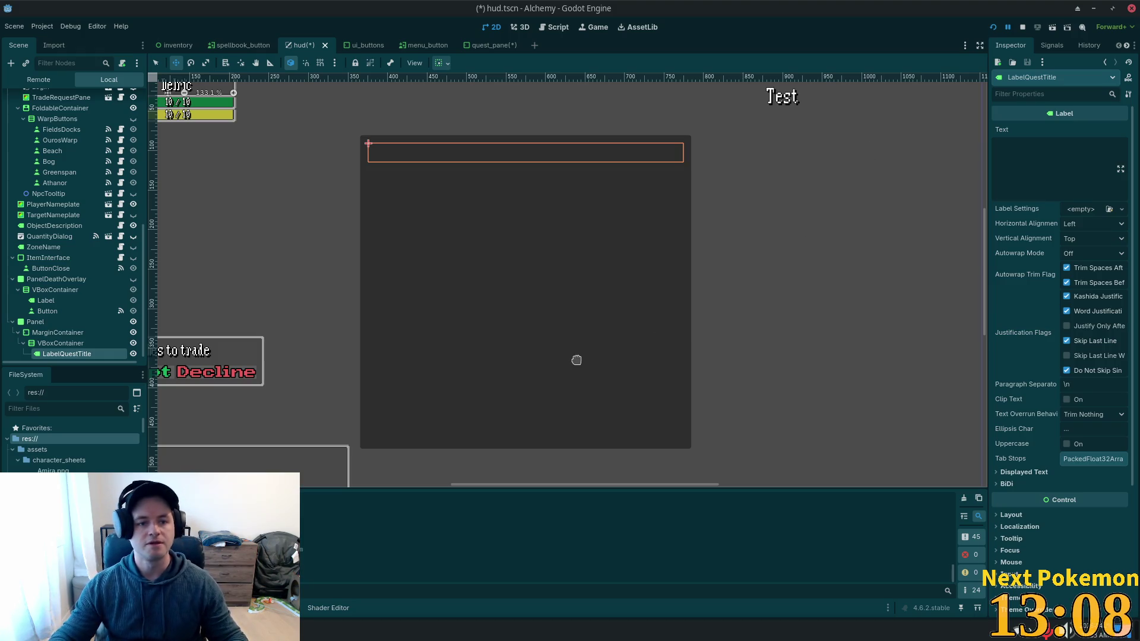
Give LabelQuestTitle the text 'Test Quest Name' with Center horizontal alignment.
click(1058, 163)
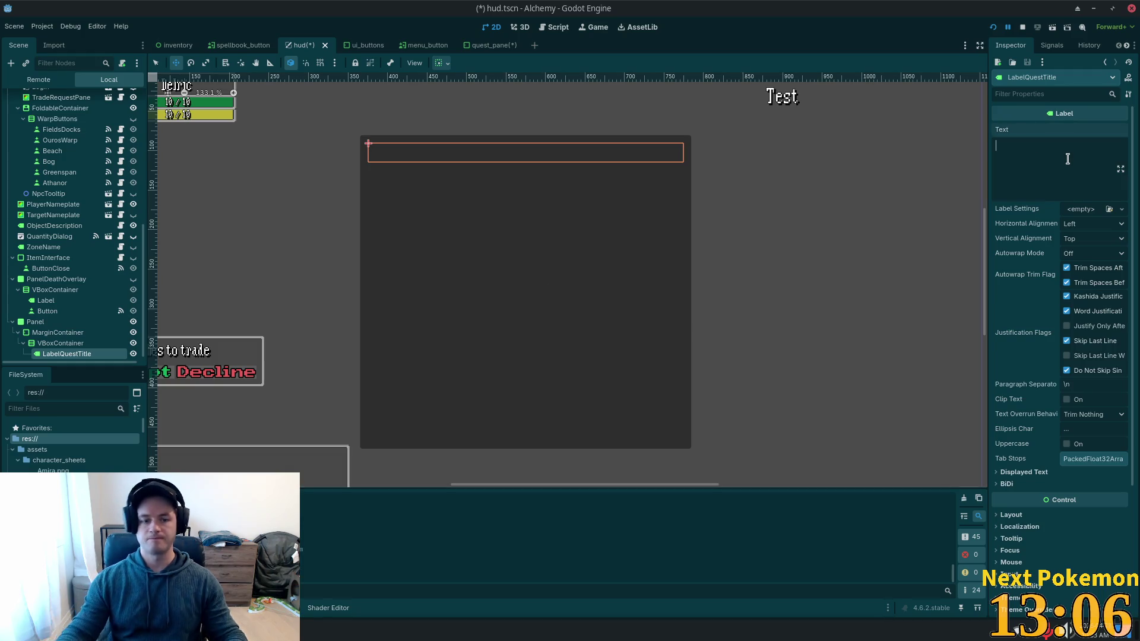
text(Test Que)
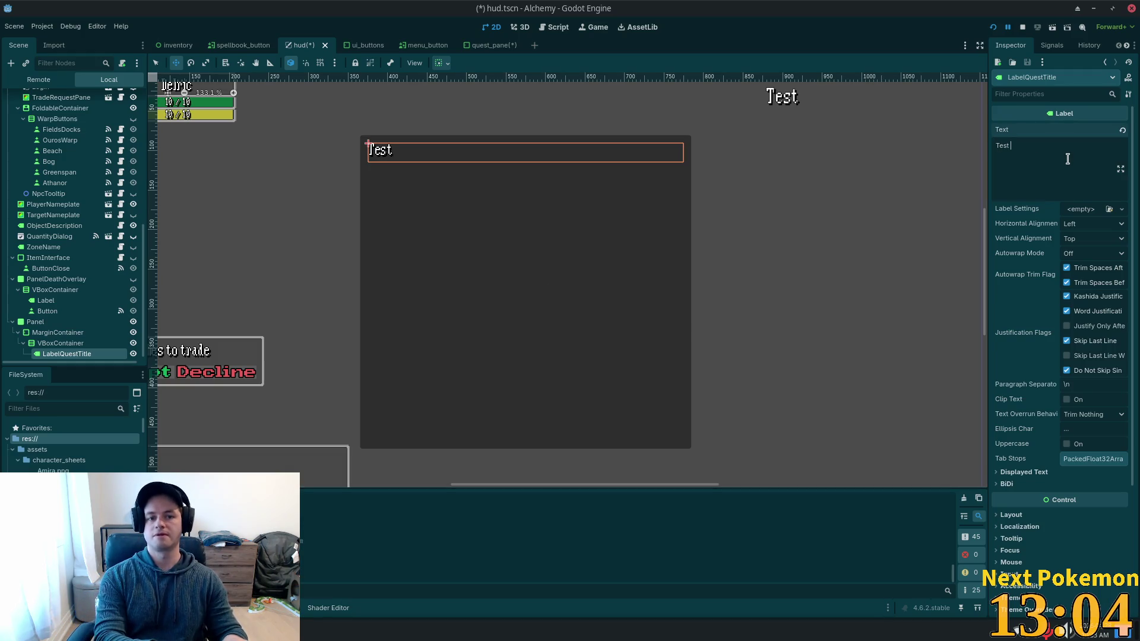
text(st Name)
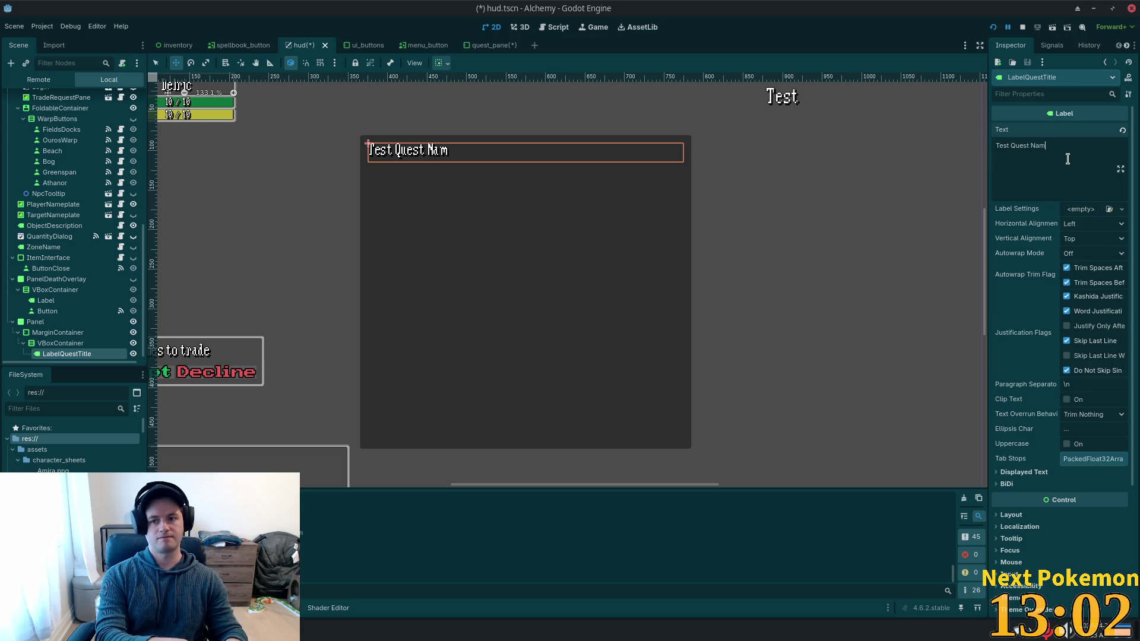
click(1098, 226)
click(1100, 256)
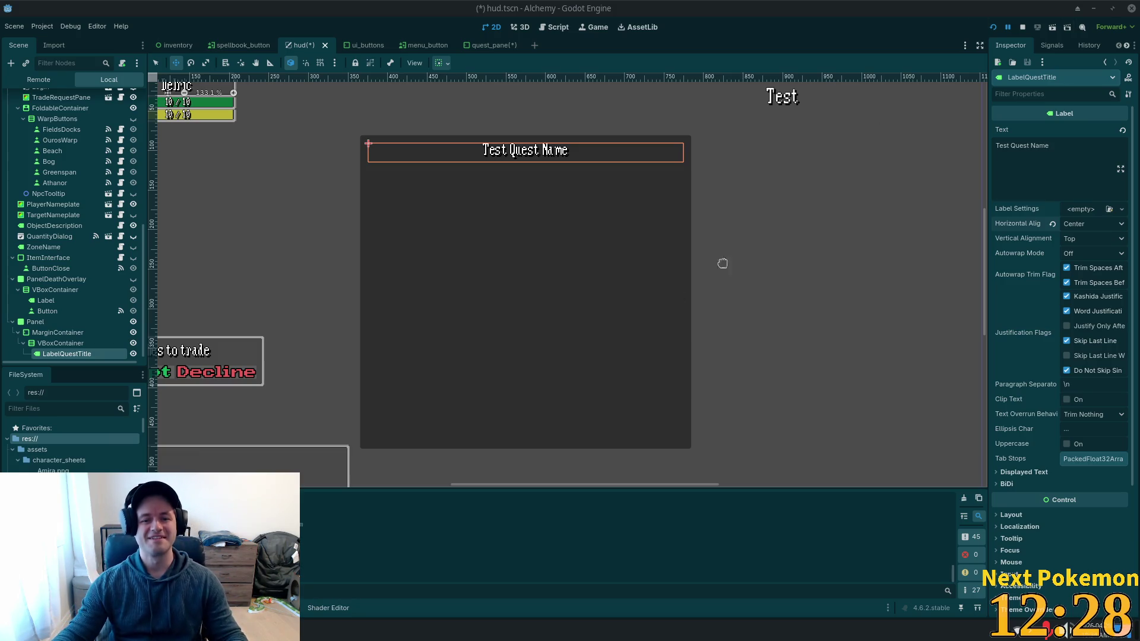
scroll(71, 283, down, 1)
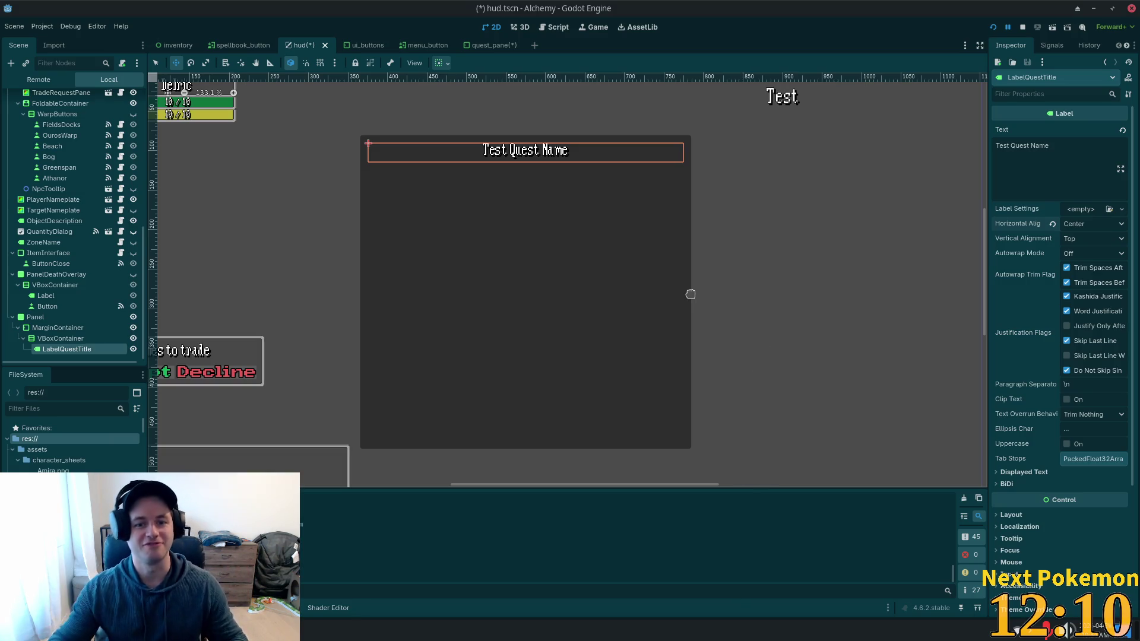
click(60, 338)
click(60, 349)
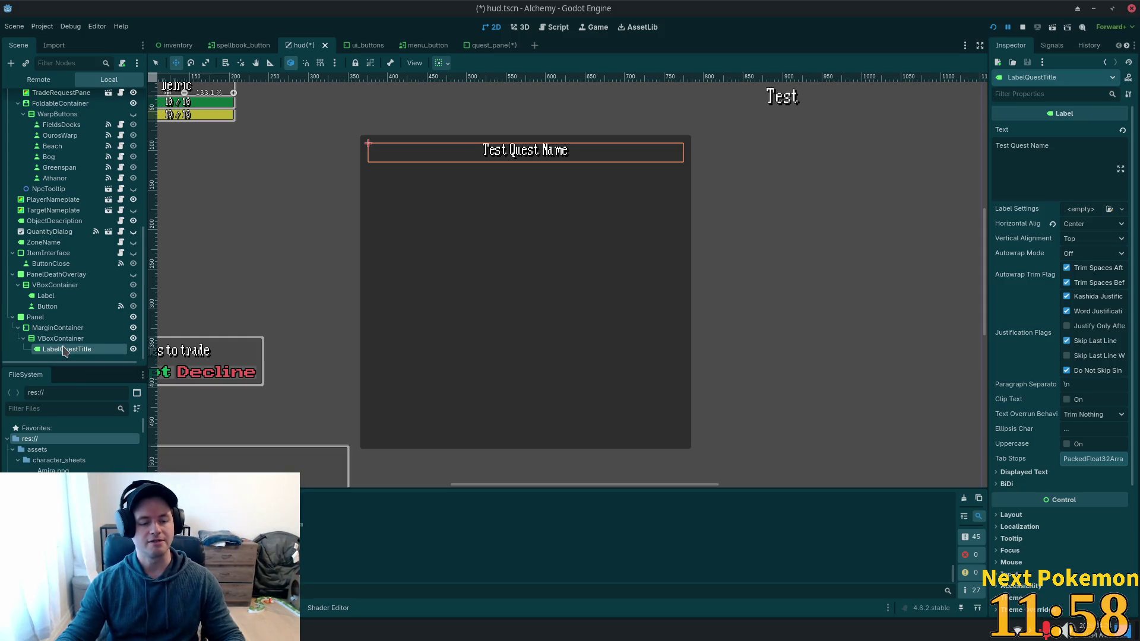
Add an HBoxContainer to the VBoxContainer, below LabelQuestTitle.
click(60, 339)
click(66, 349)
click(59, 338)
key(ctrl+a)
text(hbox)
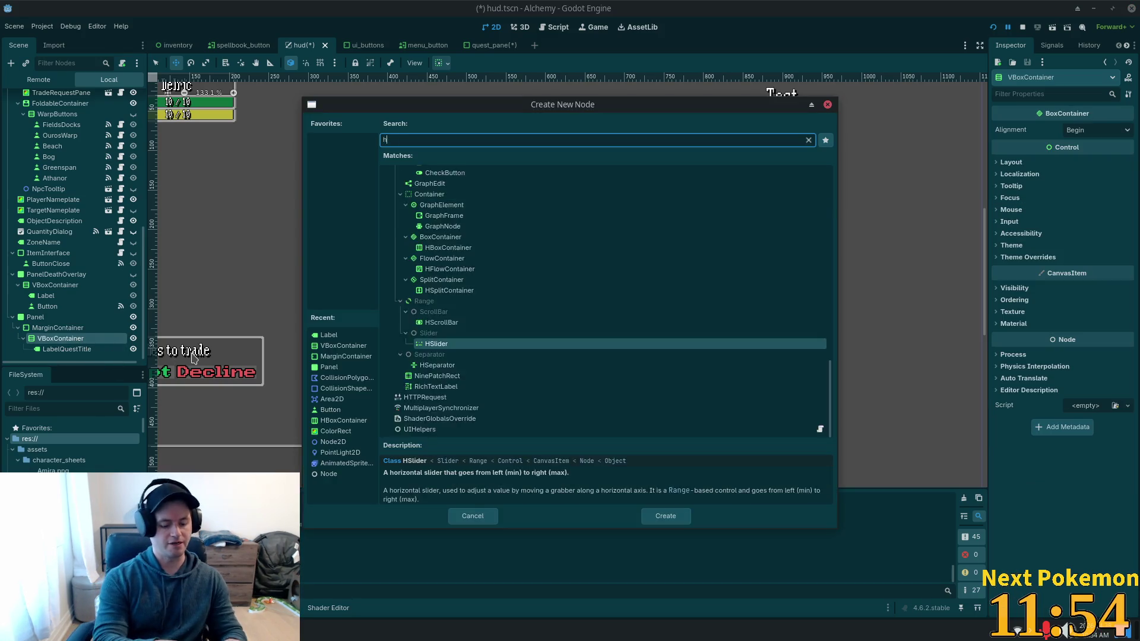
key(Return)
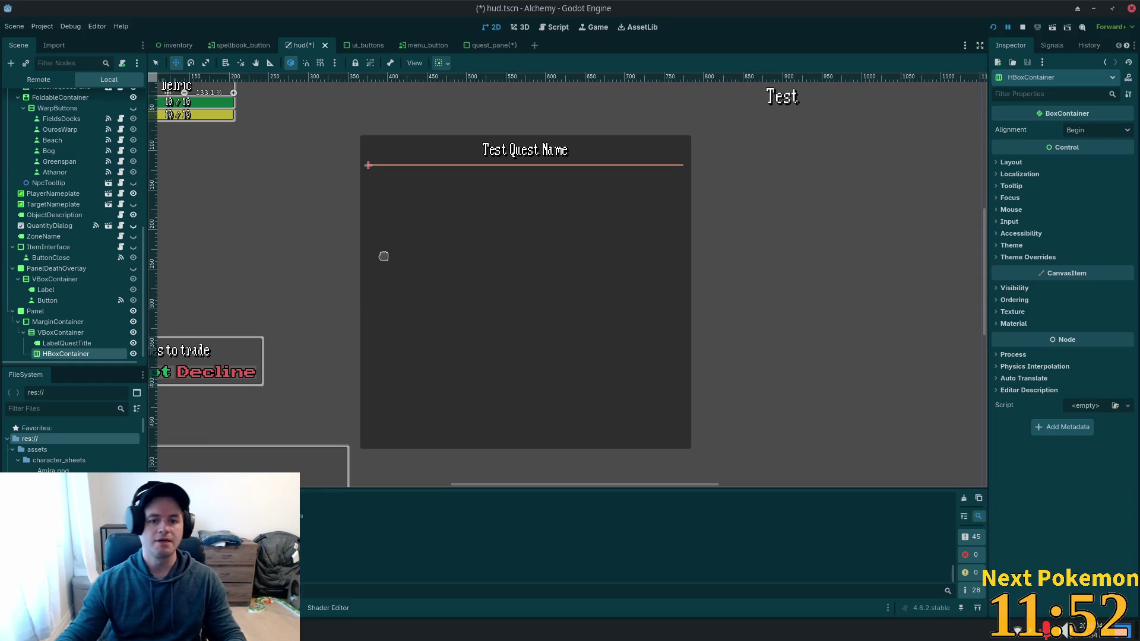
key(ctrl+a)
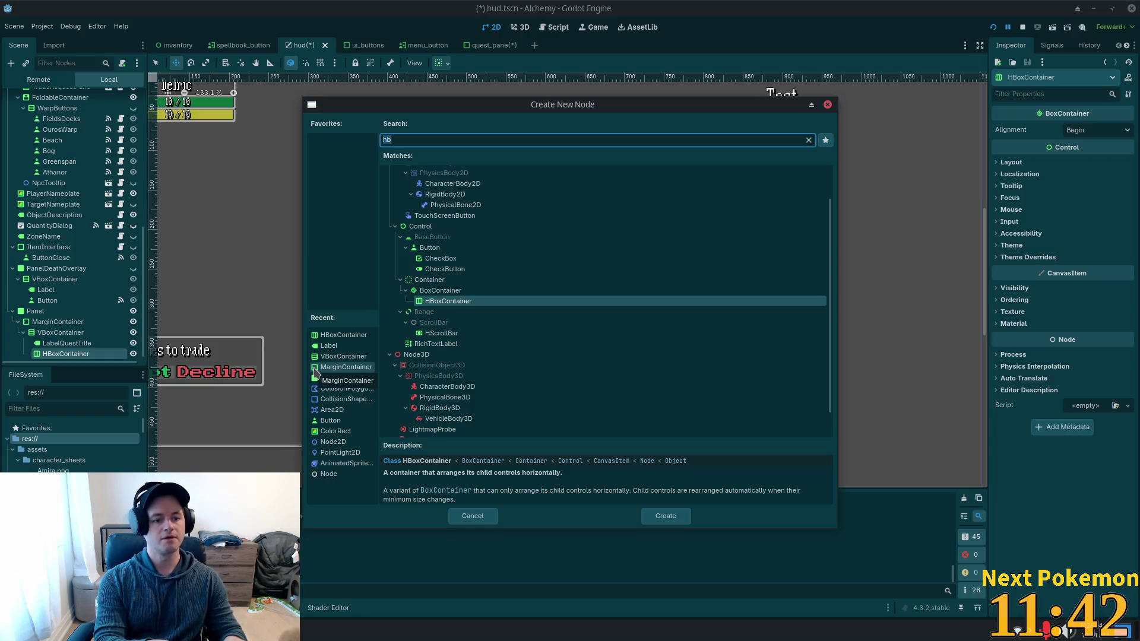
Add Label nodes inside the HBoxContainer.
text(laberl)
key(BackSpace)
key(BackSpace)
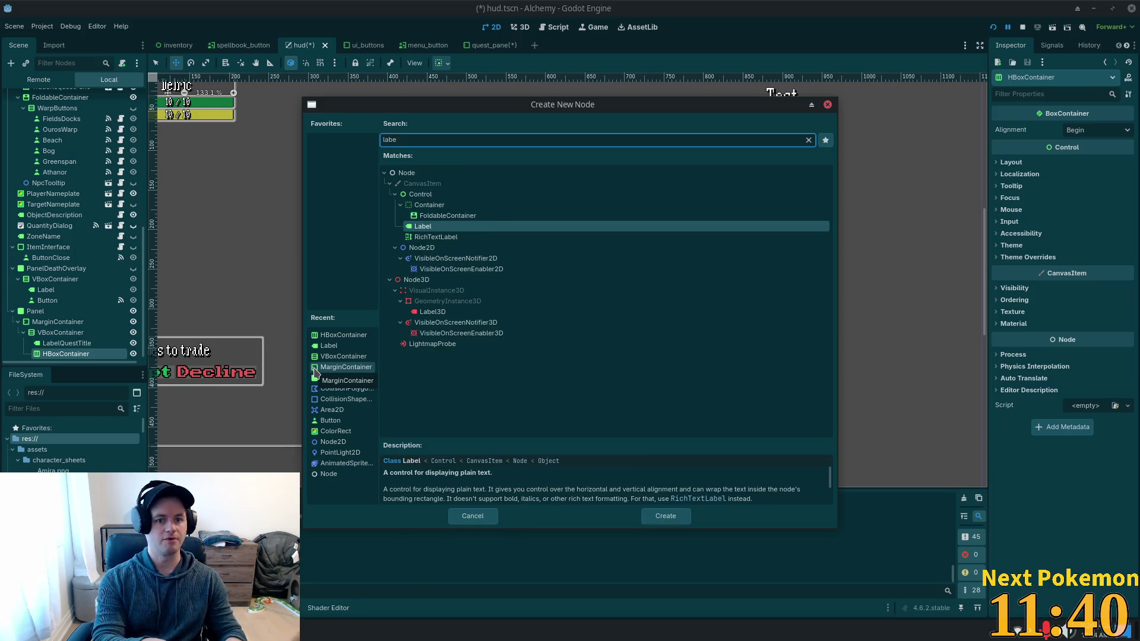
key(Return)
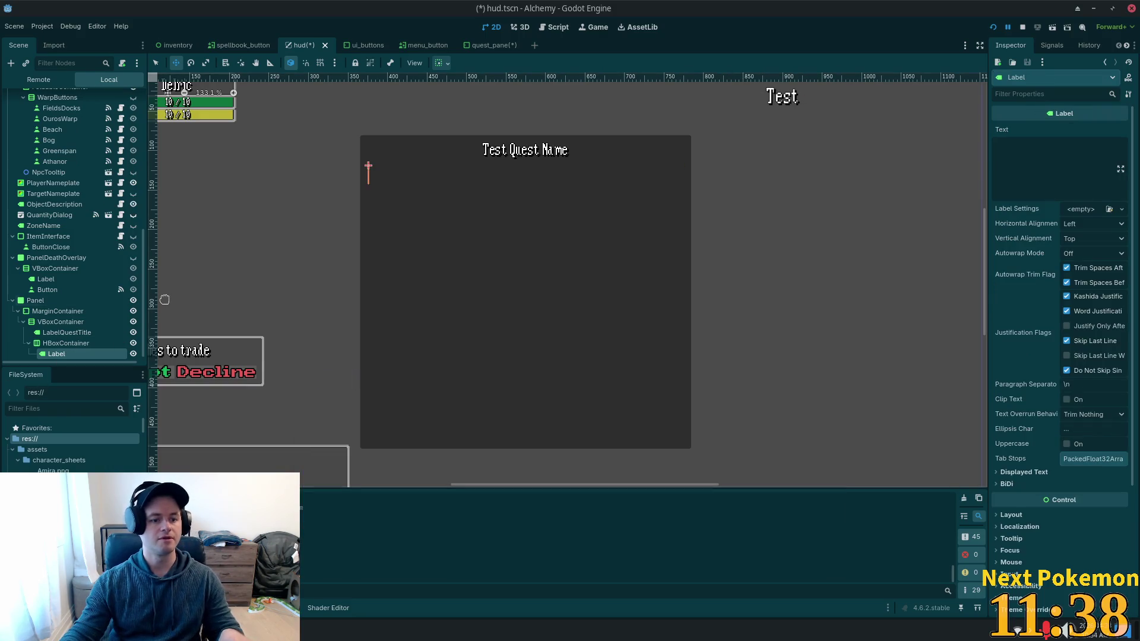
Rename the middle label to LabelSlash.
click(76, 342)
click(75, 343)
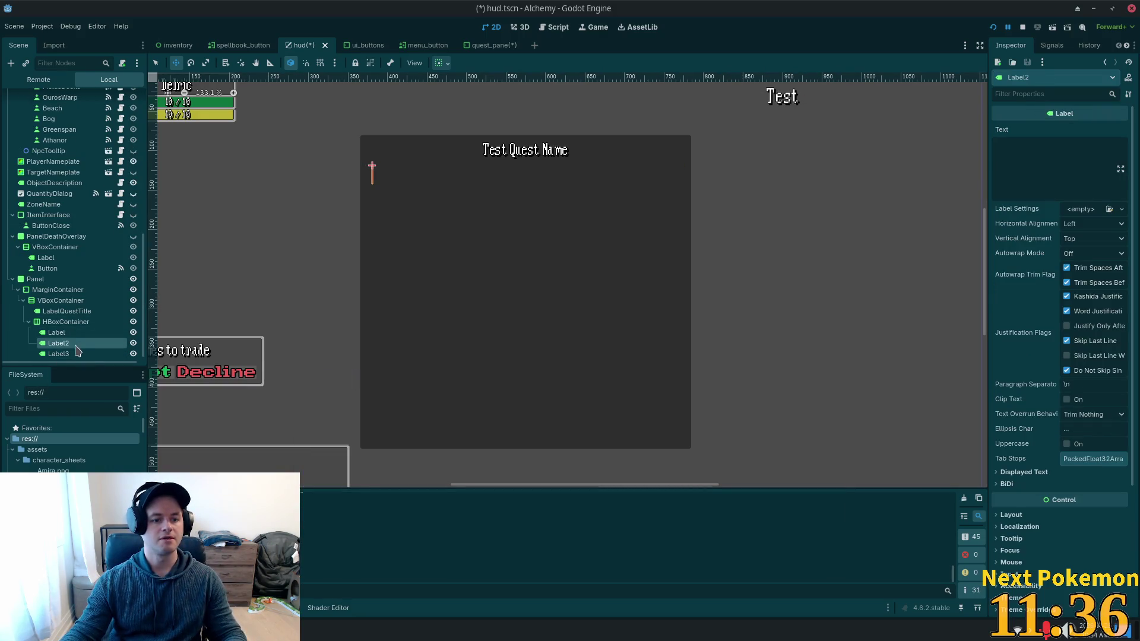
click(76, 343)
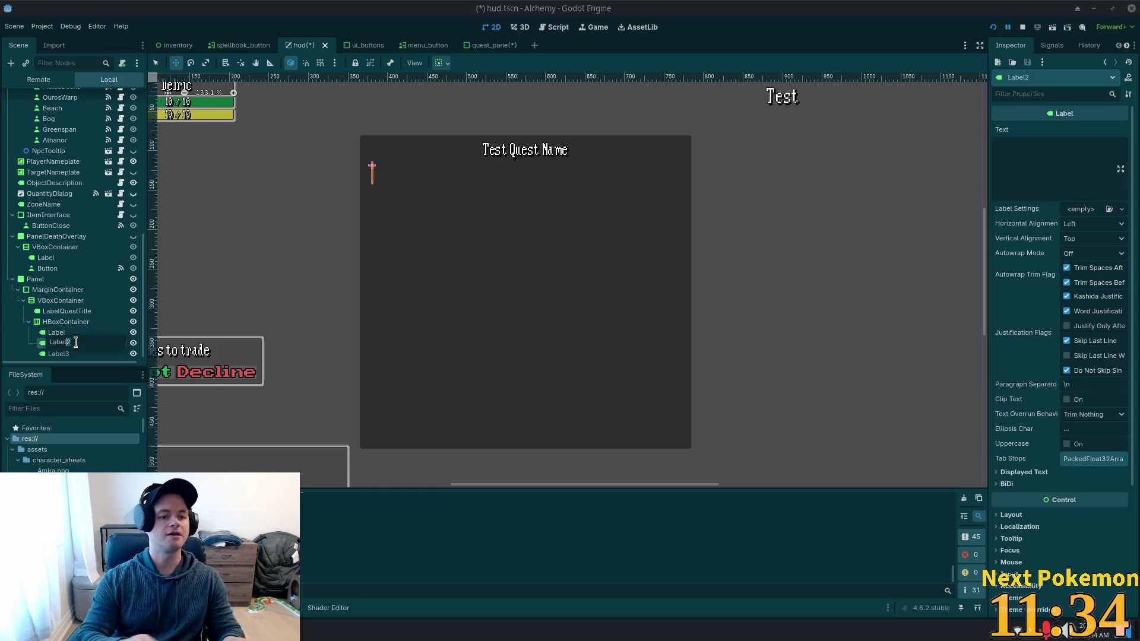
text(lash)
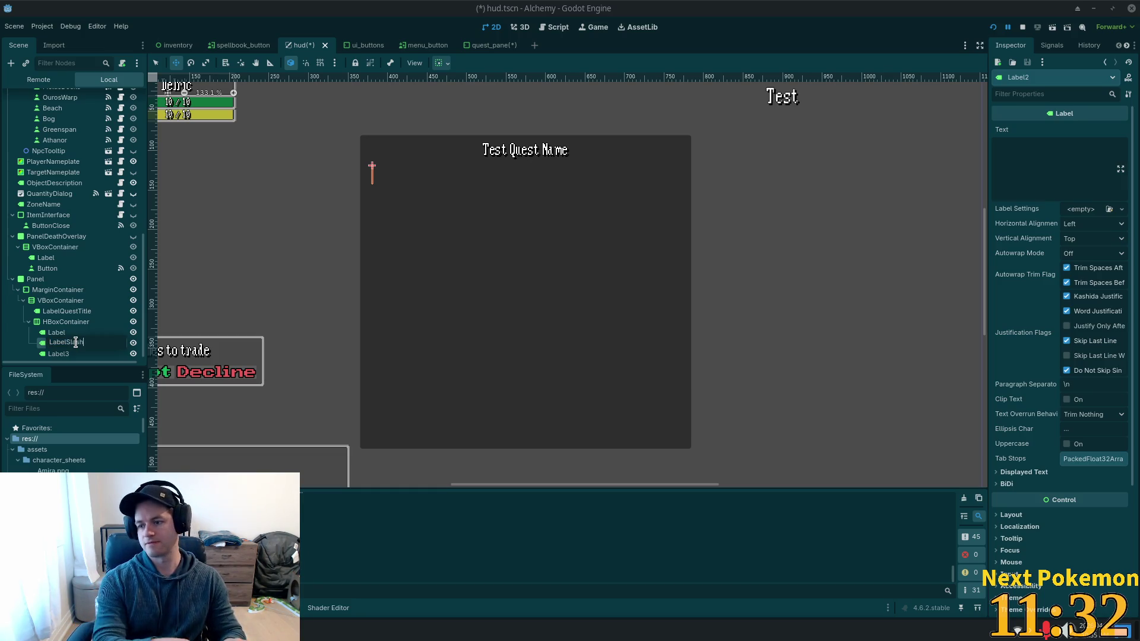
key(Return)
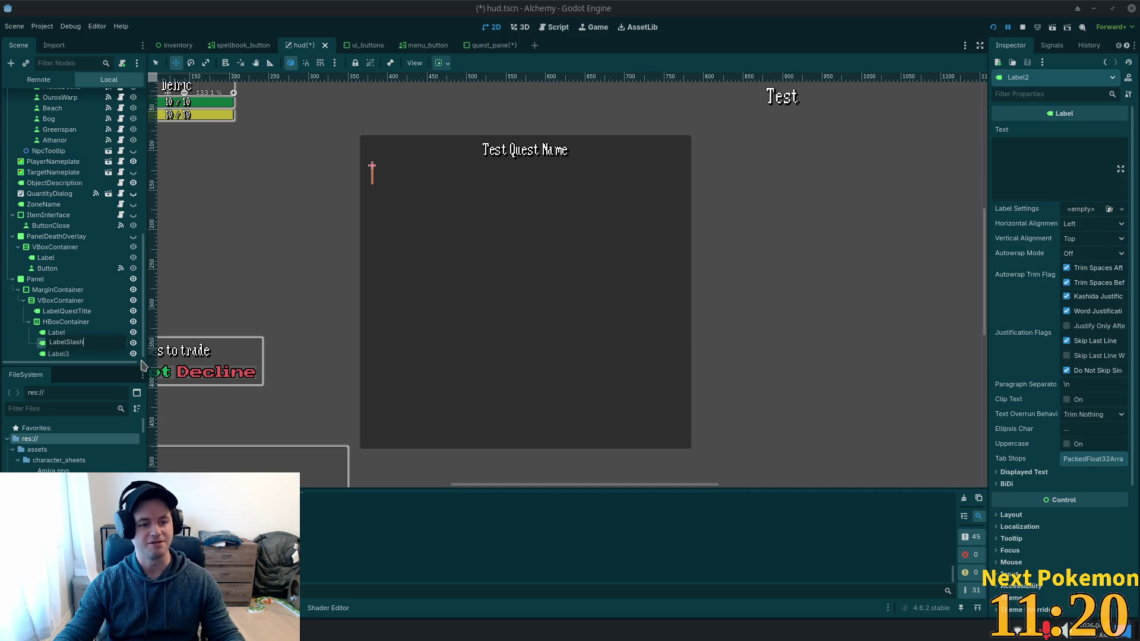
Rename the first label in the row to LabelCurrentStage.
click(79, 326)
click(69, 334)
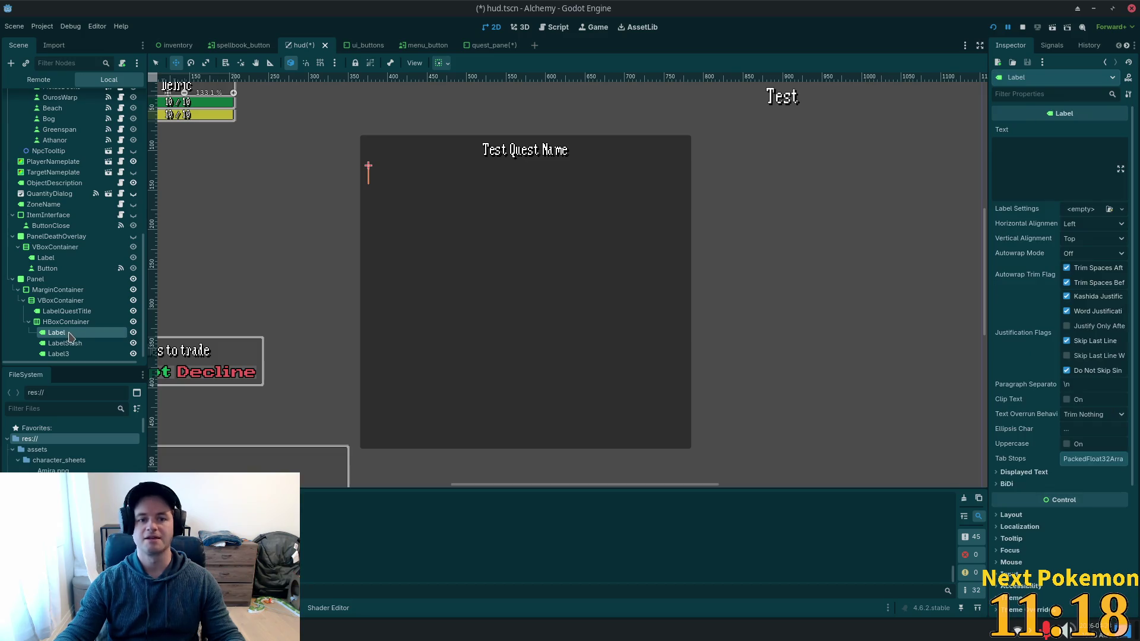
double_click(71, 333)
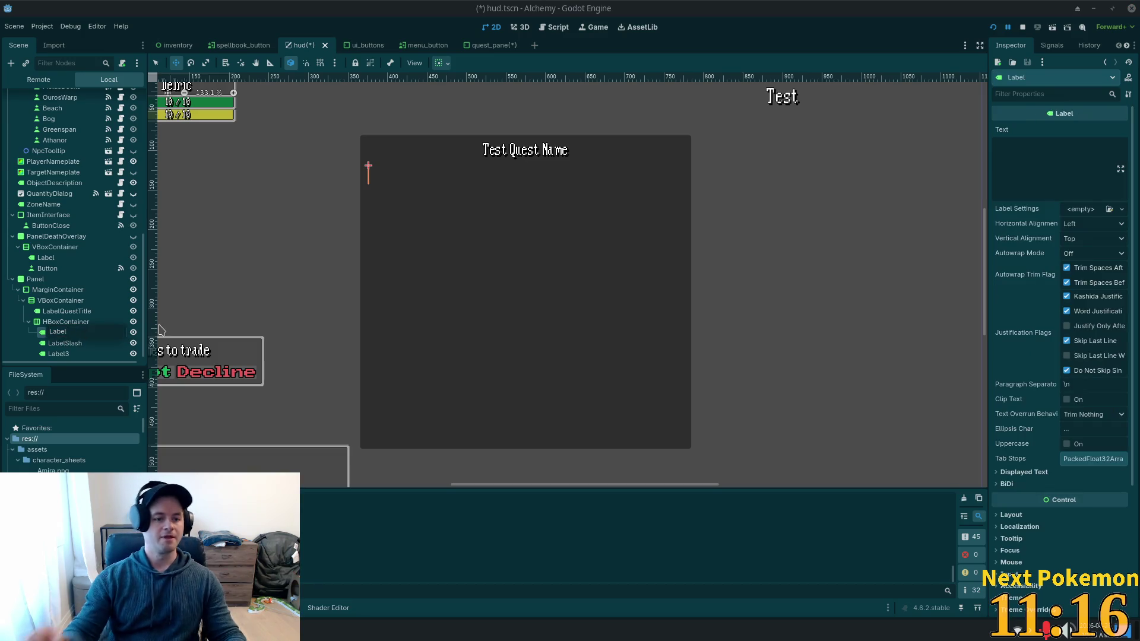
key(Escape)
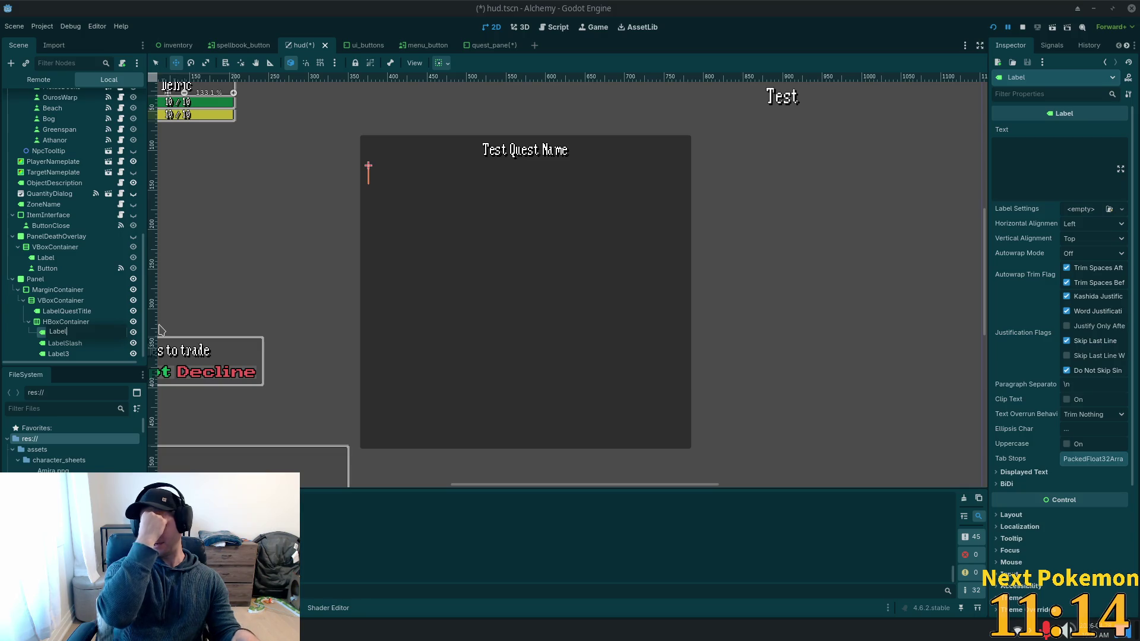
key(F2)
text(C)
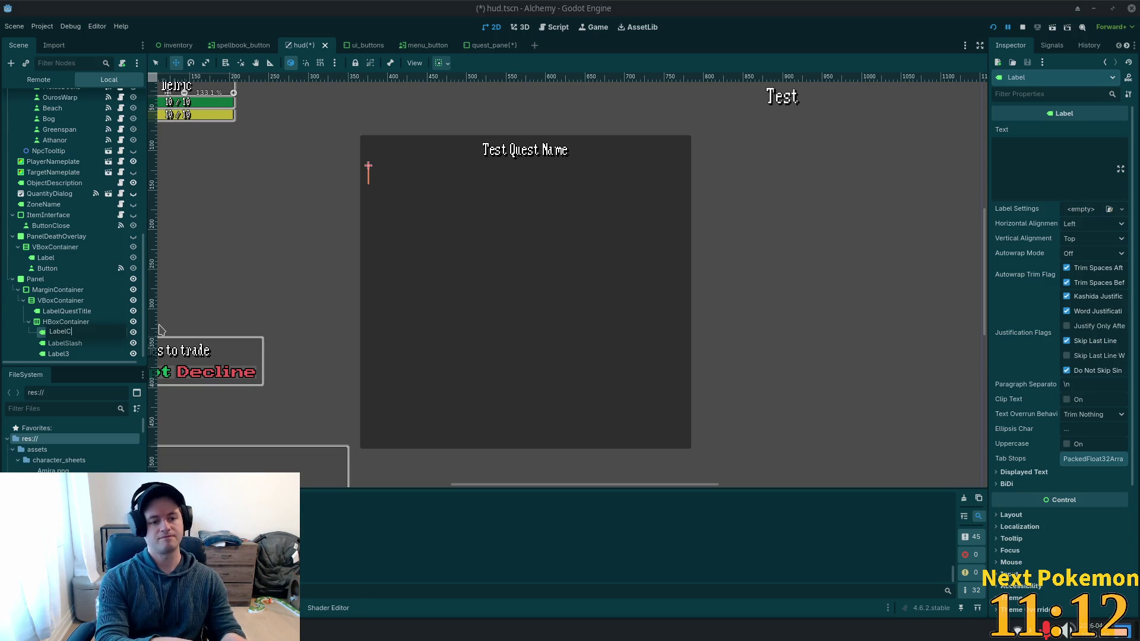
text(urrentStage)
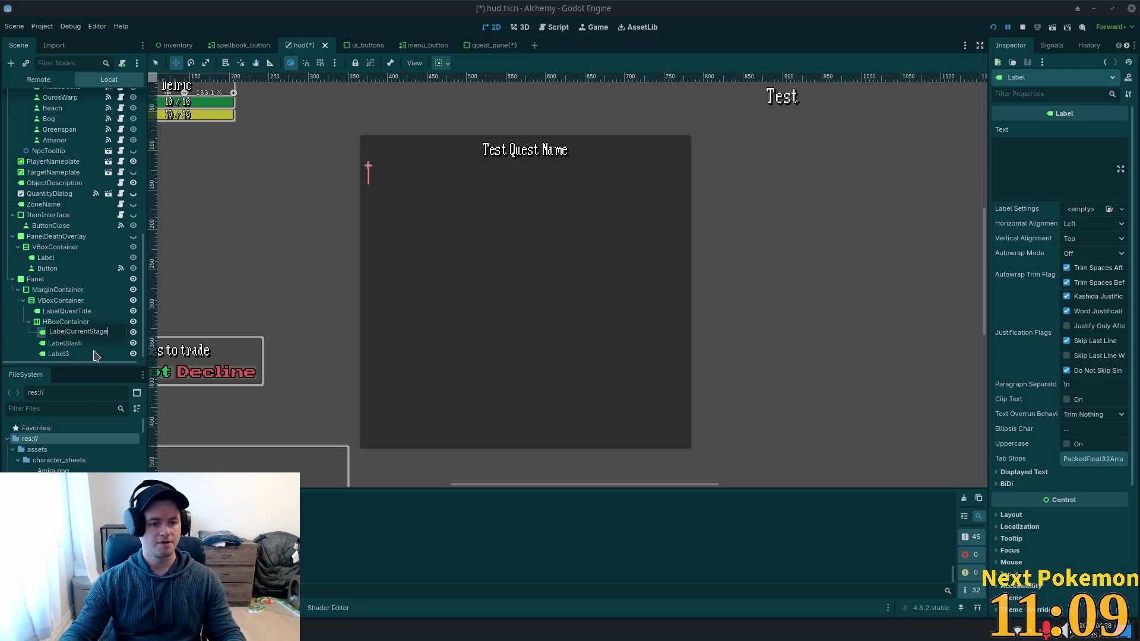
Rename Label3 to LabelTotalStages.
click(89, 354)
click(81, 355)
key(Escape)
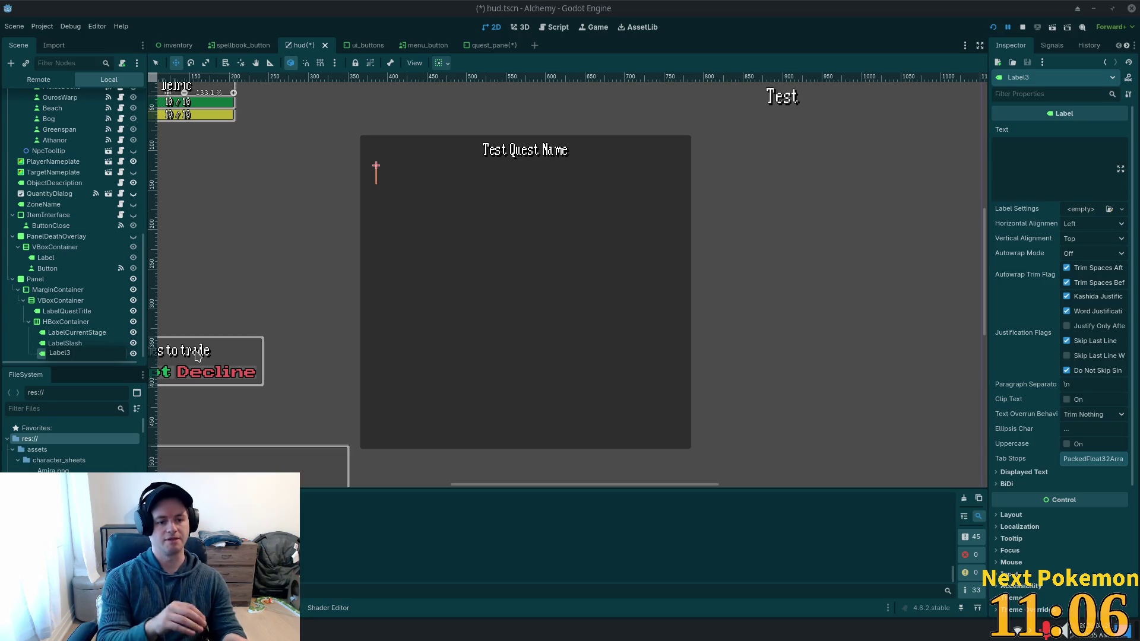
key(shift+Left)
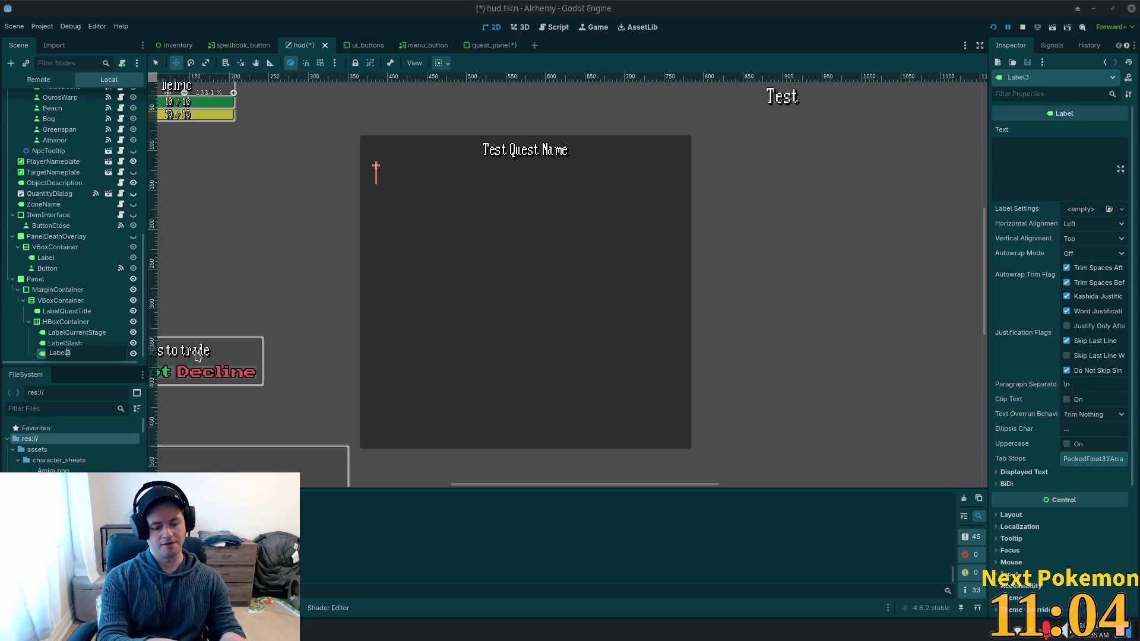
text(Tot)
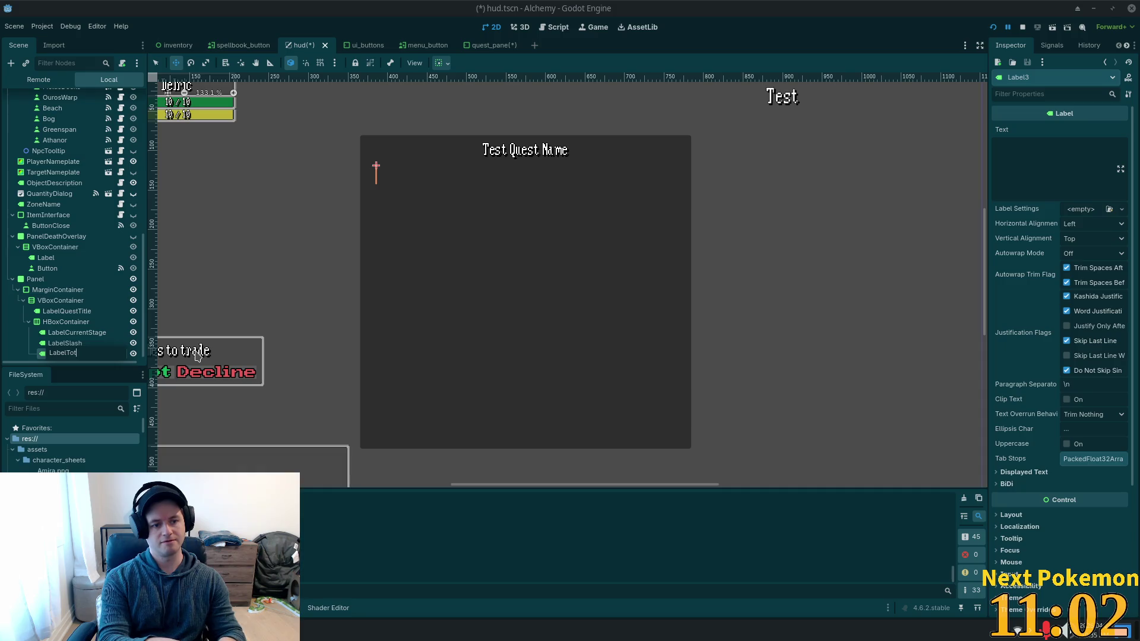
text(alStages)
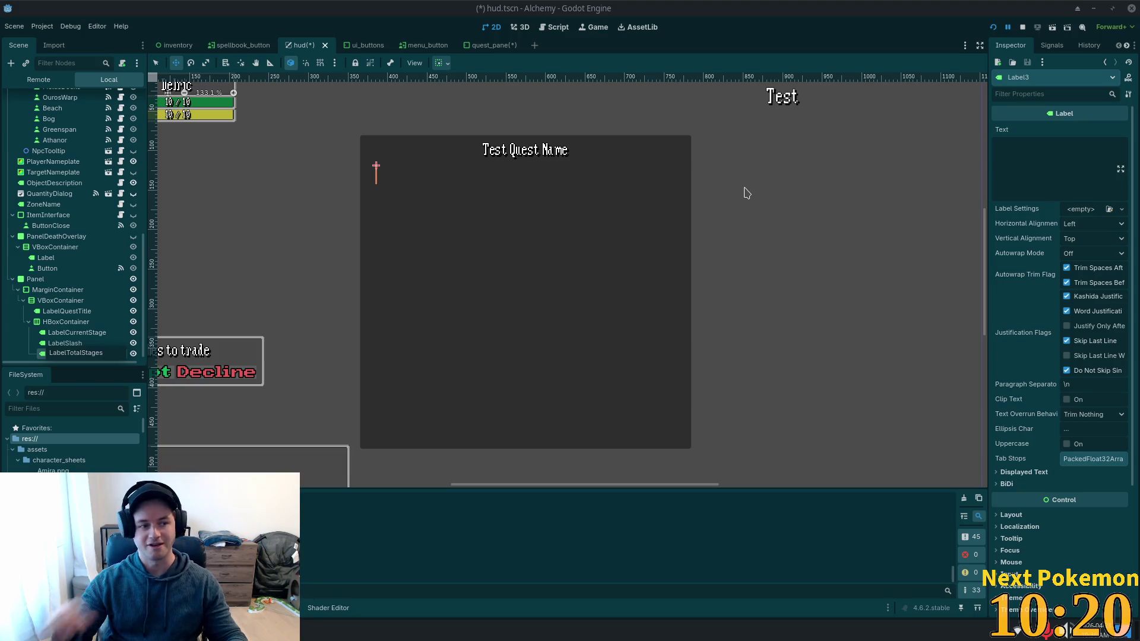
key(Return)
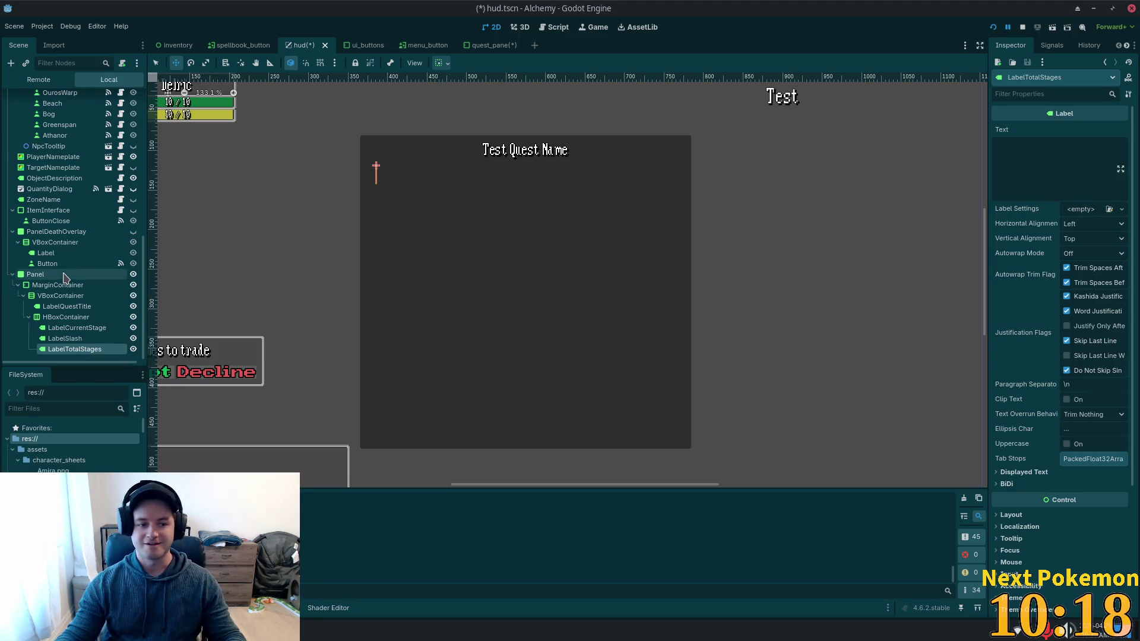
Set the stage labels' text: LabelCurrentStage to 4, LabelTotalStages to 8, LabelSlash to /.
click(77, 328)
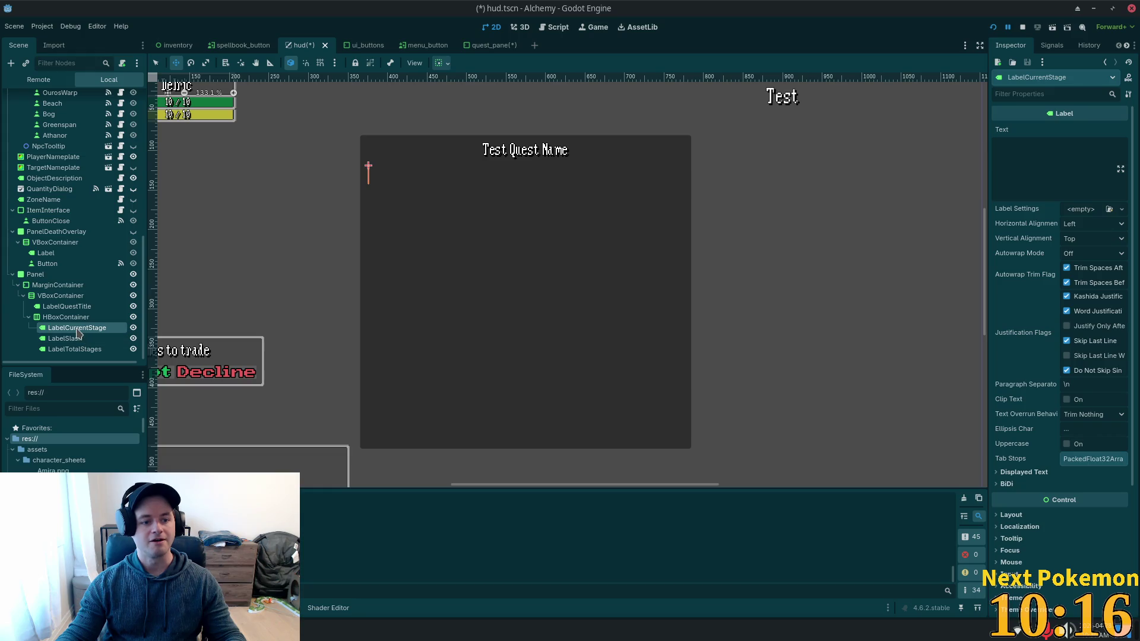
click(1105, 179)
text(10)
key(BackSpace)
key(BackSpace)
text(4)
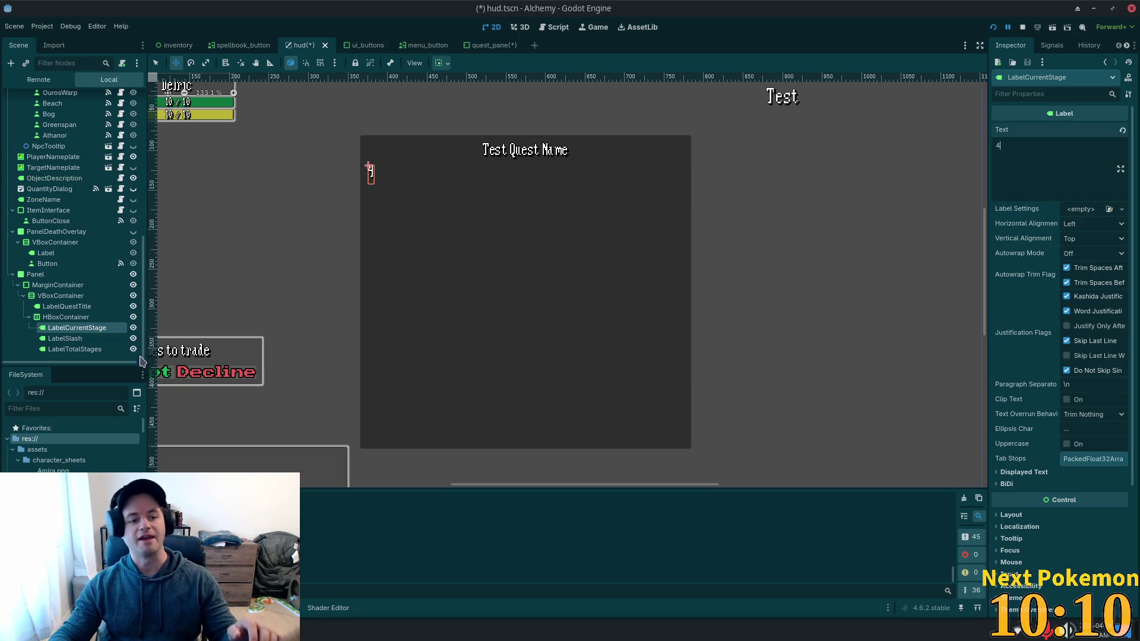
click(94, 349)
click(1084, 154)
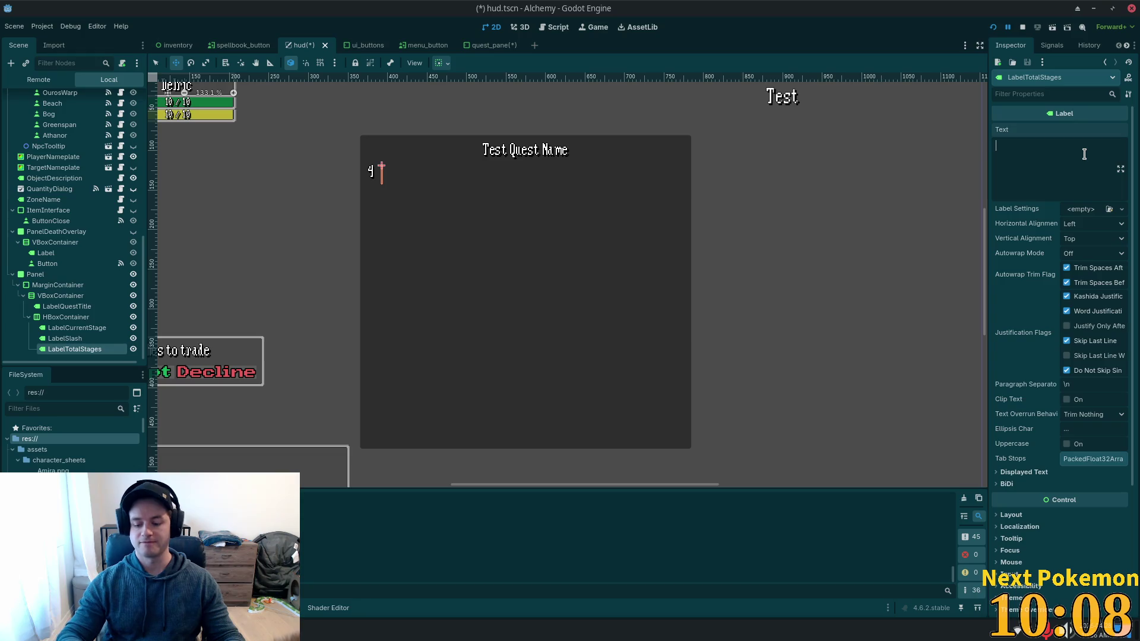
text(8)
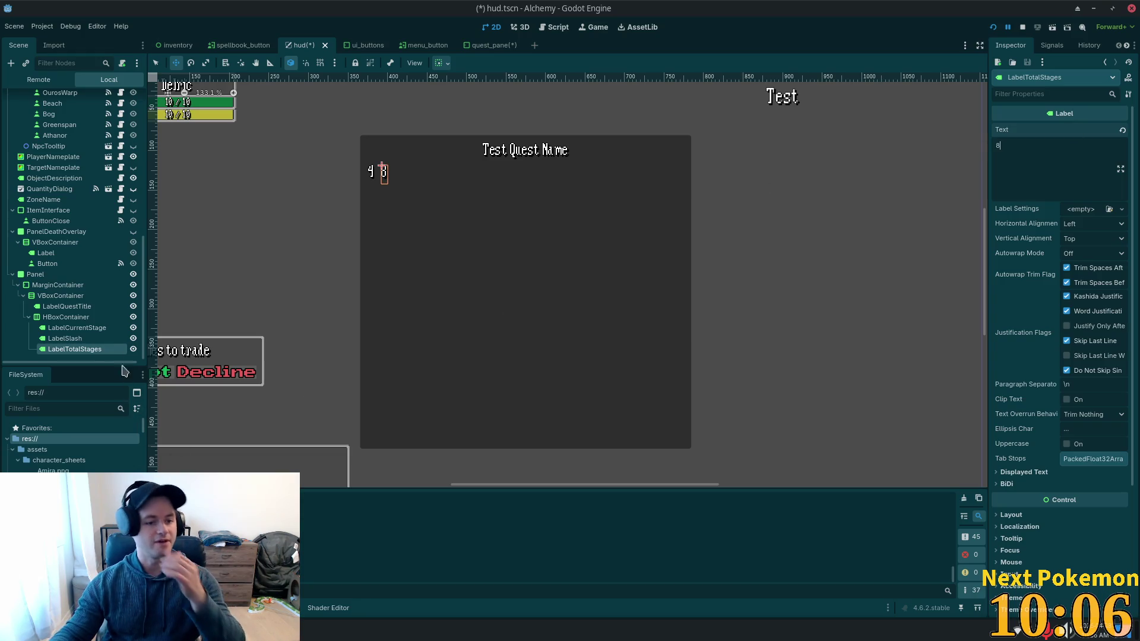
click(65, 339)
click(1070, 178)
text(/)
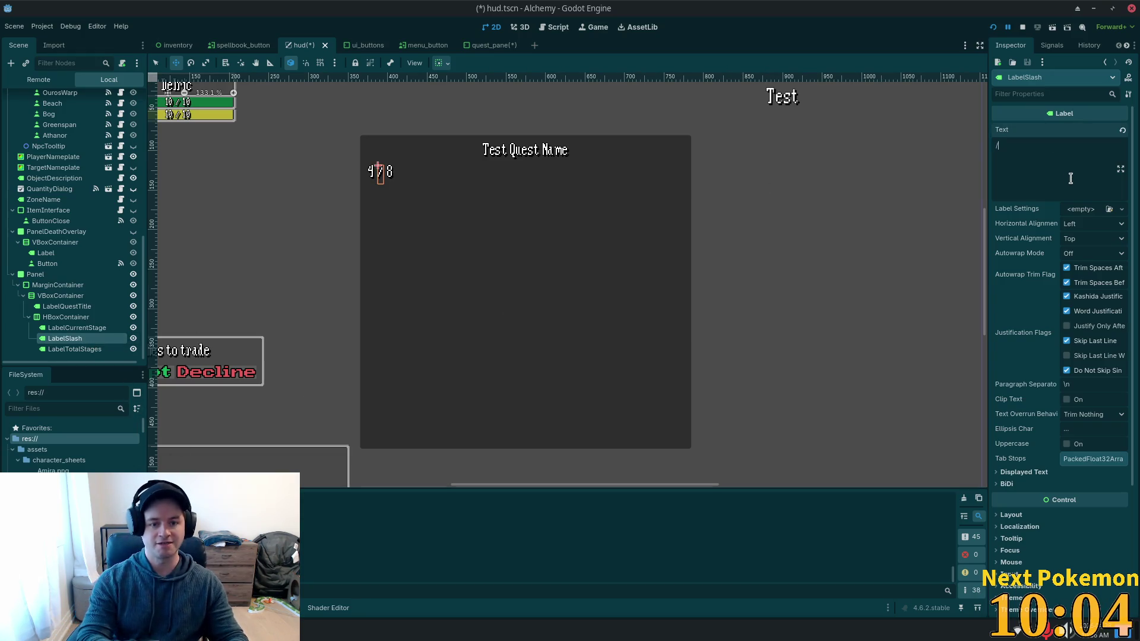
Set the HBoxContainer's Alignment to End so the label row sits at the right.
click(65, 317)
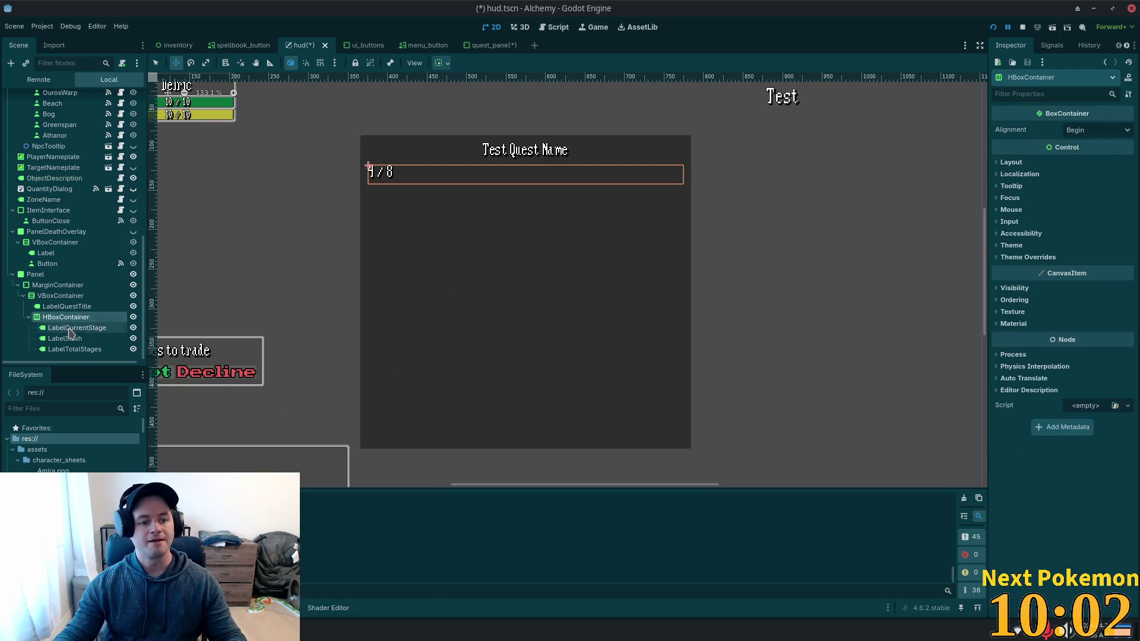
click(76, 328)
click(65, 317)
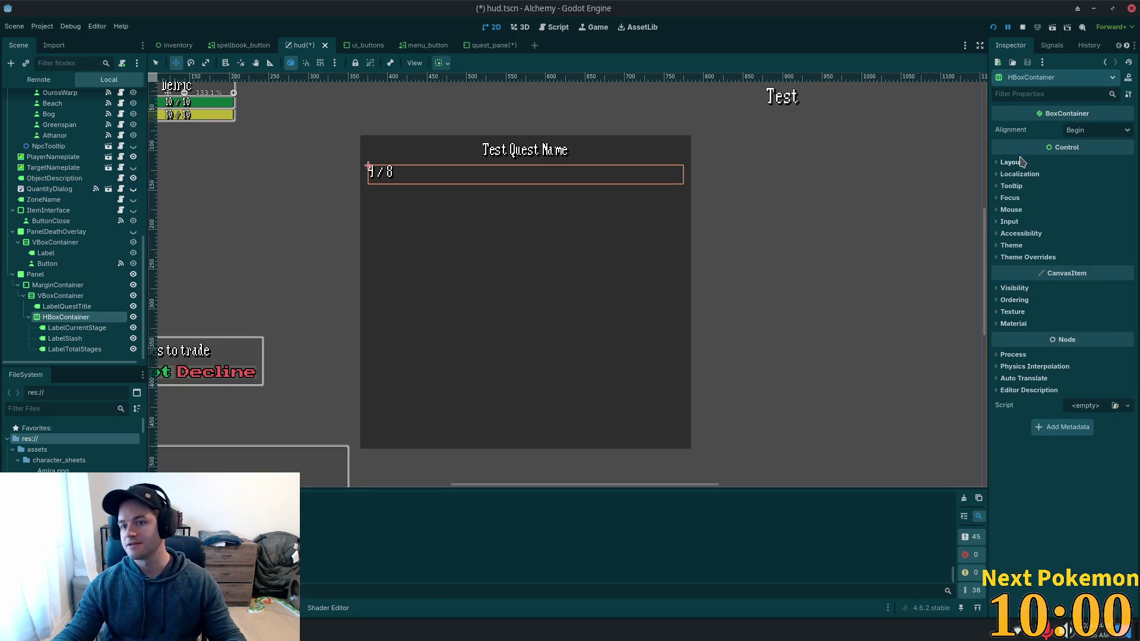
click(1098, 130)
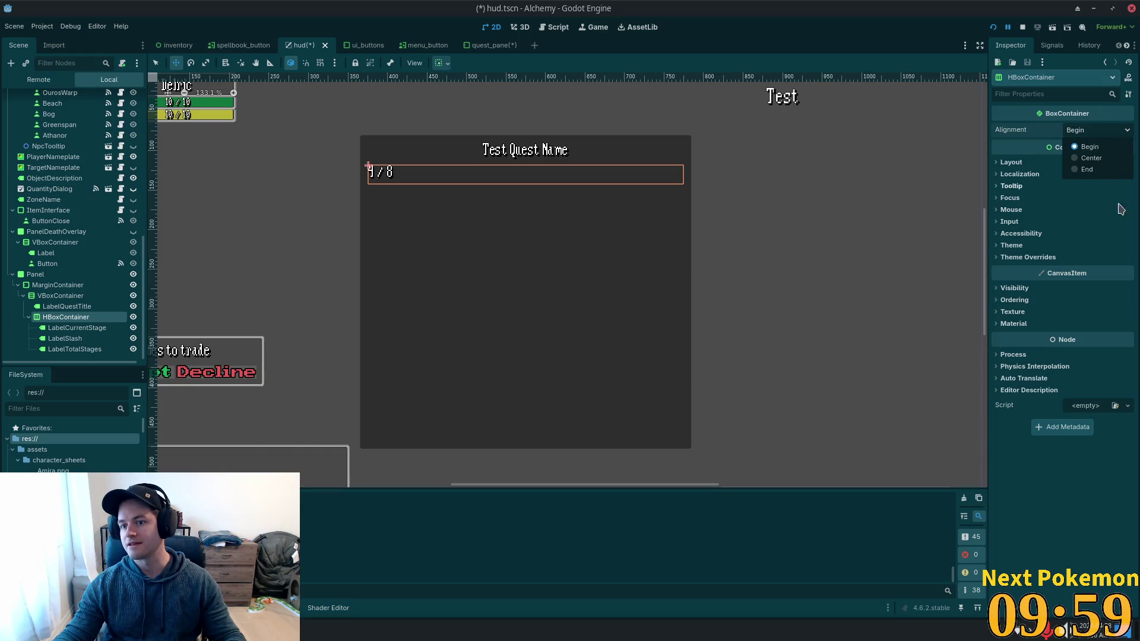
click(1092, 170)
click(61, 295)
click(66, 317)
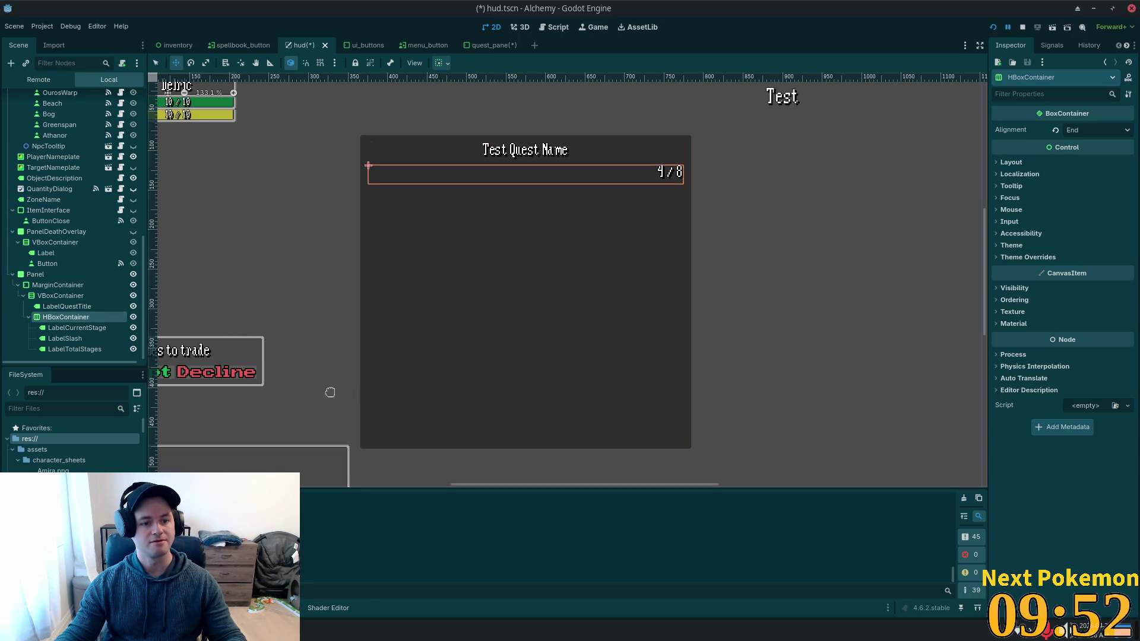
Add a Label named LabelStage with text 'Stage:' as the first child of the HBoxContainer.
key(ctrl+a)
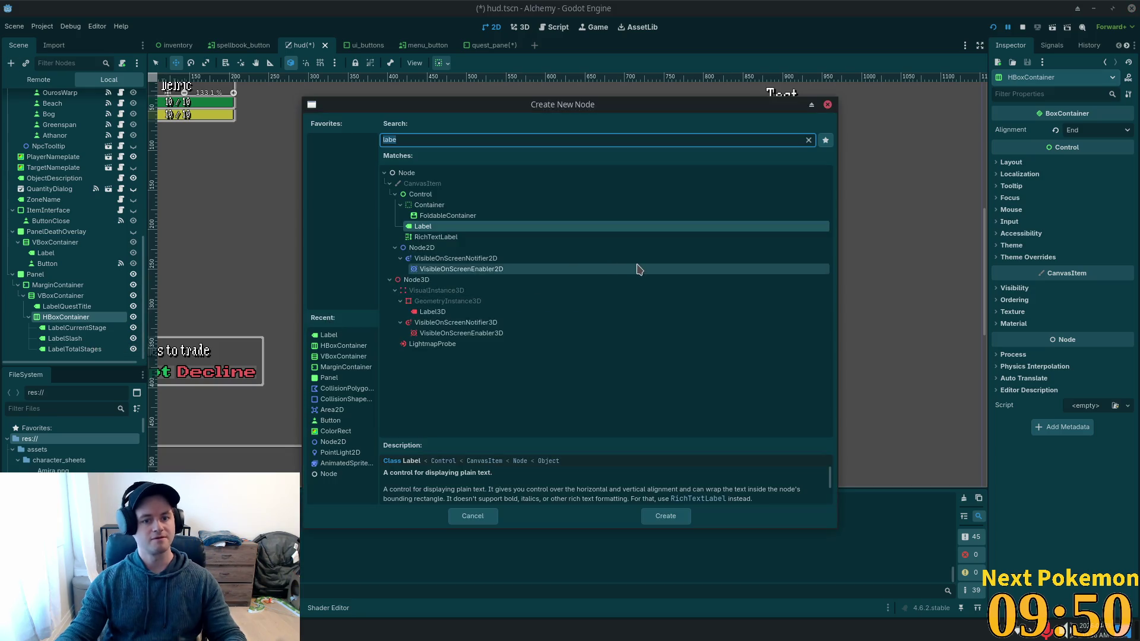
key(Return)
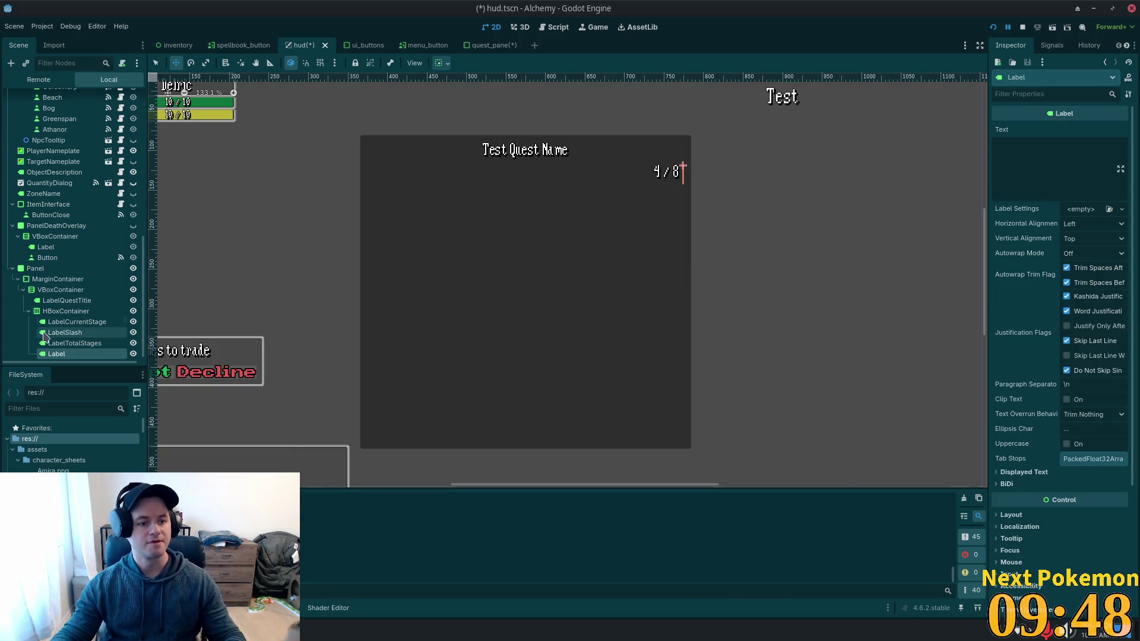
drag(55, 354, 64, 323)
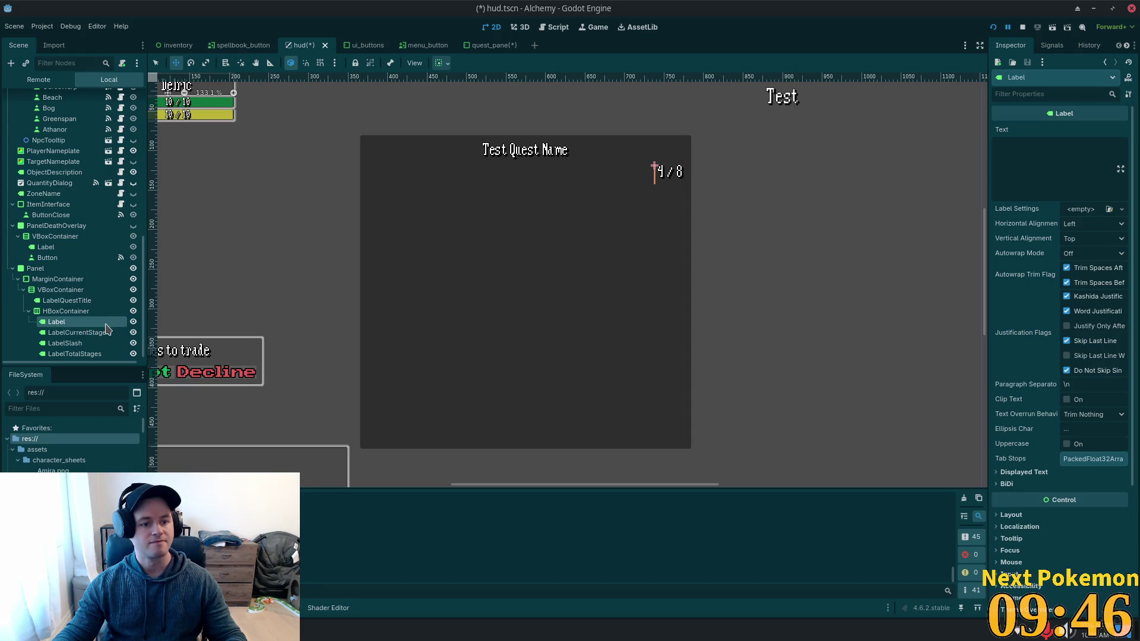
key(F2)
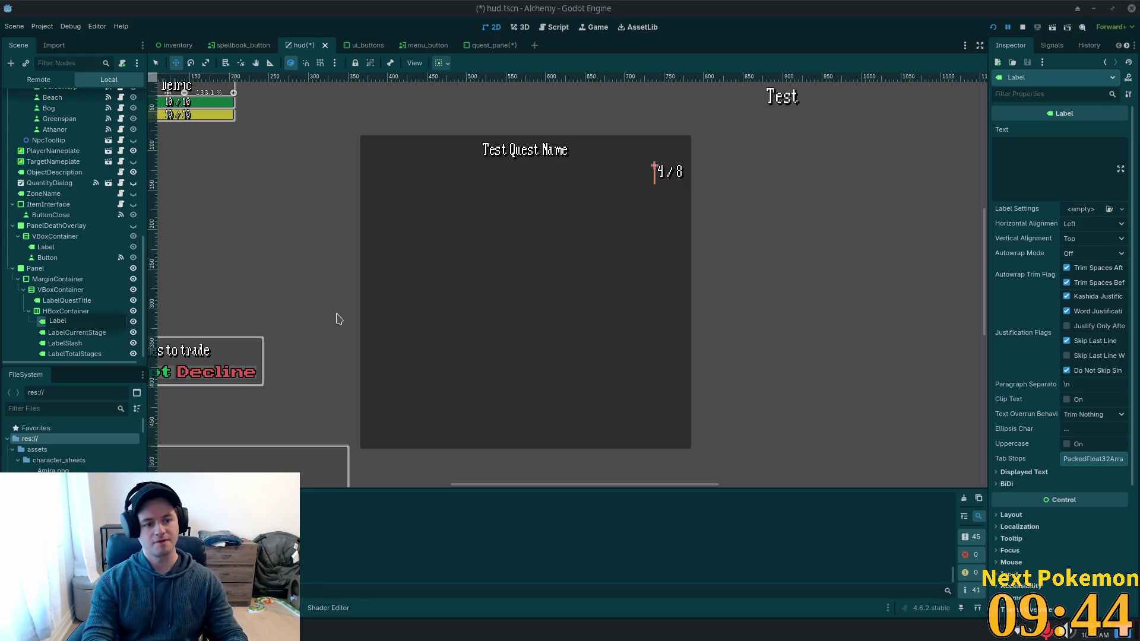
text(Stage)
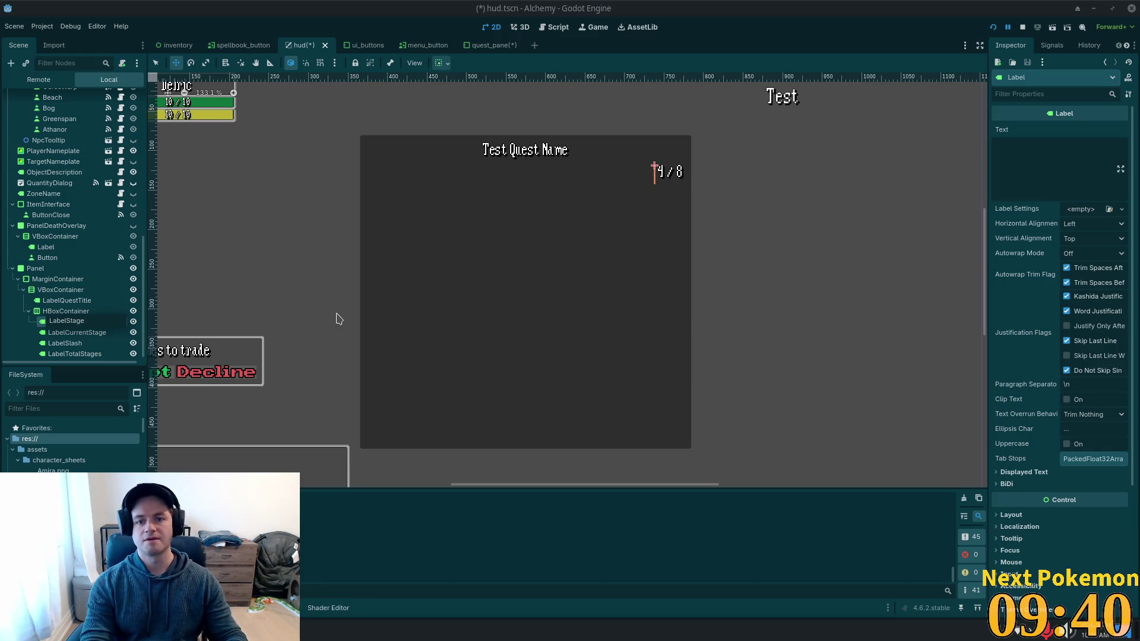
key(Return)
click(1091, 168)
text(Stage:)
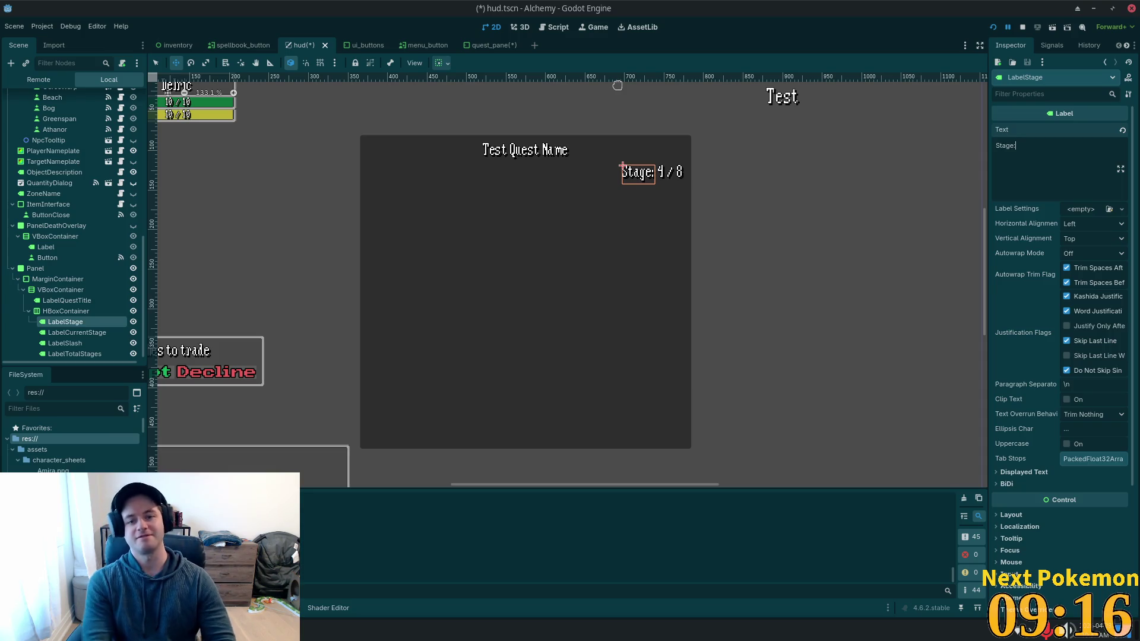
click(28, 311)
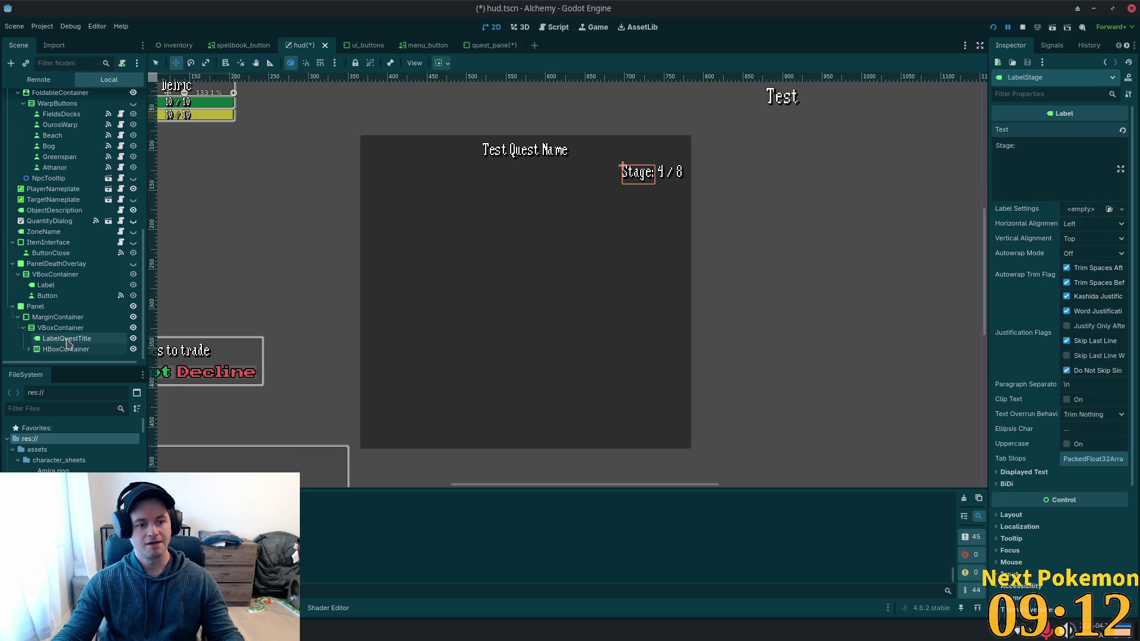
Create a MarginContainer as a child of the VBoxContainer, below the stage row.
click(59, 328)
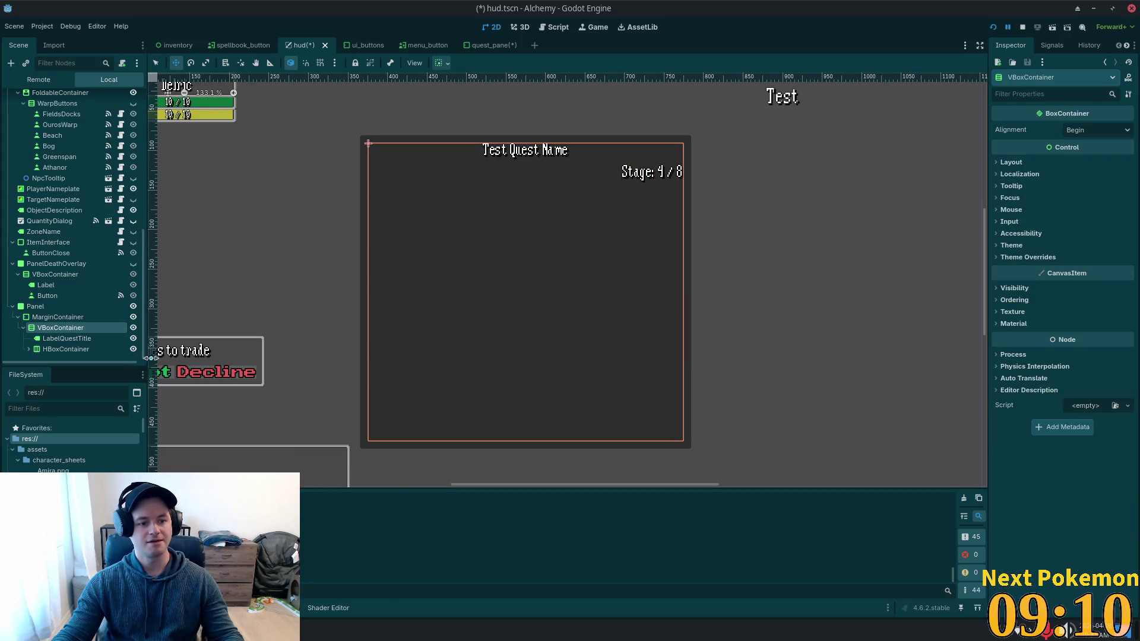
key(ctrl+a)
text(labe)
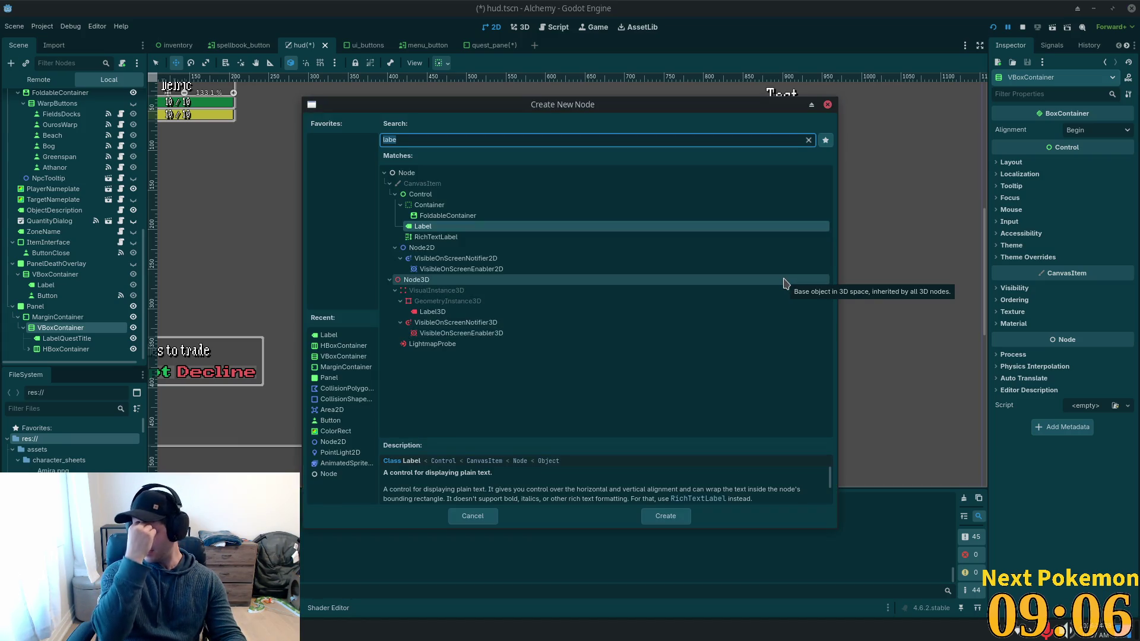
text(margin)
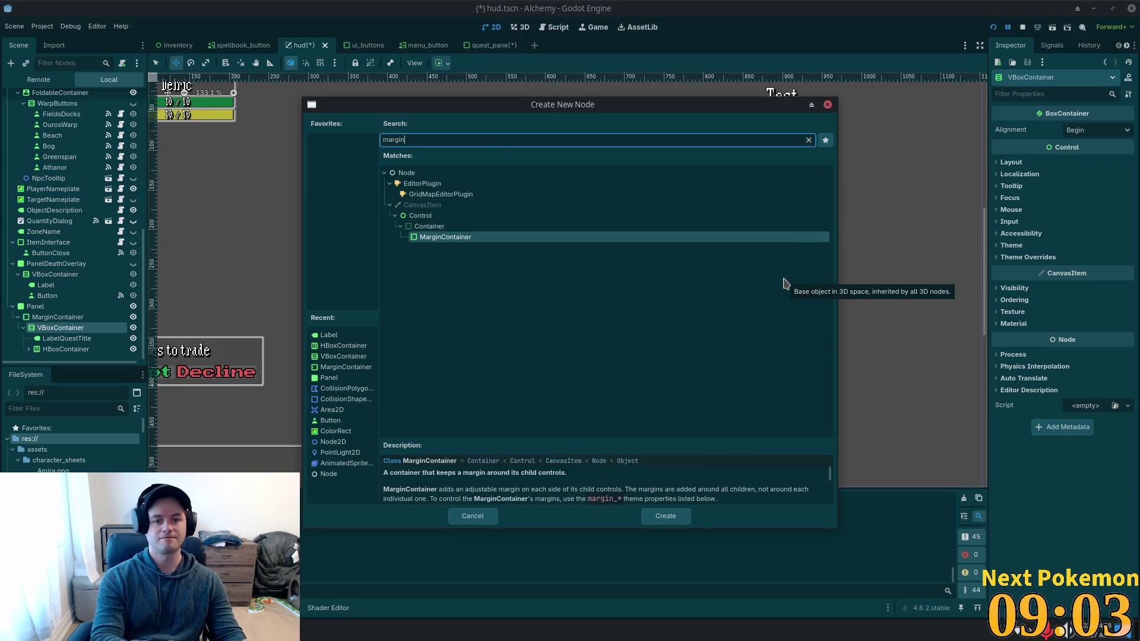
key(Return)
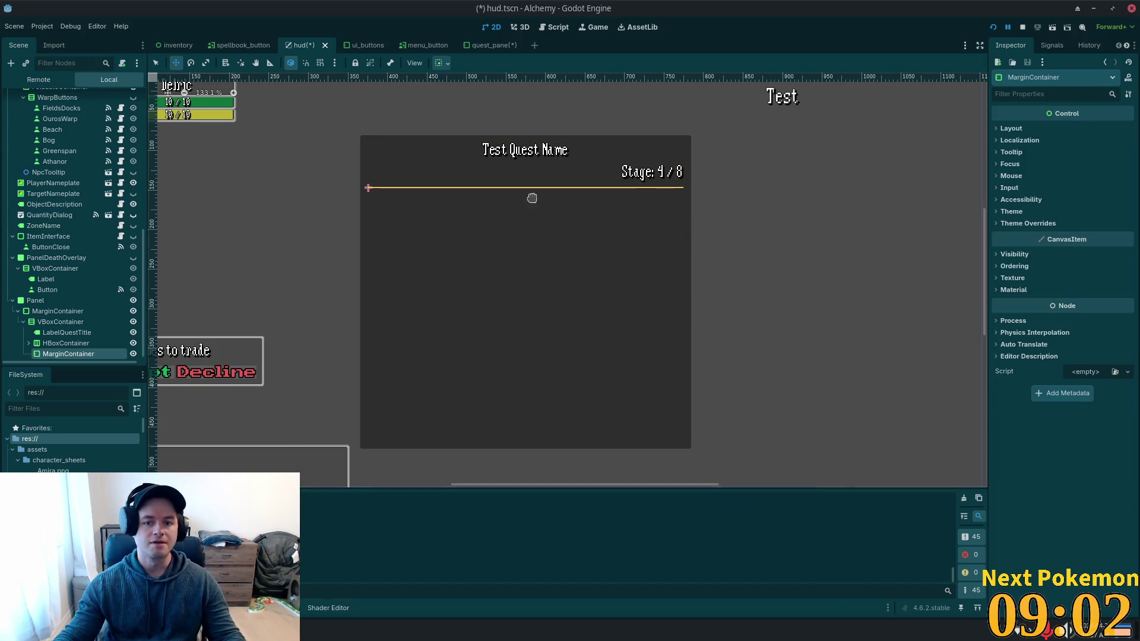